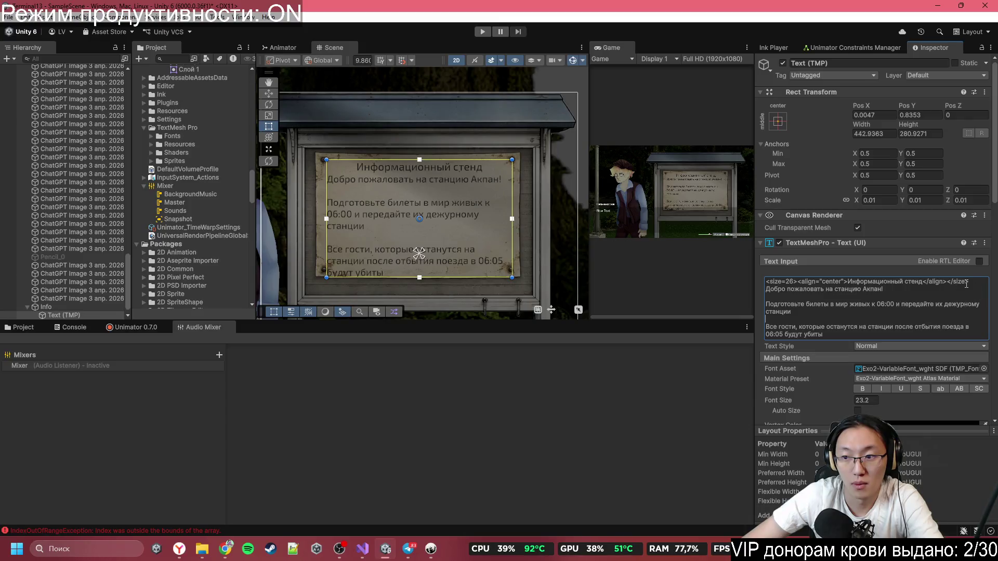
- Add a blank line after the board title and set the font size to 21.8
{"action": "left_click", "coordinate": [967, 284]}
{"action": "key", "text": "Return"}
{"action": "scroll", "coordinate": [846, 336], "scroll_direction": "down", "scroll_amount": 2}
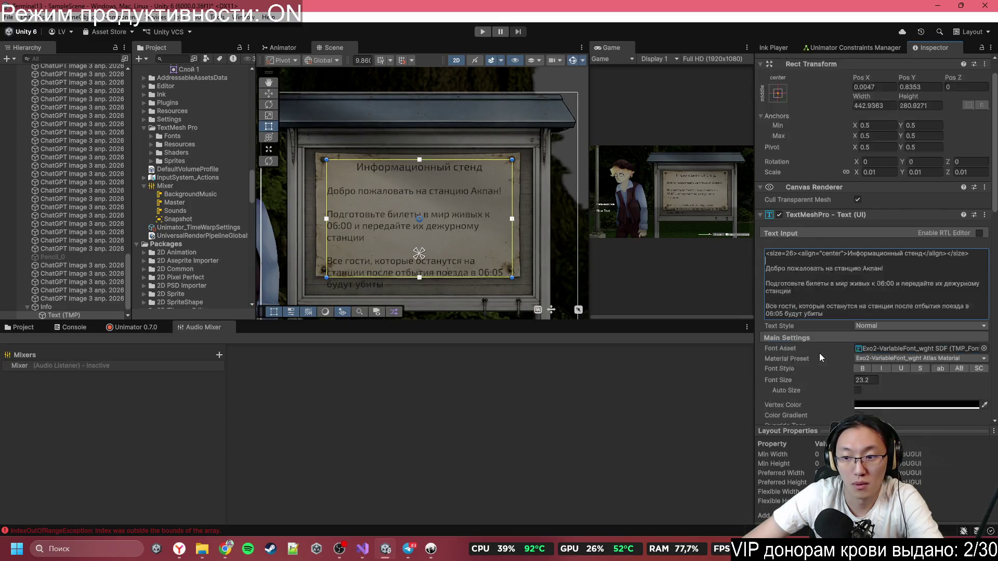
{"action": "left_click_drag", "start_coordinate": [823, 357], "coordinate": [816, 353]}
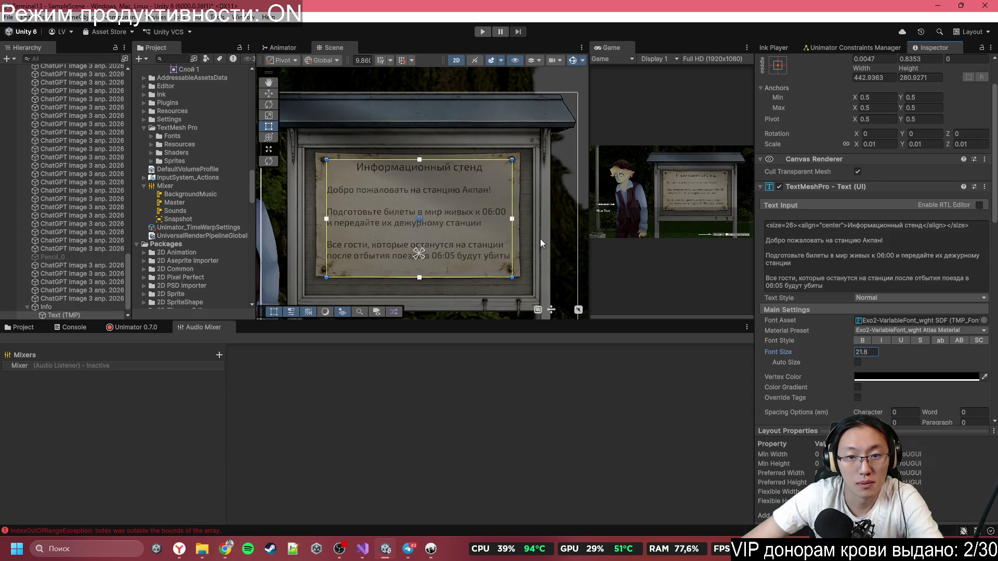
- Widen the board text box on both sides and maximize the Game view to check it
{"action": "left_click_drag", "start_coordinate": [518, 208], "coordinate": [523, 208]}
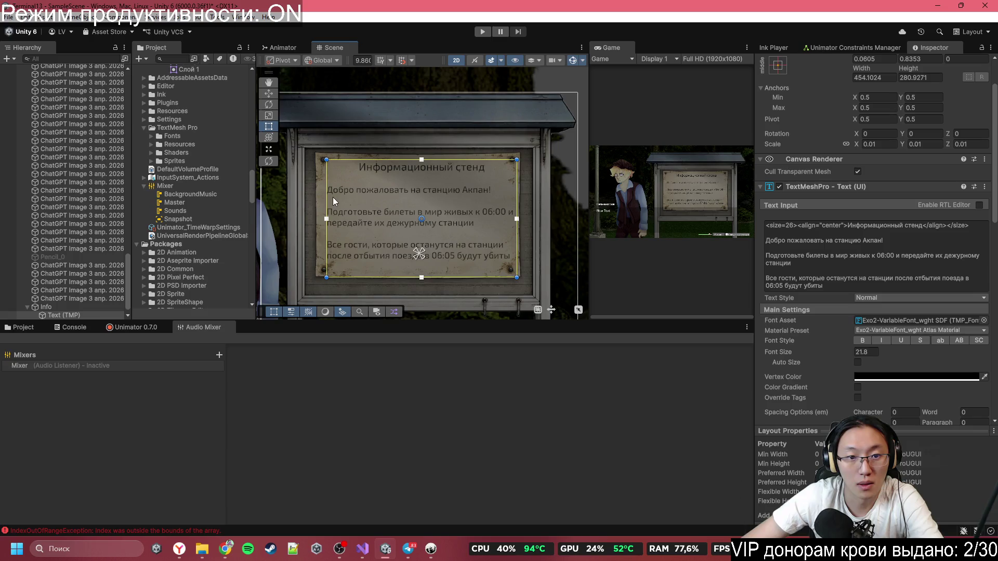
{"action": "left_click_drag", "start_coordinate": [327, 197], "coordinate": [320, 197]}
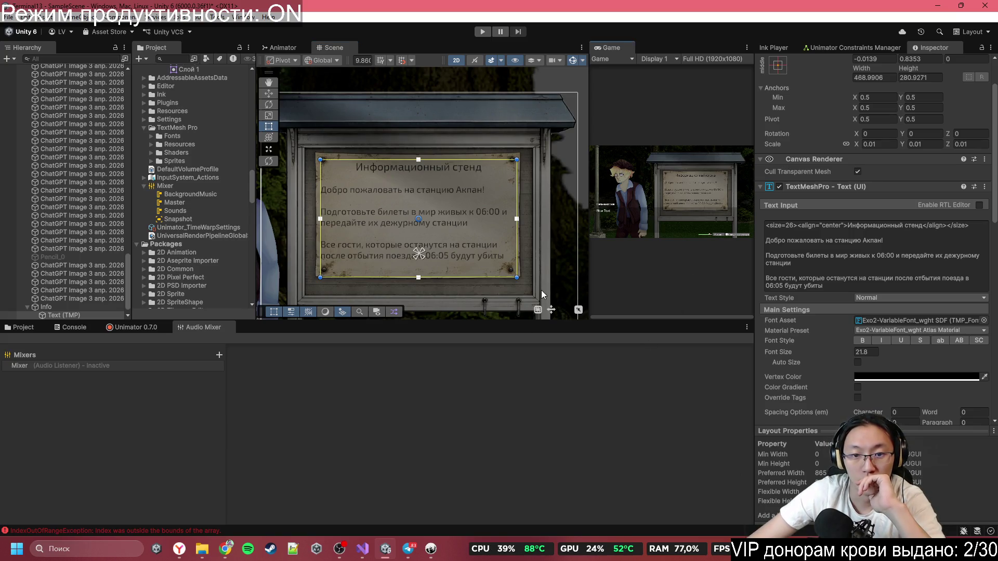
{"action": "left_click", "coordinate": [873, 258]}
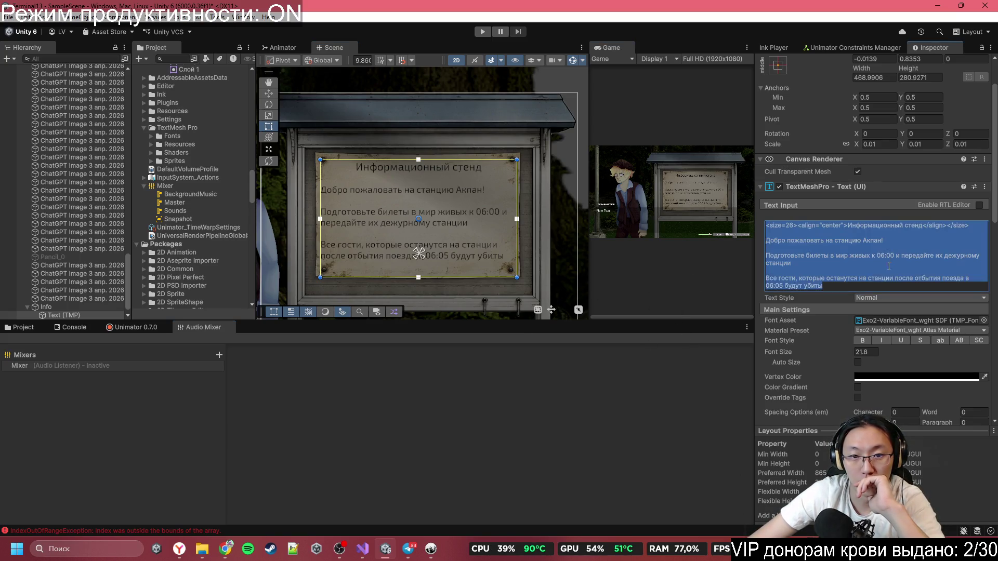
{"action": "left_click", "coordinate": [694, 264]}
{"action": "double_click", "coordinate": [619, 46]}
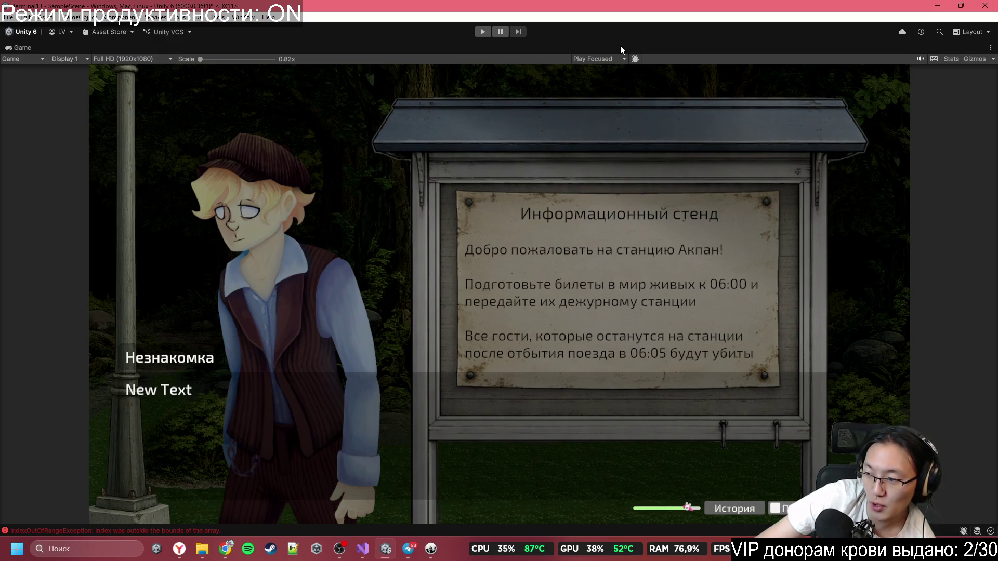
- Restore the normal editor layout and put the caret on the board text's empty second line
{"action": "double_click", "coordinate": [616, 49]}
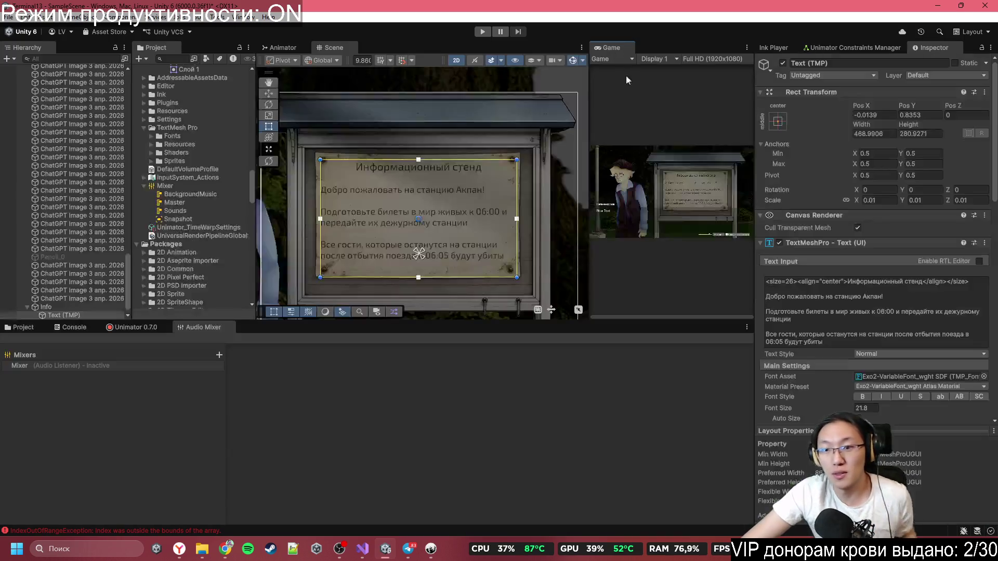
{"action": "right_click", "coordinate": [830, 293]}
{"action": "left_click", "coordinate": [829, 283]}
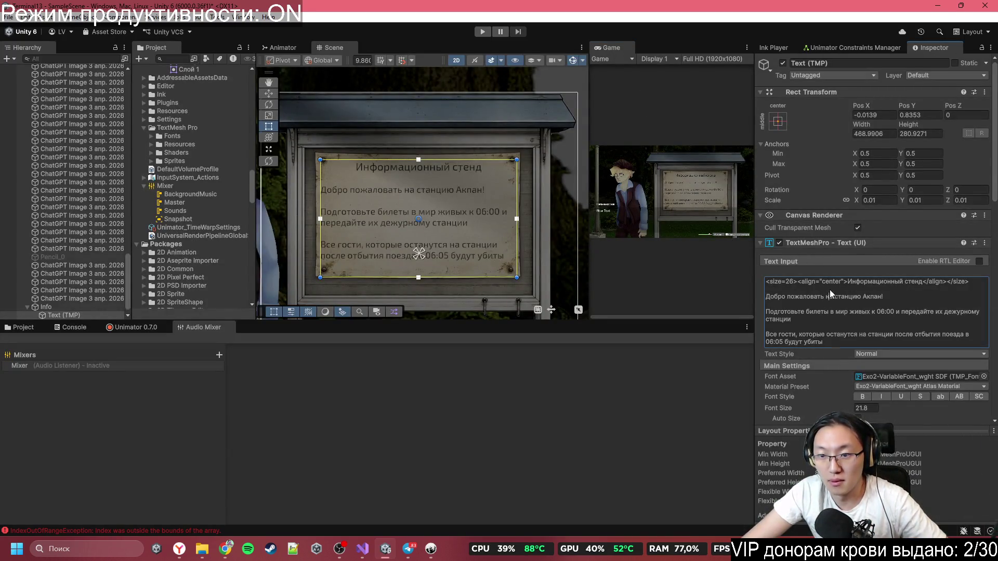
{"action": "right_click", "coordinate": [813, 287]}
{"action": "left_click", "coordinate": [794, 289]}
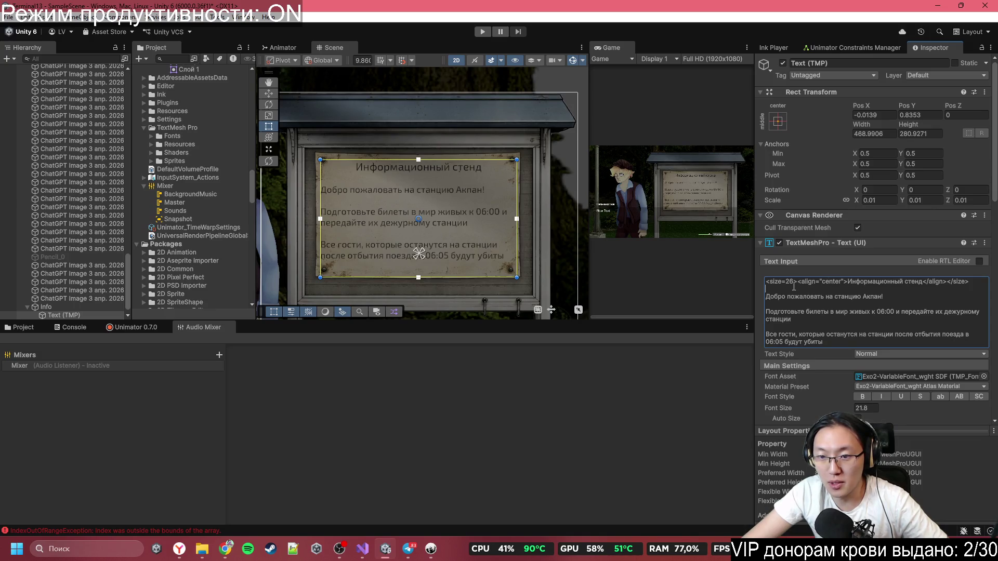
- Select ChoiceContaigner from the Scene view's list of overlapping objects
{"action": "right_click", "coordinate": [794, 287]}
{"action": "left_click", "coordinate": [779, 286]}
{"action": "right_click", "coordinate": [779, 286]}
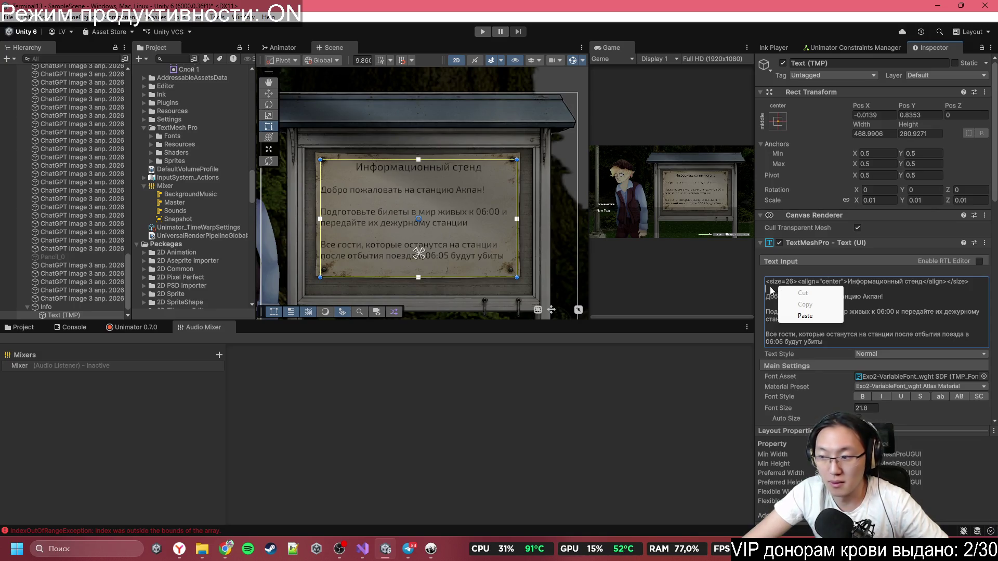
{"action": "left_click", "coordinate": [772, 287]}
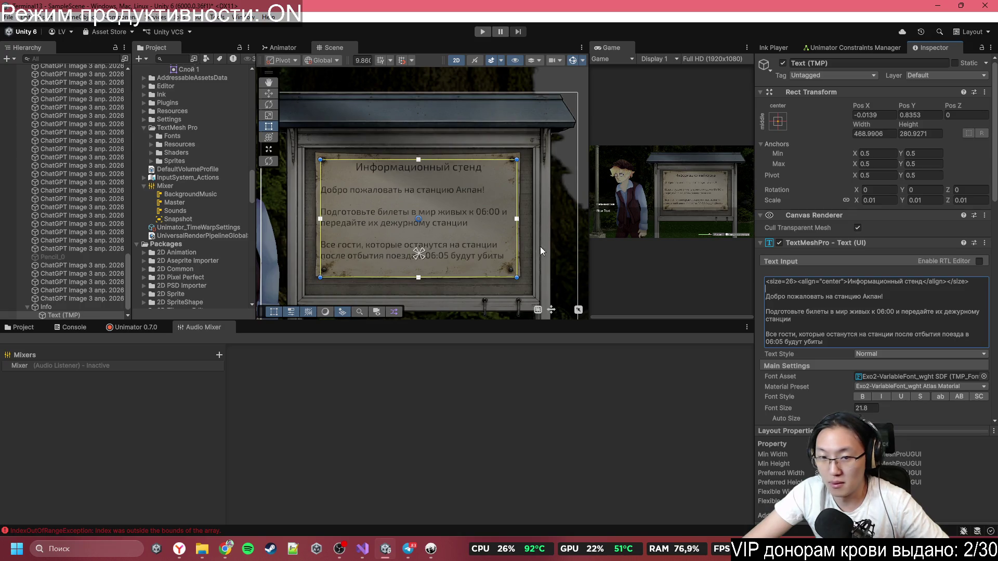
{"action": "right_click", "coordinate": [485, 215]}
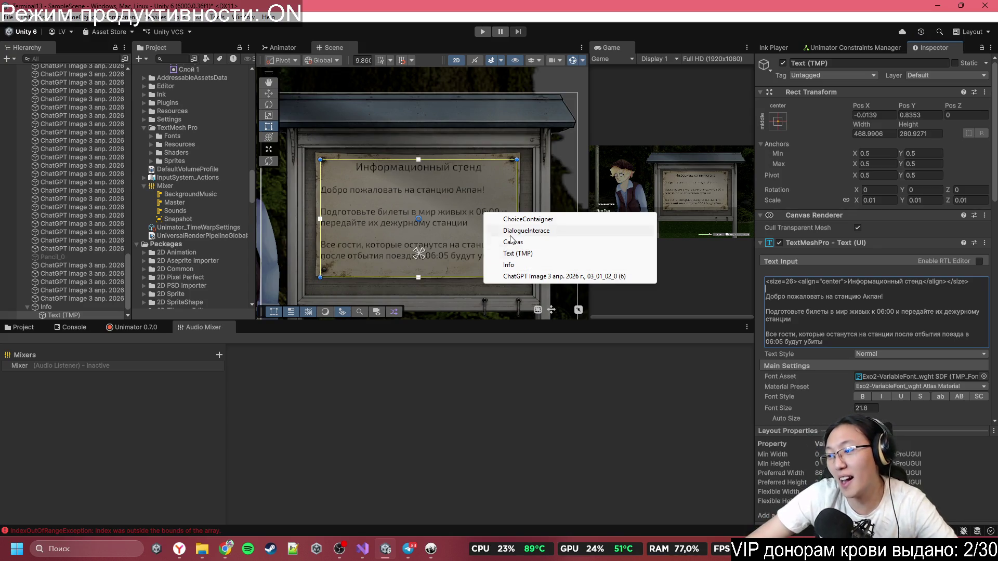
{"action": "key", "text": "Return"}
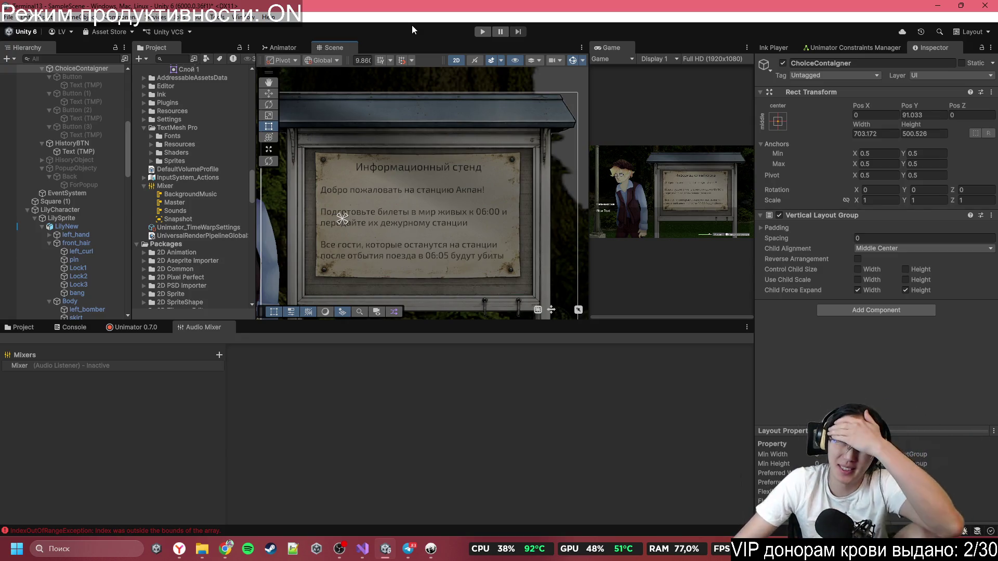
- Select DialogueInterace from the overlap list, preview the full Game view, then go to its Scale X
{"action": "right_click", "coordinate": [447, 193]}
{"action": "left_click", "coordinate": [488, 174]}
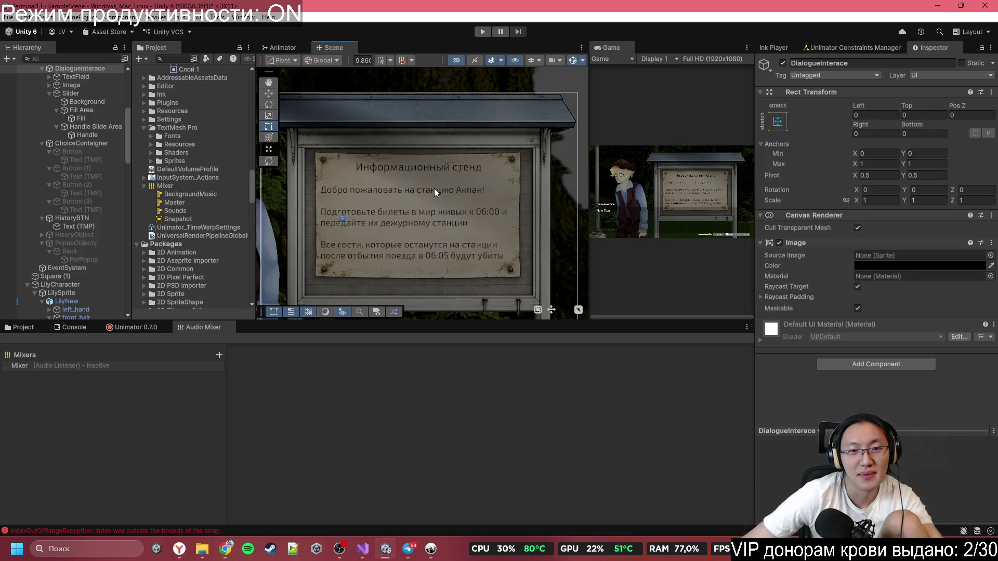
{"action": "double_click", "coordinate": [611, 47]}
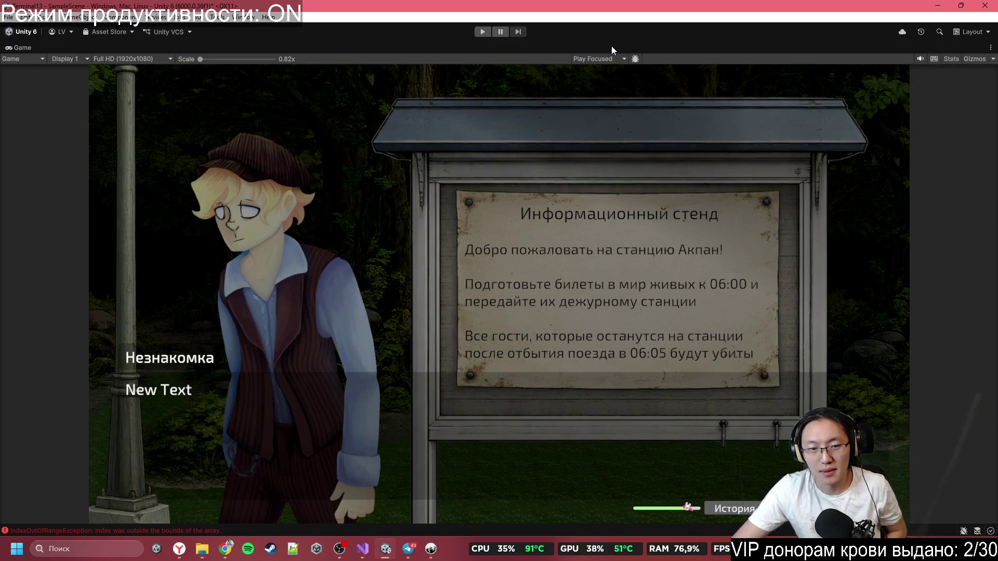
{"action": "key", "text": "shift+space"}
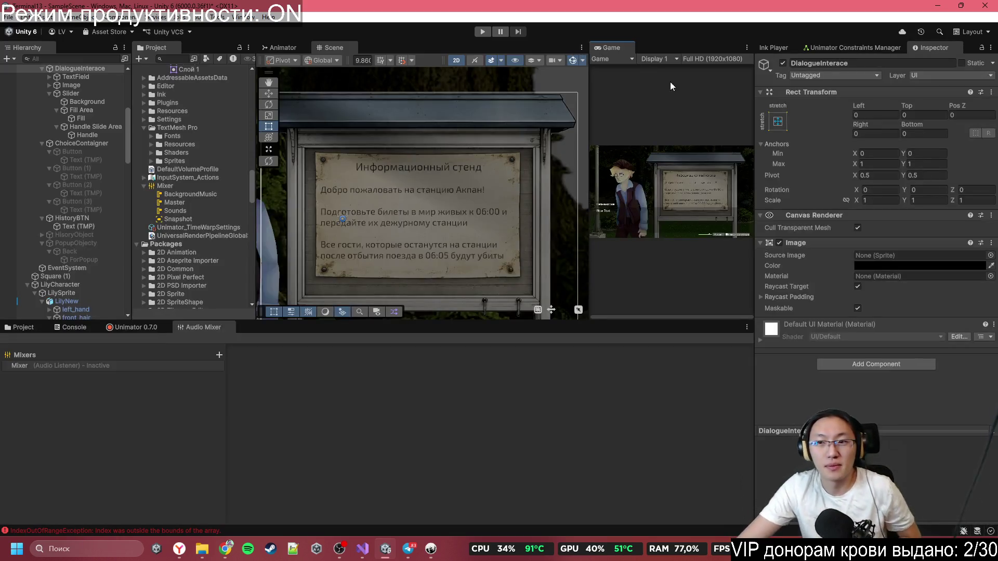
{"action": "left_click", "coordinate": [883, 202]}
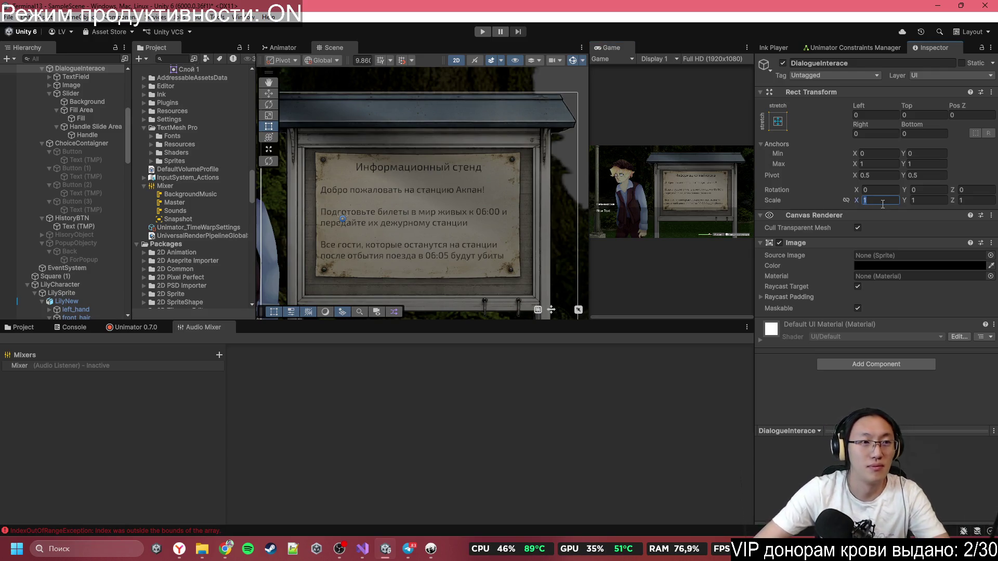
{"action": "scroll", "coordinate": [411, 236], "scroll_direction": "down", "scroll_amount": 3}
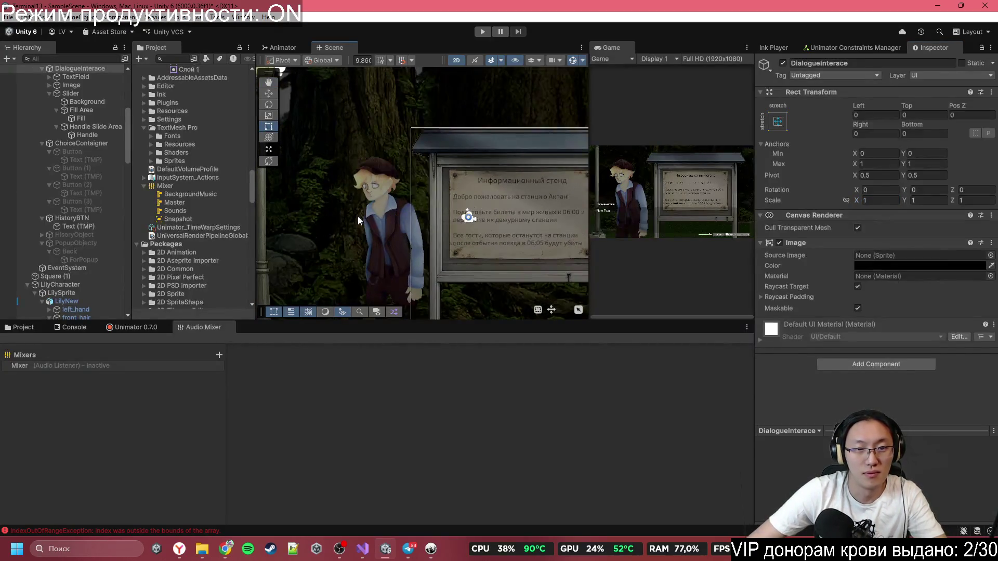
- Set the Unknown sprite's Scale X to -1 to mirror it, then maximize the Game view
{"action": "left_click", "coordinate": [358, 216]}
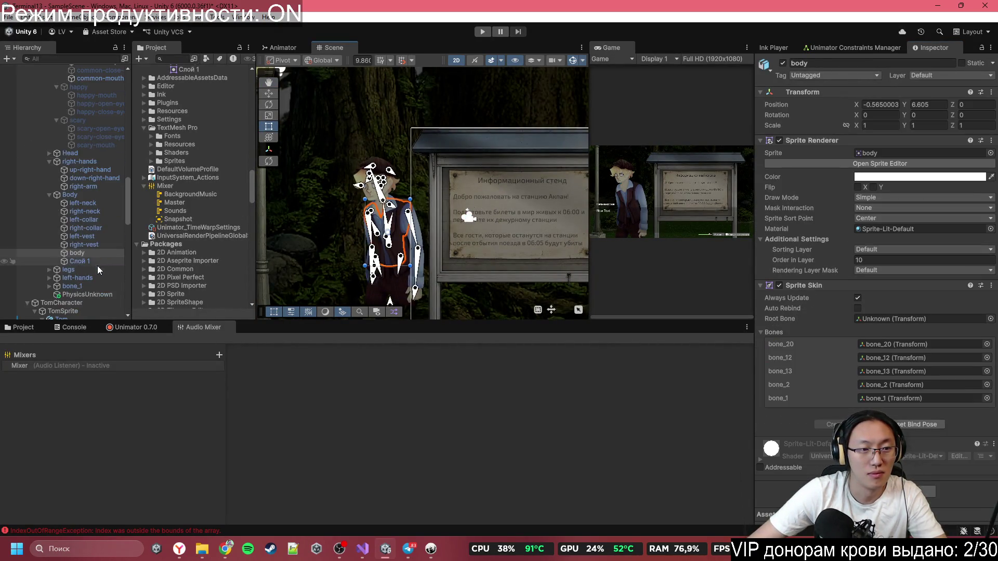
{"action": "scroll", "coordinate": [78, 219], "scroll_direction": "up", "scroll_amount": 6}
{"action": "left_click", "coordinate": [104, 177]}
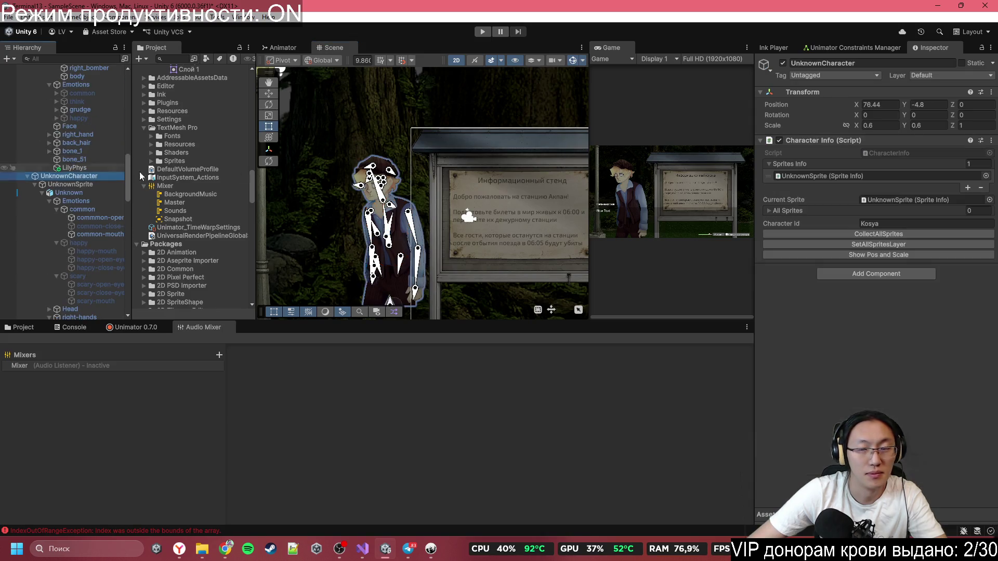
{"action": "left_click", "coordinate": [886, 126]}
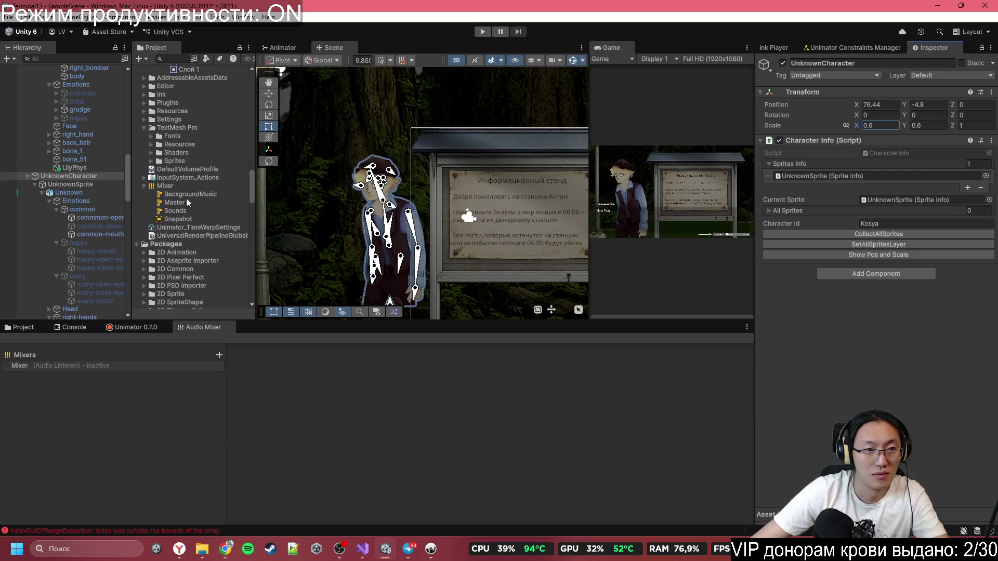
{"action": "left_click", "coordinate": [69, 192]}
{"action": "left_click", "coordinate": [895, 151]}
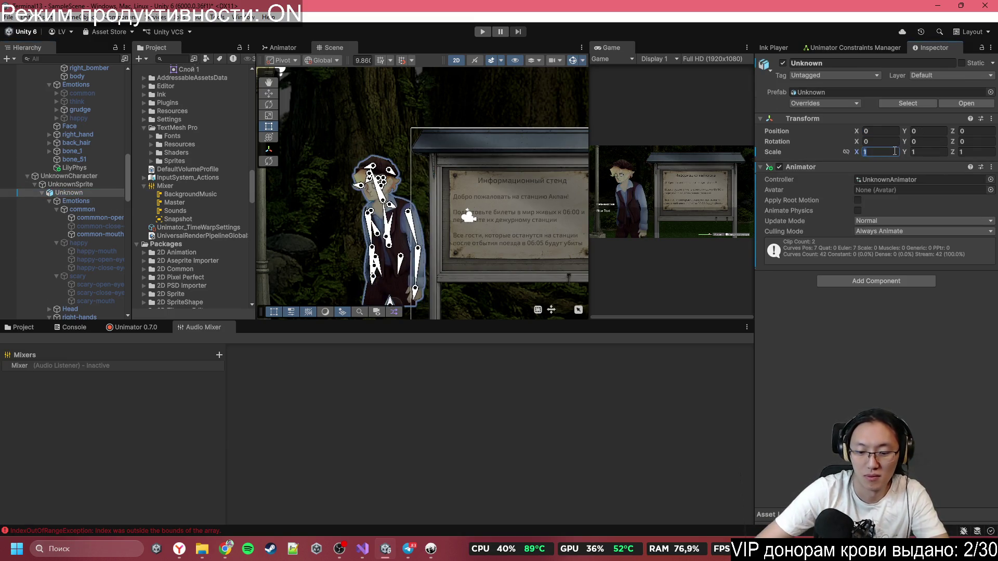
{"action": "type", "text": "-1"}
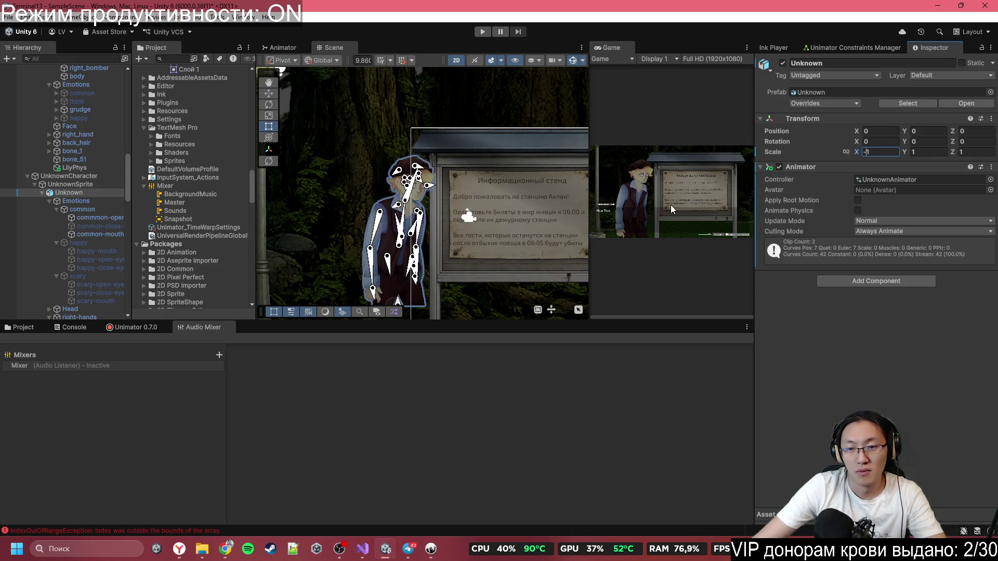
{"action": "left_click", "coordinate": [627, 48]}
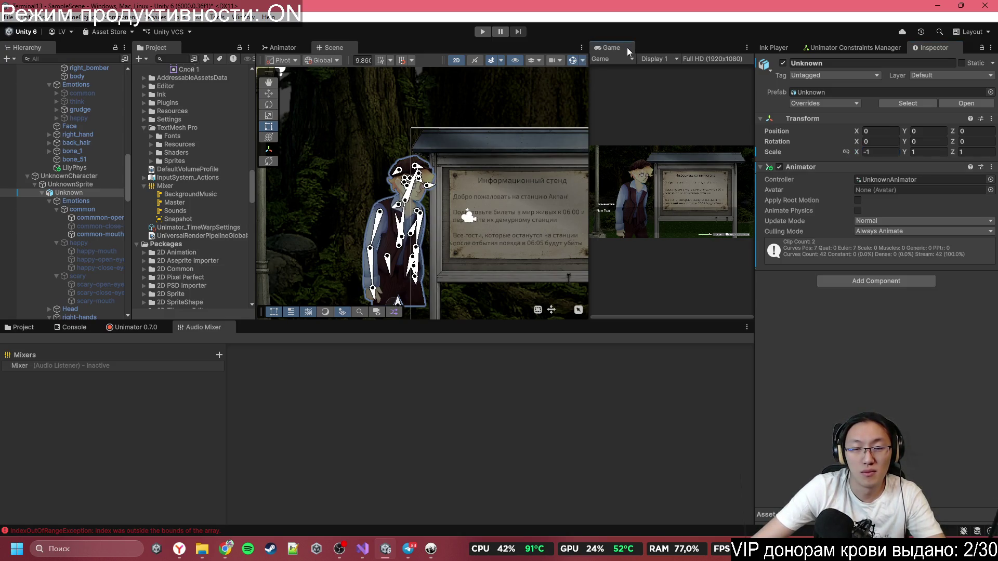
{"action": "double_click", "coordinate": [626, 47]}
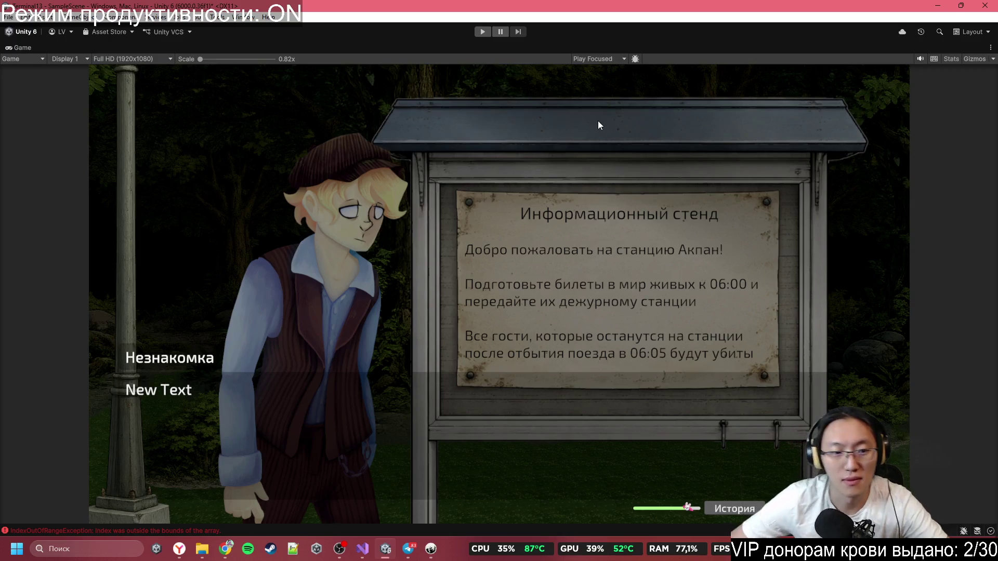
- Restore the layout, center the Scene view on the character, and turn off Gizmos
{"action": "double_click", "coordinate": [543, 49]}
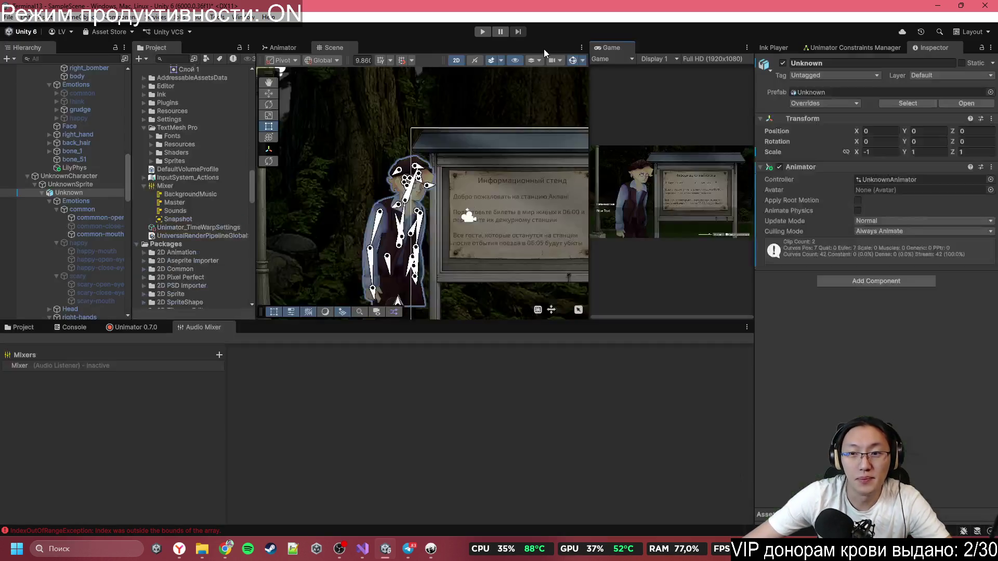
{"action": "scroll", "coordinate": [484, 235], "scroll_direction": "up", "scroll_amount": 5}
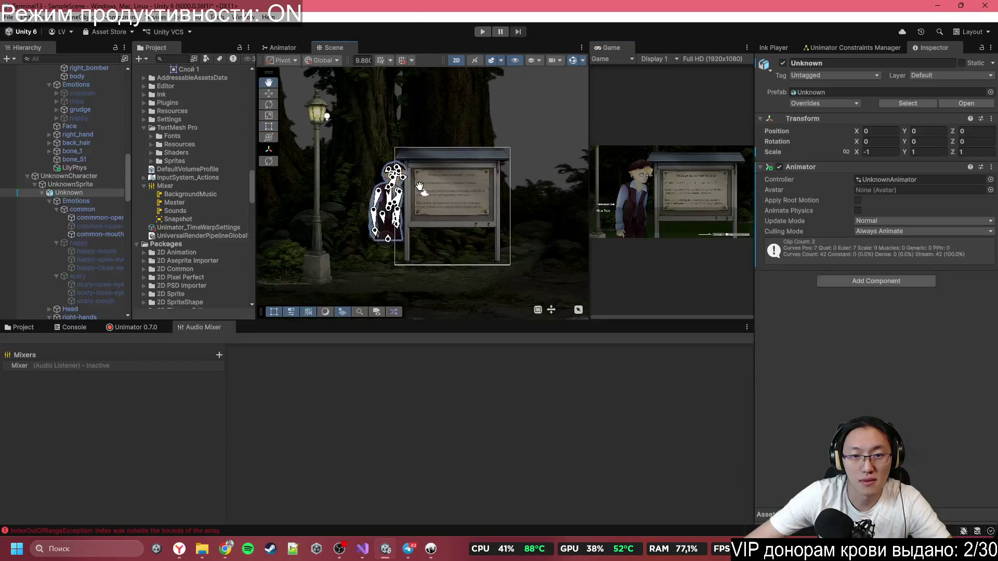
{"action": "scroll", "coordinate": [393, 184], "scroll_direction": "up", "scroll_amount": 3}
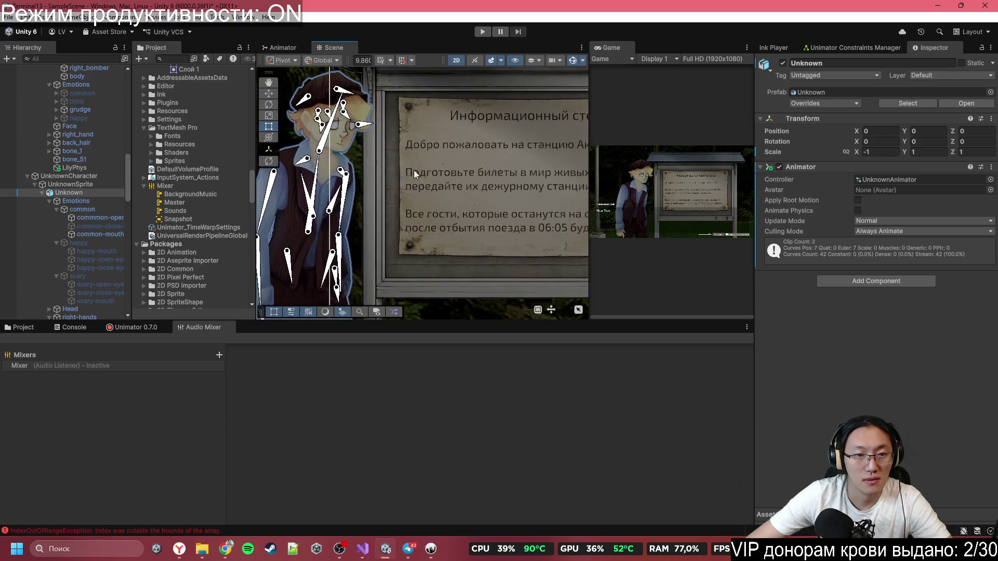
{"action": "scroll", "coordinate": [353, 219], "scroll_direction": "up", "scroll_amount": 3}
{"action": "scroll", "coordinate": [442, 176], "scroll_direction": "down", "scroll_amount": 1}
{"action": "left_click_drag", "start_coordinate": [443, 176], "coordinate": [499, 207]}
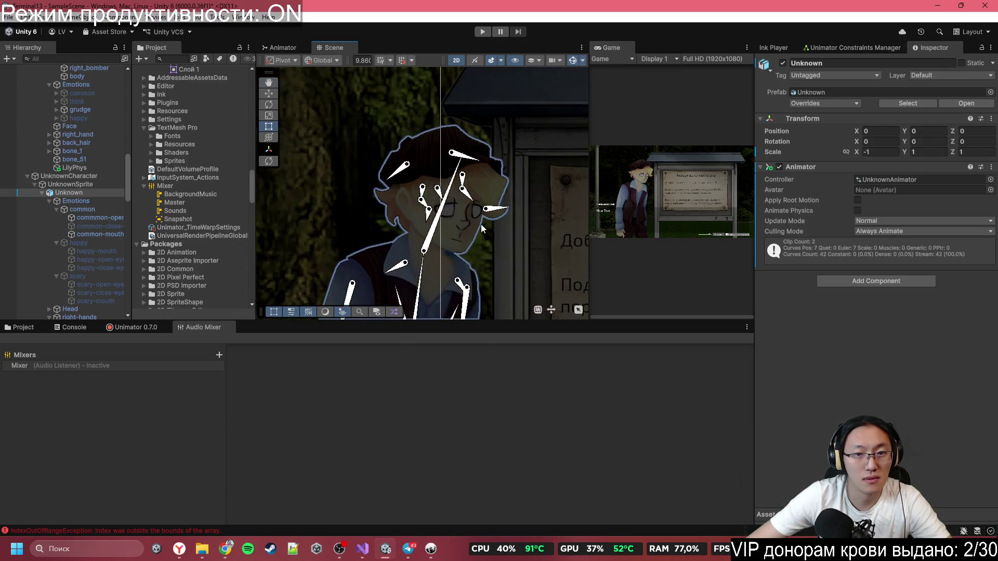
{"action": "left_click", "coordinate": [578, 62]}
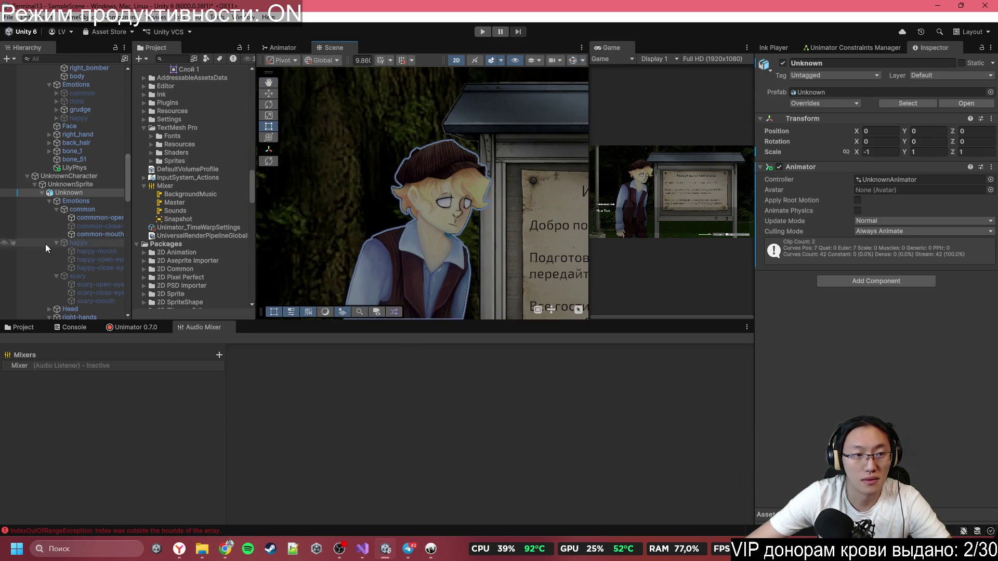
- Snip a screenshot of the character's face and switch to the browser
{"action": "scroll", "coordinate": [49, 244], "scroll_direction": "down", "scroll_amount": 3}
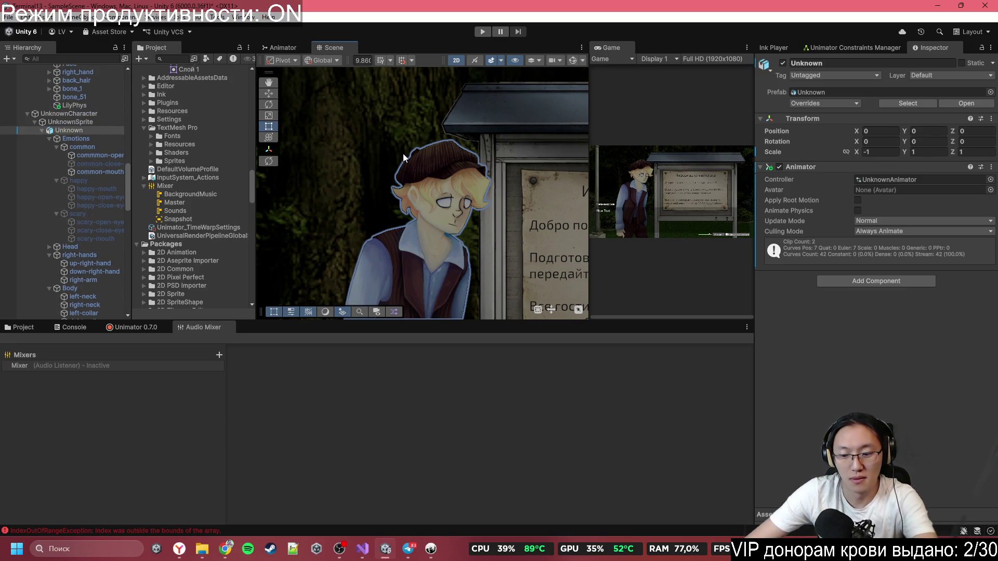
{"action": "key", "text": "super+shift+s"}
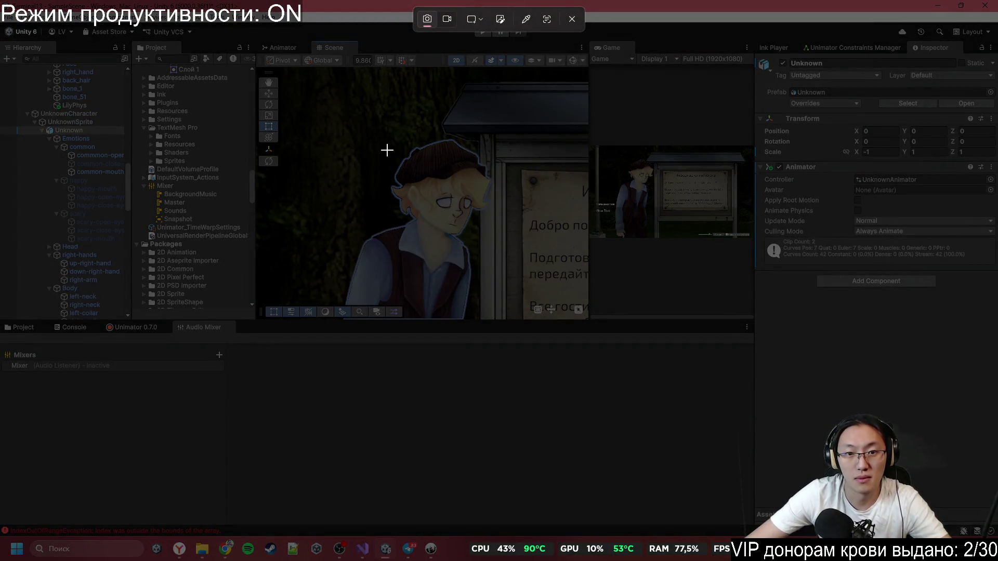
{"action": "left_click_drag", "start_coordinate": [378, 133], "coordinate": [498, 250]}
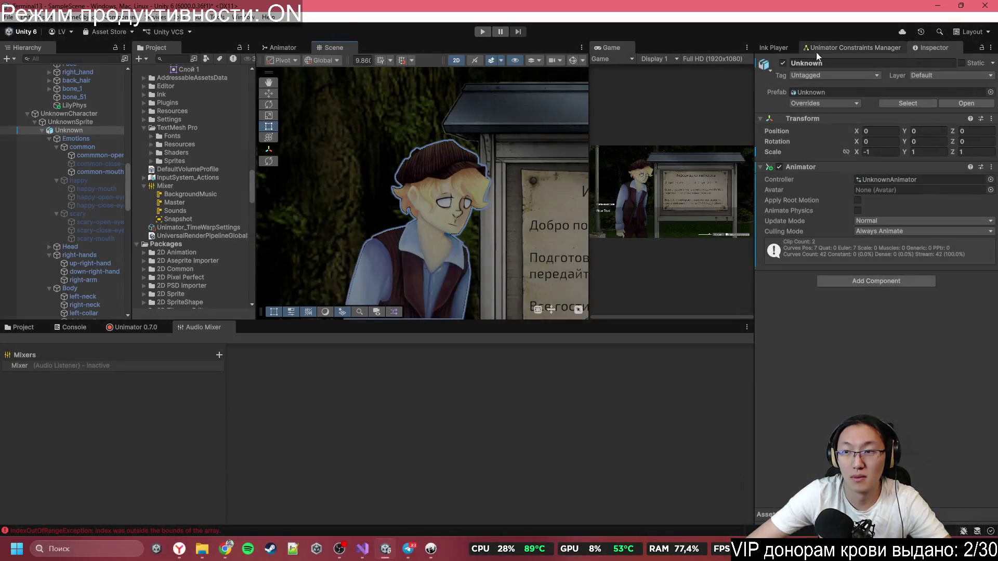
{"action": "left_click", "coordinate": [223, 549]}
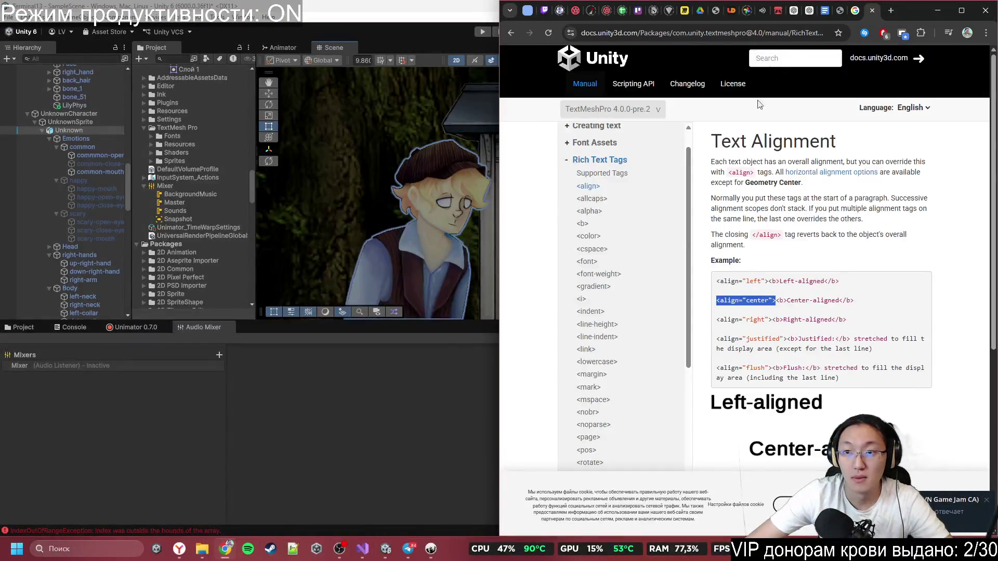
- Paste the character screenshot below the Костя note in Miro and shrink it
{"action": "left_click", "coordinate": [686, 12]}
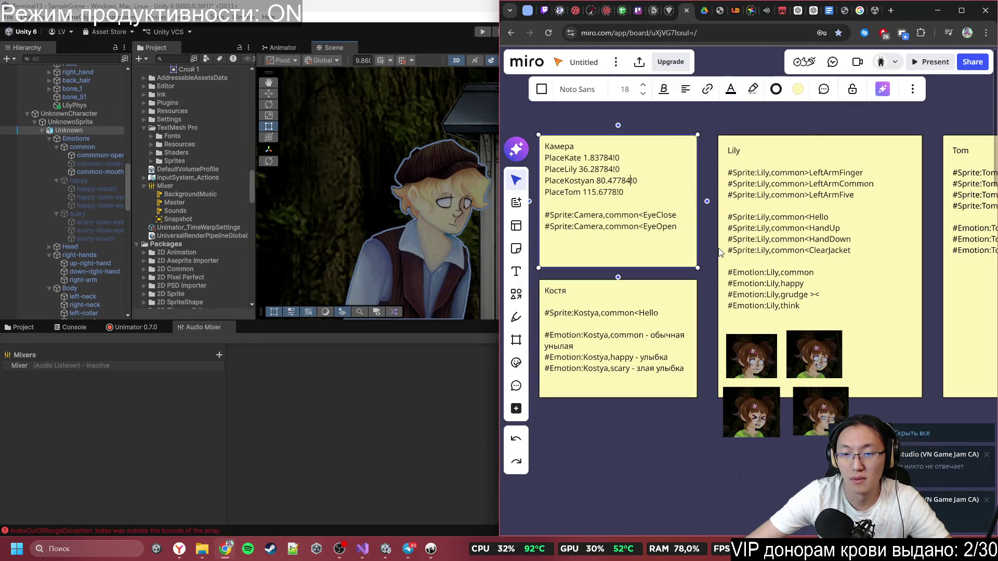
{"action": "scroll", "coordinate": [819, 267], "scroll_direction": "down", "scroll_amount": 5}
{"action": "scroll", "coordinate": [790, 285], "scroll_direction": "up", "scroll_amount": 5}
{"action": "scroll", "coordinate": [626, 293], "scroll_direction": "up", "scroll_amount": 3}
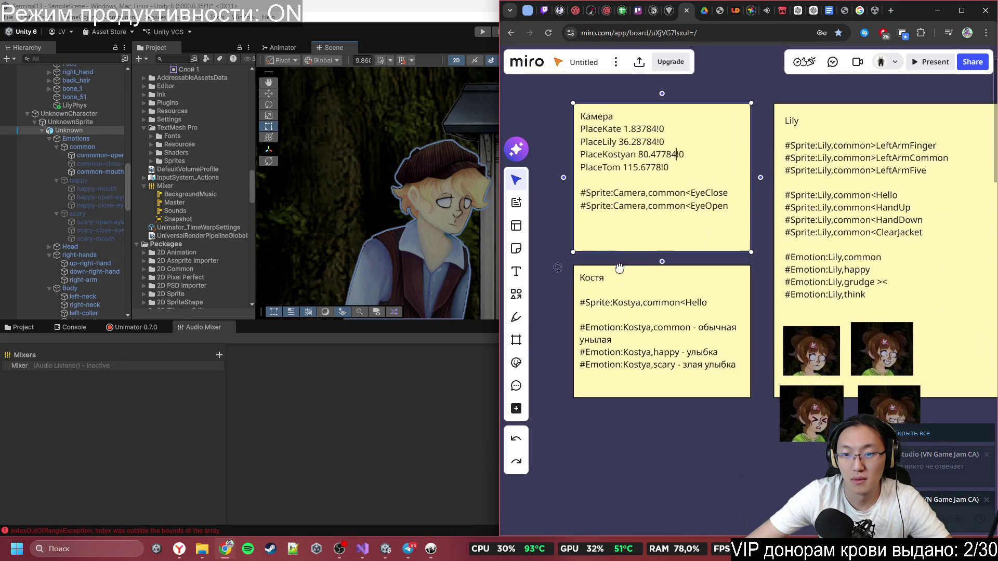
{"action": "left_click", "coordinate": [722, 417]}
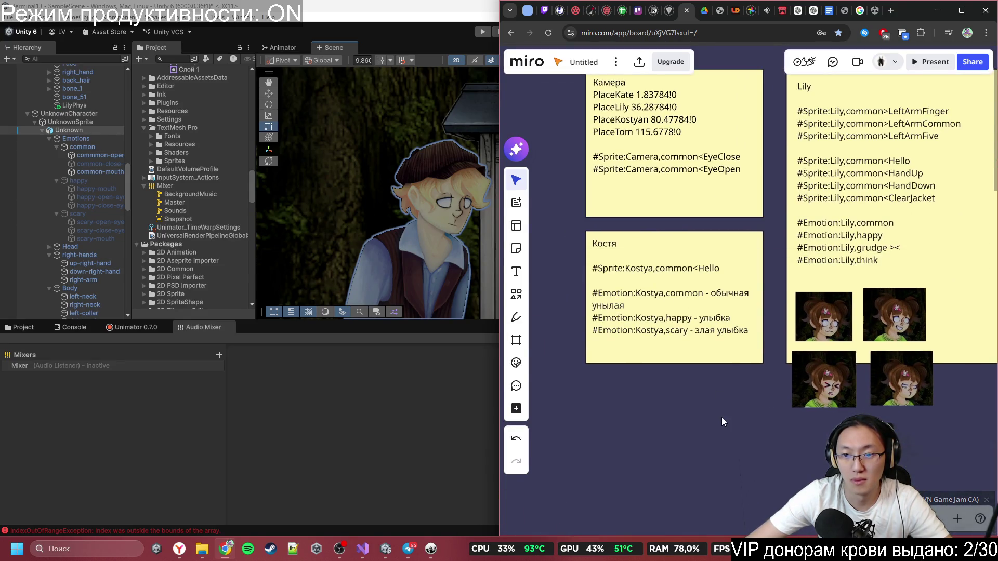
{"action": "key", "text": "ctrl+v"}
{"action": "mouse_move", "coordinate": [769, 469]}
{"action": "left_mouse_down"}
{"action": "mouse_move", "coordinate": [730, 425]}
{"action": "mouse_move", "coordinate": [664, 390]}
{"action": "mouse_move", "coordinate": [638, 389]}
{"action": "left_mouse_up"}
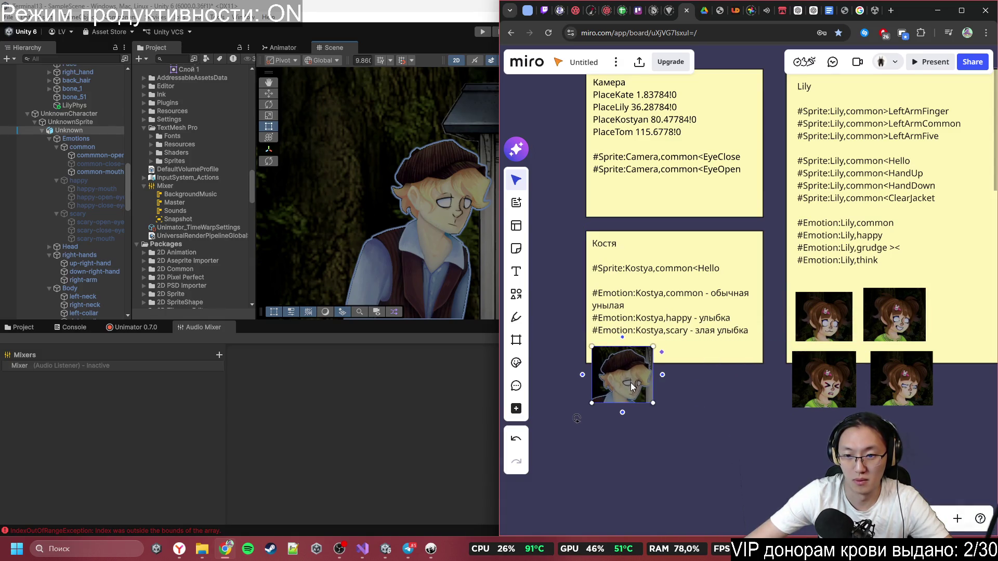
- In Unity, hide the common expression so happy shows, and snip Kostya's happy face
{"action": "left_click", "coordinate": [85, 175]}
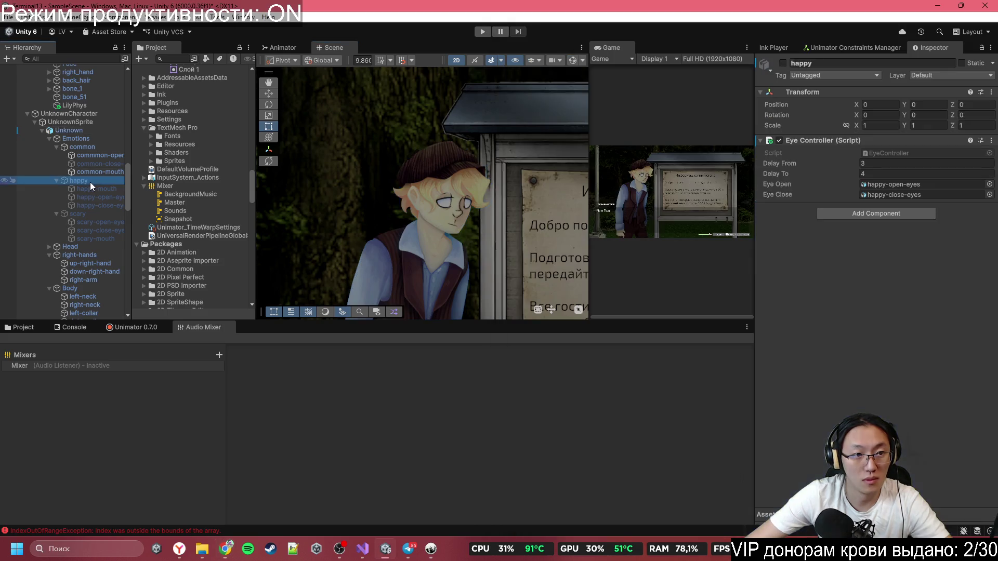
{"action": "left_click", "coordinate": [86, 147]}
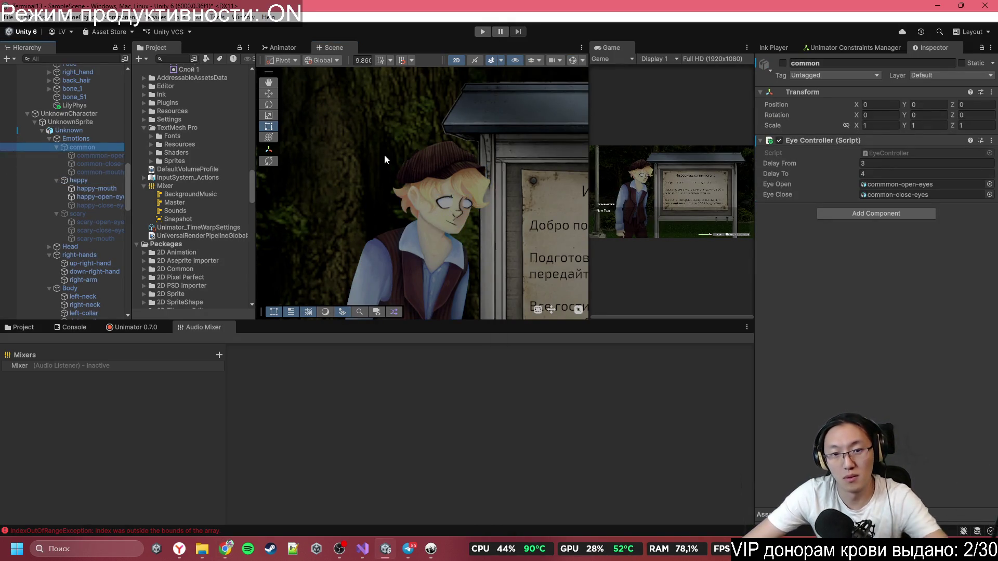
{"action": "key", "text": "super+shift+s"}
{"action": "left_click_drag", "start_coordinate": [372, 137], "coordinate": [489, 345]}
- Cycle through the Inky script and Scripts folder windows, ending back on the Miro board
{"action": "mouse_move", "coordinate": [430, 548]}
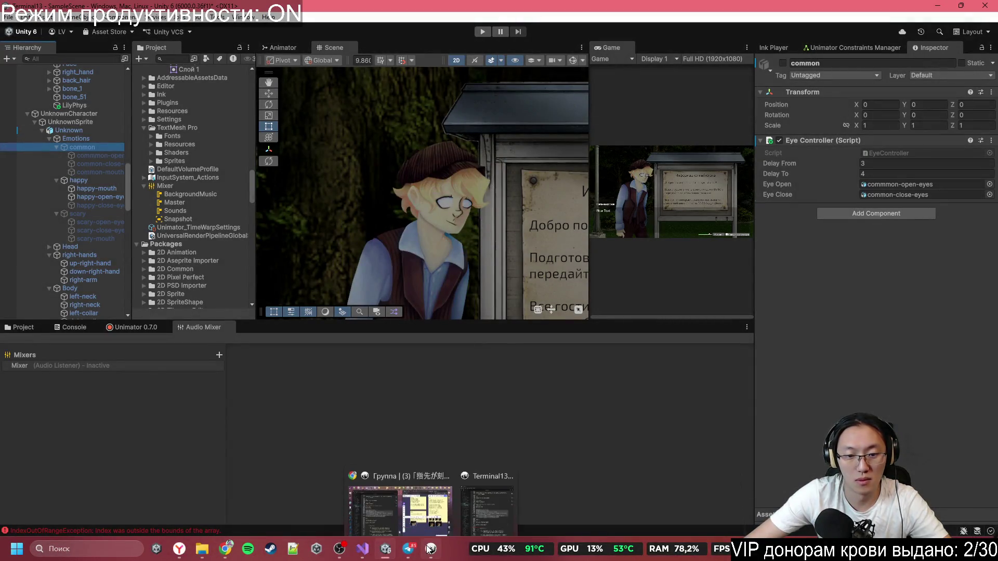
{"action": "left_click", "coordinate": [492, 517]}
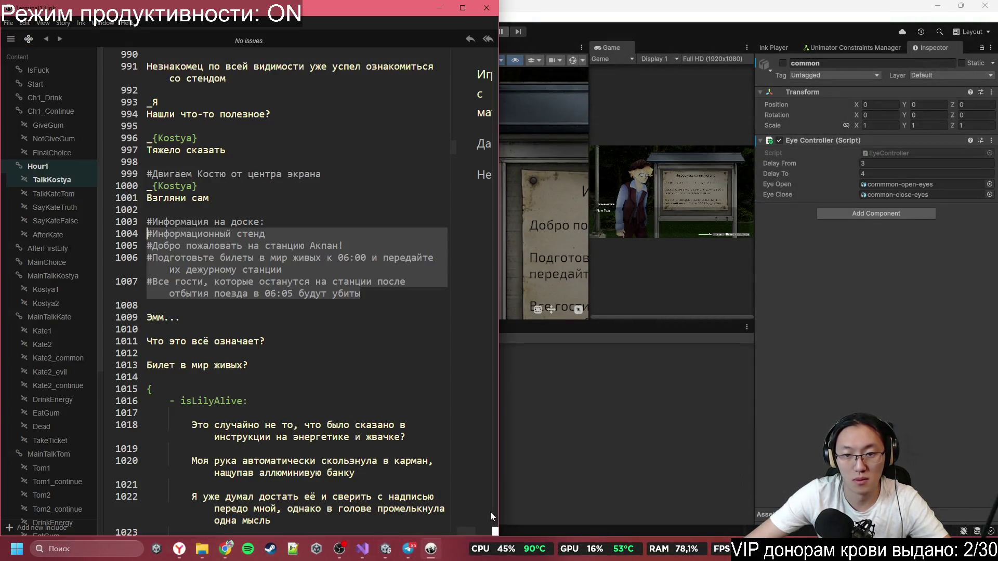
{"action": "left_click", "coordinate": [203, 549]}
{"action": "left_click", "coordinate": [239, 499]}
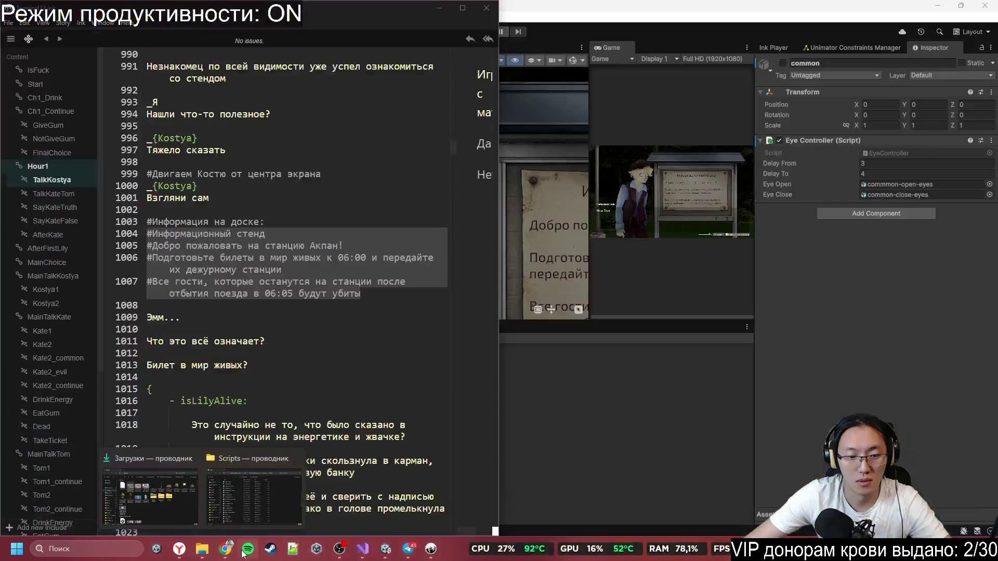
{"action": "left_click", "coordinate": [225, 553]}
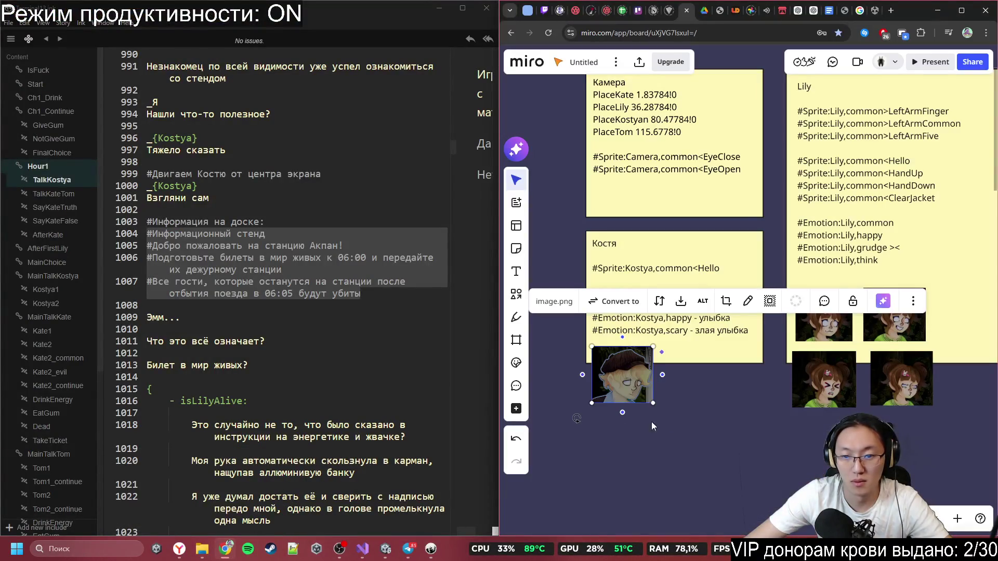
- Paste the happy Kostya screenshot, shrink it, place it beside the first, and return to Unity
{"action": "key", "text": "ctrl+v"}
{"action": "left_click_drag", "start_coordinate": [738, 479], "coordinate": [671, 432]}
{"action": "left_click_drag", "start_coordinate": [662, 396], "coordinate": [707, 389]}
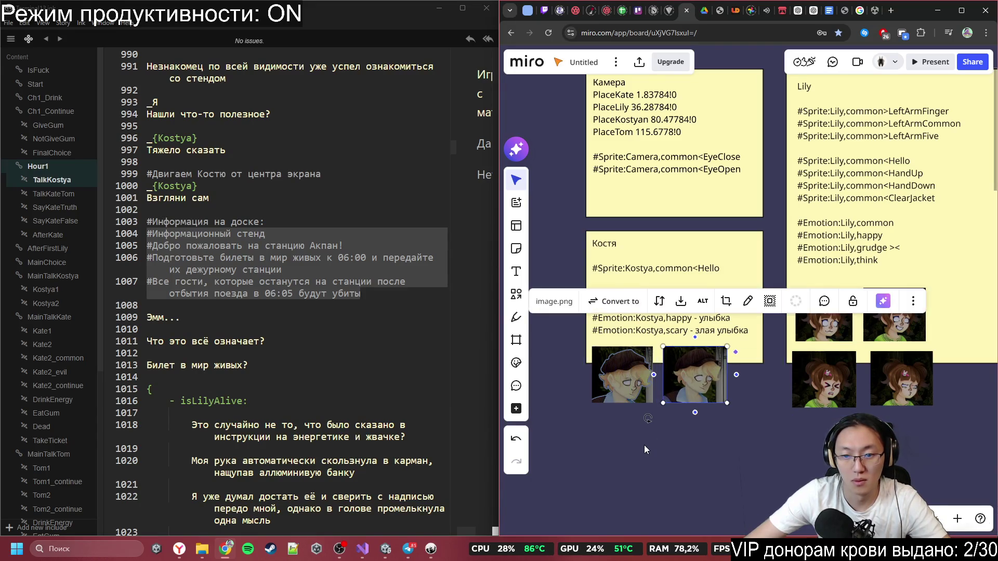
{"action": "key", "text": "alt+Tab"}
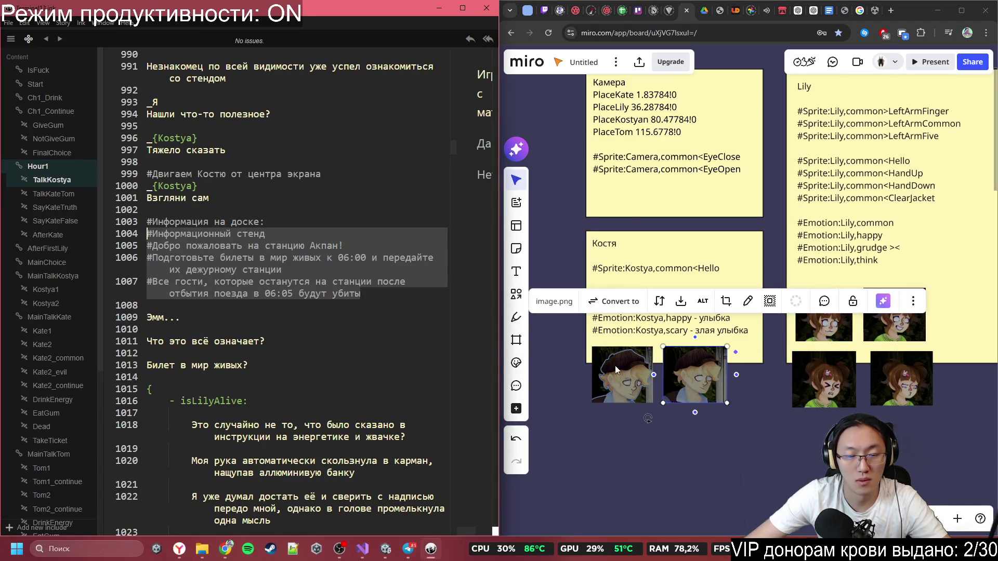
{"action": "left_click", "coordinate": [384, 550]}
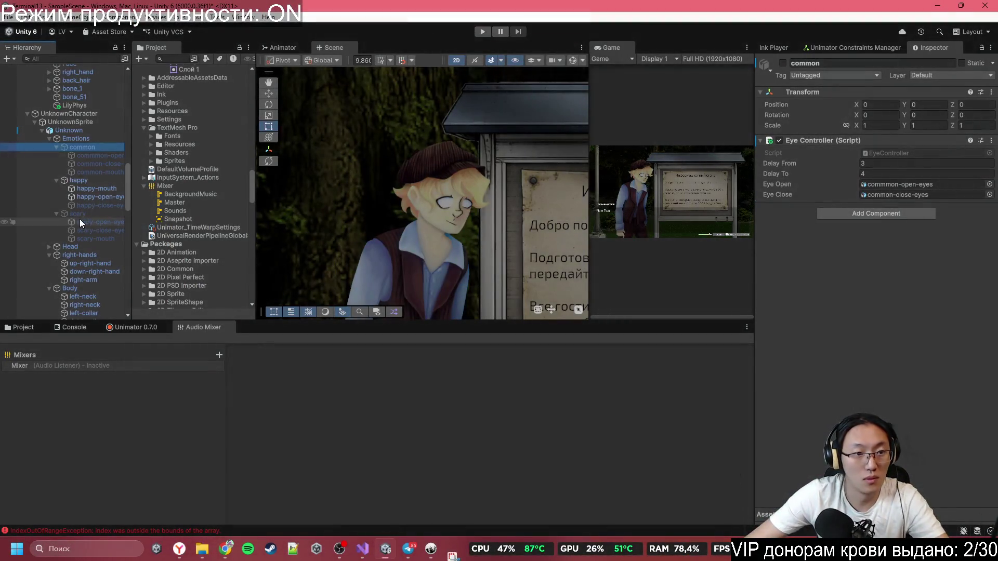
- Deactivate the happy expression so Kostya looks scary, snip his face, and minimize Unity
{"action": "left_click", "coordinate": [79, 213]}
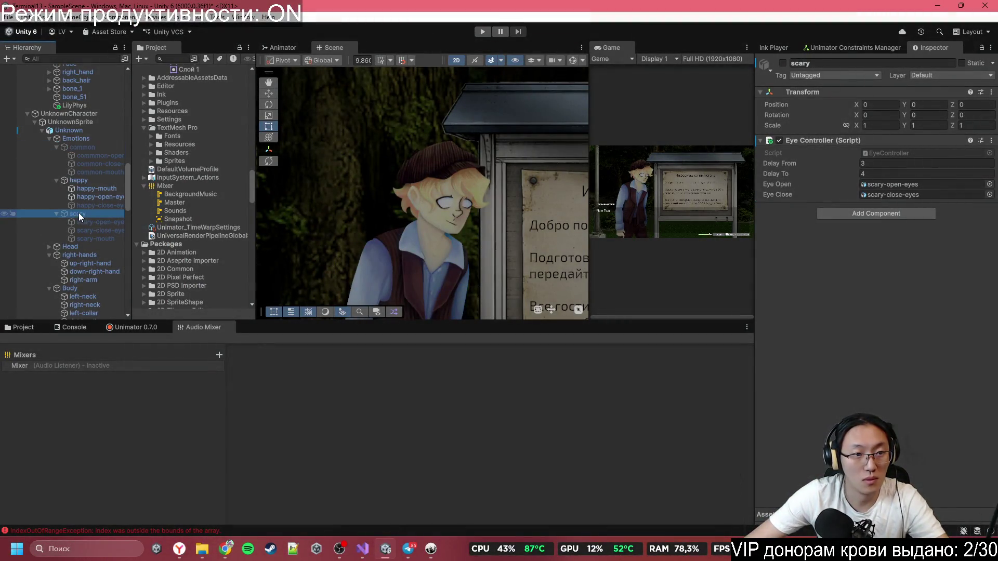
{"action": "left_click", "coordinate": [86, 180]}
{"action": "key", "text": "alt+shift+a"}
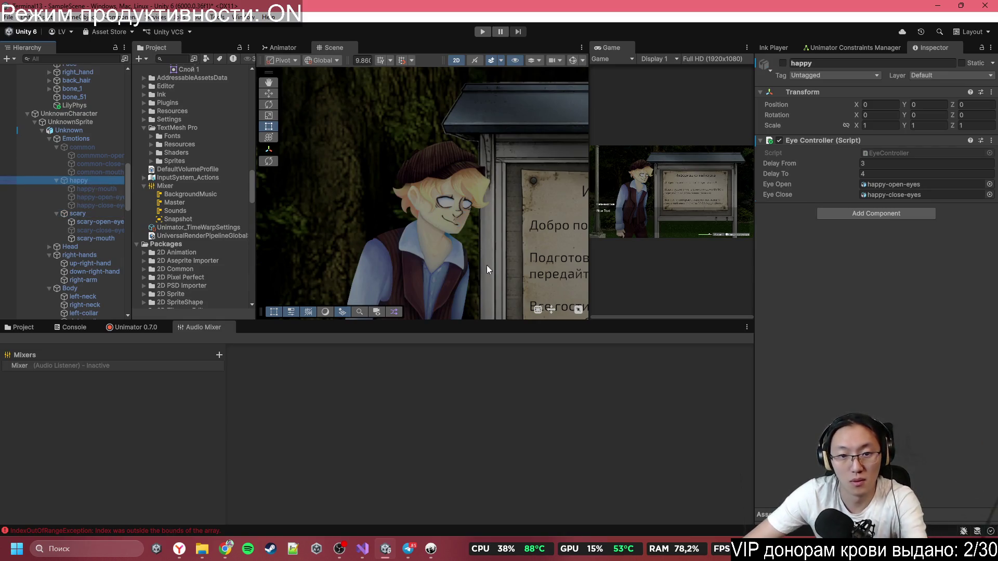
{"action": "key", "text": "super+shift+s"}
{"action": "left_click_drag", "start_coordinate": [368, 130], "coordinate": [507, 260]}
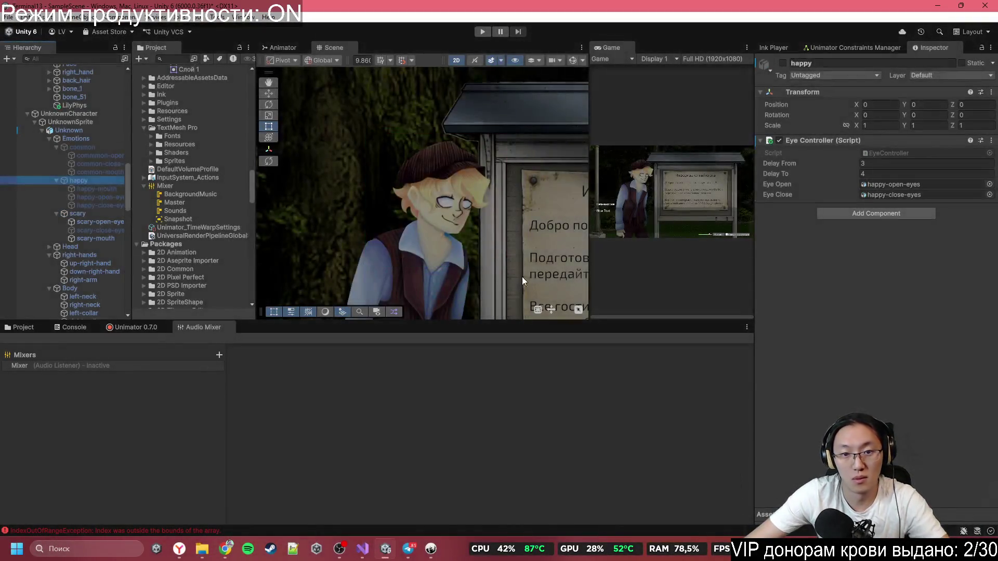
{"action": "left_click", "coordinate": [937, 5]}
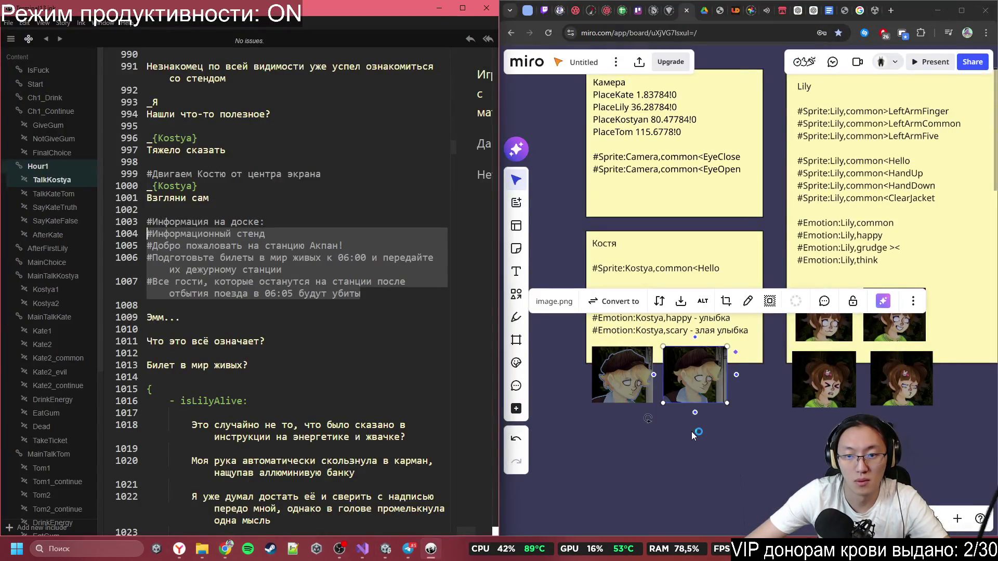
- Paste the scary Kostya screenshot, shrink it, and place it beneath the two other images
{"action": "key", "text": "ctrl+v"}
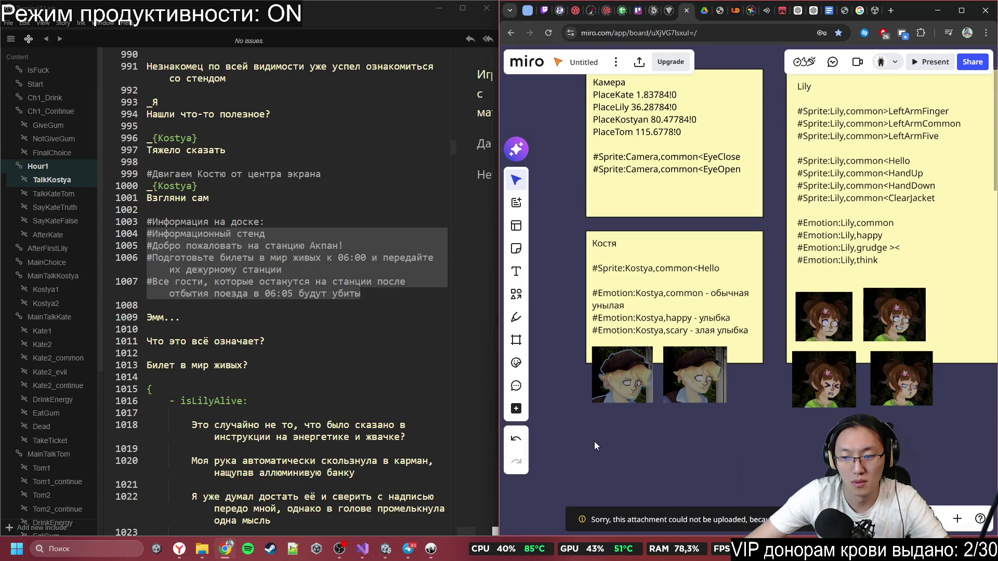
{"action": "mouse_move", "coordinate": [661, 429]}
{"action": "left_mouse_down"}
{"action": "mouse_move", "coordinate": [670, 407]}
{"action": "mouse_move", "coordinate": [707, 392]}
{"action": "left_mouse_up"}
{"action": "key", "text": "ctrl+v"}
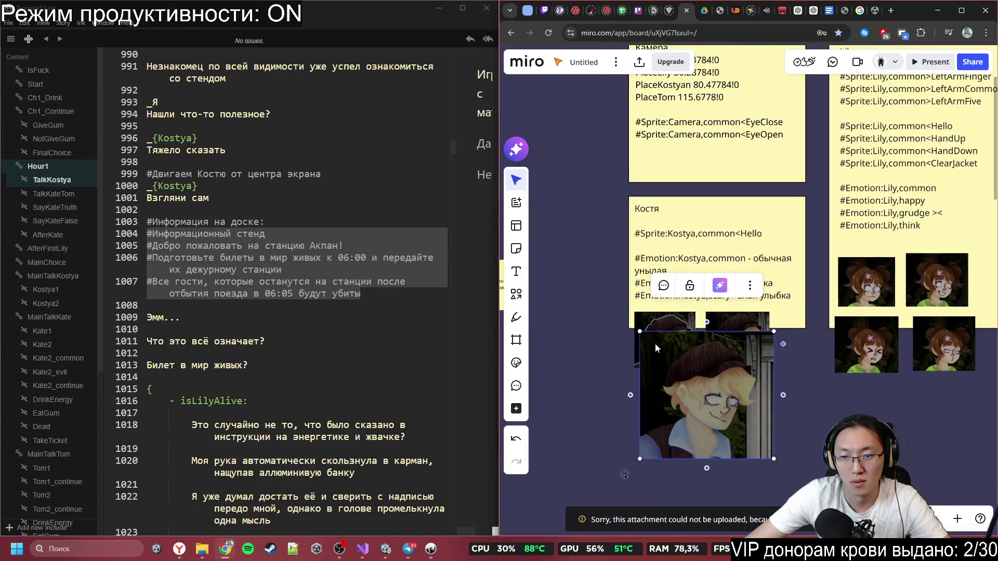
{"action": "left_click_drag", "start_coordinate": [639, 332], "coordinate": [710, 399]}
{"action": "left_click_drag", "start_coordinate": [736, 432], "coordinate": [699, 408]}
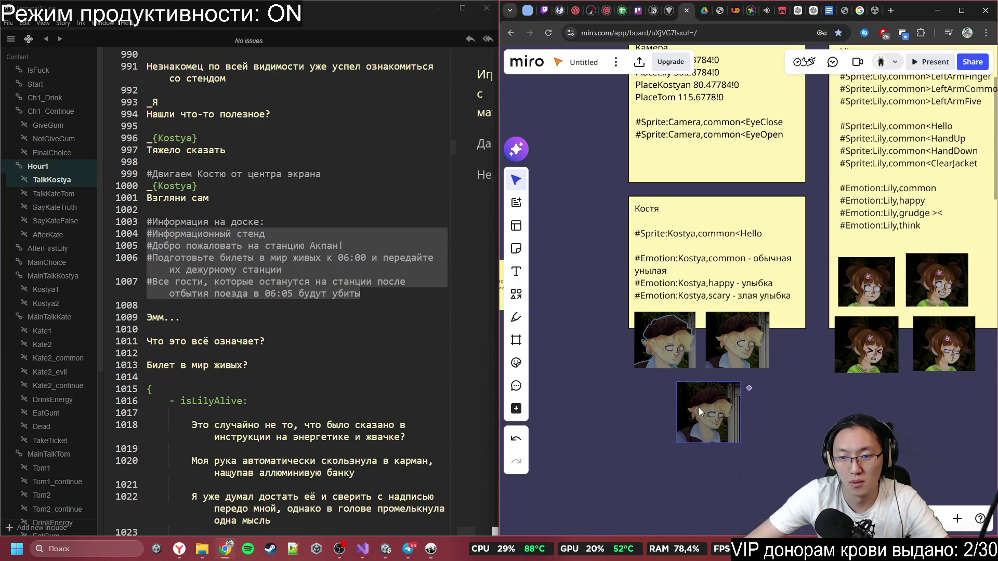
{"action": "left_click", "coordinate": [775, 357]}
{"action": "scroll", "coordinate": [775, 357], "scroll_direction": "up", "scroll_amount": 2}
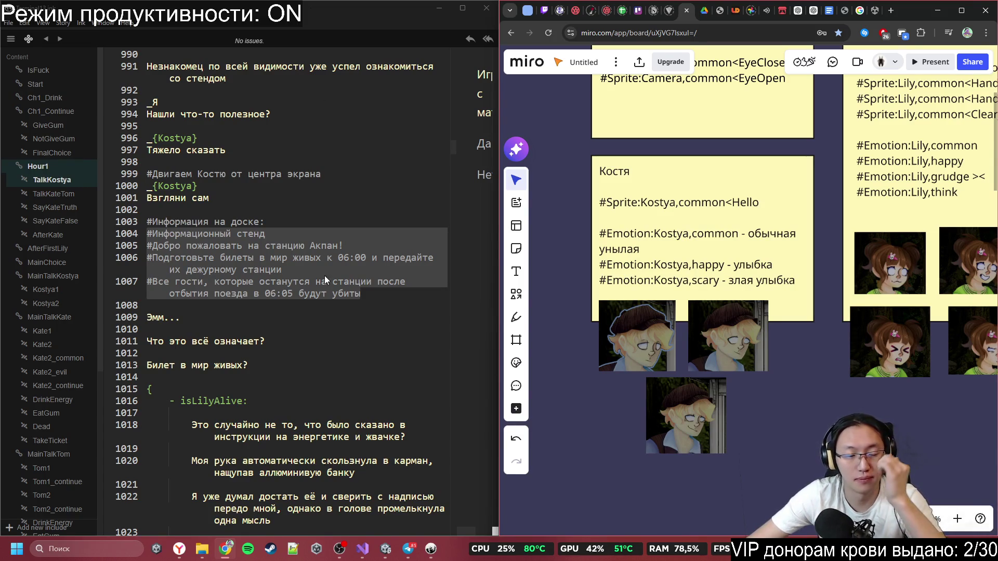
{"action": "scroll", "coordinate": [323, 285], "scroll_direction": "down", "scroll_amount": 15}
{"action": "scroll", "coordinate": [322, 285], "scroll_direction": "down", "scroll_amount": 4}
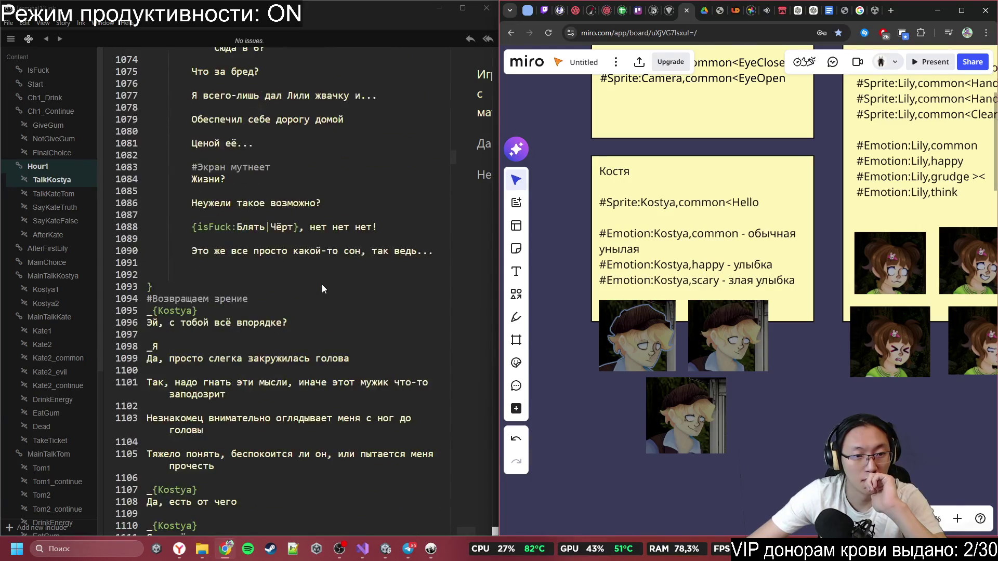
{"action": "left_click", "coordinate": [290, 294]}
{"action": "scroll", "coordinate": [245, 295], "scroll_direction": "up", "scroll_amount": 15}
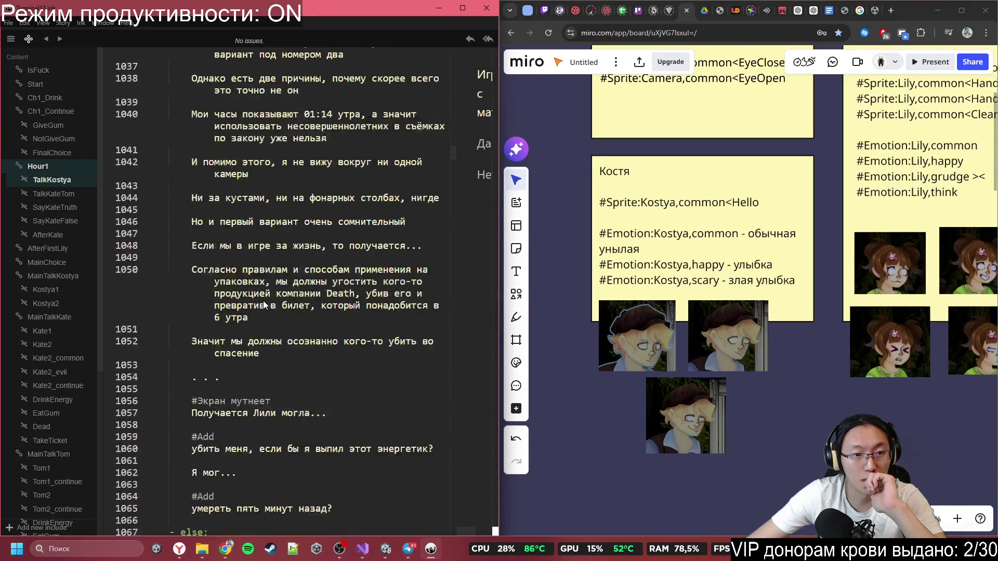
{"action": "scroll", "coordinate": [265, 295], "scroll_direction": "up", "scroll_amount": 5}
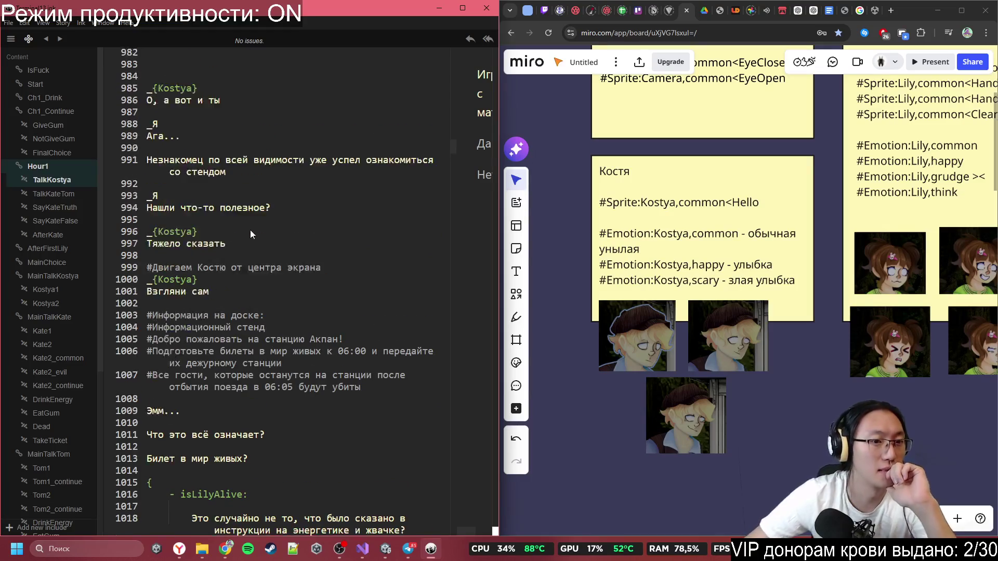
{"action": "left_click", "coordinate": [251, 190]}
{"action": "scroll", "coordinate": [252, 190], "scroll_direction": "up", "scroll_amount": 4}
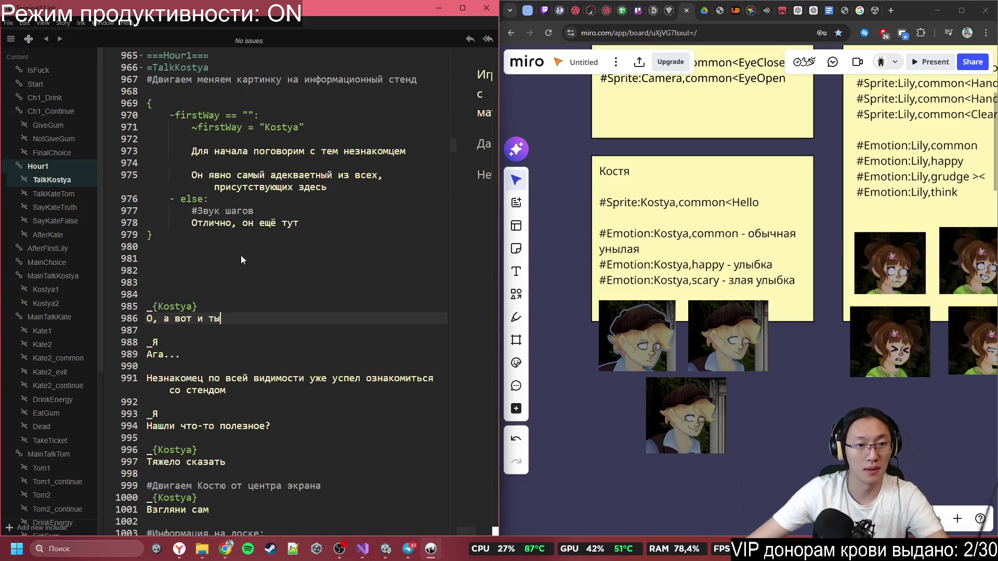
{"action": "left_click", "coordinate": [237, 357]}
{"action": "left_click", "coordinate": [233, 372]}
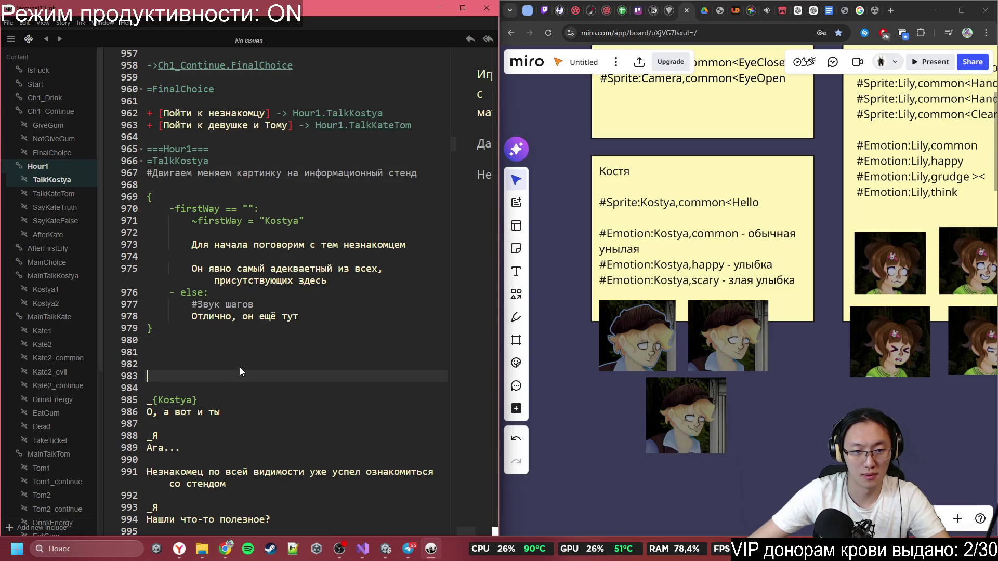
{"action": "scroll", "coordinate": [239, 367], "scroll_direction": "up", "scroll_amount": 3}
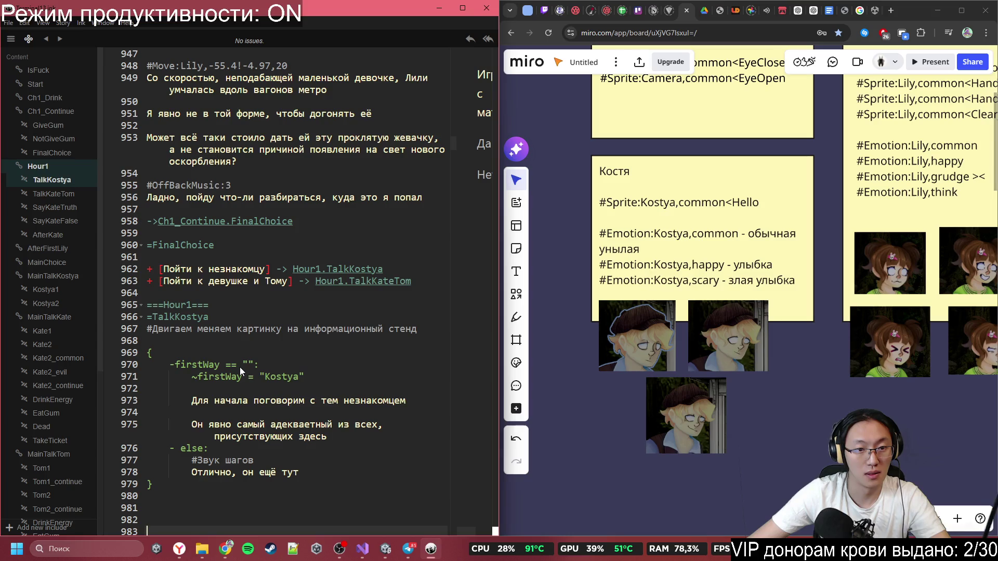
{"action": "scroll", "coordinate": [261, 320], "scroll_direction": "down", "scroll_amount": 3}
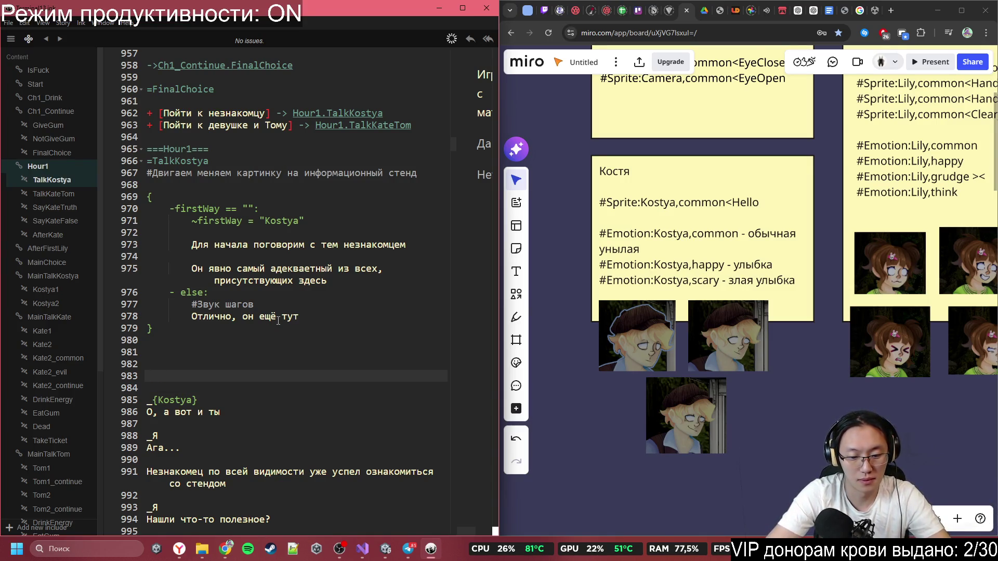
- Type and then erase trial narration words, leaving line 983 empty
{"action": "type", "text": "Посмотрим"}
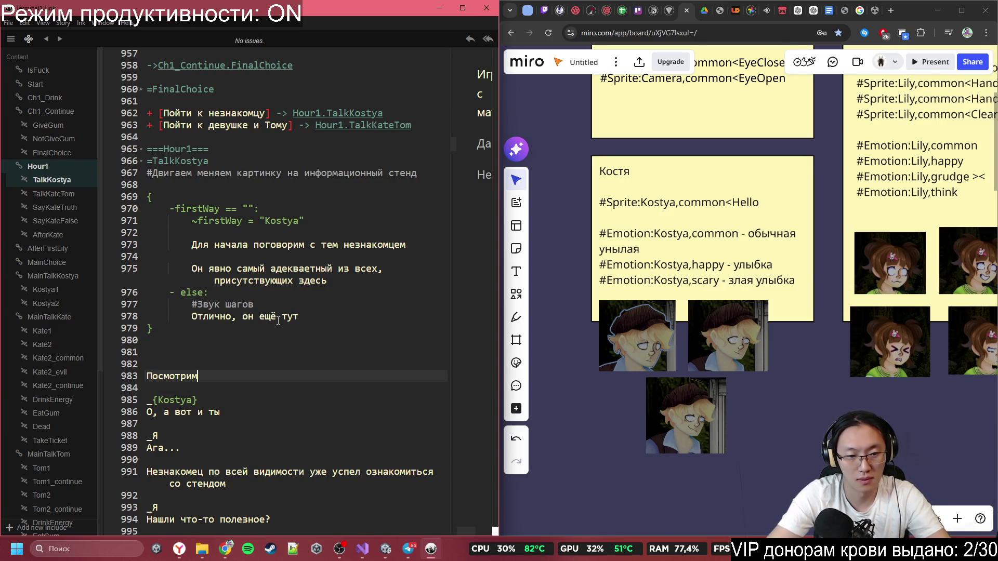
{"action": "type", "text": ", если что"}
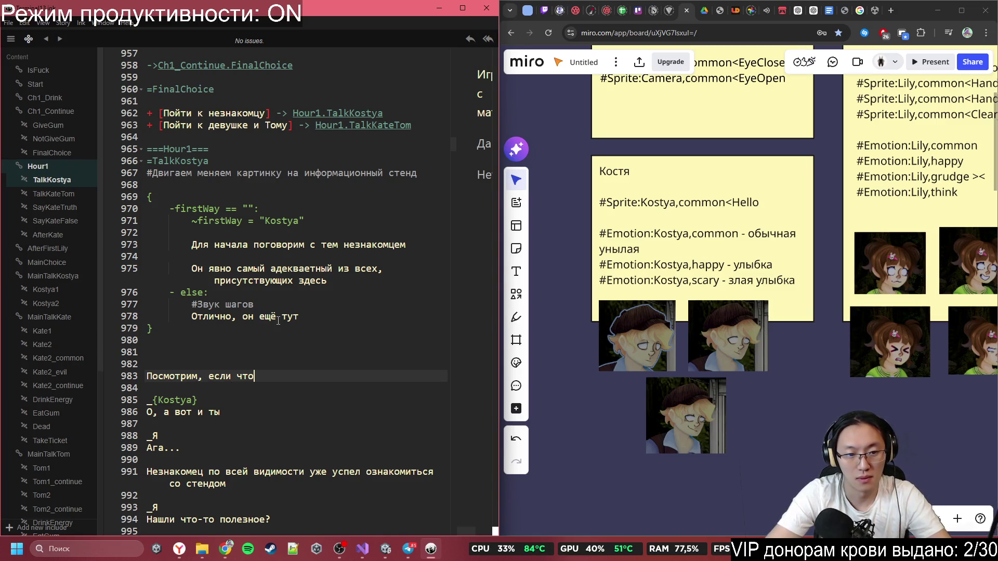
{"action": "type", "text": " интересног"}
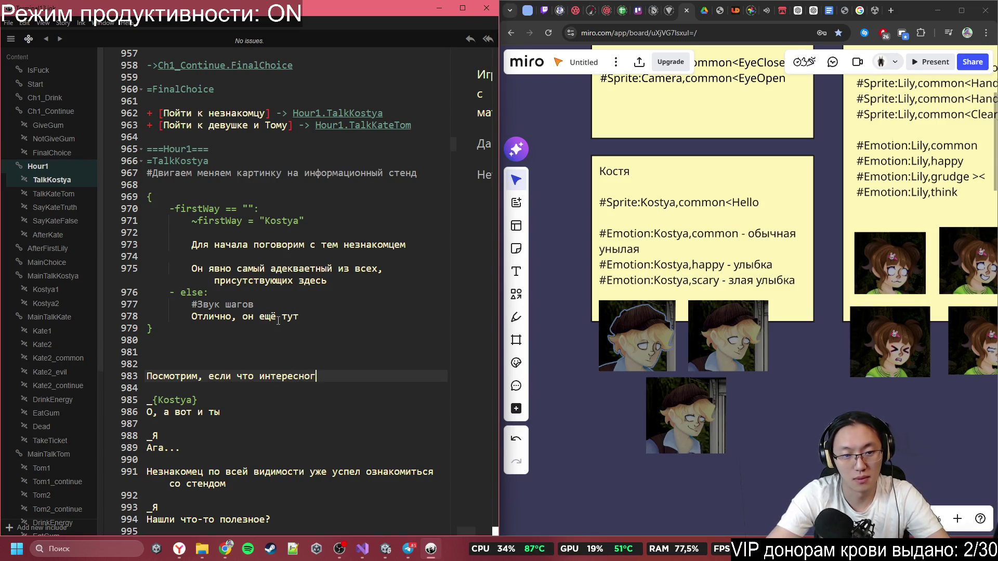
{"action": "type", "text": "о у "}
{"action": "type", "text": "стенг"}
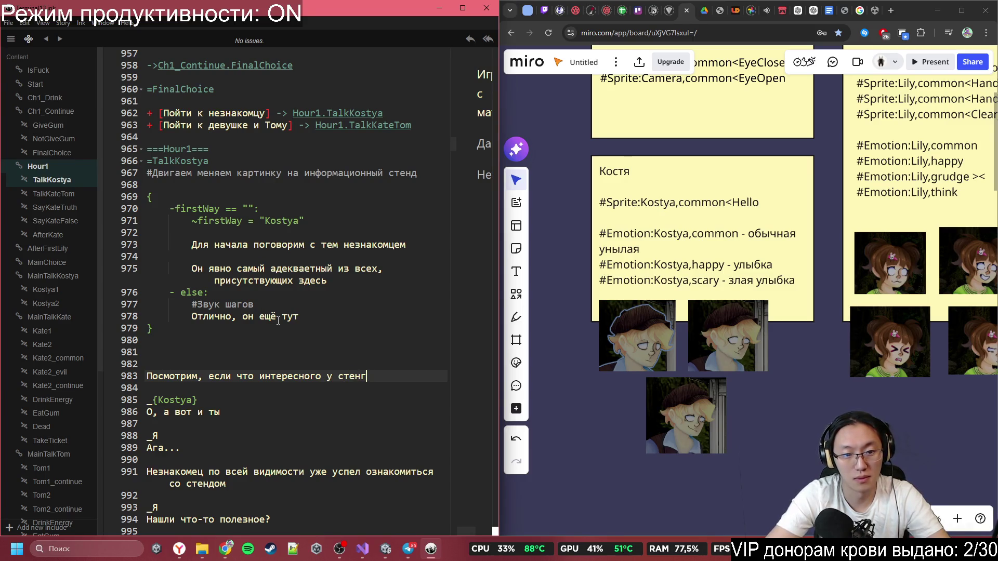
{"action": "key", "text": "ctrl+BackSpace"}
{"action": "key", "text": "ctrl+BackSpace"}
{"action": "key", "text": "ctrl+BackSpace"}
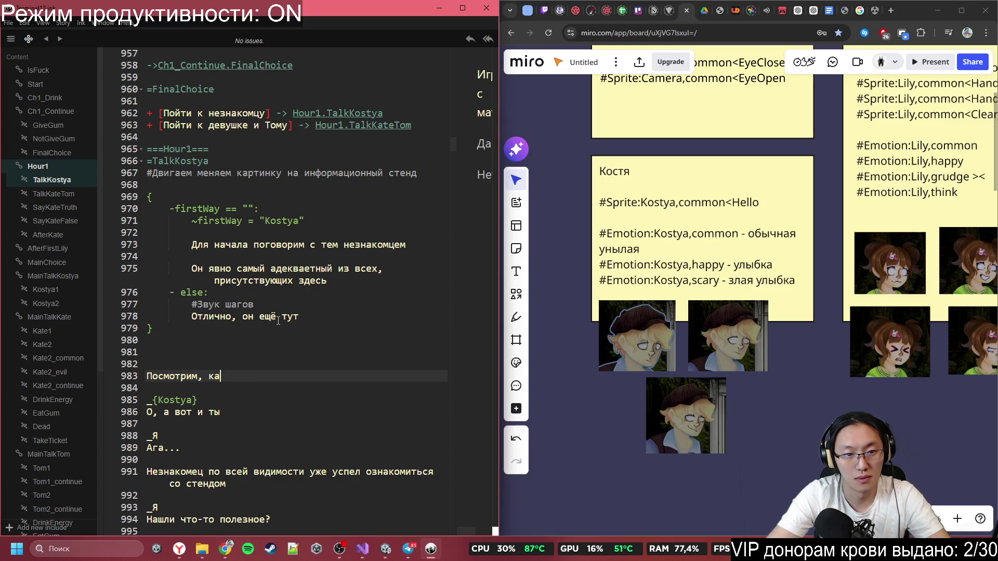
{"action": "type", "text": "к т"}
{"action": "key", "text": "ctrl+BackSpace"}
{"action": "key", "text": "ctrl+BackSpace"}
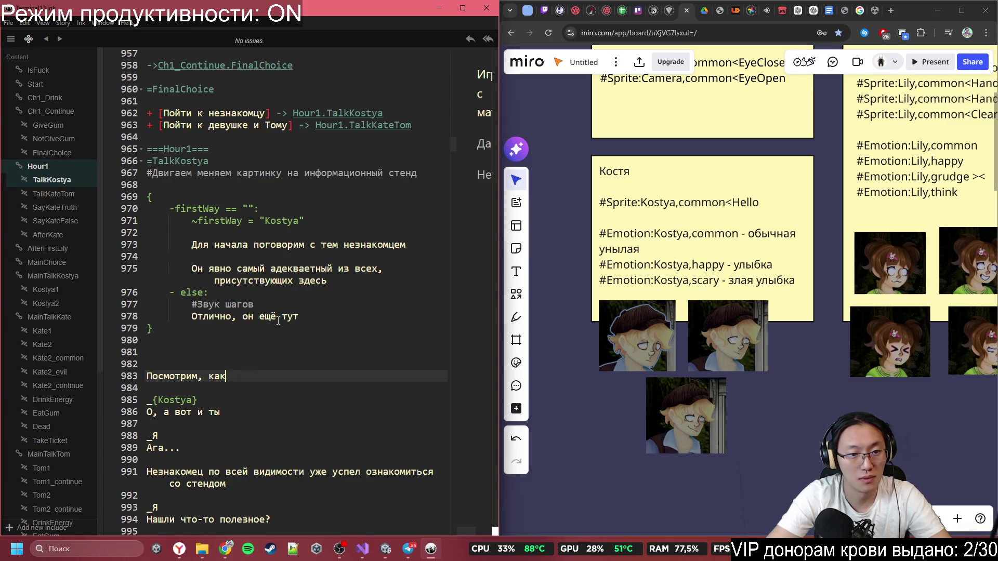
{"action": "key", "text": "ctrl+BackSpace"}
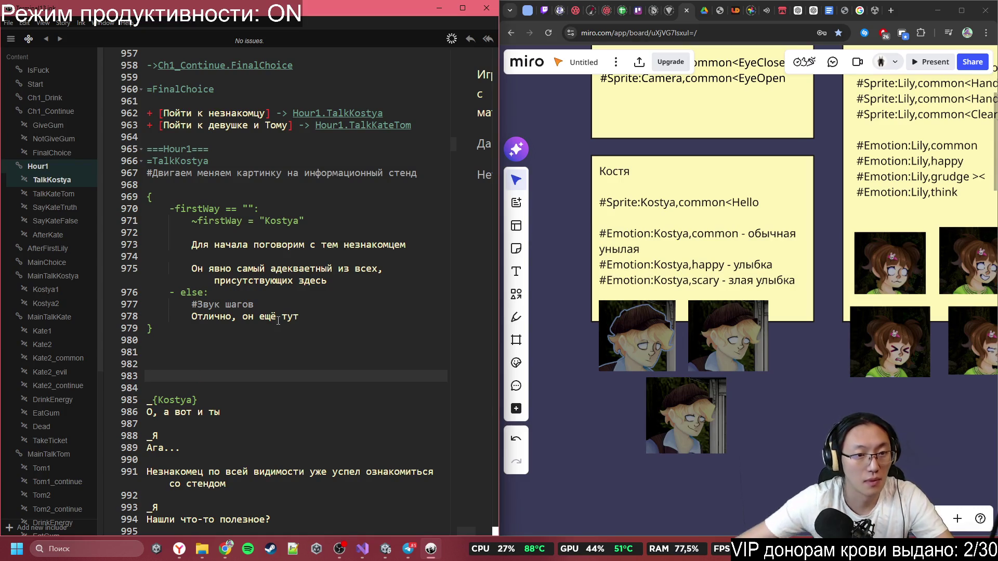
- Add a blank line after 'здесь' and delete the '#Звук шагов' footsteps comment
{"action": "left_click", "coordinate": [243, 280]}
{"action": "left_click", "coordinate": [349, 282]}
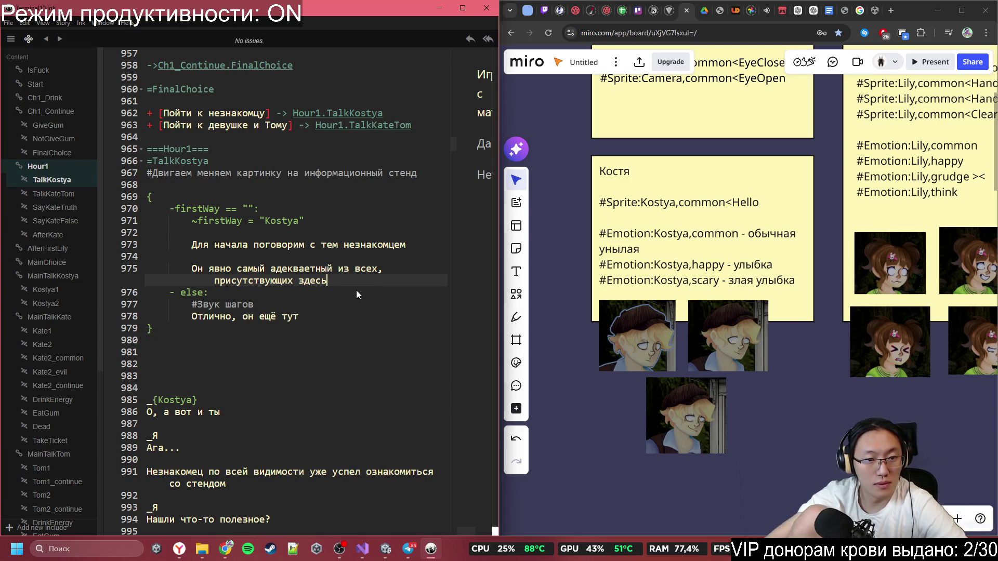
{"action": "key", "text": "Return"}
{"action": "left_click", "coordinate": [214, 316]}
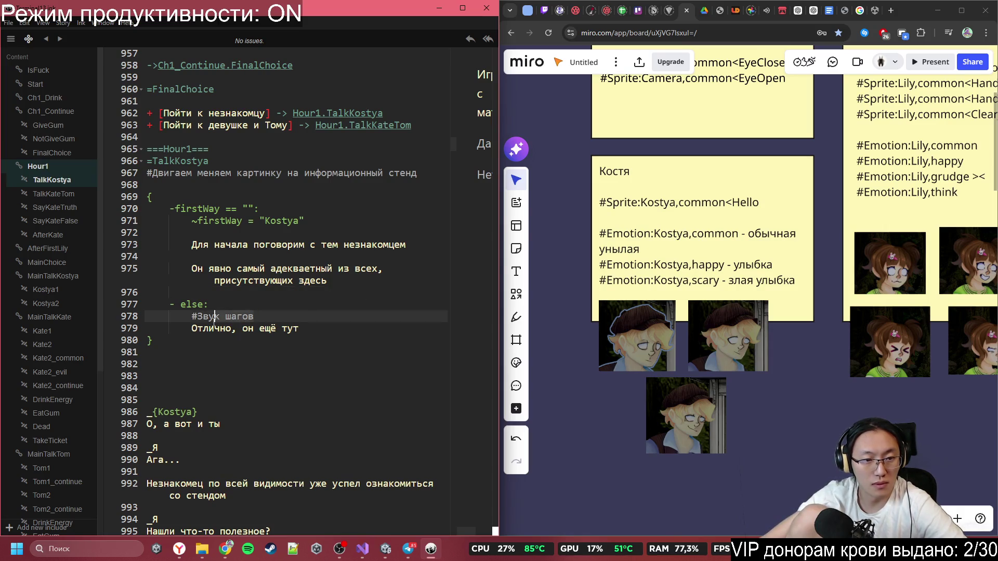
{"action": "left_click", "coordinate": [192, 317]}
{"action": "key", "text": "BackSpace"}
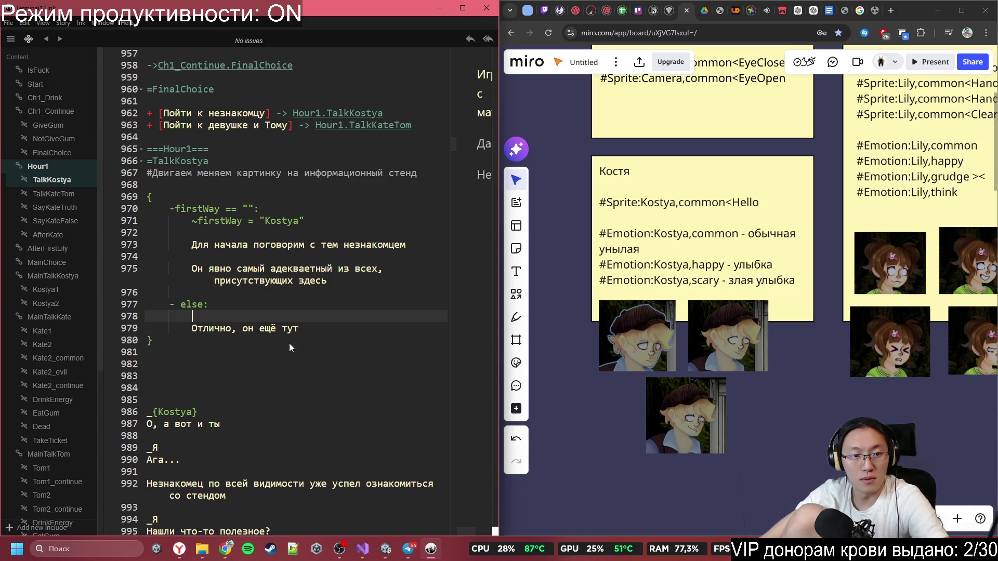
- Delete the picture-change comment under the TalkKostya header, leaving a new empty line
{"action": "left_click", "coordinate": [276, 222]}
{"action": "left_click", "coordinate": [274, 258]}
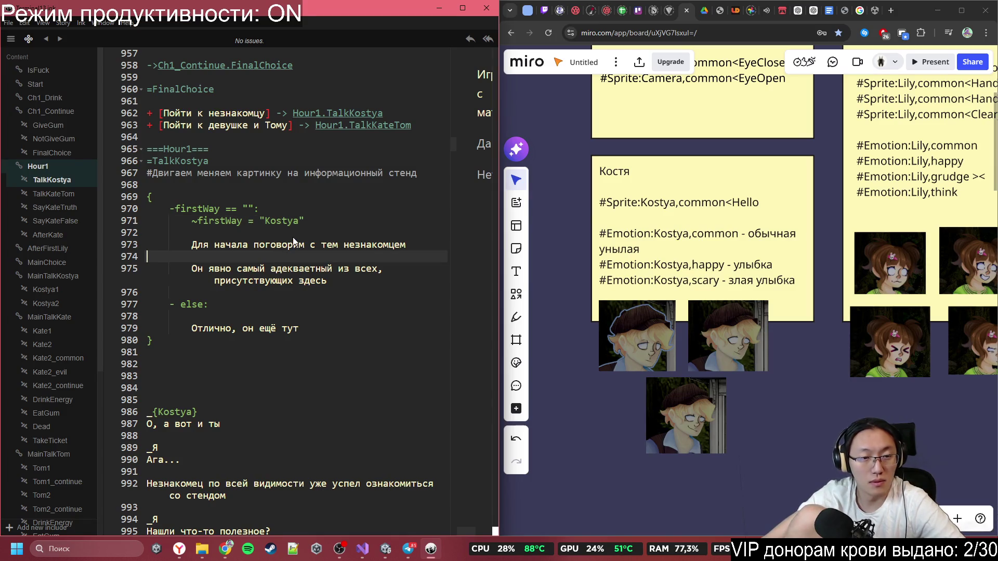
{"action": "left_click", "coordinate": [294, 234]}
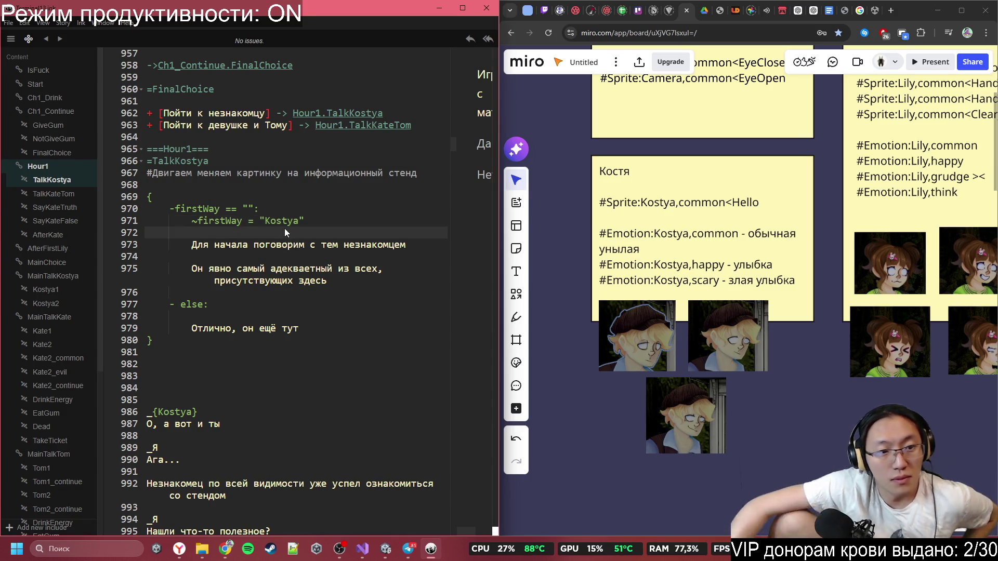
{"action": "left_click", "coordinate": [270, 182]}
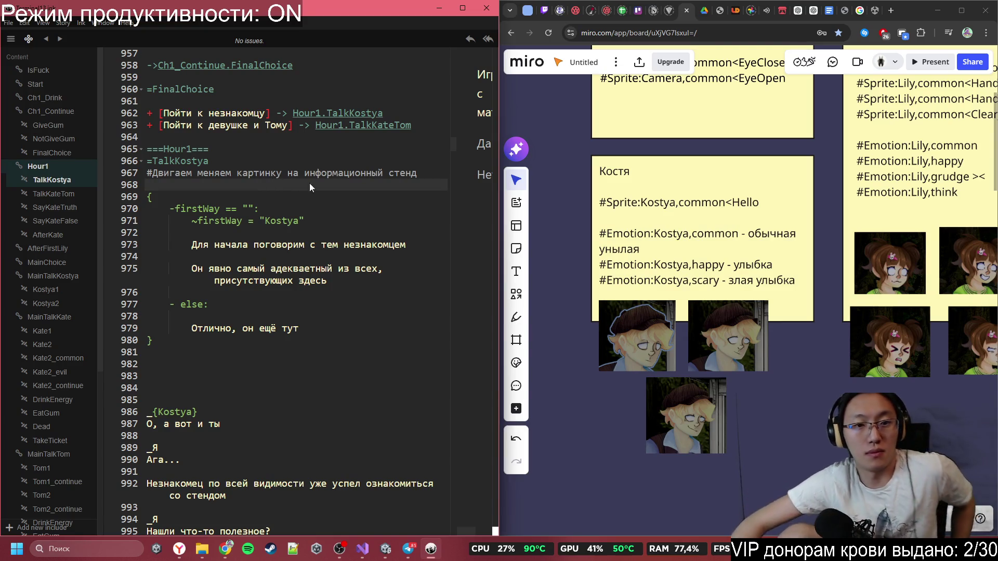
{"action": "mouse_move", "coordinate": [418, 173]}
{"action": "left_mouse_down"}
{"action": "mouse_move", "coordinate": [431, 180]}
{"action": "mouse_move", "coordinate": [147, 174]}
{"action": "left_mouse_up"}
{"action": "key", "text": "BackSpace"}
{"action": "key", "text": "Return"}
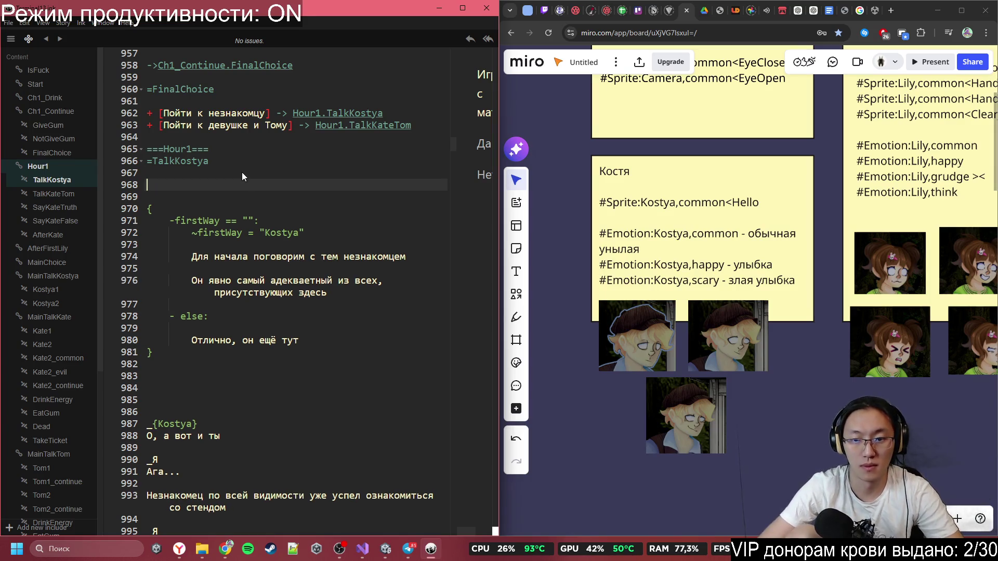
- Start the TalkKostya knot with #Move:Camera,80.47784!0,20, copying Kostya's position from the Miro card
{"action": "type", "text": "№"}
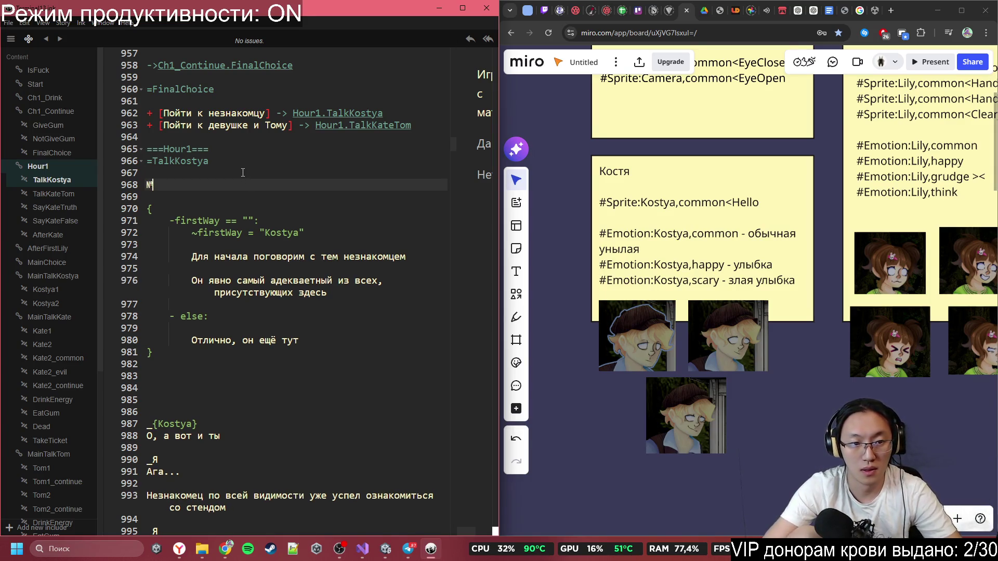
{"action": "key", "text": "BackSpace"}
{"action": "type", "text": "#Move"}
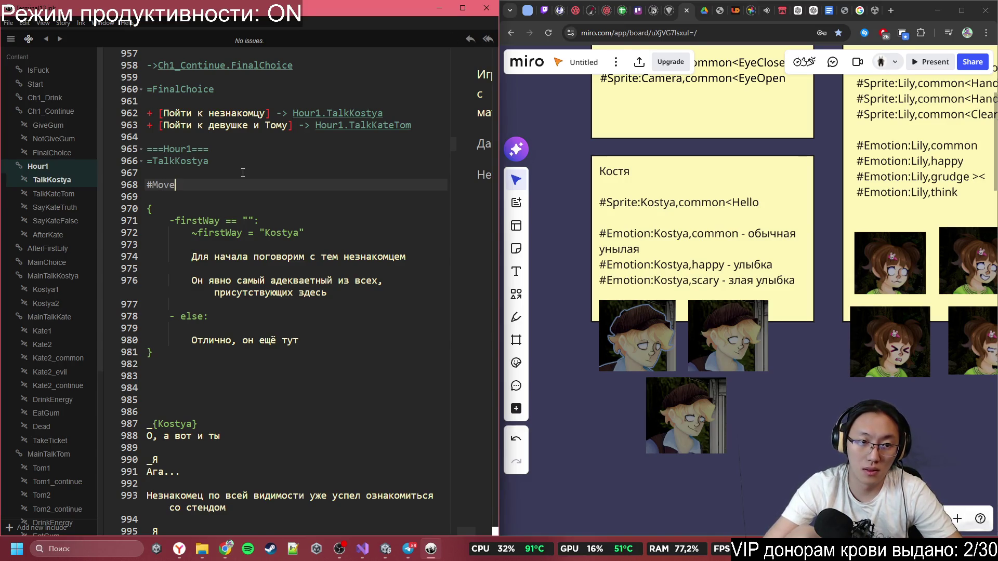
{"action": "type", "text": ":Ca"}
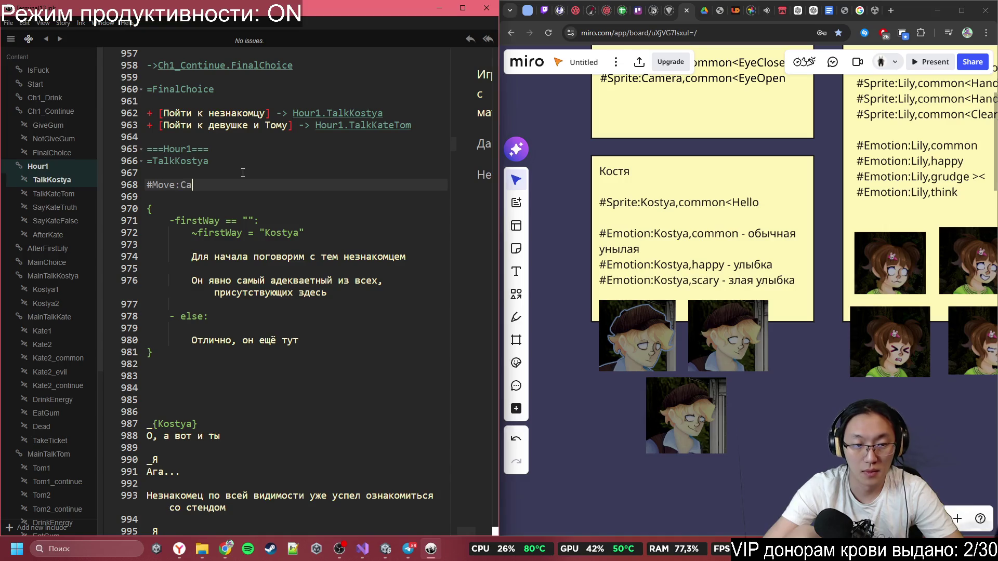
{"action": "type", "text": "mera:"}
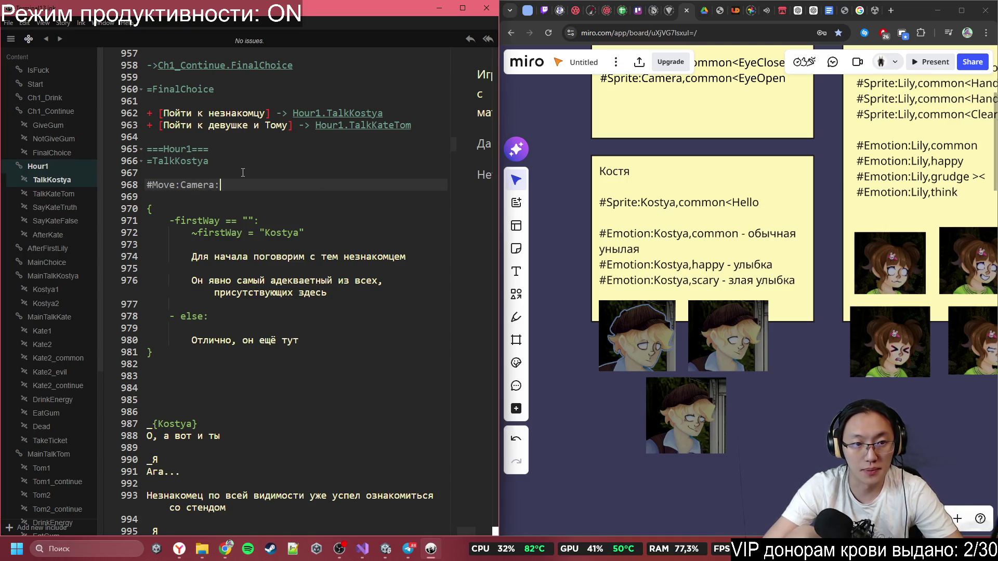
{"action": "key", "text": "BackSpace"}
{"action": "type", "text": ","}
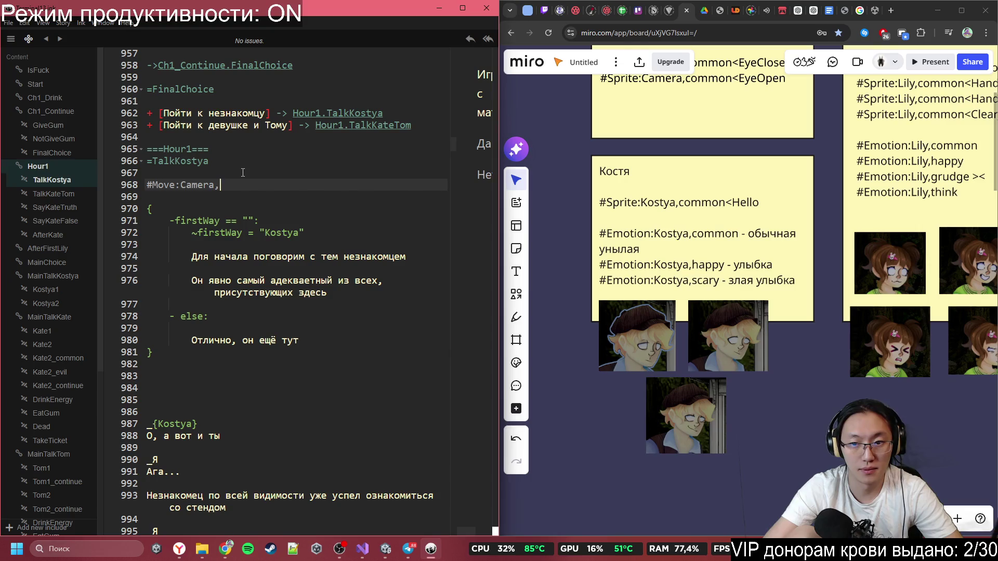
{"action": "scroll", "coordinate": [670, 174], "scroll_direction": "up", "scroll_amount": 5}
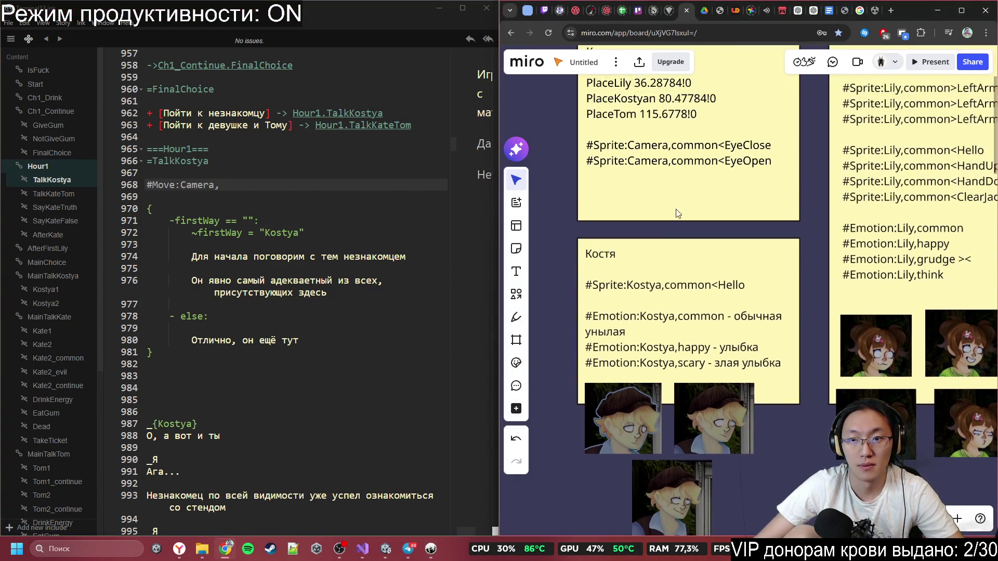
{"action": "left_click", "coordinate": [674, 145]}
{"action": "left_click", "coordinate": [633, 110]}
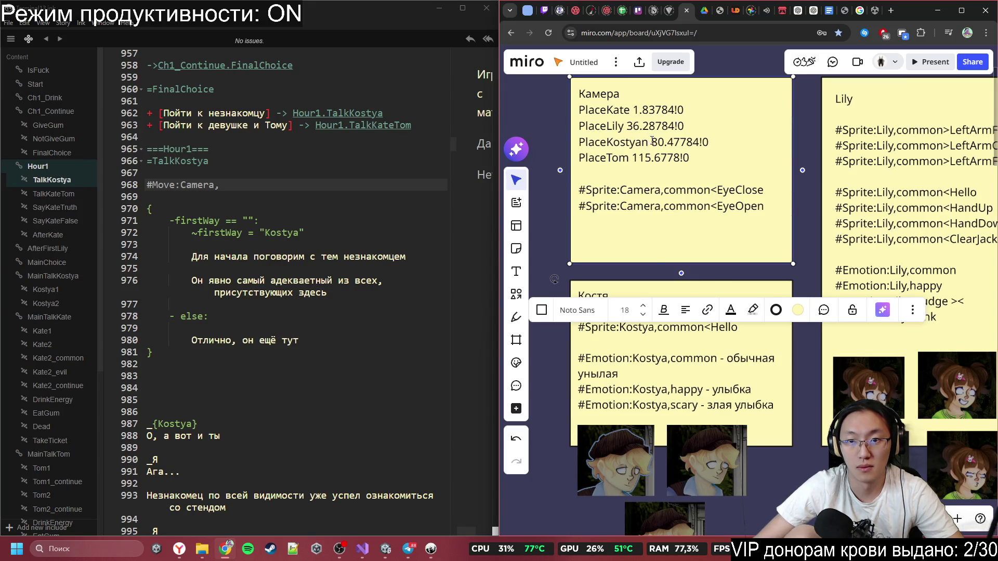
{"action": "left_click_drag", "start_coordinate": [652, 141], "coordinate": [725, 140]}
{"action": "key", "text": "ctrl+c"}
{"action": "left_click", "coordinate": [264, 189]}
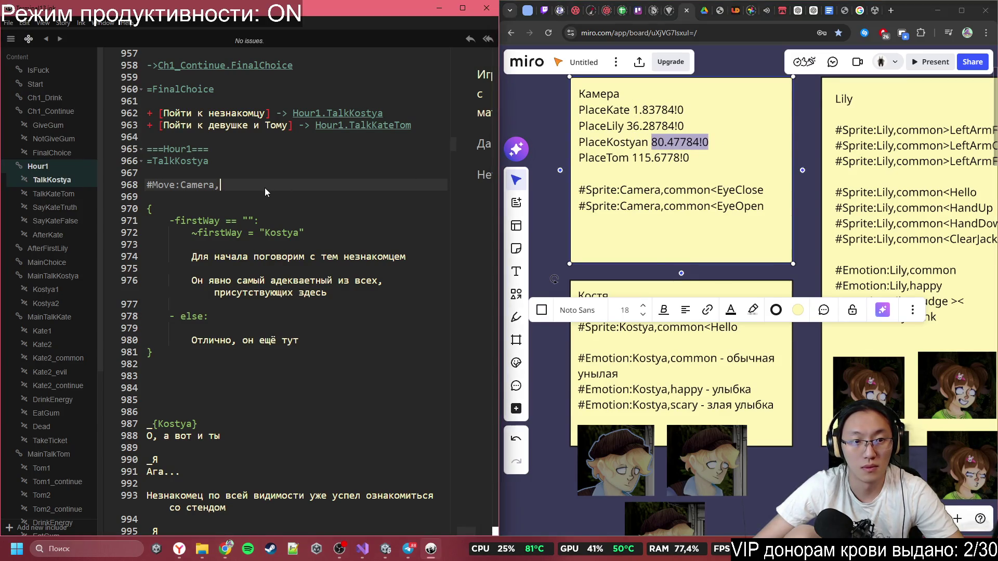
{"action": "key", "text": "ctrl+v"}
{"action": "type", "text": ",20"}
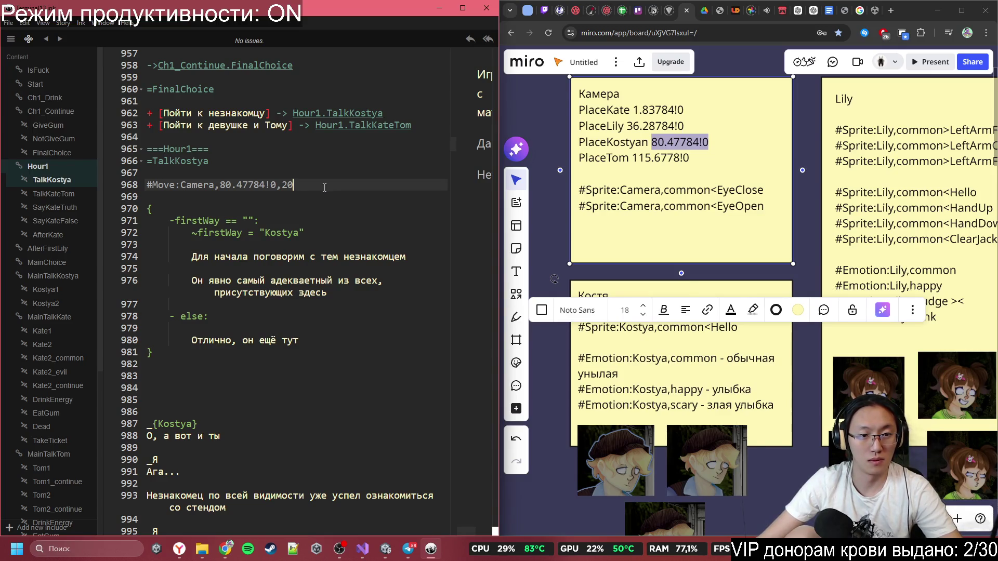
{"action": "scroll", "coordinate": [348, 261], "scroll_direction": "down", "scroll_amount": 3}
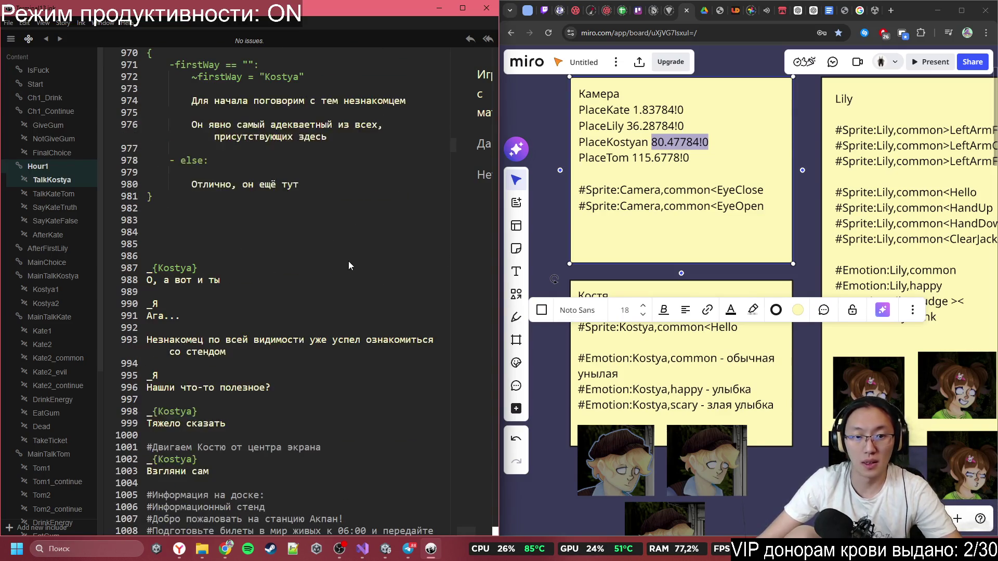
- Scroll up to inspect the #OffBackMusic line that stops the background music
{"action": "scroll", "coordinate": [345, 260], "scroll_direction": "up", "scroll_amount": 12}
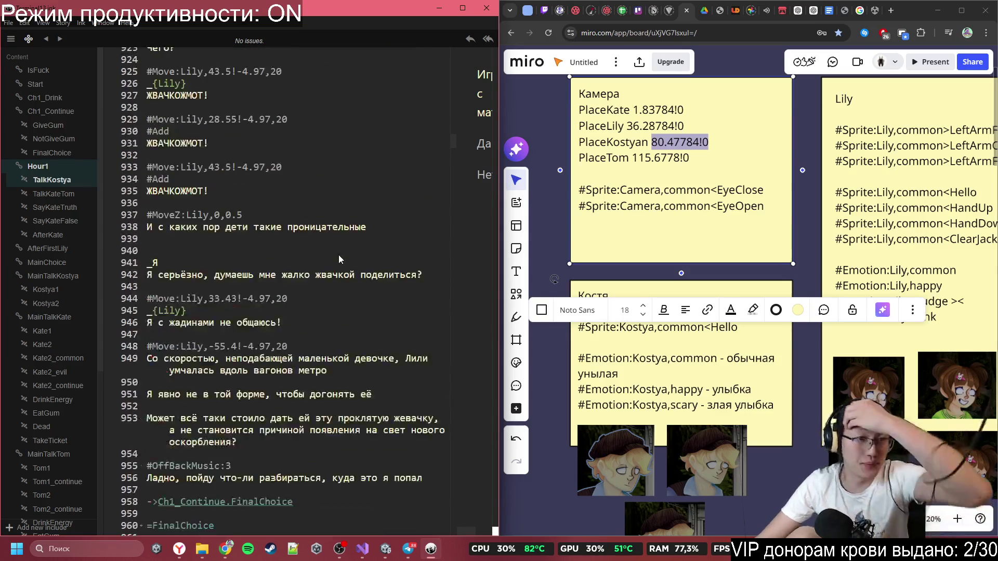
{"action": "scroll", "coordinate": [343, 261], "scroll_direction": "up", "scroll_amount": 5}
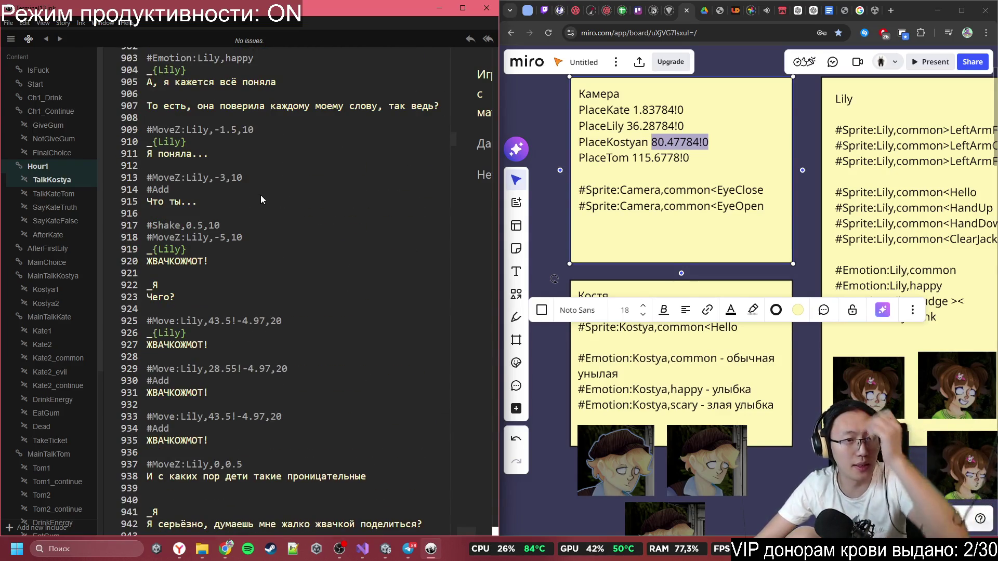
{"action": "scroll", "coordinate": [245, 190], "scroll_direction": "up", "scroll_amount": 6}
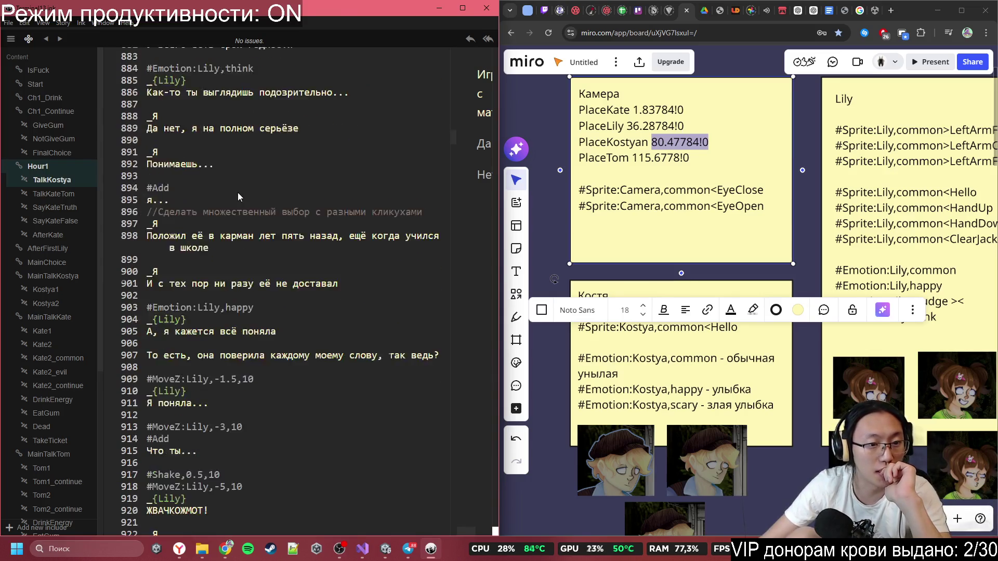
{"action": "scroll", "coordinate": [239, 196], "scroll_direction": "up", "scroll_amount": 7}
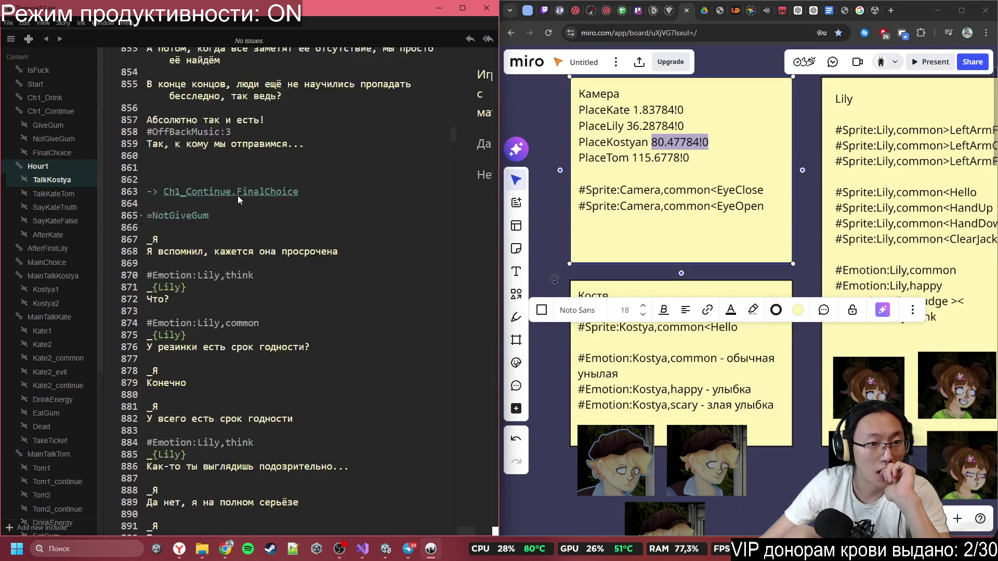
{"action": "left_click", "coordinate": [135, 316]}
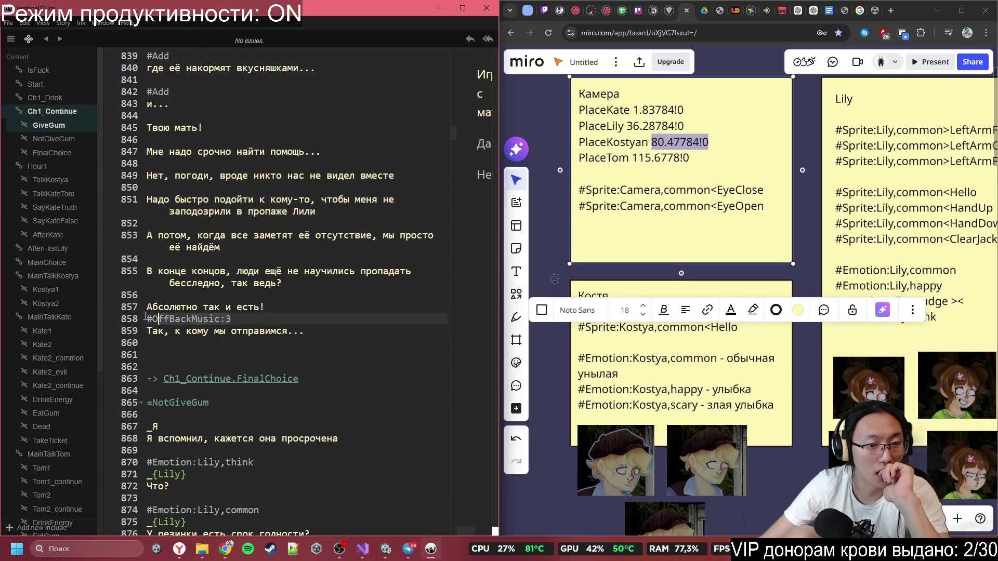
- Locate and pick up the existing #SetBackMusic Lily-weird music command
{"action": "scroll", "coordinate": [232, 328], "scroll_direction": "down", "scroll_amount": 2}
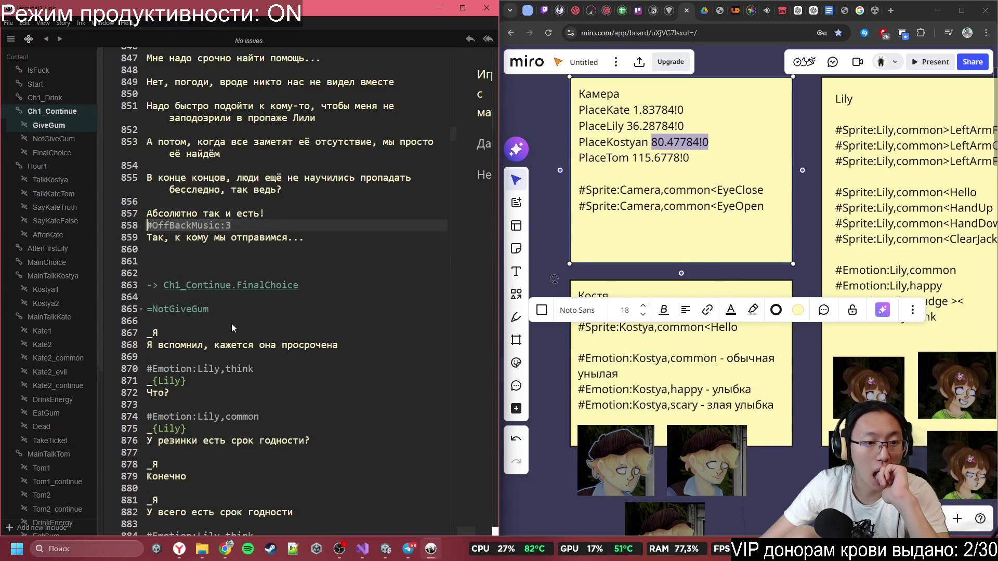
{"action": "scroll", "coordinate": [231, 323], "scroll_direction": "up", "scroll_amount": 14}
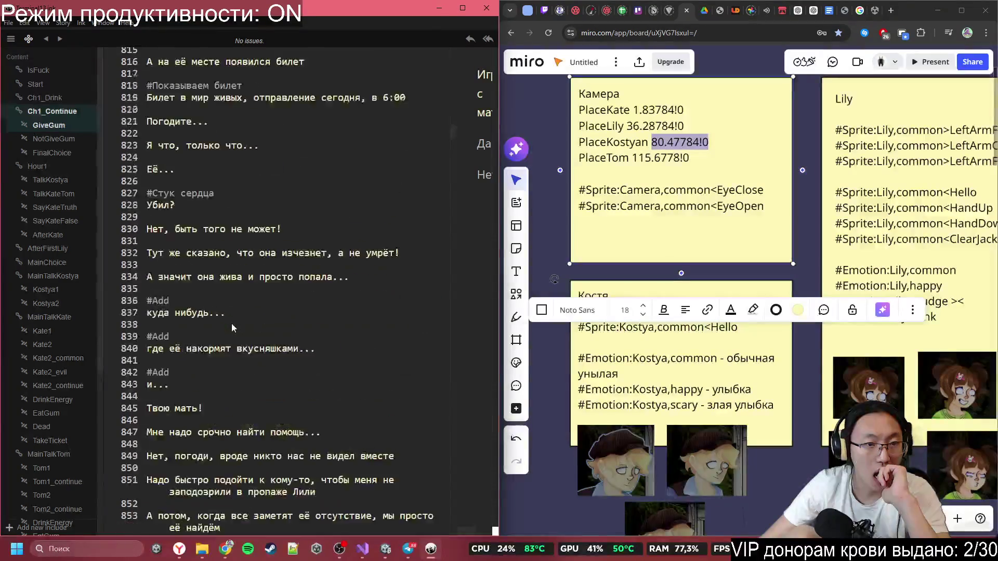
{"action": "scroll", "coordinate": [232, 324], "scroll_direction": "down", "scroll_amount": 10}
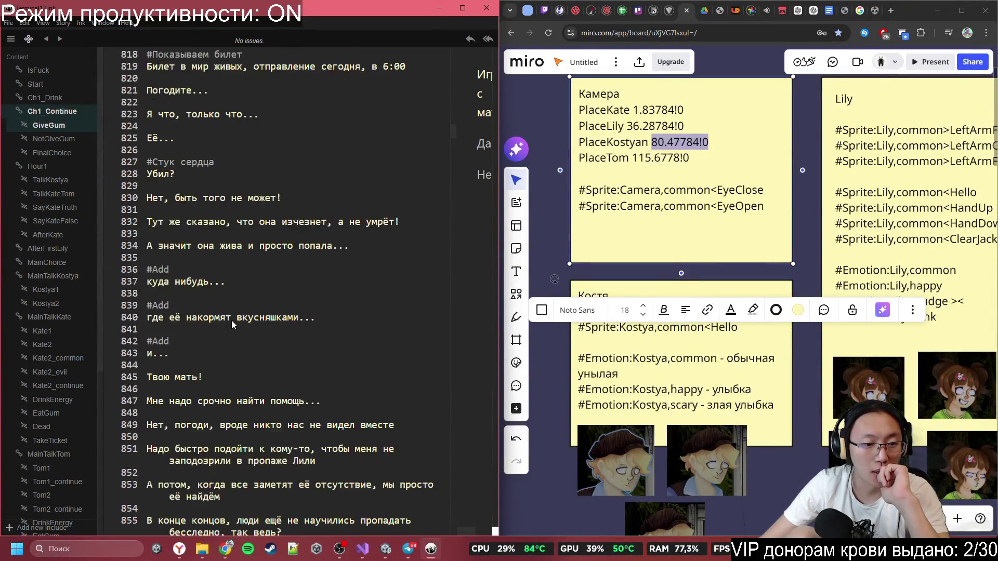
{"action": "scroll", "coordinate": [231, 320], "scroll_direction": "up", "scroll_amount": 15}
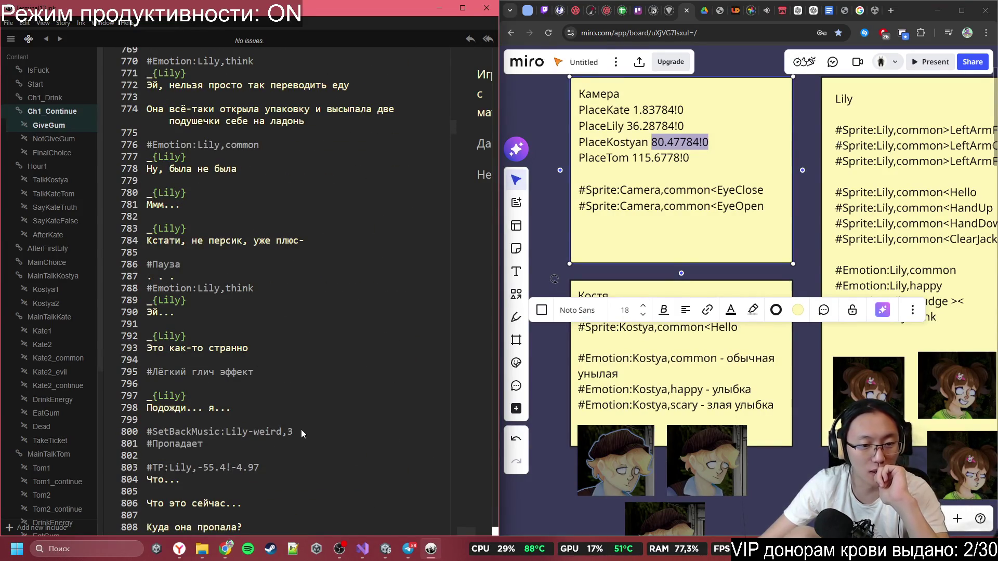
{"action": "left_click", "coordinate": [301, 431]}
- Place the cursor on the blank line below the NotGiveGum label
{"action": "scroll", "coordinate": [301, 373], "scroll_direction": "down", "scroll_amount": 20}
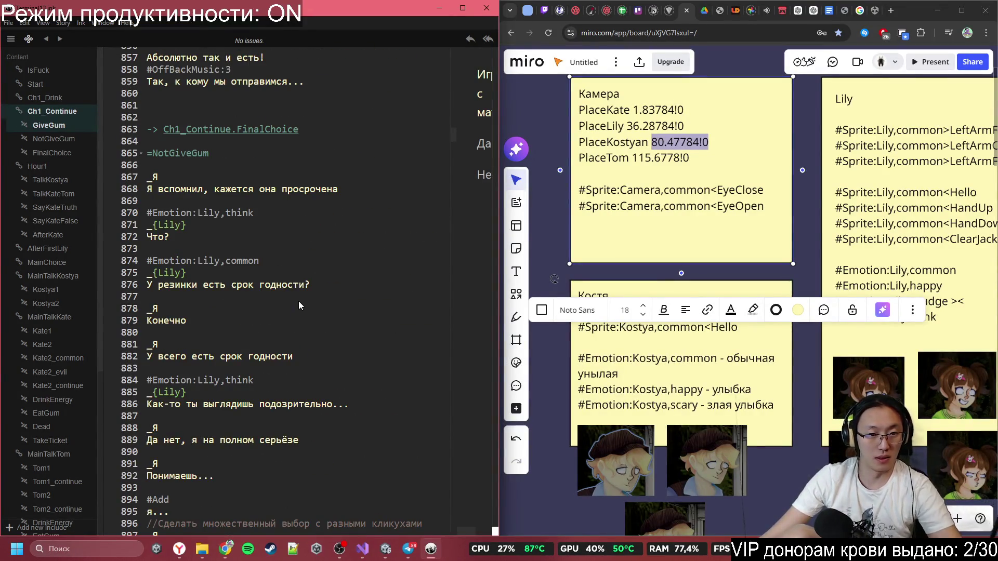
{"action": "left_click", "coordinate": [282, 180]}
{"action": "left_click", "coordinate": [283, 214]}
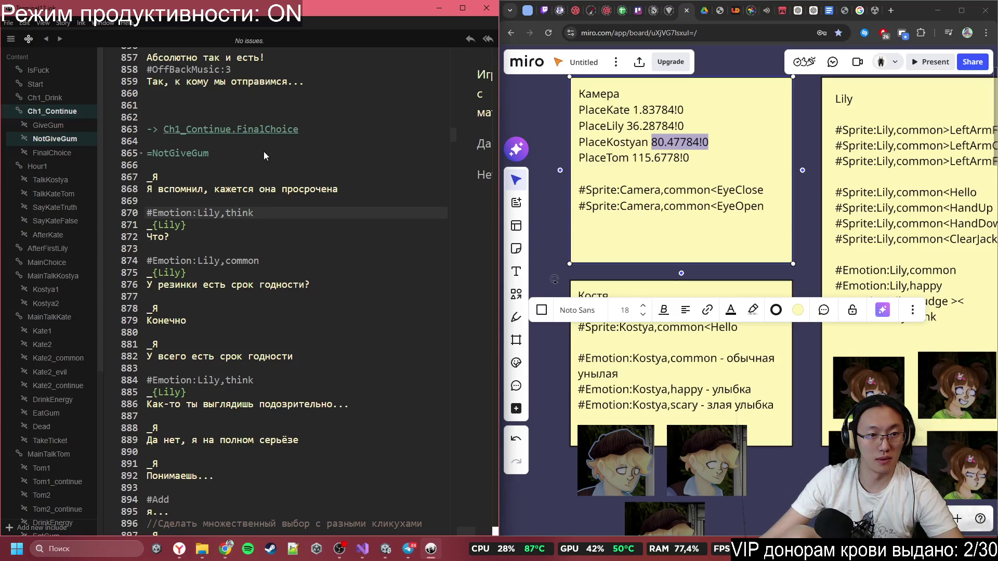
- Add #SetBackMusic:Lily-common,3 under =NotGiveGum by pasting the music line and changing weird to common
{"action": "left_click", "coordinate": [257, 164]}
{"action": "key", "text": "Return"}
{"action": "type", "text": "#SetBackMusic:Lily_weird,3"}
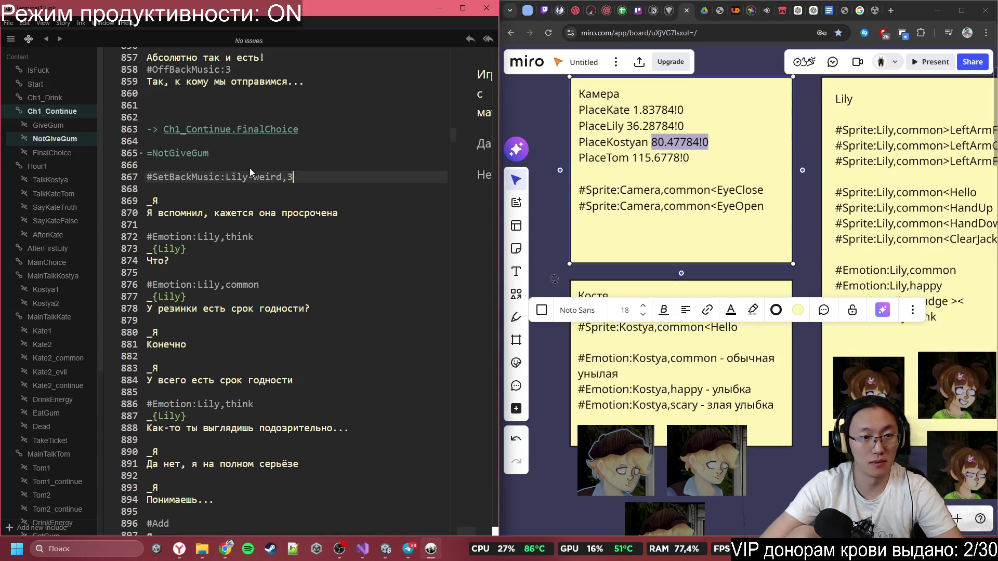
{"action": "key", "text": "ctrl+v"}
{"action": "key", "text": "Left"}
{"action": "key", "text": "Left"}
{"action": "type", "text": "-weird"}
{"action": "key", "text": "BackSpace"}
{"action": "key", "text": "BackSpace"}
{"action": "key", "text": "BackSpace"}
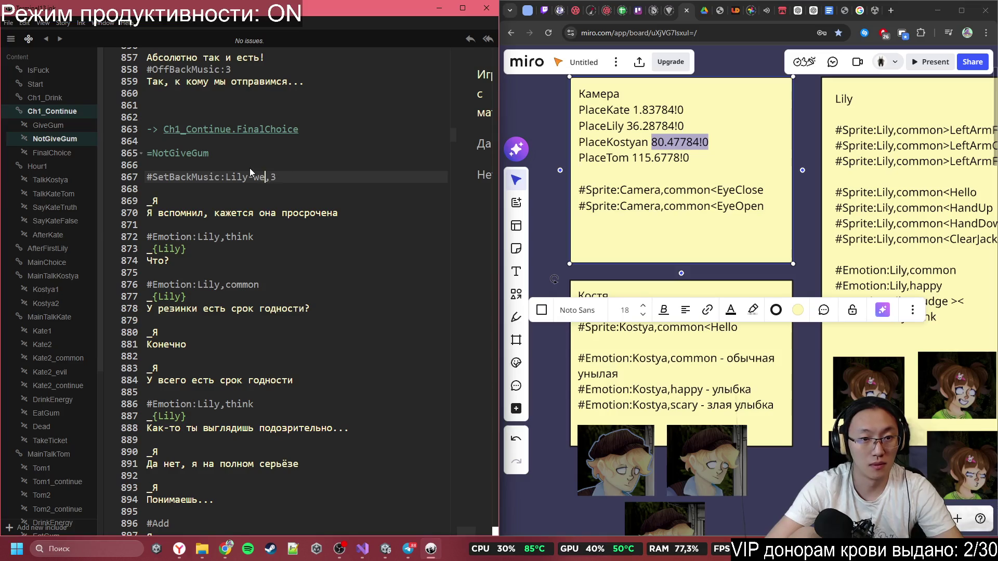
{"action": "type", "text": "mmon"}
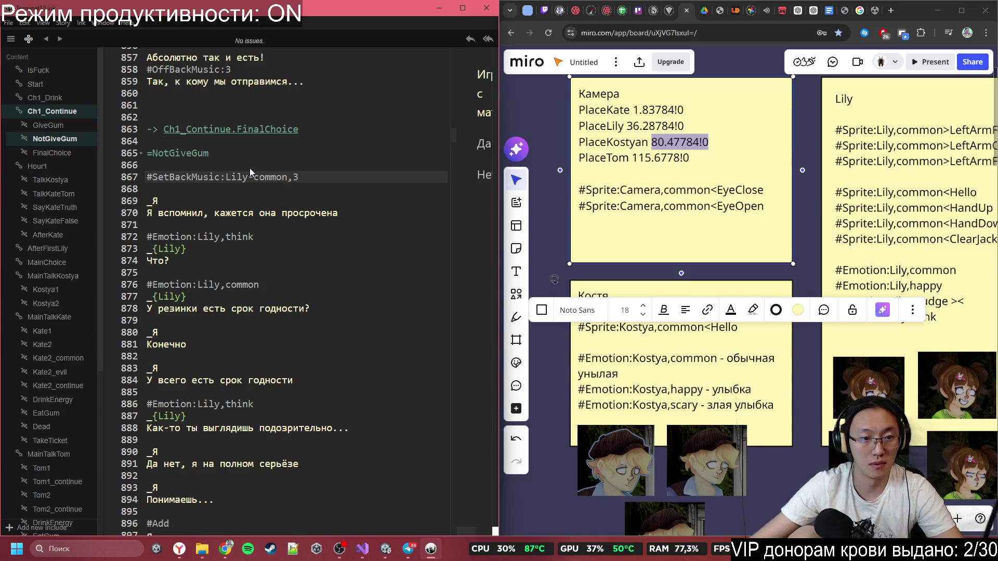
{"action": "left_click", "coordinate": [267, 216]}
- Scroll down the script to the TalkKostya knot
{"action": "scroll", "coordinate": [272, 217], "scroll_direction": "down", "scroll_amount": 3}
{"action": "scroll", "coordinate": [257, 228], "scroll_direction": "down", "scroll_amount": 4}
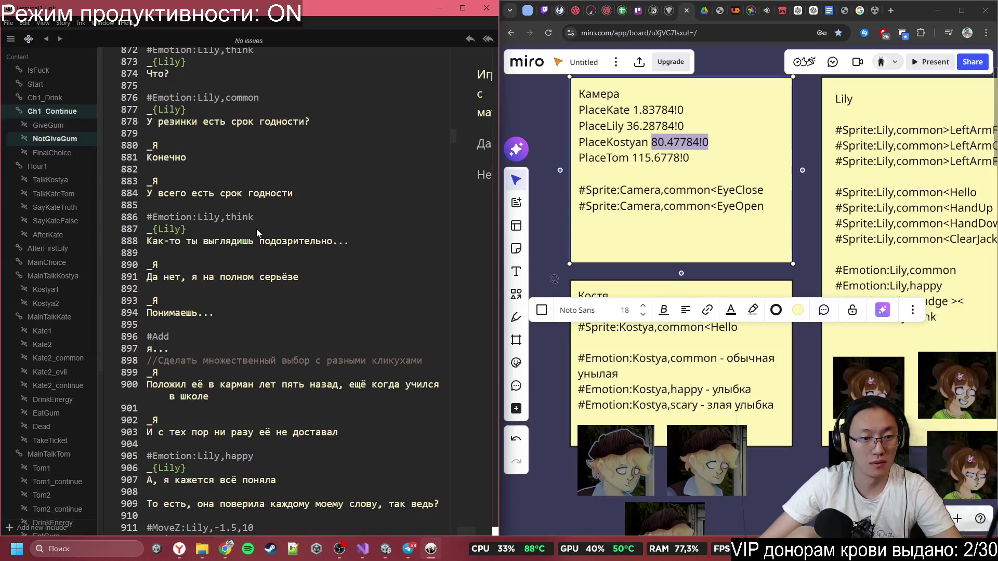
{"action": "scroll", "coordinate": [257, 229], "scroll_direction": "down", "scroll_amount": 2}
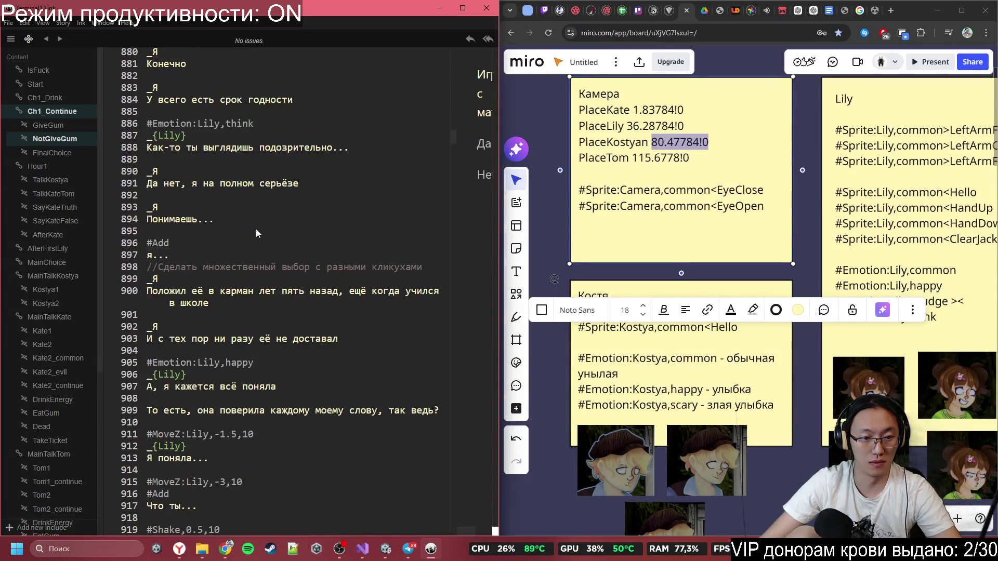
{"action": "scroll", "coordinate": [255, 229], "scroll_direction": "down", "scroll_amount": 3}
{"action": "scroll", "coordinate": [256, 232], "scroll_direction": "down", "scroll_amount": 7}
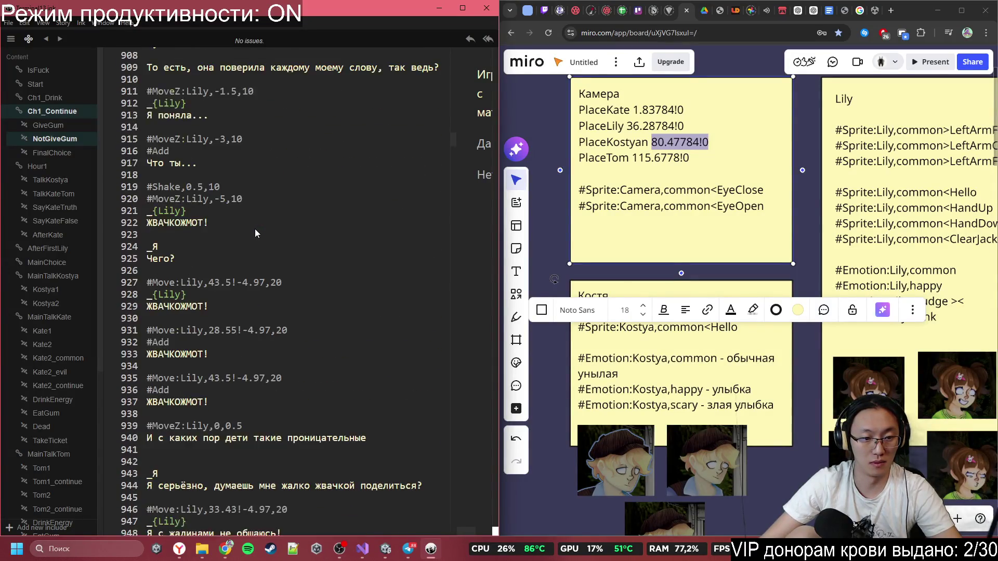
{"action": "scroll", "coordinate": [255, 230], "scroll_direction": "down", "scroll_amount": 2}
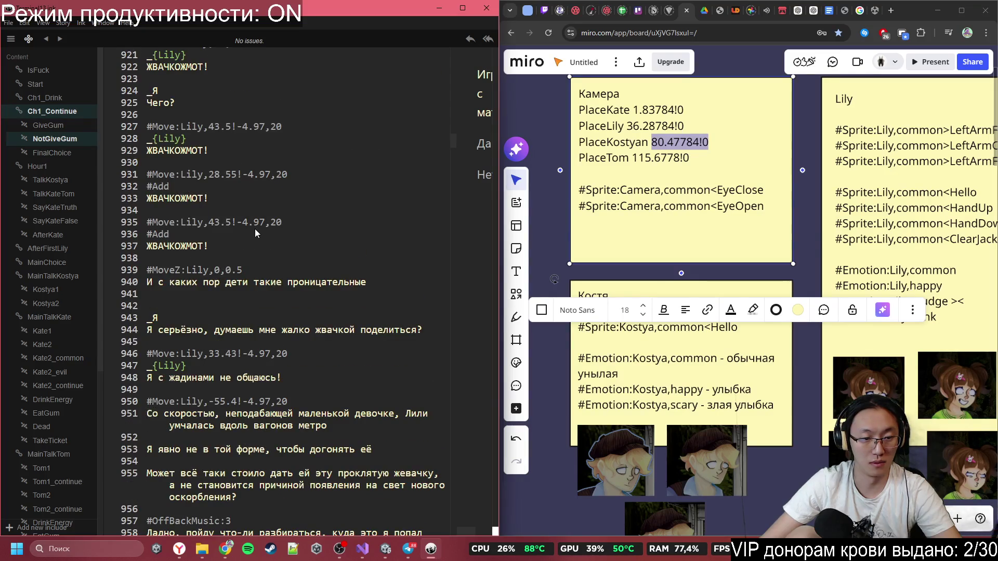
{"action": "scroll", "coordinate": [255, 230], "scroll_direction": "down", "scroll_amount": 2}
{"action": "scroll", "coordinate": [255, 228], "scroll_direction": "down", "scroll_amount": 1}
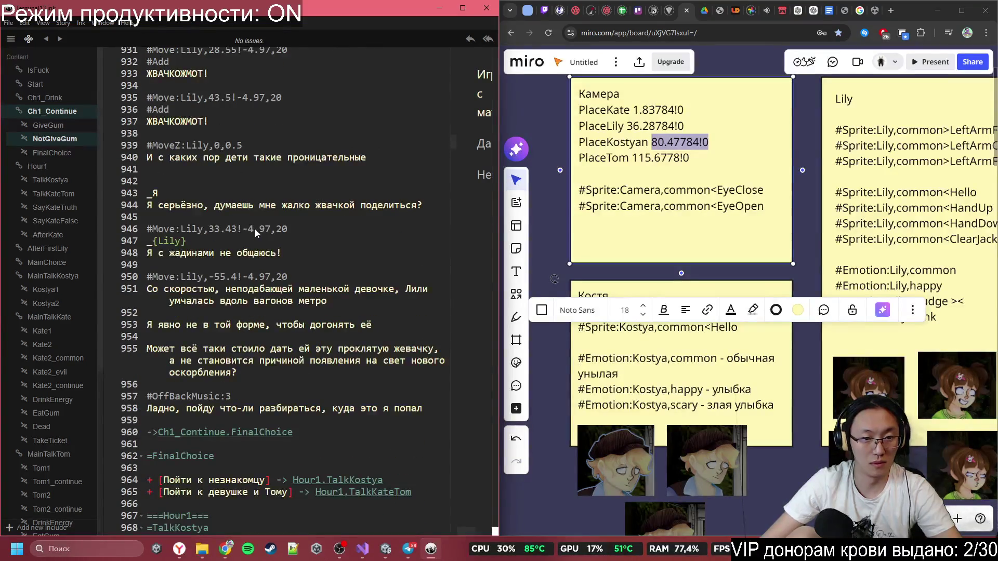
{"action": "scroll", "coordinate": [255, 229], "scroll_direction": "down", "scroll_amount": 6}
{"action": "scroll", "coordinate": [255, 228], "scroll_direction": "down", "scroll_amount": 5}
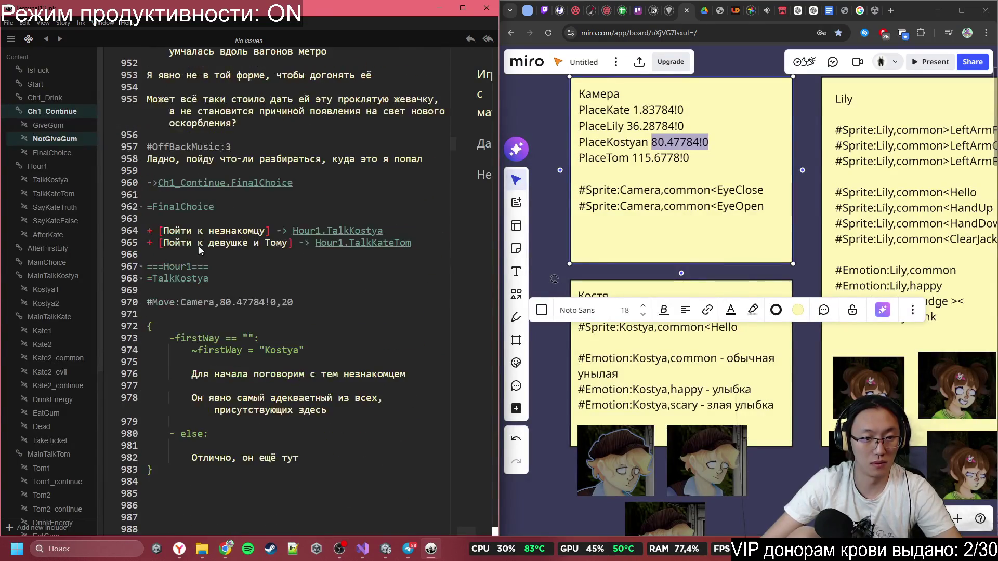
{"action": "scroll", "coordinate": [300, 299], "scroll_direction": "down", "scroll_amount": 2}
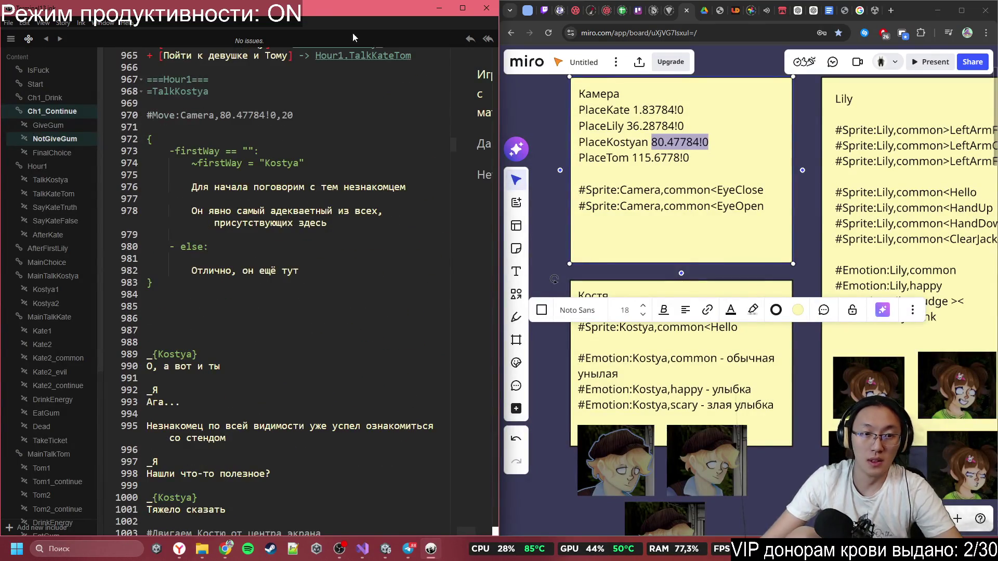
- Scroll through TalkKostya to the commented notice-board lines after «Взгляни сам»
{"action": "left_click", "coordinate": [297, 126]}
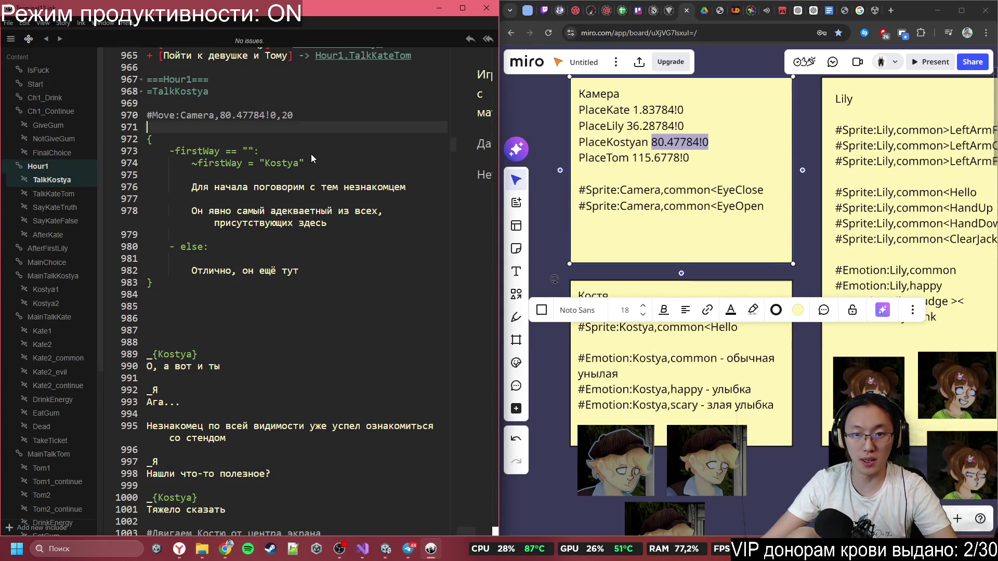
{"action": "left_click", "coordinate": [557, 253]}
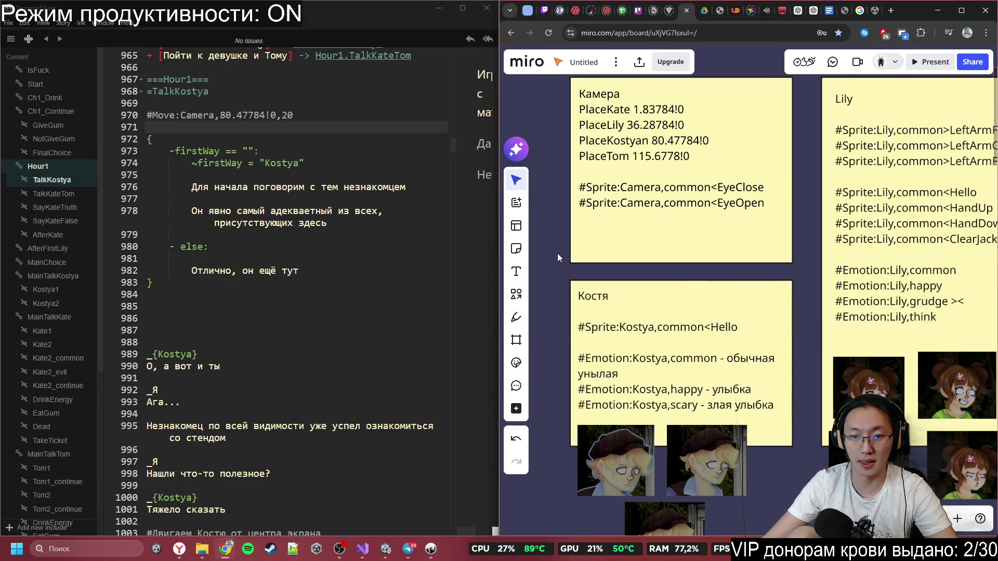
{"action": "scroll", "coordinate": [283, 198], "scroll_direction": "down", "scroll_amount": 2}
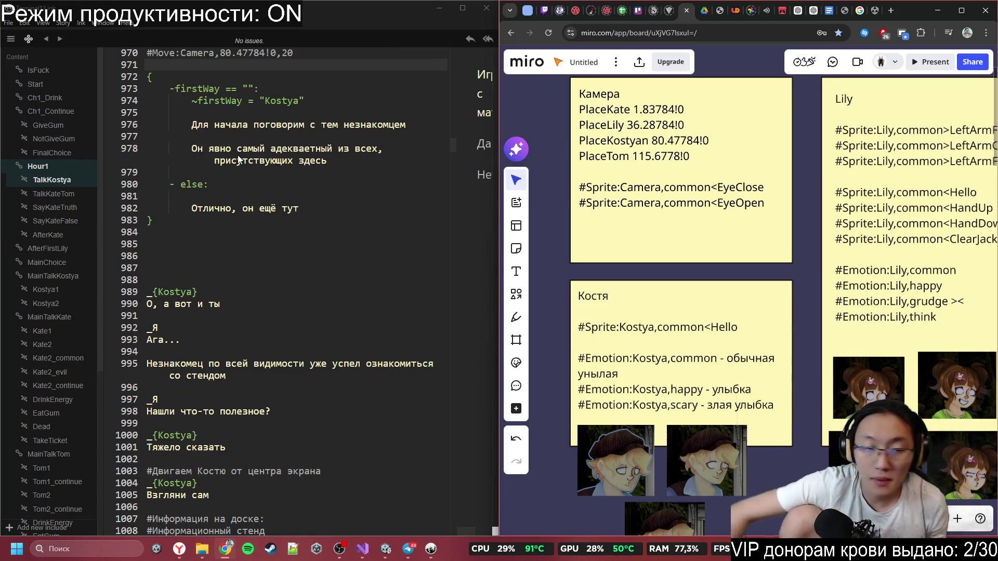
{"action": "scroll", "coordinate": [238, 160], "scroll_direction": "down", "scroll_amount": 2}
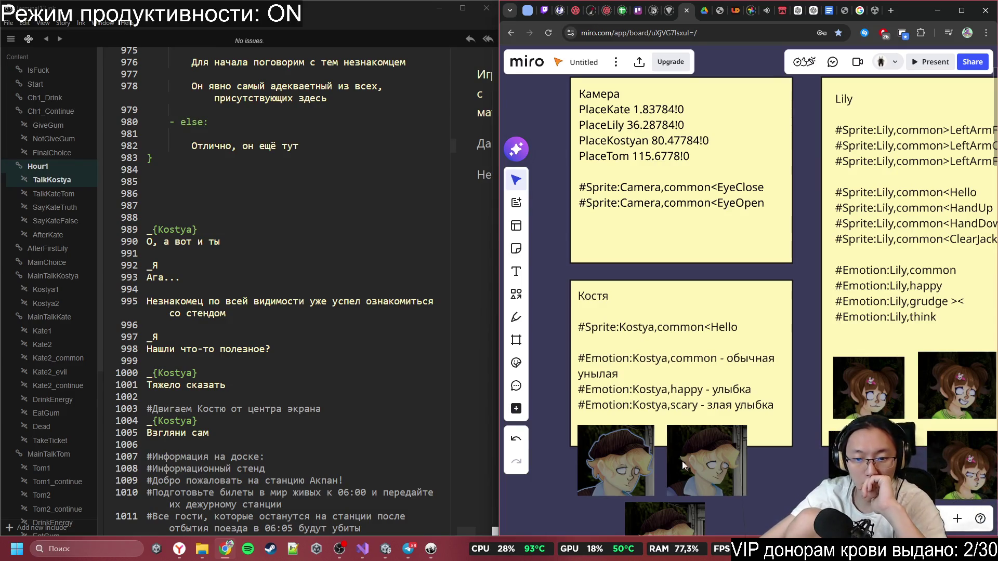
{"action": "scroll", "coordinate": [304, 328], "scroll_direction": "down", "scroll_amount": 3}
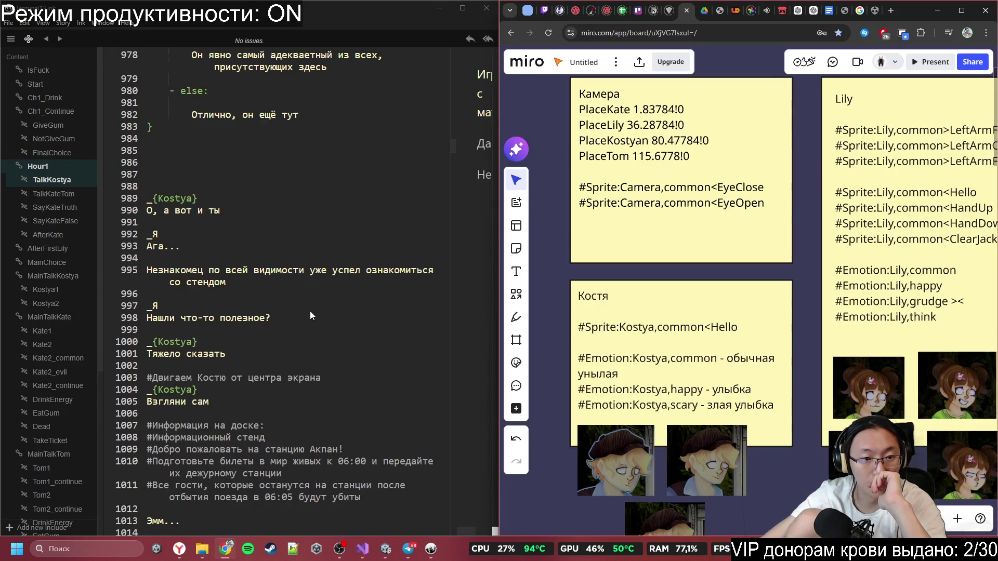
{"action": "scroll", "coordinate": [294, 279], "scroll_direction": "down", "scroll_amount": 1}
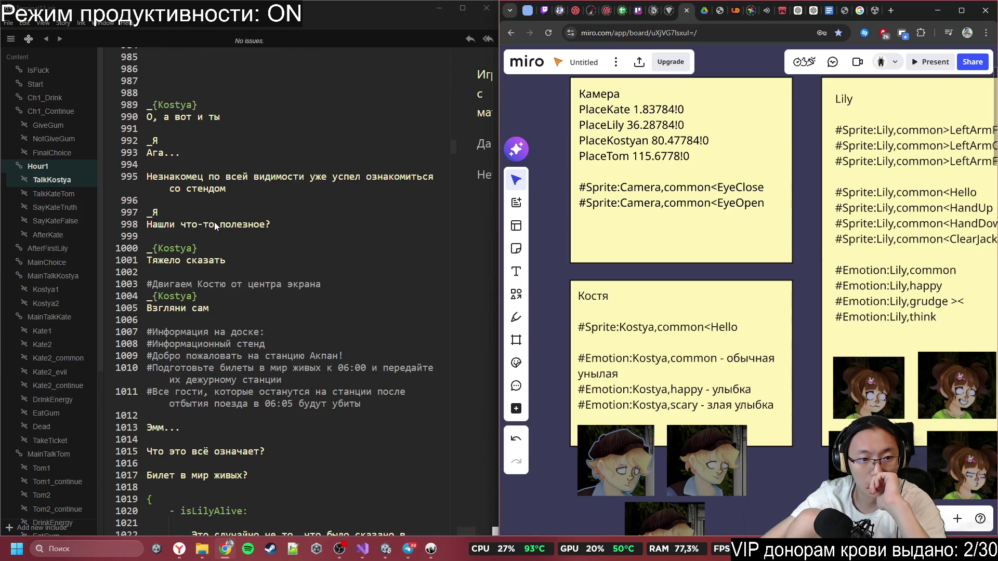
{"action": "scroll", "coordinate": [224, 234], "scroll_direction": "down", "scroll_amount": 1}
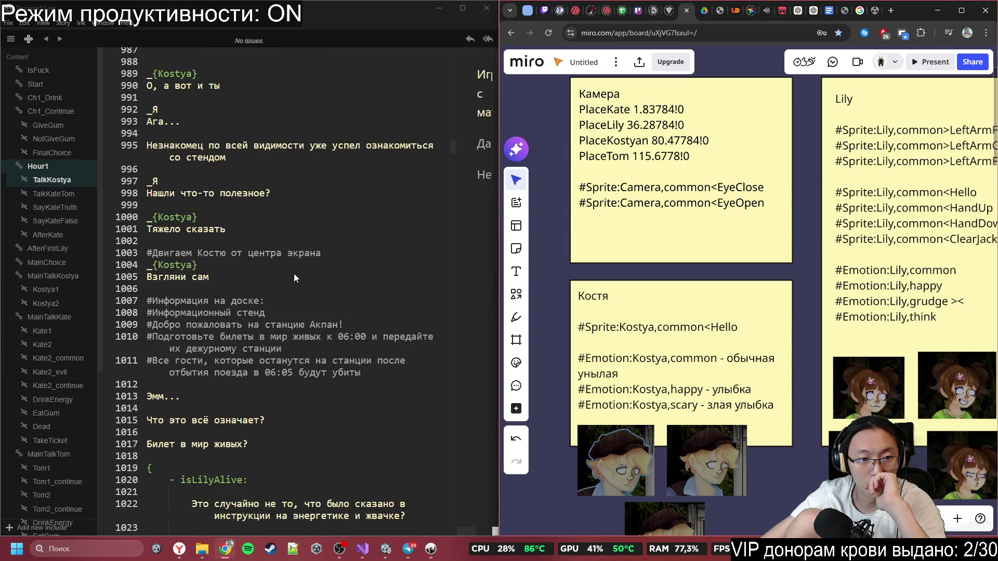
{"action": "scroll", "coordinate": [208, 251], "scroll_direction": "down", "scroll_amount": 1}
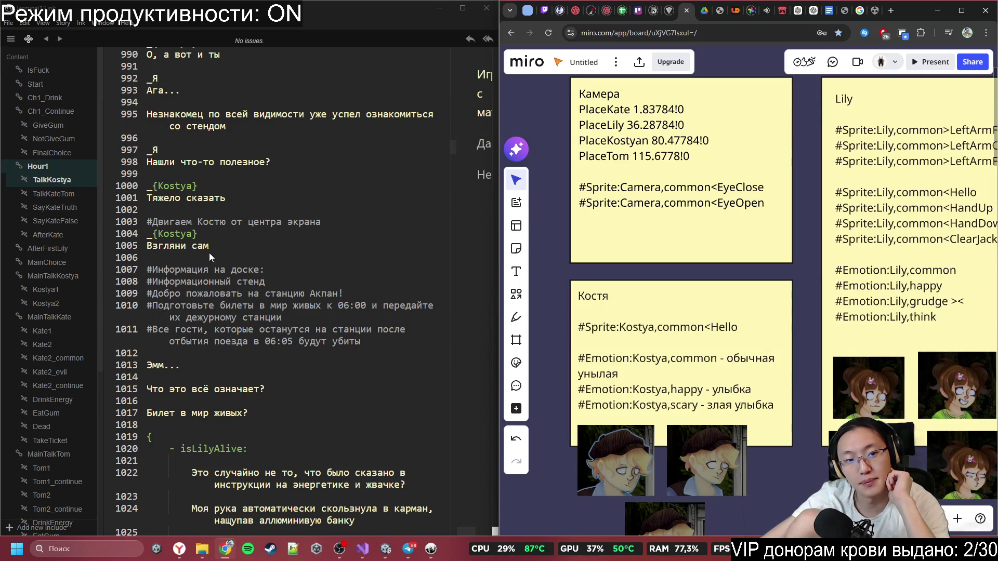
- Delete the commented notice-board lines 1007–1011 and the leftover blank line
{"action": "mouse_move", "coordinate": [374, 344]}
{"action": "left_mouse_down"}
{"action": "mouse_move", "coordinate": [167, 338]}
{"action": "mouse_move", "coordinate": [139, 269]}
{"action": "left_mouse_up"}
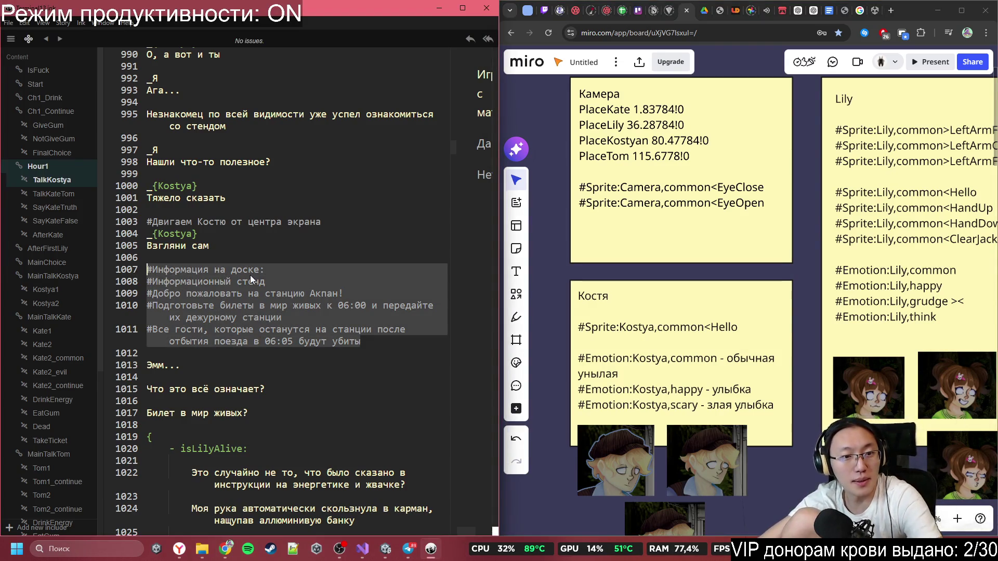
{"action": "key", "text": "BackSpace"}
{"action": "key", "text": "Up"}
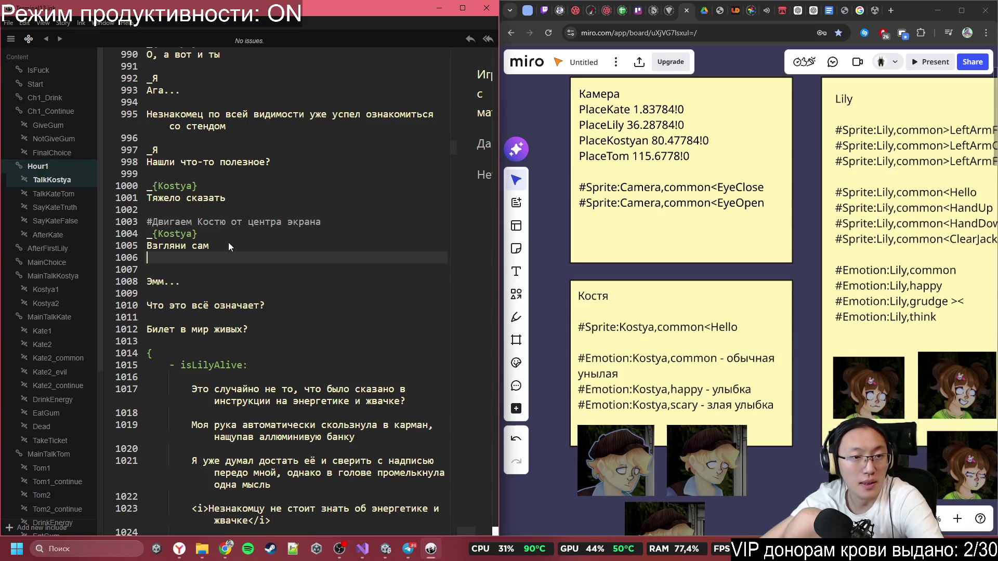
{"action": "scroll", "coordinate": [249, 234], "scroll_direction": "up", "scroll_amount": 5}
{"action": "scroll", "coordinate": [279, 229], "scroll_direction": "up", "scroll_amount": 3}
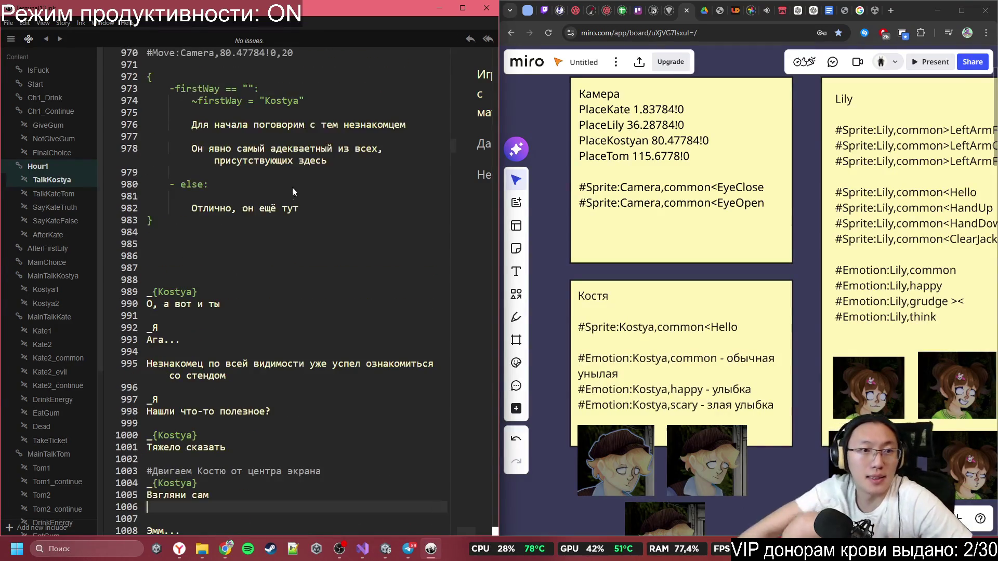
{"action": "left_click", "coordinate": [385, 549]}
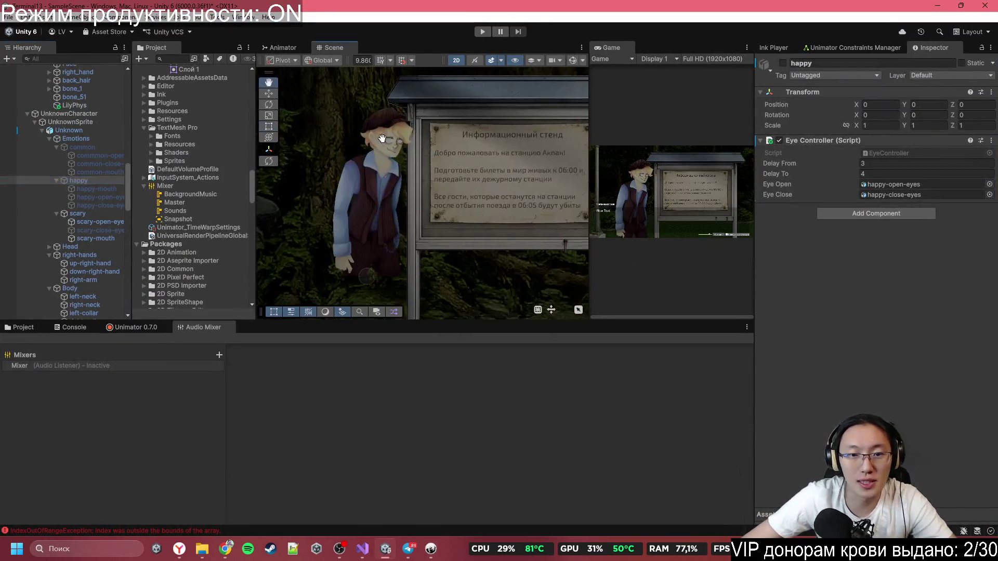
- Select Kostya's UnknownCharacter object and move him right toward the notice board, to X 80.94
{"action": "left_click", "coordinate": [86, 213]}
{"action": "left_click", "coordinate": [77, 138]}
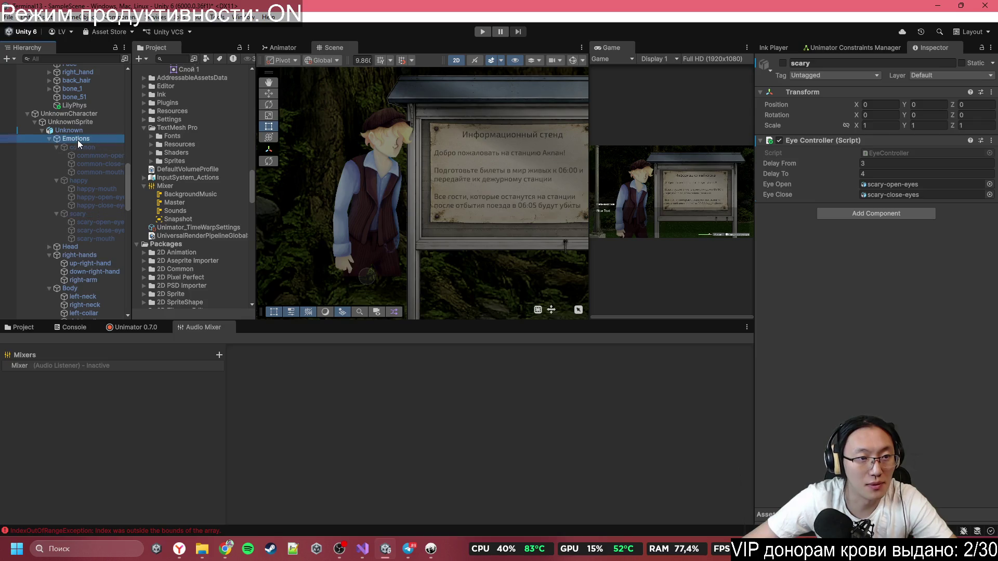
{"action": "left_click", "coordinate": [82, 147]}
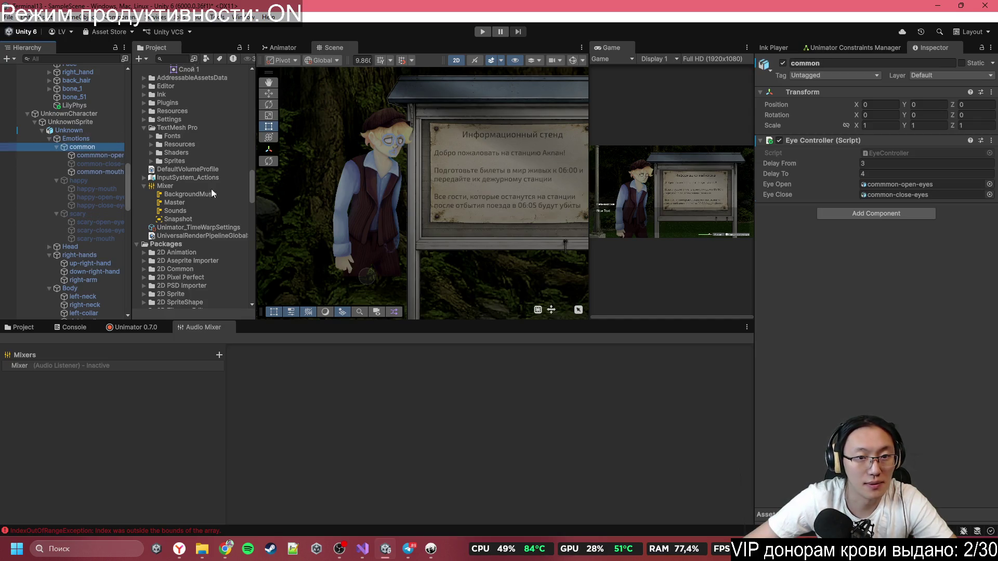
{"action": "left_click", "coordinate": [87, 113]}
{"action": "left_click", "coordinate": [269, 98]}
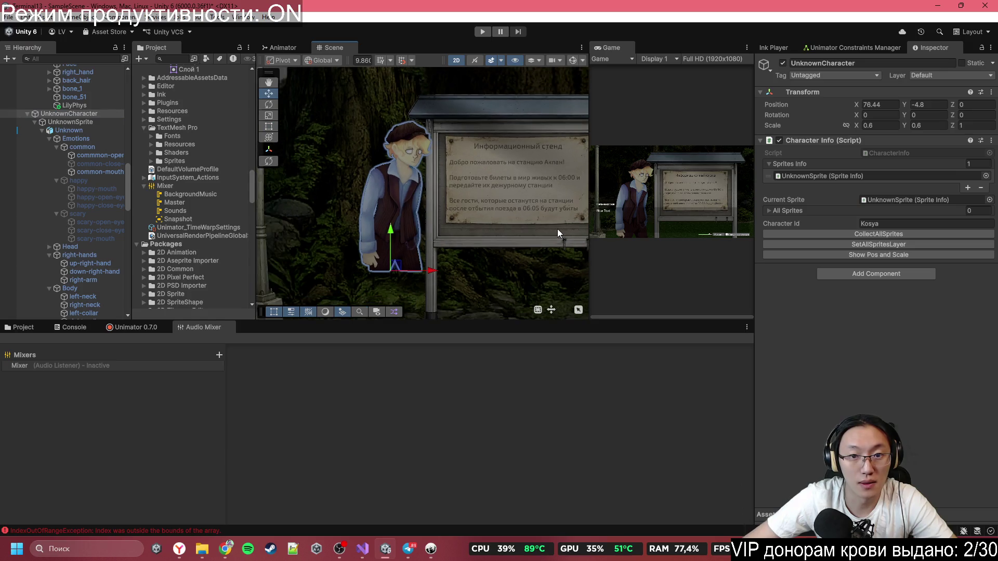
{"action": "mouse_move", "coordinate": [405, 271]}
{"action": "left_mouse_down"}
{"action": "mouse_move", "coordinate": [516, 271]}
{"action": "mouse_move", "coordinate": [493, 269]}
{"action": "left_mouse_up"}
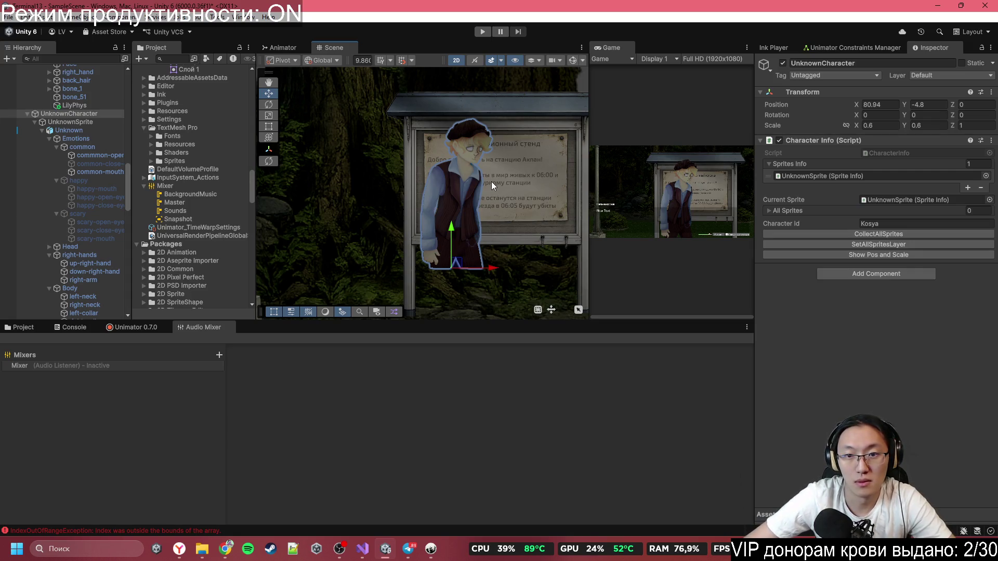
- Log Kostya's position with Show Pos and Scale and copy #Move:Kosya,80.94!-4.8 from the Console
{"action": "scroll", "coordinate": [492, 184], "scroll_direction": "up", "scroll_amount": 2}
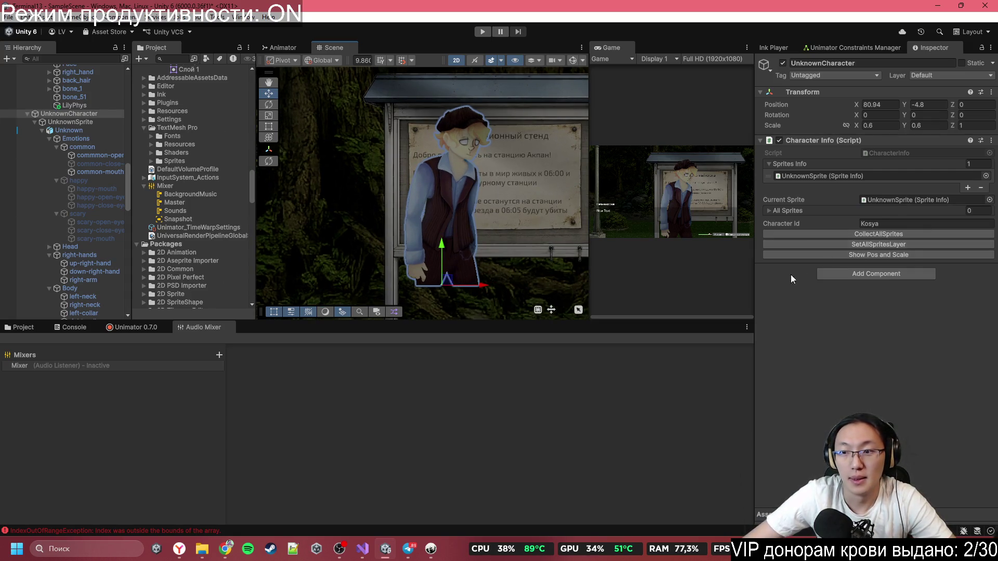
{"action": "left_click", "coordinate": [869, 253]}
{"action": "left_click", "coordinate": [34, 327]}
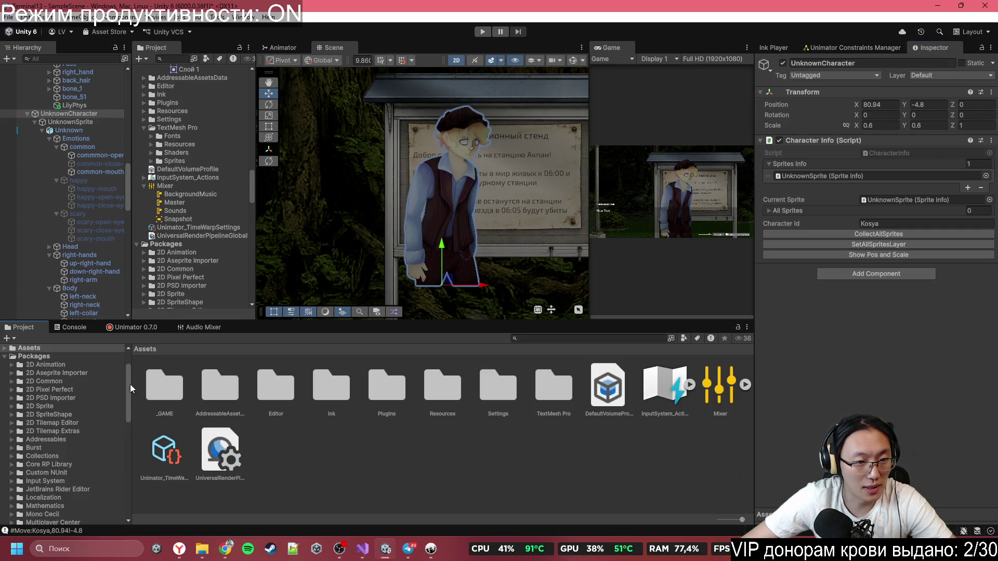
{"action": "left_click", "coordinate": [82, 327]}
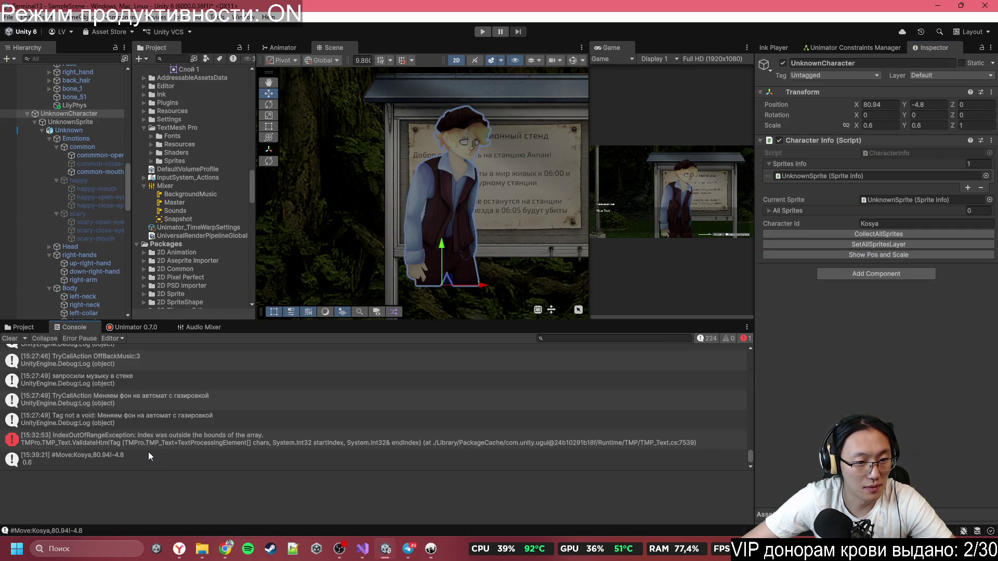
{"action": "left_click", "coordinate": [148, 451]}
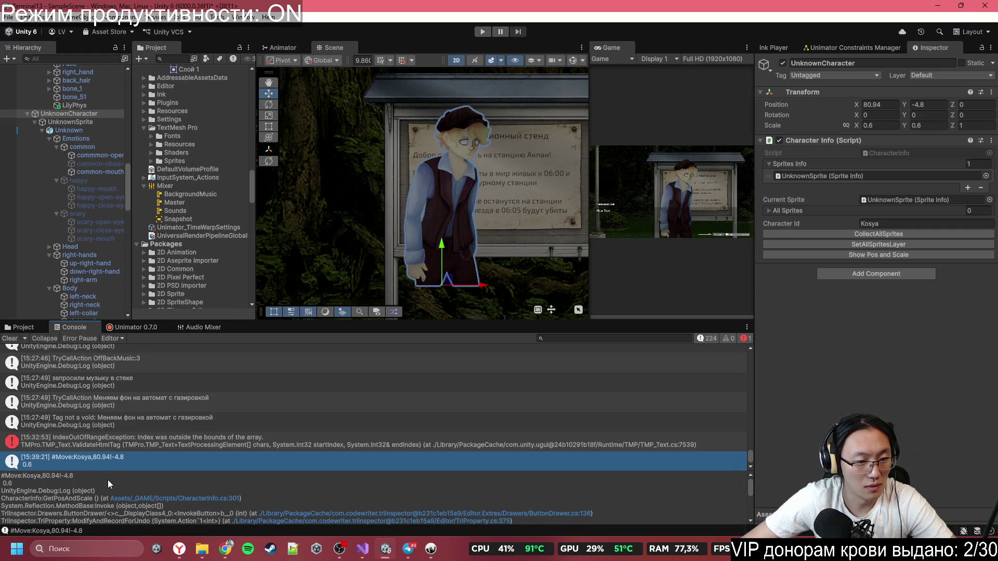
{"action": "left_click_drag", "start_coordinate": [107, 478], "coordinate": [1, 476]}
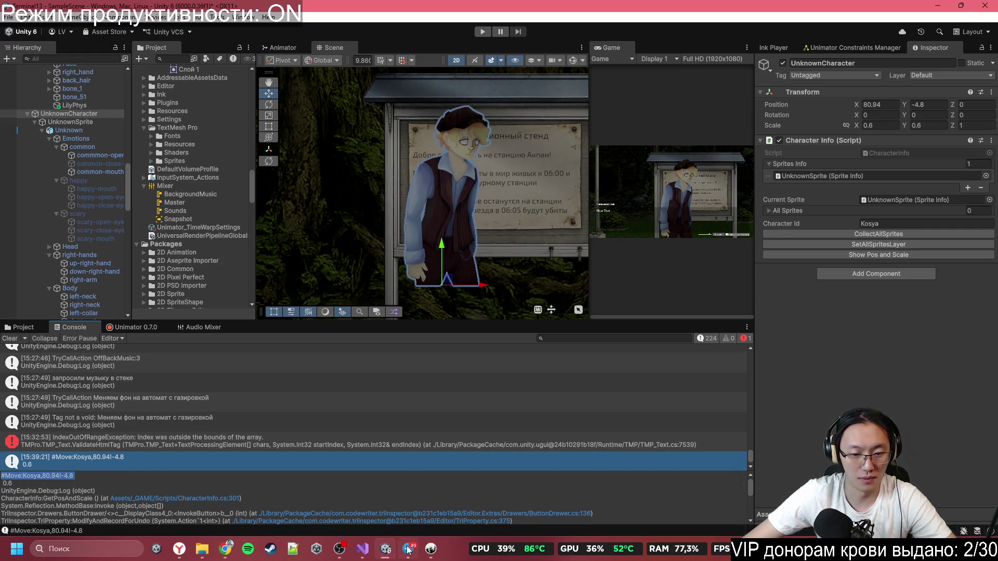
{"action": "left_click", "coordinate": [430, 549]}
{"action": "left_click", "coordinate": [282, 294]}
{"action": "scroll", "coordinate": [301, 331], "scroll_direction": "down", "scroll_amount": 4}
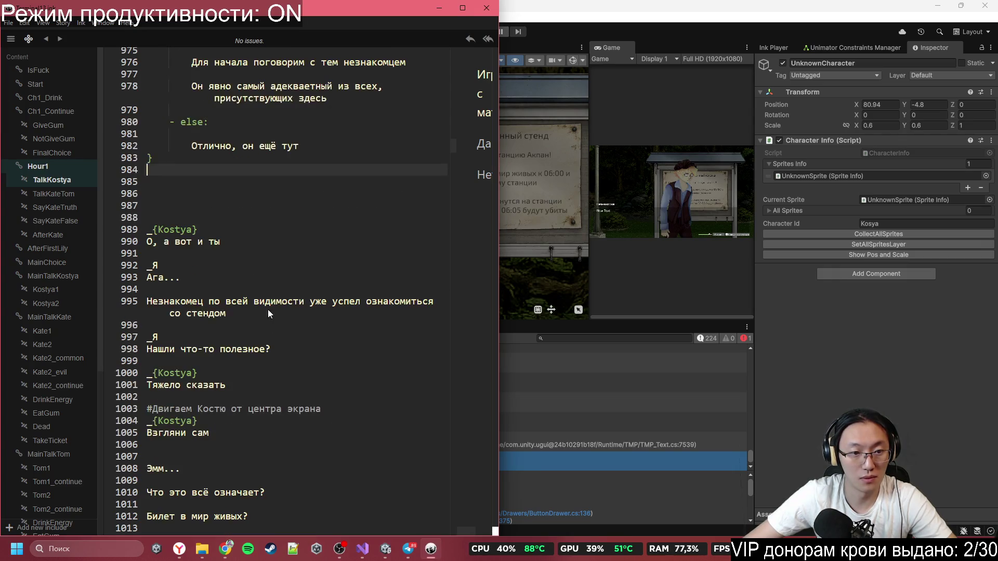
- Look over the stranger-and-board sentence and Kostya's speaker line in the script
{"action": "left_click", "coordinate": [207, 276]}
{"action": "left_click", "coordinate": [281, 326]}
{"action": "scroll", "coordinate": [260, 312], "scroll_direction": "down", "scroll_amount": 2}
{"action": "triple_click", "coordinate": [215, 253]}
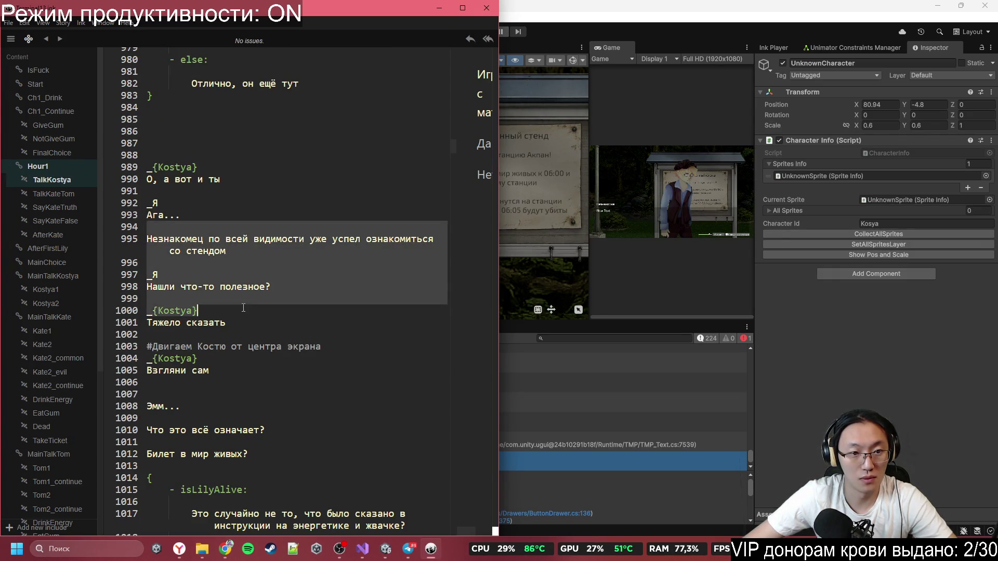
{"action": "left_click", "coordinate": [260, 322]}
{"action": "scroll", "coordinate": [271, 247], "scroll_direction": "up", "scroll_amount": 4}
{"action": "scroll", "coordinate": [282, 297], "scroll_direction": "up", "scroll_amount": 20}
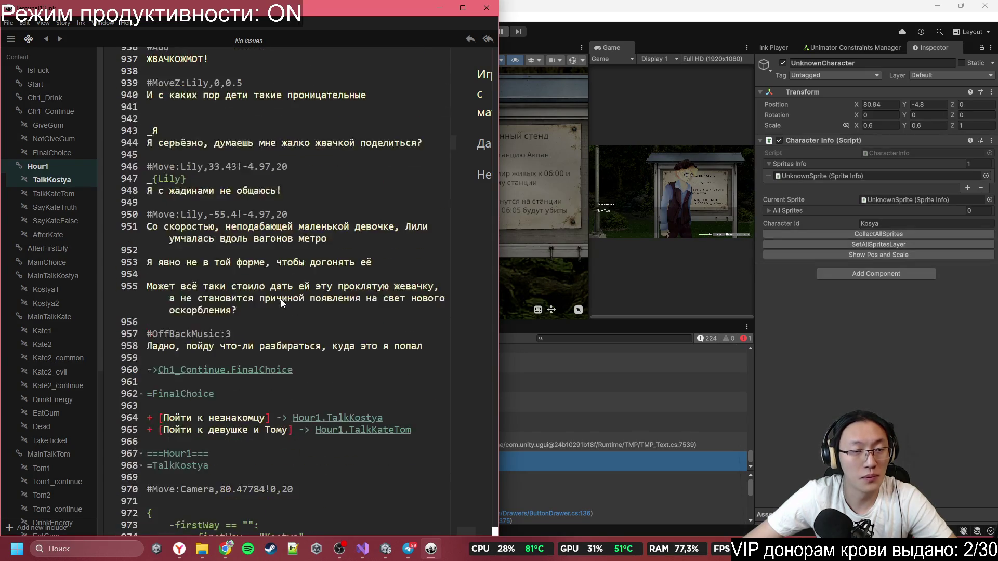
{"action": "scroll", "coordinate": [284, 297], "scroll_direction": "up", "scroll_amount": 14}
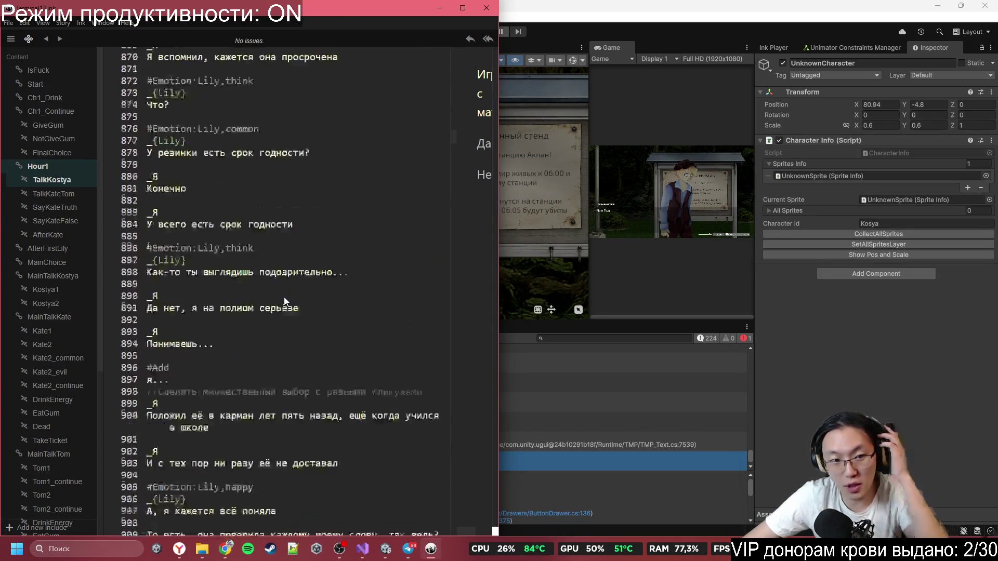
{"action": "scroll", "coordinate": [284, 297], "scroll_direction": "up", "scroll_amount": 7}
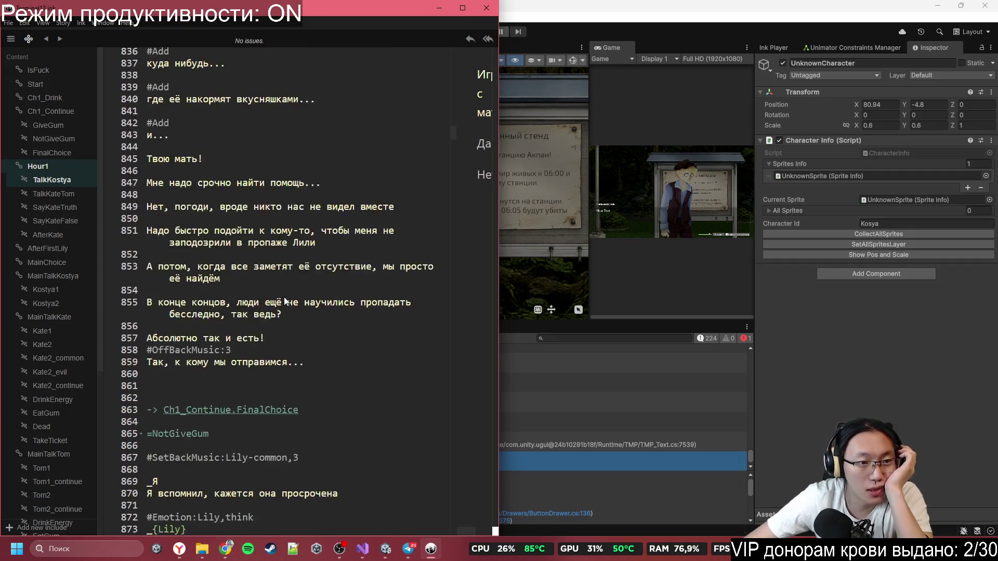
{"action": "scroll", "coordinate": [288, 300], "scroll_direction": "up", "scroll_amount": 9}
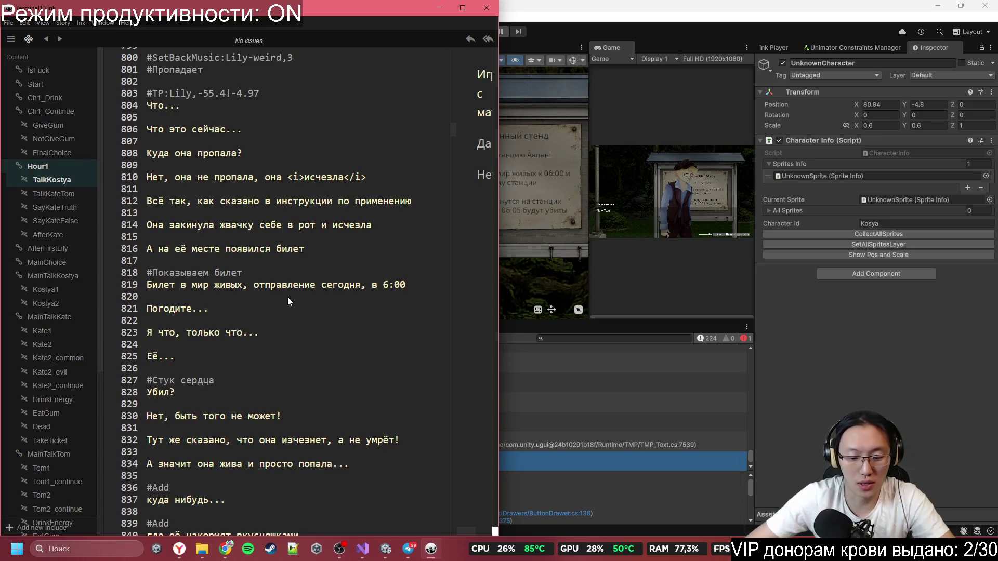
- Search for 'Move:Ko' and update Kostya's move line 179 with the copied coordinates, typing 5
{"action": "key", "text": "ctrl+f"}
{"action": "type", "text": "Move:"}
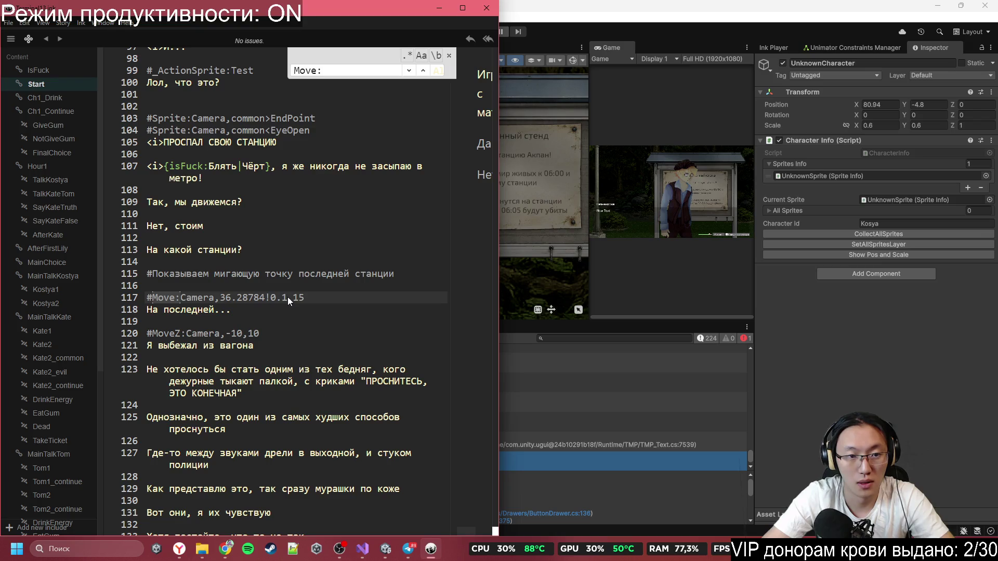
{"action": "type", "text": "Ko"}
{"action": "left_click", "coordinate": [118, 289]}
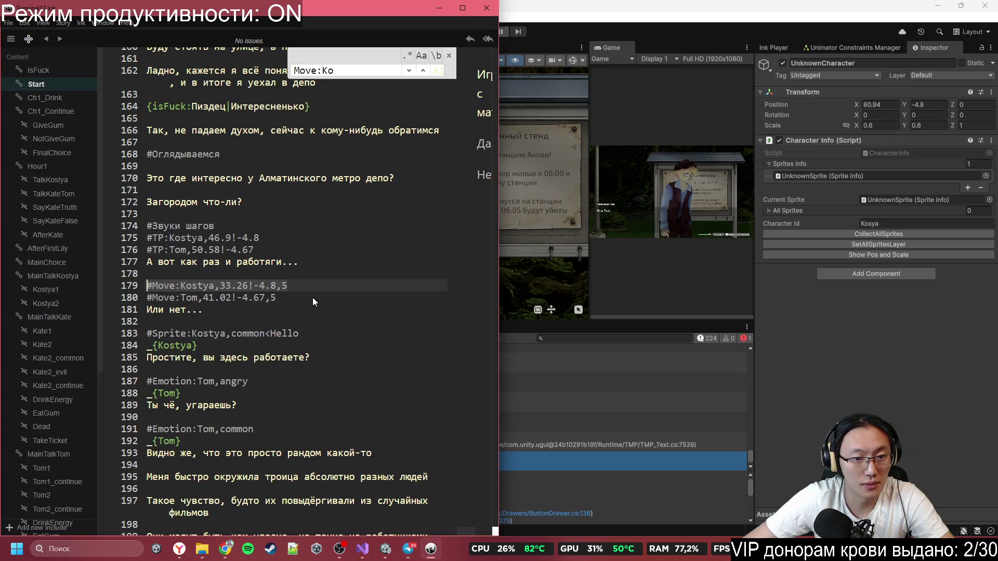
{"action": "type", "text": "#Move:Kosya,80.94!-4.8,"}
{"action": "type", "text": "5"}
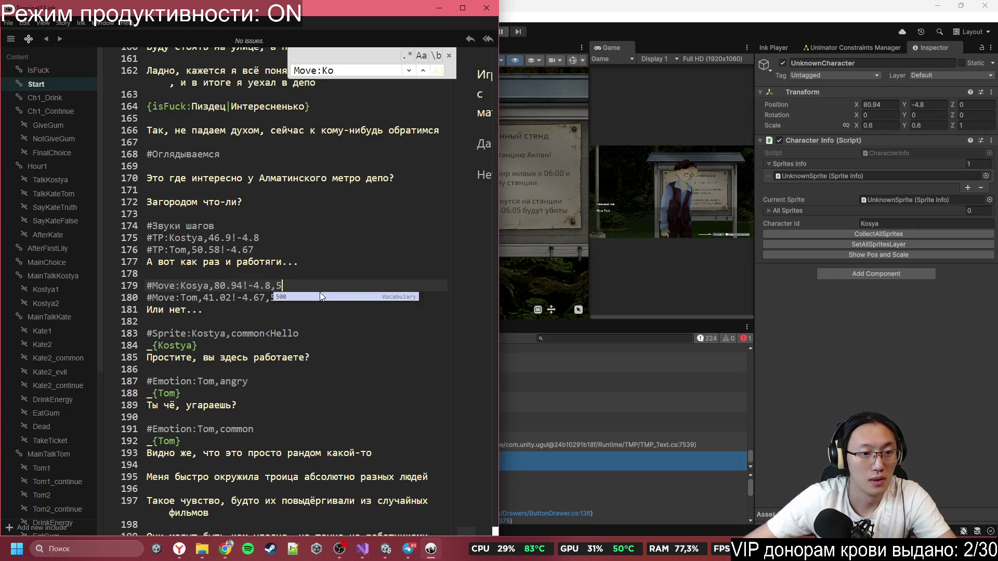
{"action": "left_click", "coordinate": [329, 272]}
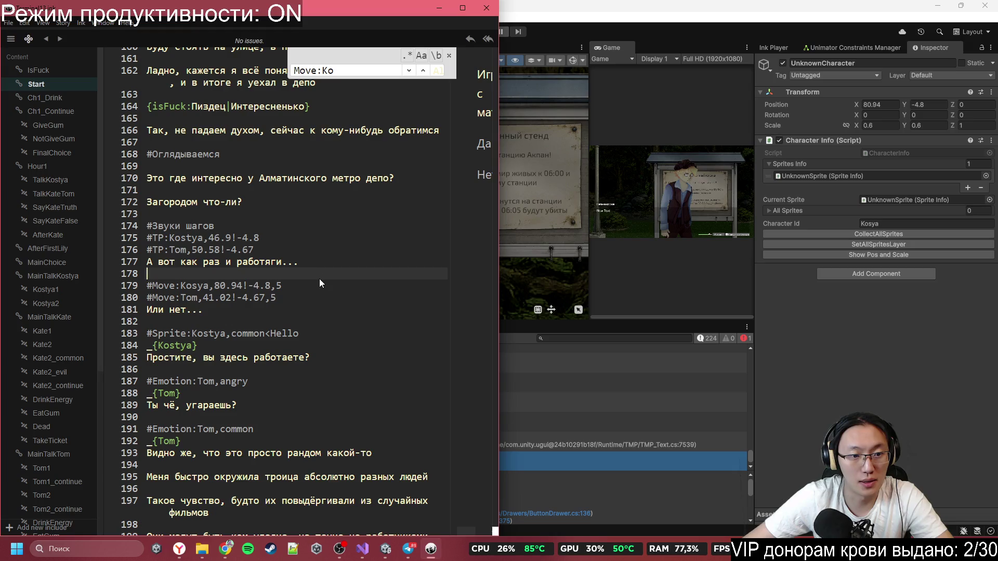
{"action": "left_click", "coordinate": [320, 282]}
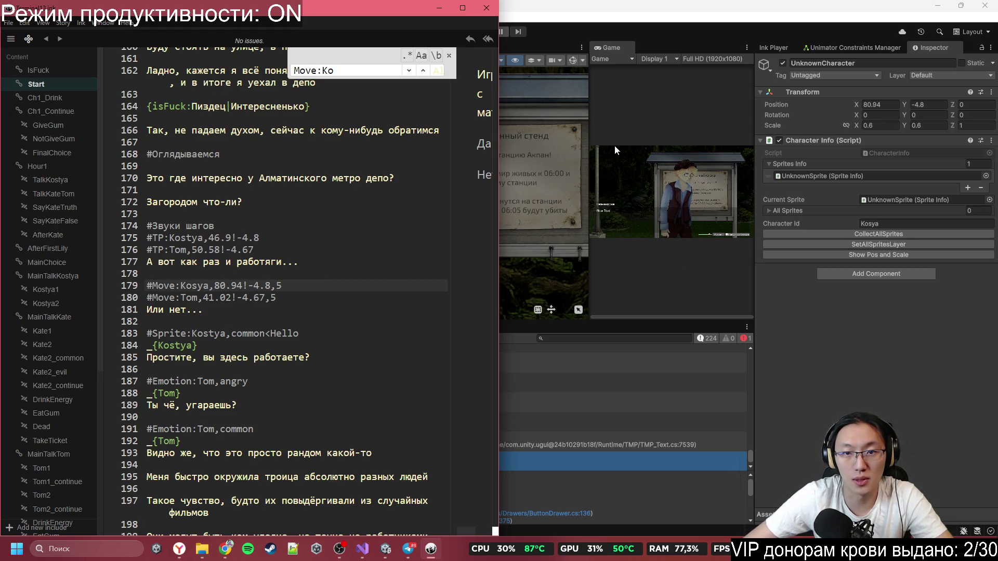
- Jump to the TalkKostya section and select the line 1003 comment about moving Kostya from screen centre
{"action": "scroll", "coordinate": [369, 313], "scroll_direction": "down", "scroll_amount": 20}
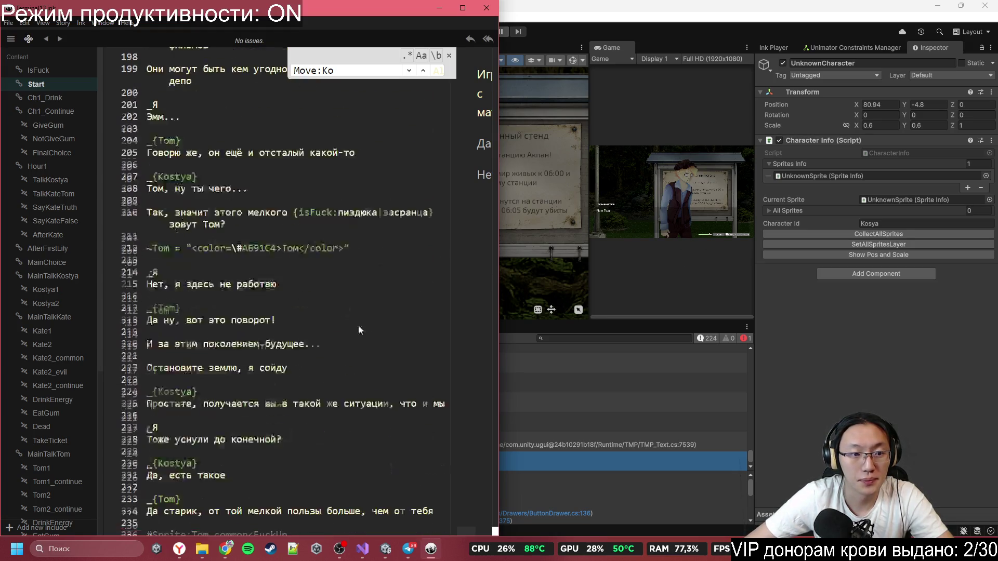
{"action": "scroll", "coordinate": [356, 302], "scroll_direction": "down", "scroll_amount": 10}
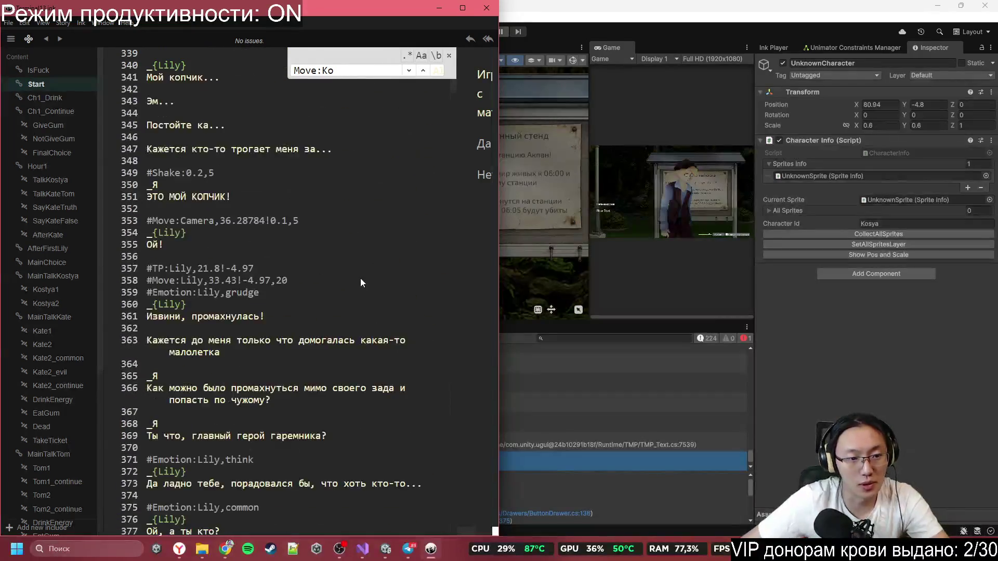
{"action": "scroll", "coordinate": [361, 276], "scroll_direction": "down", "scroll_amount": 20}
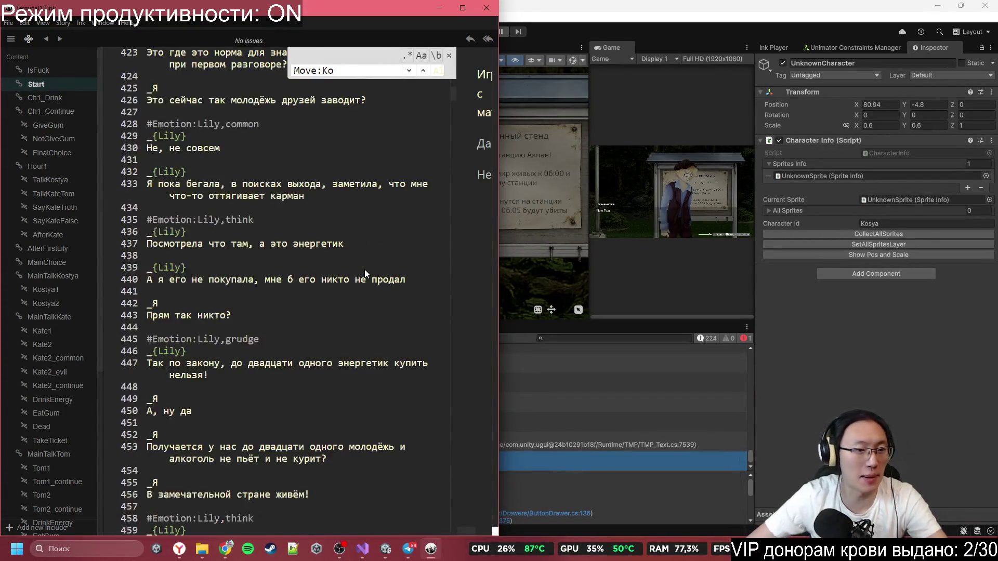
{"action": "scroll", "coordinate": [366, 277], "scroll_direction": "down", "scroll_amount": 6}
{"action": "scroll", "coordinate": [363, 263], "scroll_direction": "down", "scroll_amount": 20}
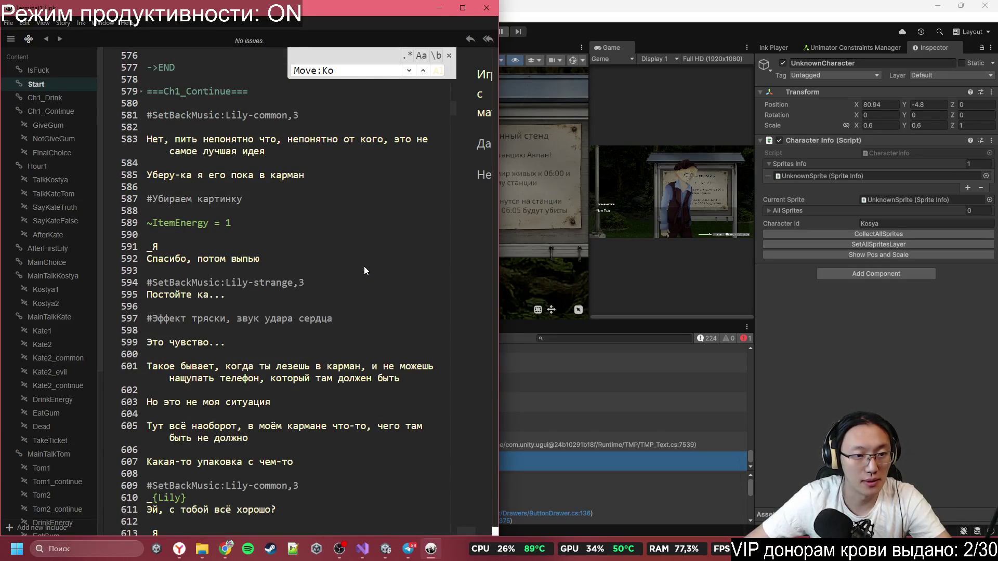
{"action": "scroll", "coordinate": [364, 270], "scroll_direction": "up", "scroll_amount": 4}
{"action": "scroll", "coordinate": [341, 267], "scroll_direction": "up", "scroll_amount": 6}
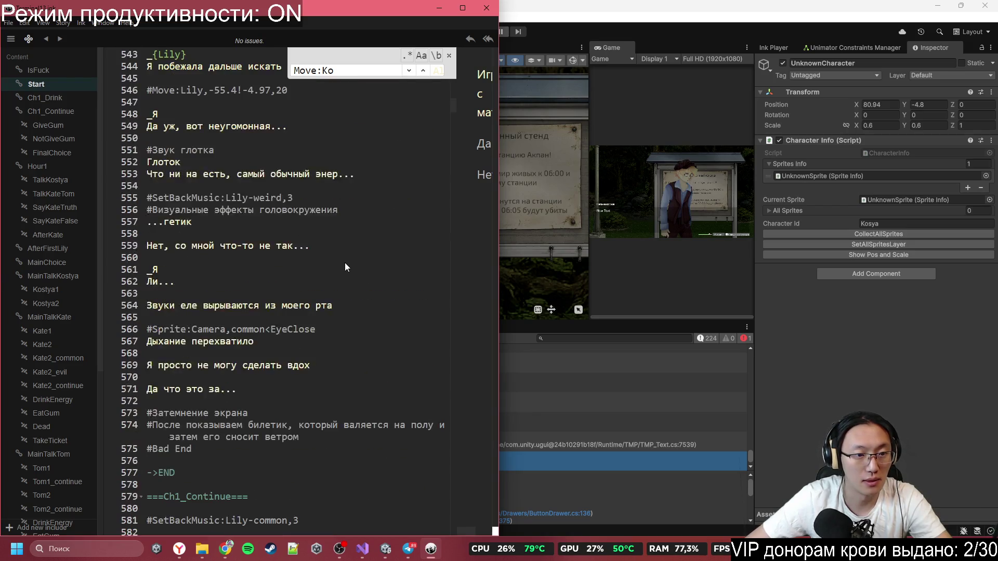
{"action": "scroll", "coordinate": [335, 276], "scroll_direction": "down", "scroll_amount": 10}
{"action": "scroll", "coordinate": [333, 281], "scroll_direction": "down", "scroll_amount": 20}
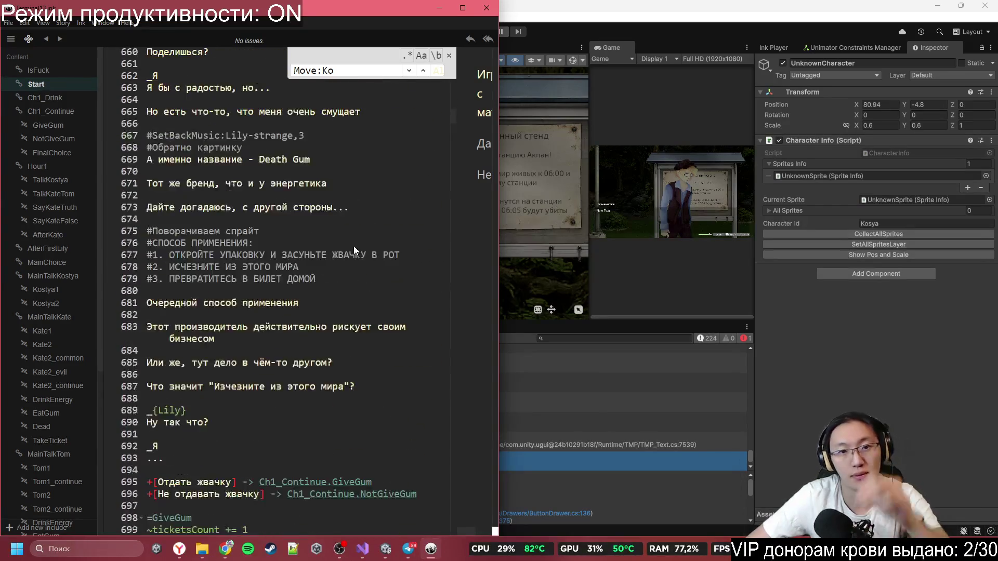
{"action": "scroll", "coordinate": [348, 243], "scroll_direction": "down", "scroll_amount": 10}
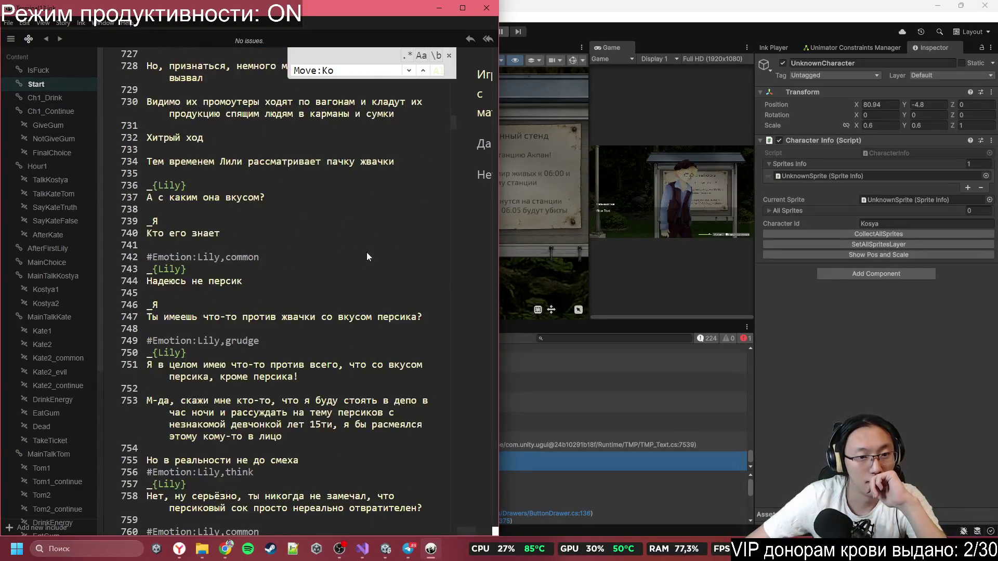
{"action": "scroll", "coordinate": [386, 255], "scroll_direction": "down", "scroll_amount": 20}
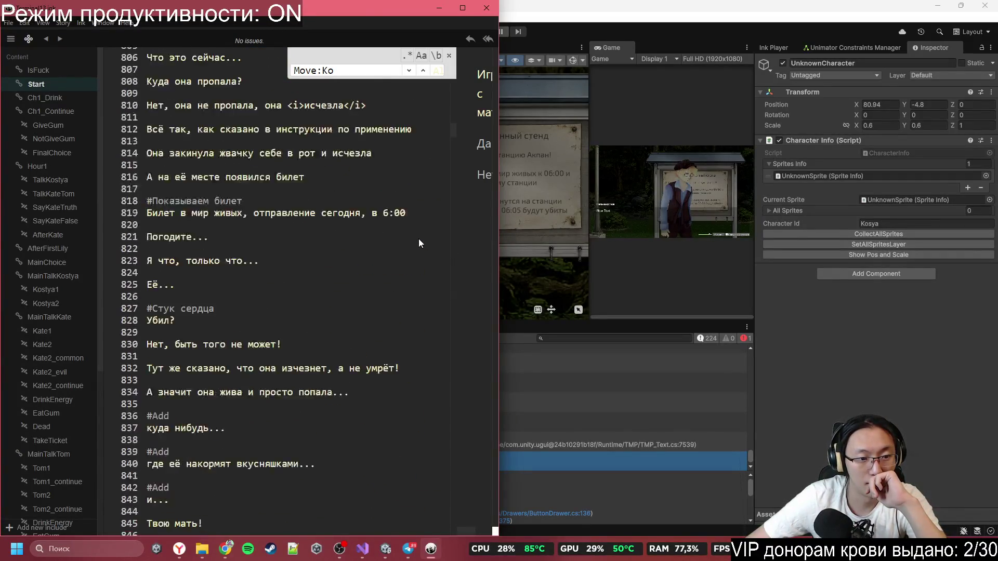
{"action": "scroll", "coordinate": [411, 242], "scroll_direction": "down", "scroll_amount": 1}
{"action": "scroll", "coordinate": [406, 250], "scroll_direction": "down", "scroll_amount": 12}
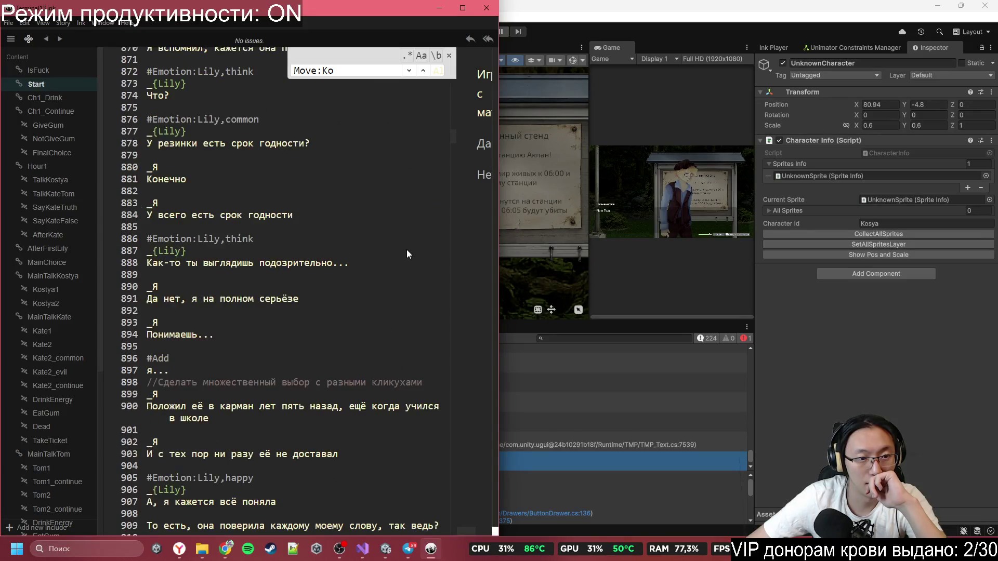
{"action": "left_click", "coordinate": [47, 179]}
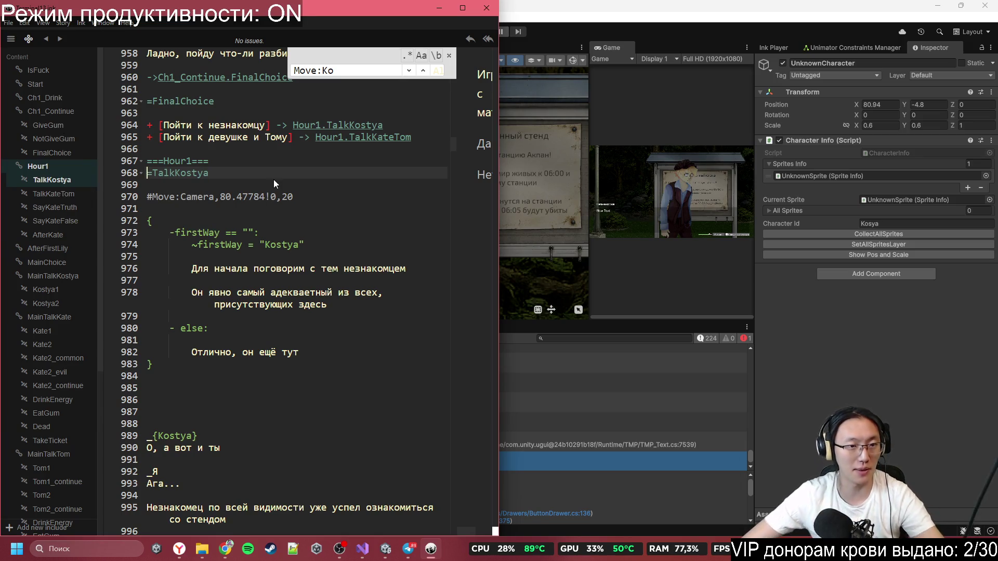
{"action": "scroll", "coordinate": [277, 224], "scroll_direction": "down", "scroll_amount": 5}
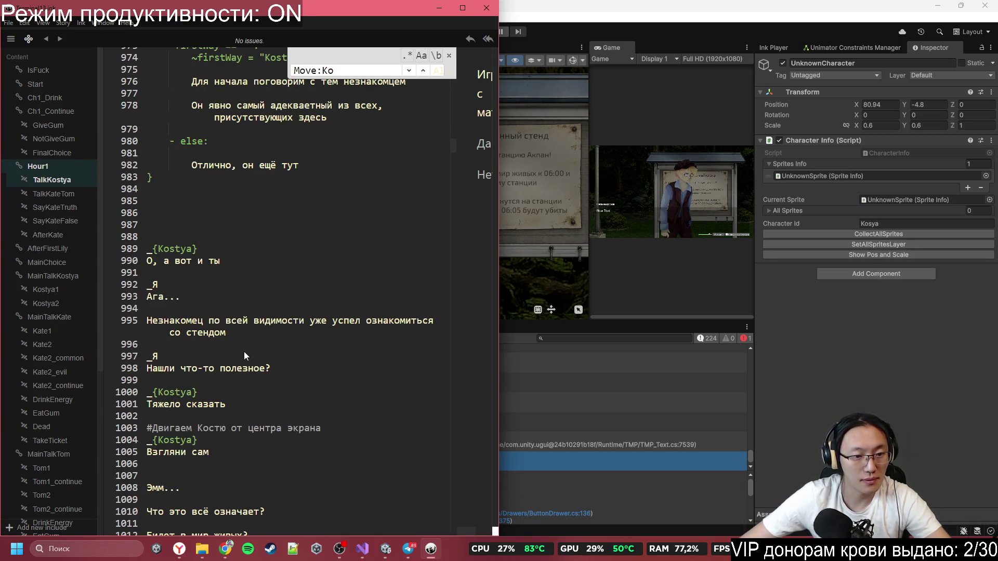
{"action": "scroll", "coordinate": [244, 351], "scroll_direction": "down", "scroll_amount": 3}
{"action": "left_click_drag", "start_coordinate": [320, 335], "coordinate": [157, 335]}
- Move Kostya left to X 75.69 and copy the logged #Move:Kosya,75.69!-4.8 from the Console
{"action": "left_click", "coordinate": [684, 221]}
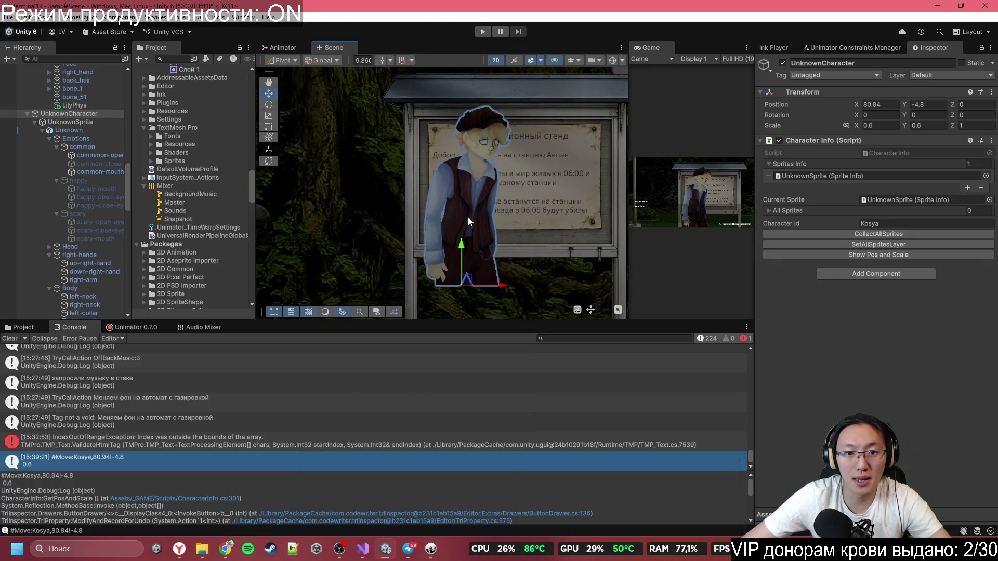
{"action": "left_click_drag", "start_coordinate": [500, 284], "coordinate": [385, 290]}
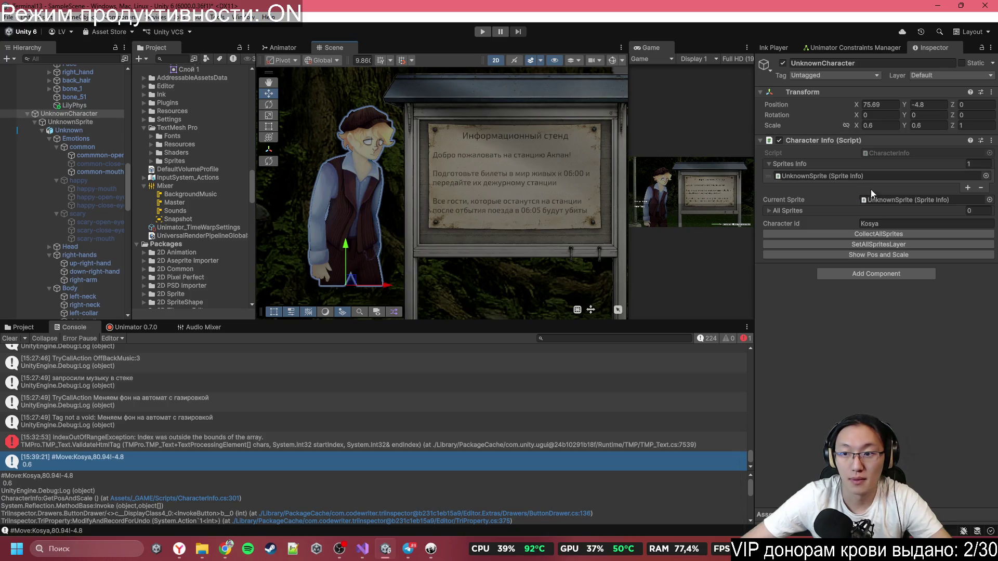
{"action": "left_click", "coordinate": [953, 254]}
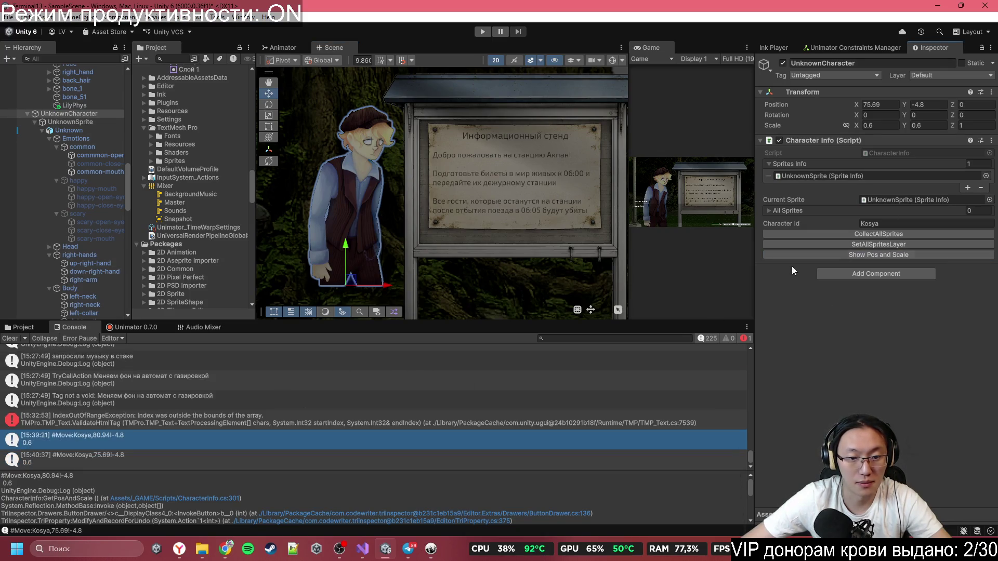
{"action": "left_click", "coordinate": [174, 452]}
{"action": "left_click_drag", "start_coordinate": [77, 476], "coordinate": [1, 476]}
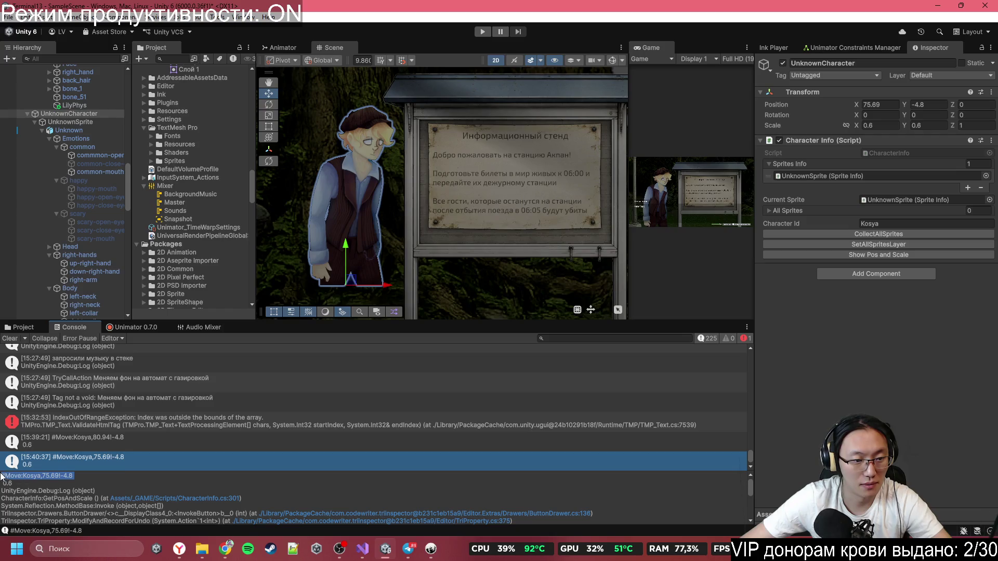
{"action": "left_click", "coordinate": [408, 549]}
{"action": "left_click", "coordinate": [408, 548]}
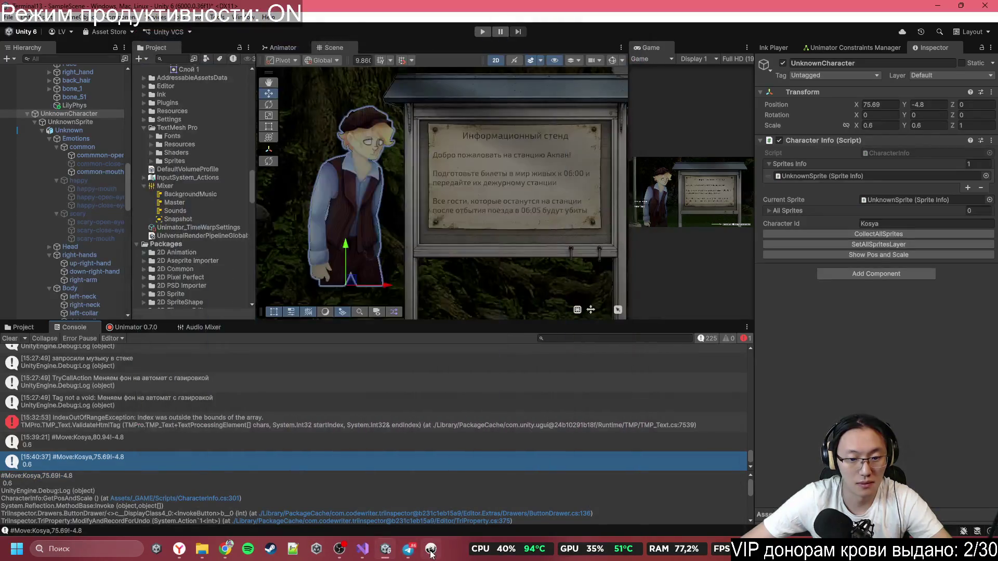
{"action": "left_click", "coordinate": [431, 551]}
{"action": "left_click", "coordinate": [322, 335], "text": "shift"}
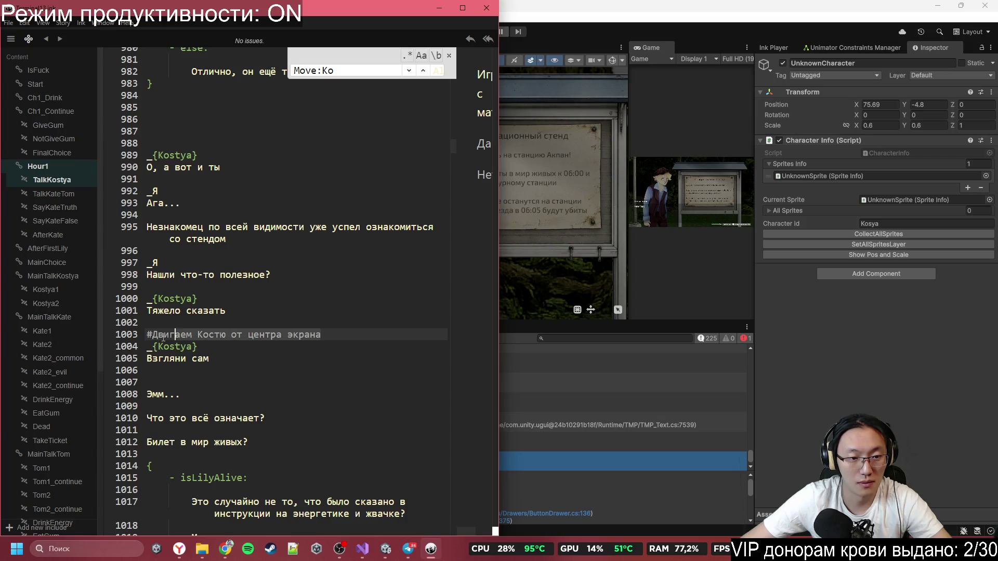
- Replace the line 1003 comment with #Move:Kosya,75.69!-4.8,5
{"action": "type", "text": "Move:Kosya,75.69!-4.8"}
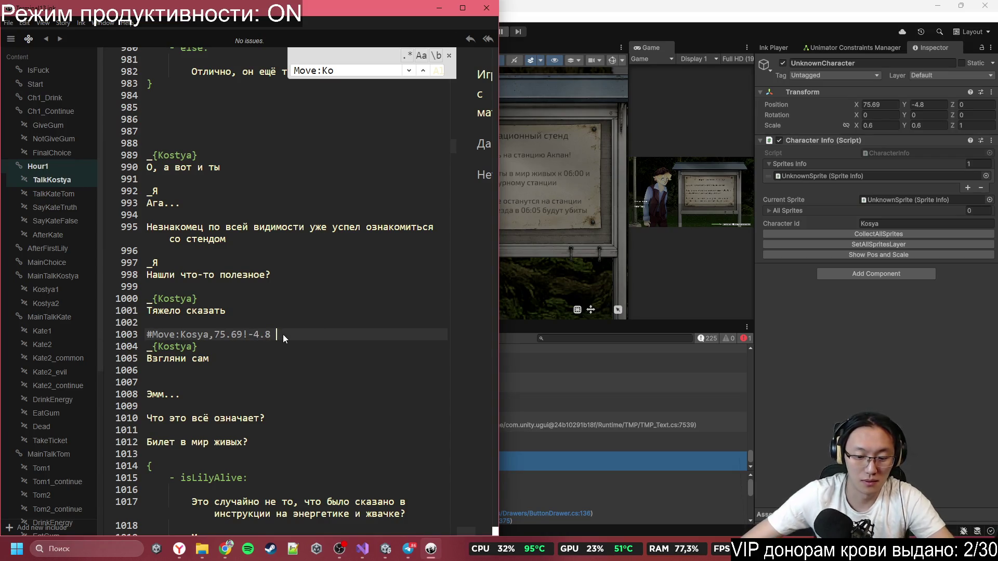
{"action": "type", "text": ",5"}
{"action": "left_click", "coordinate": [357, 287]}
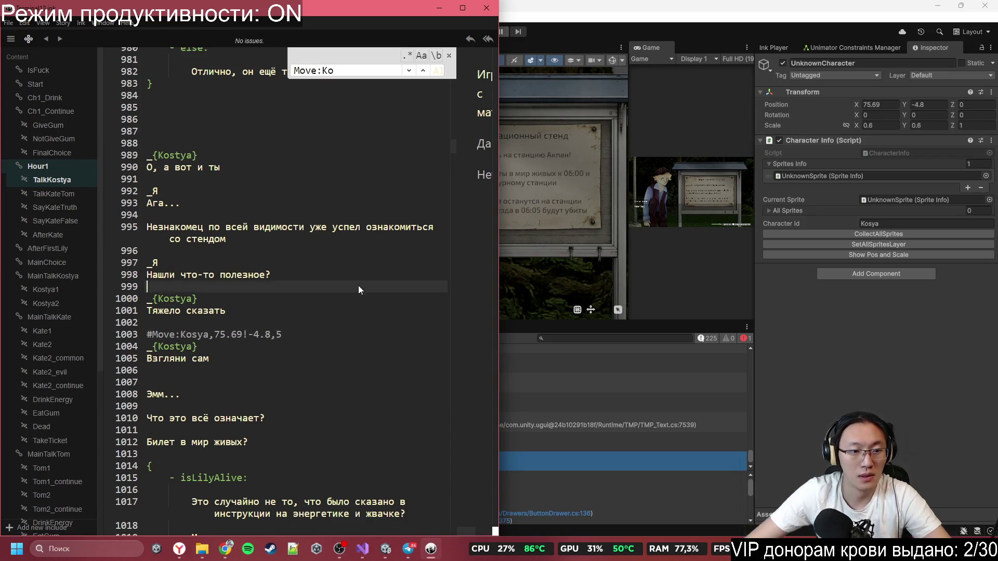
- Delete the extra blank line before «Эмм...»
{"action": "scroll", "coordinate": [332, 312], "scroll_direction": "down", "scroll_amount": 3}
{"action": "left_click", "coordinate": [225, 257]}
{"action": "key", "text": "BackSpace"}
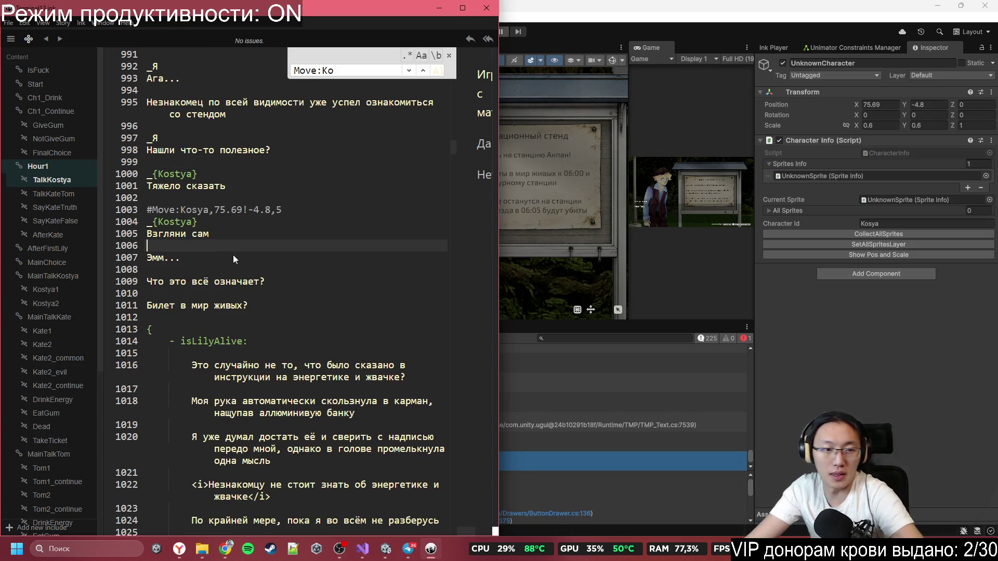
{"action": "scroll", "coordinate": [239, 295], "scroll_direction": "down", "scroll_amount": 2}
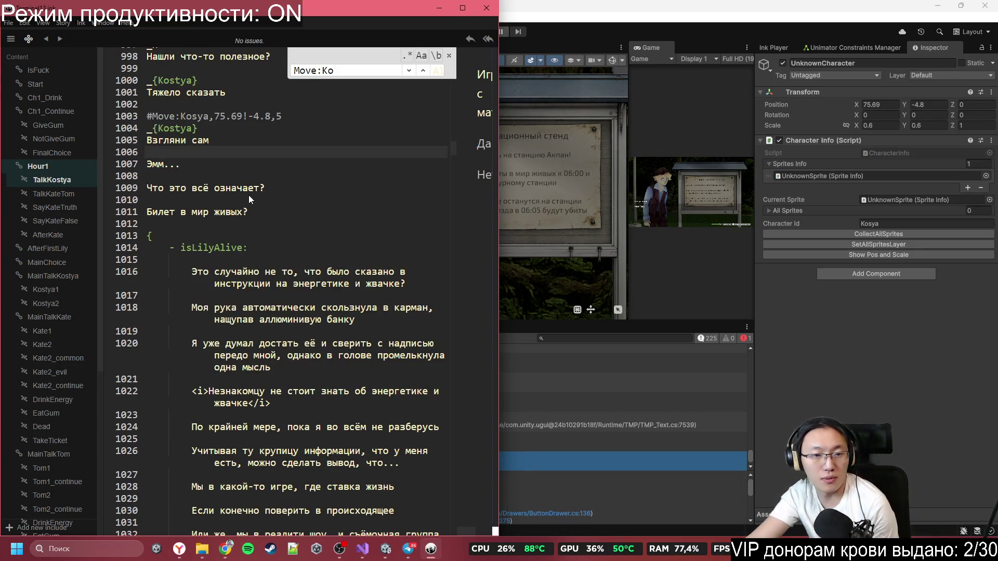
{"action": "scroll", "coordinate": [273, 218], "scroll_direction": "down", "scroll_amount": 1}
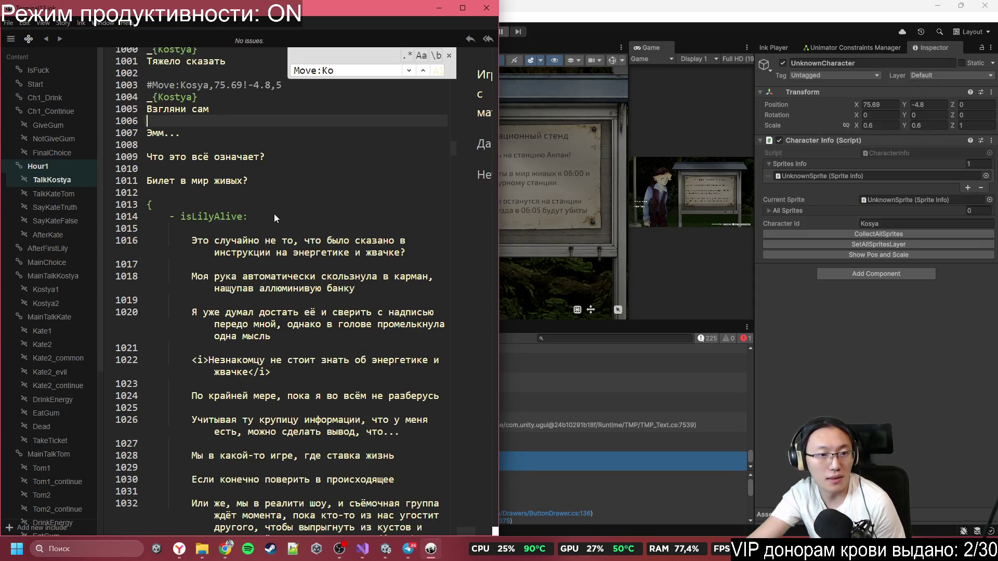
{"action": "scroll", "coordinate": [273, 215], "scroll_direction": "down", "scroll_amount": 2}
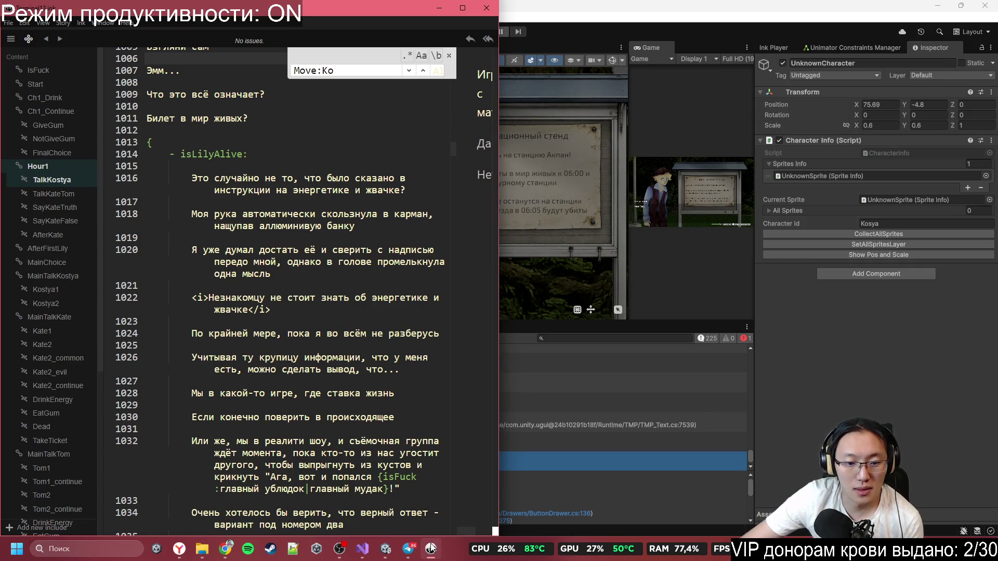
{"action": "left_click", "coordinate": [409, 551]}
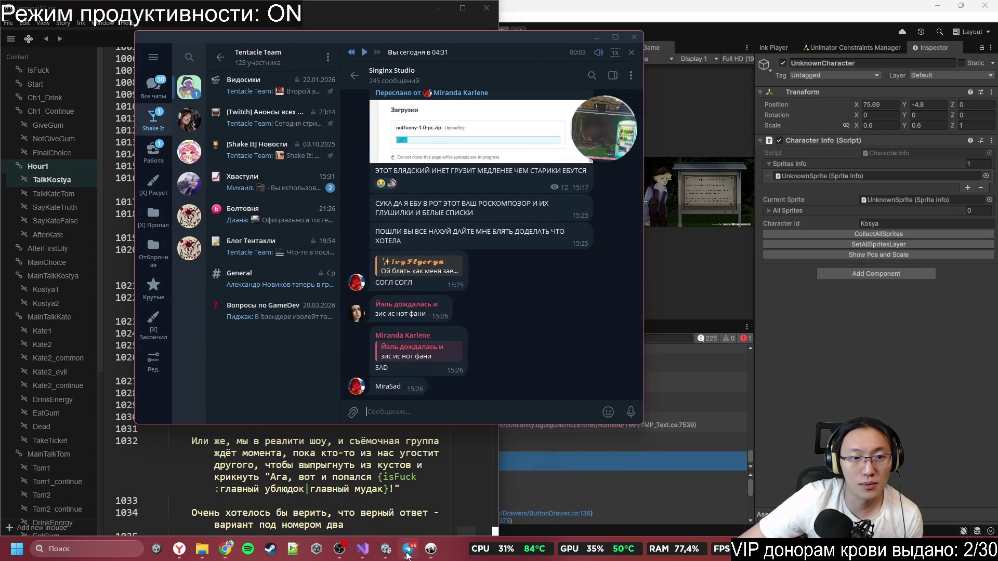
- Open the Визуально вижу 13 group in the Работа folder and type the reply «Персонажа нет»
{"action": "left_click", "coordinate": [154, 88]}
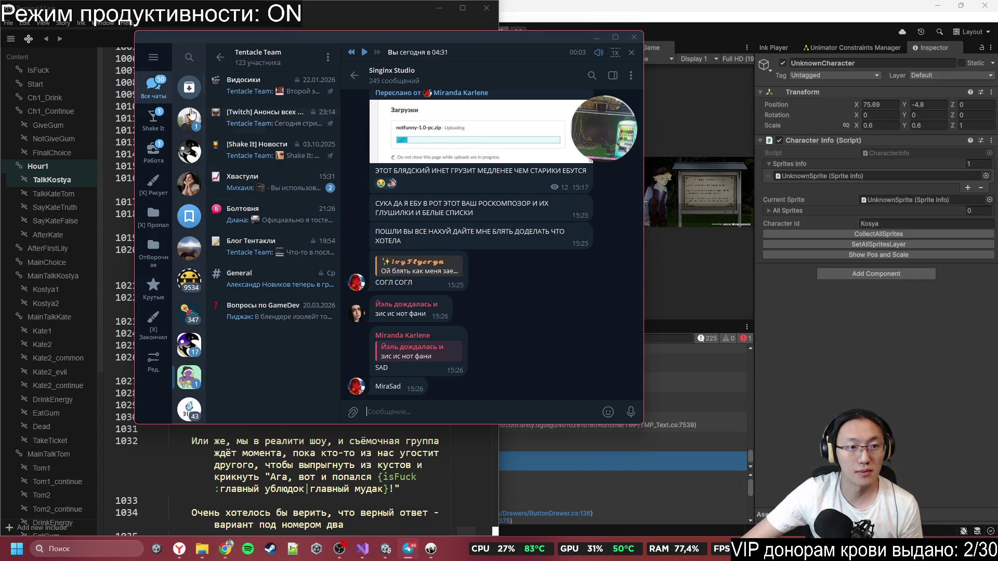
{"action": "left_click", "coordinate": [155, 152]}
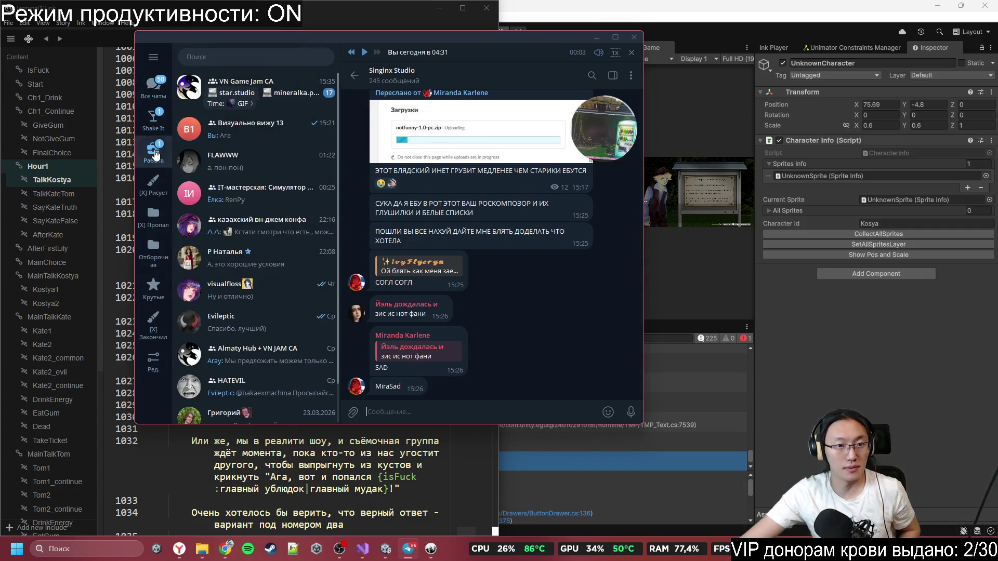
{"action": "left_click", "coordinate": [244, 129]}
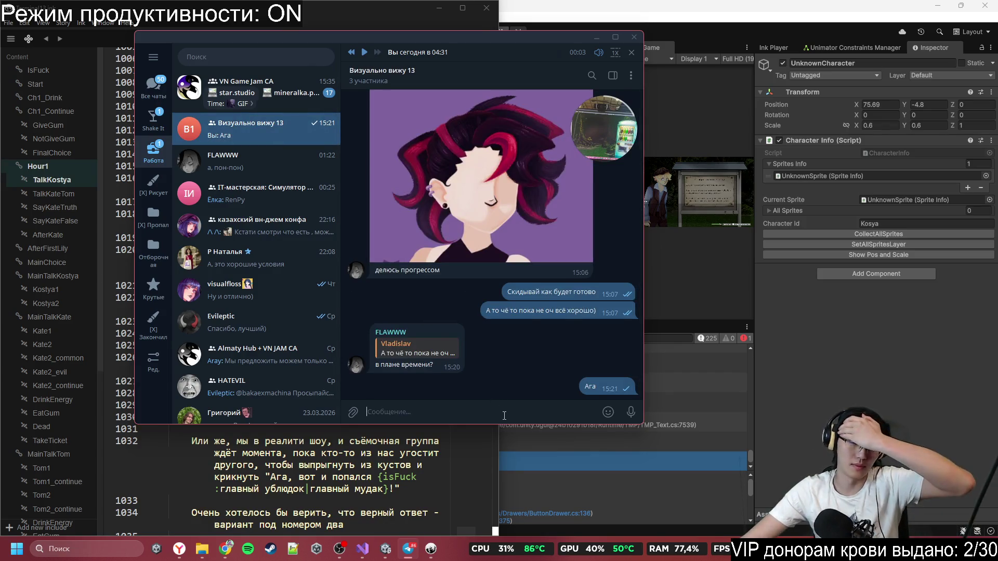
{"action": "type", "text": "Gt"}
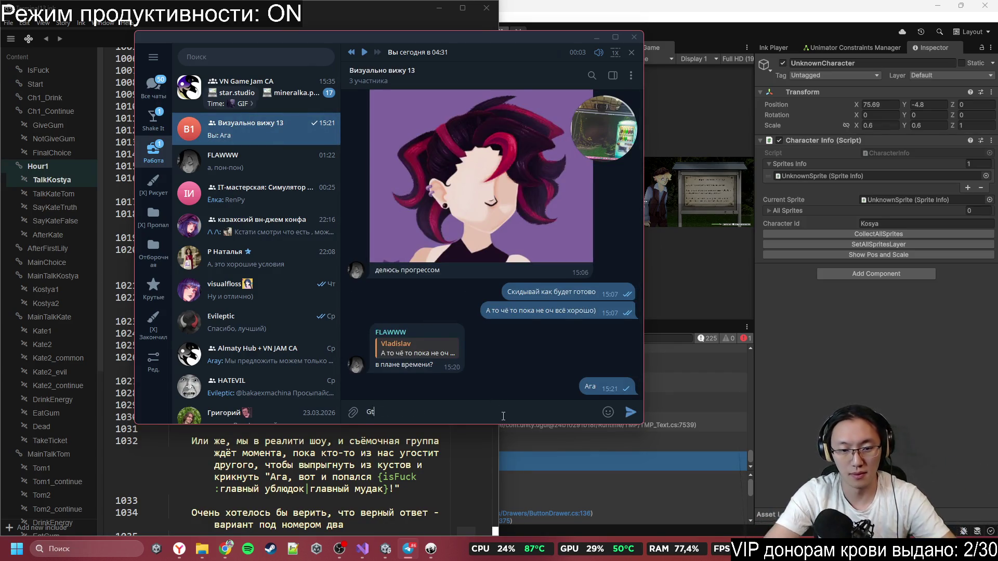
{"action": "key", "text": "BackSpace"}
{"action": "key", "text": "BackSpace"}
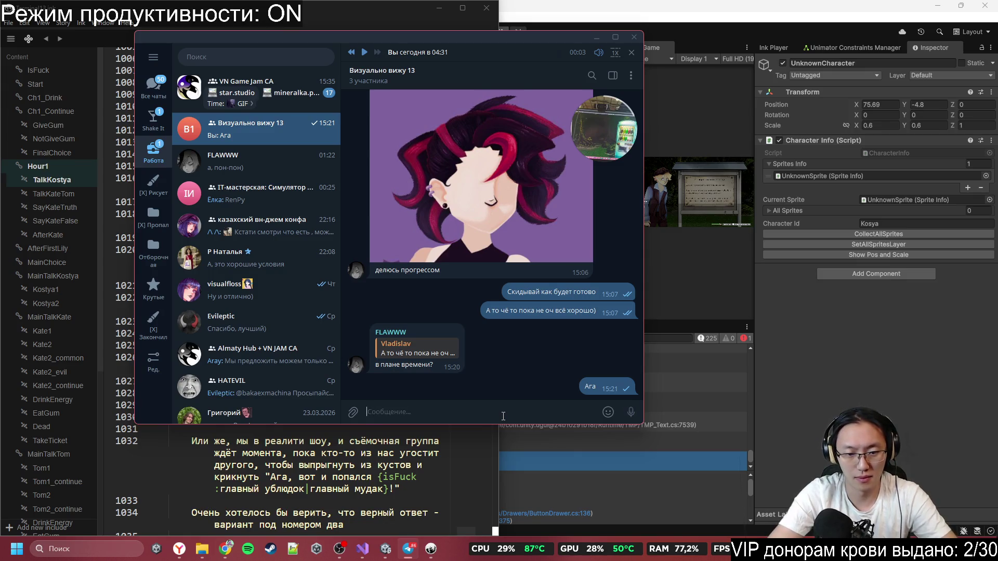
{"action": "type", "text": "пна"}
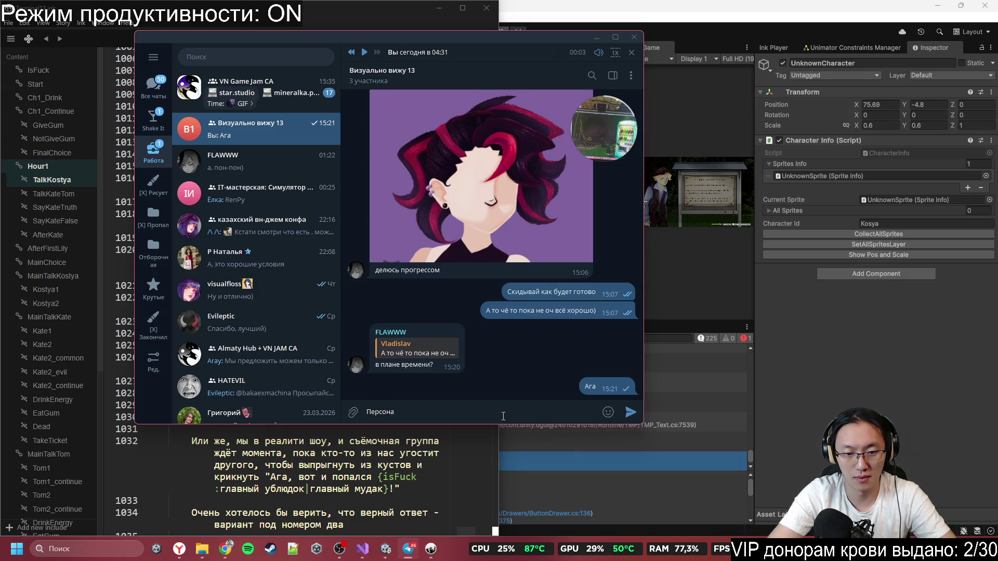
{"action": "type", "text": "нет"}
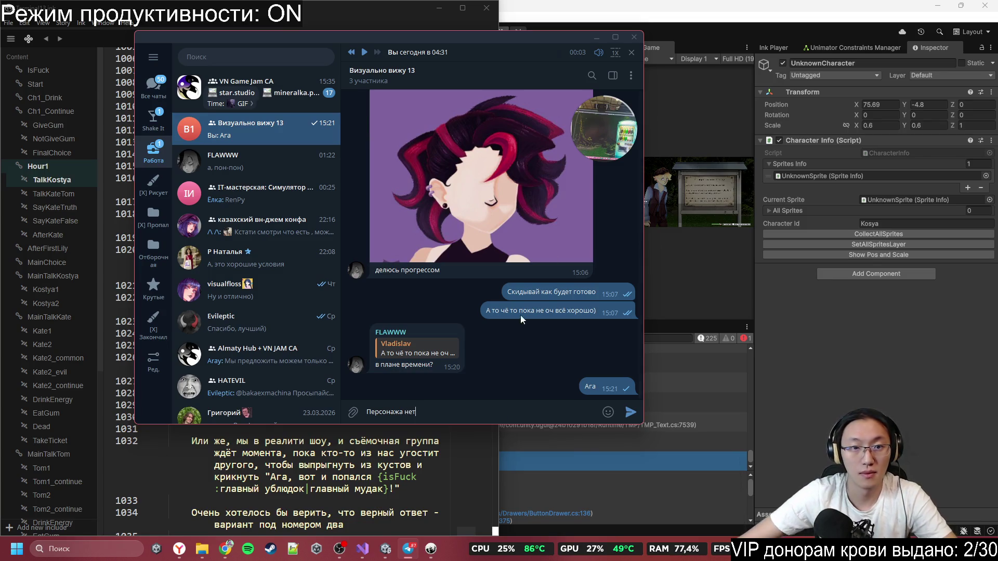
- Play the first NovelThemeKostyan.mp3 from the group's 13 shared audio files
{"action": "left_click", "coordinate": [411, 75]}
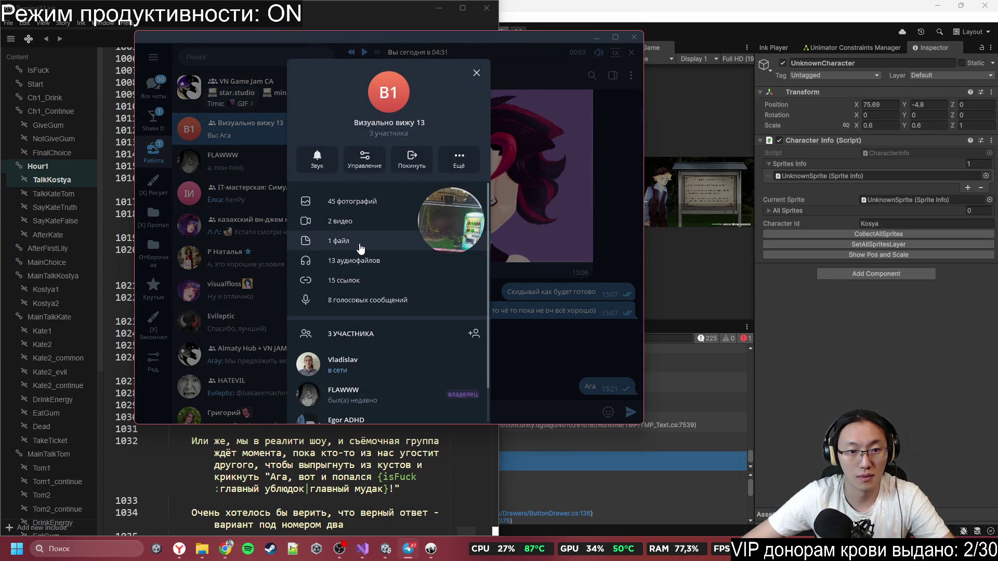
{"action": "left_click", "coordinate": [370, 260]}
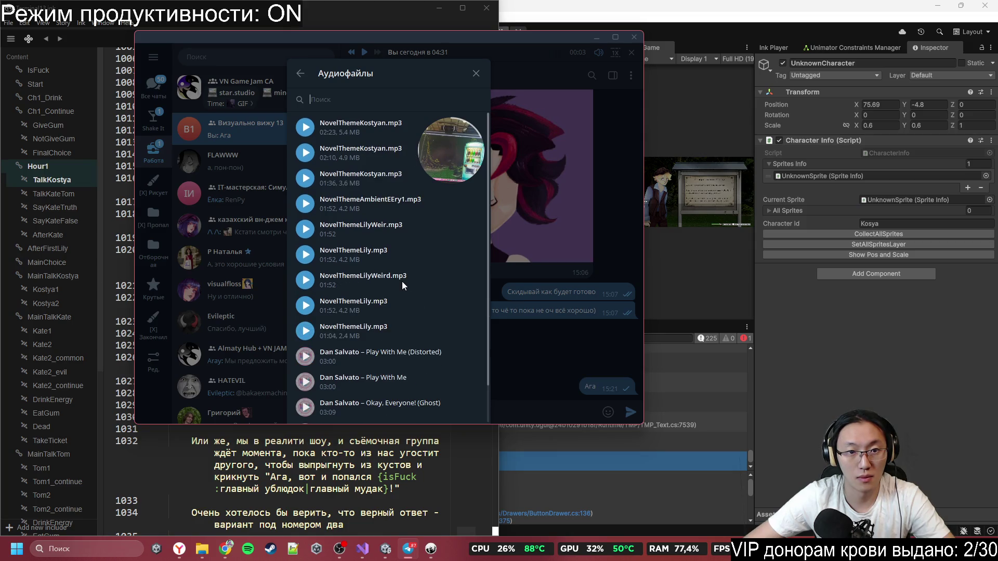
{"action": "left_click", "coordinate": [311, 129]}
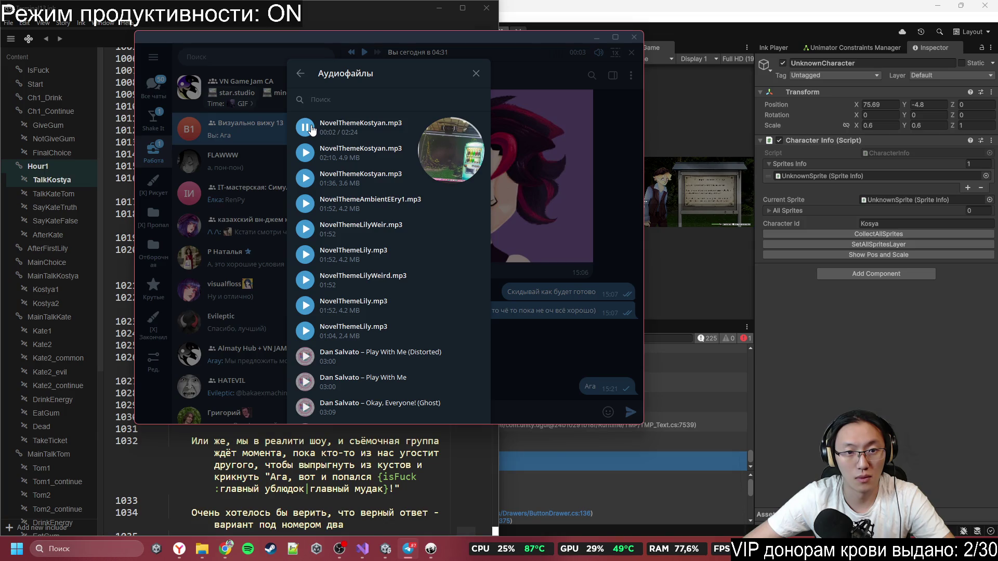
{"action": "left_click", "coordinate": [516, 344]}
{"action": "type", "text": "Персонажа нет"}
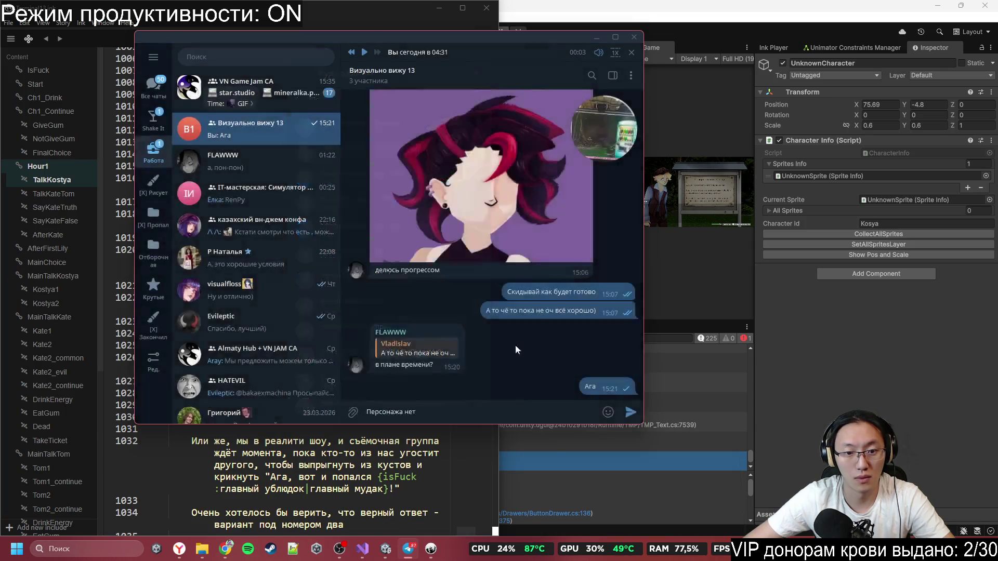
- Finish and send the chat message: 'музыки нет, ребят очень сложно собирать игру воедино, особенно из-за отсутствия музыки'
{"action": "type", "text": ", мы"}
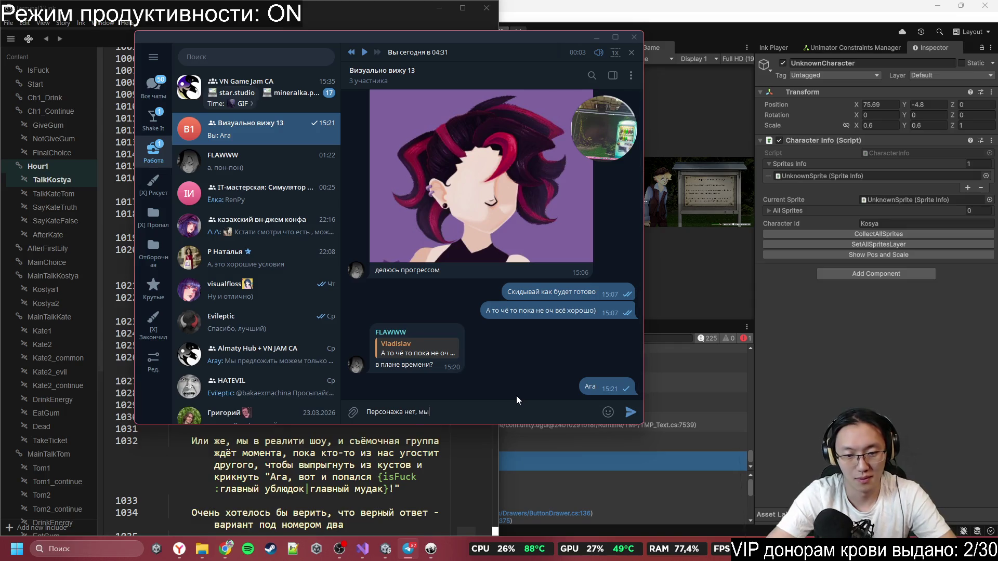
{"action": "key", "text": "BackSpace"}
{"action": "type", "text": "узык"}
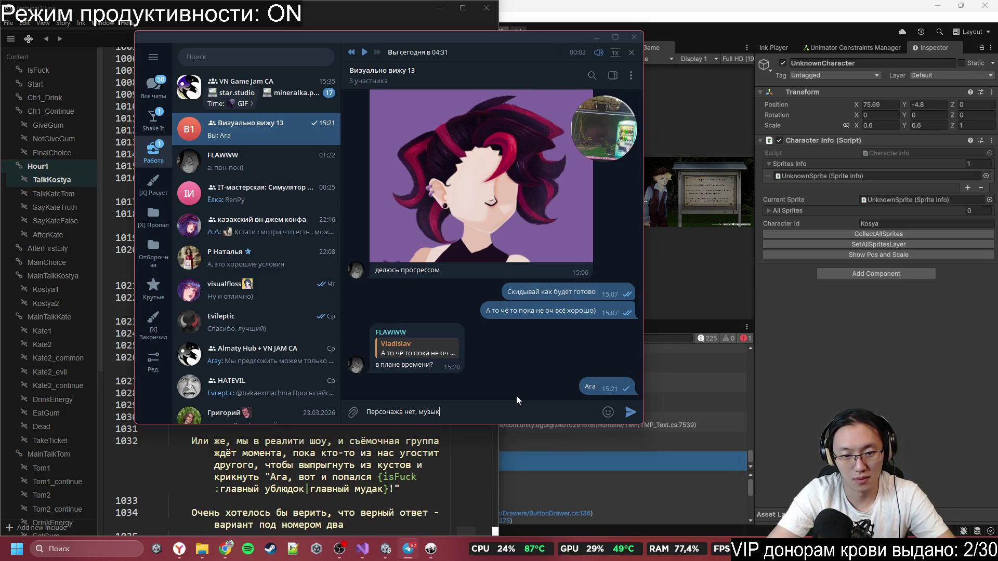
{"action": "type", "text": "и нет, ребят "}
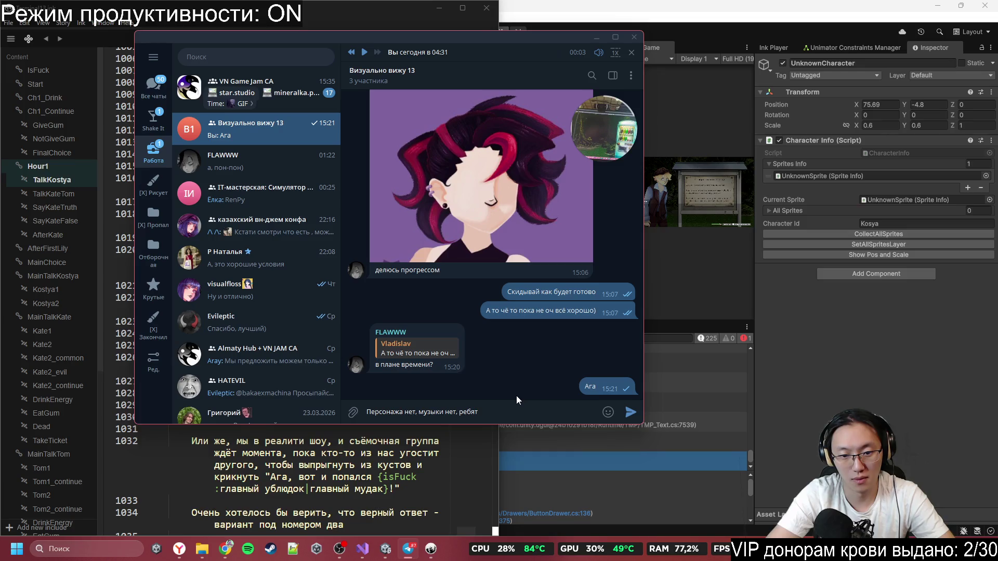
{"action": "type", "text": "очень слож"}
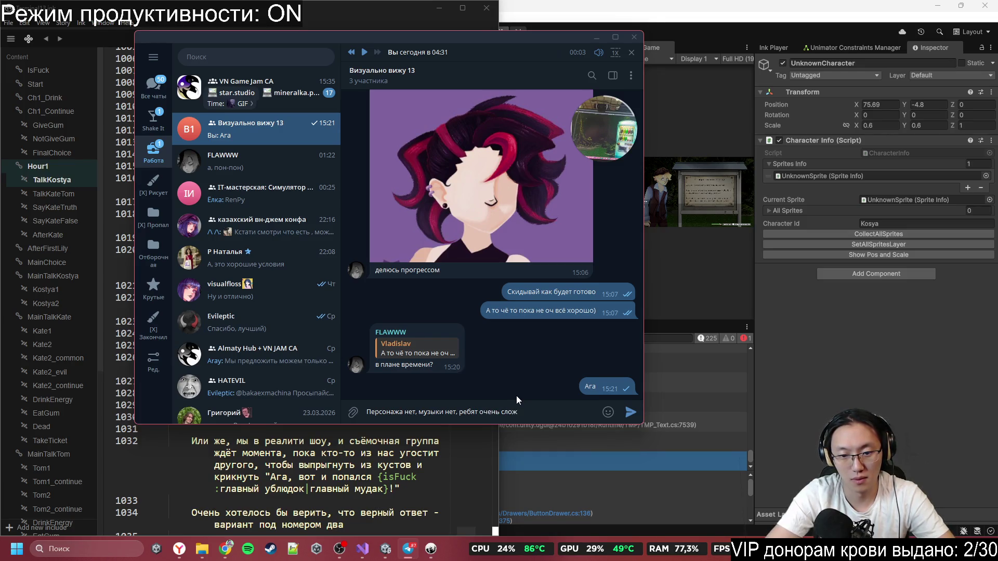
{"action": "type", "text": "но собирать мы"}
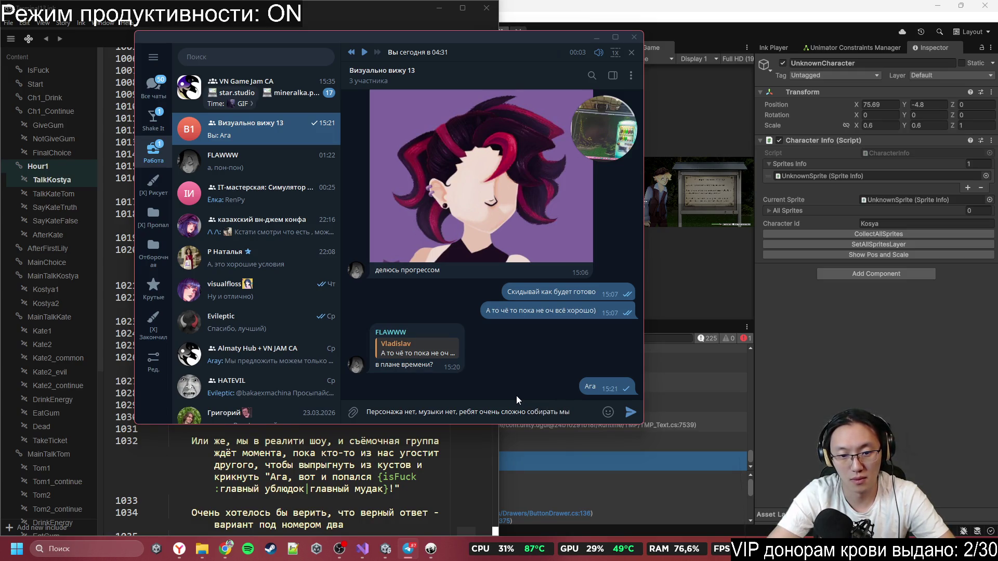
{"action": "key", "text": "BackSpace"}
{"action": "key", "text": "BackSpace"}
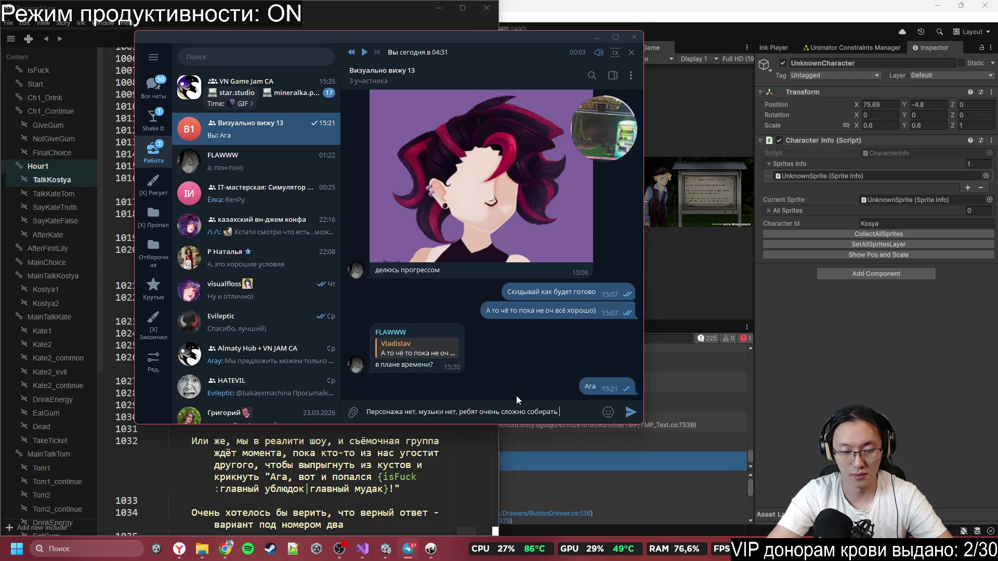
{"action": "type", "text": "игру воедино"}
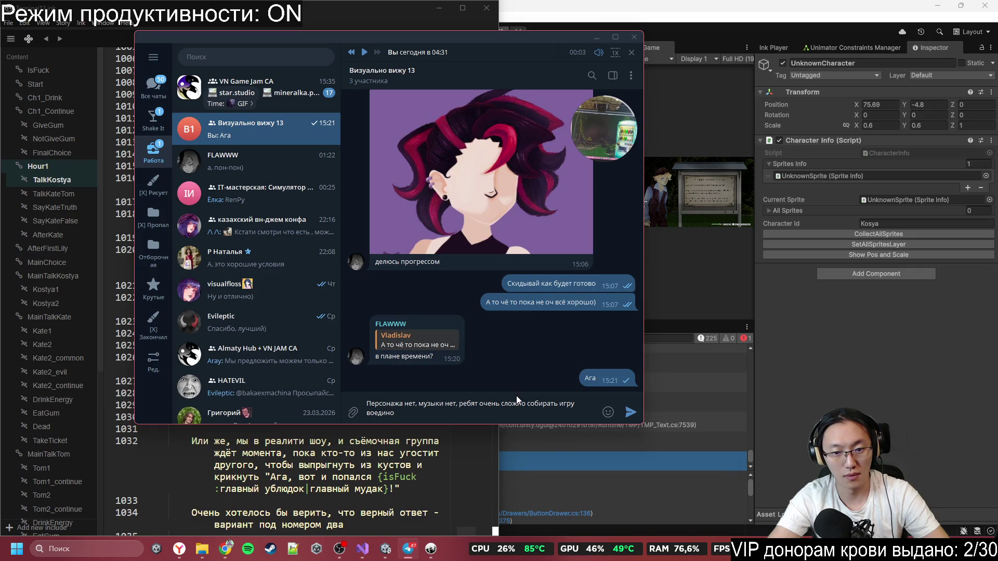
{"action": "type", "text": ", осо"}
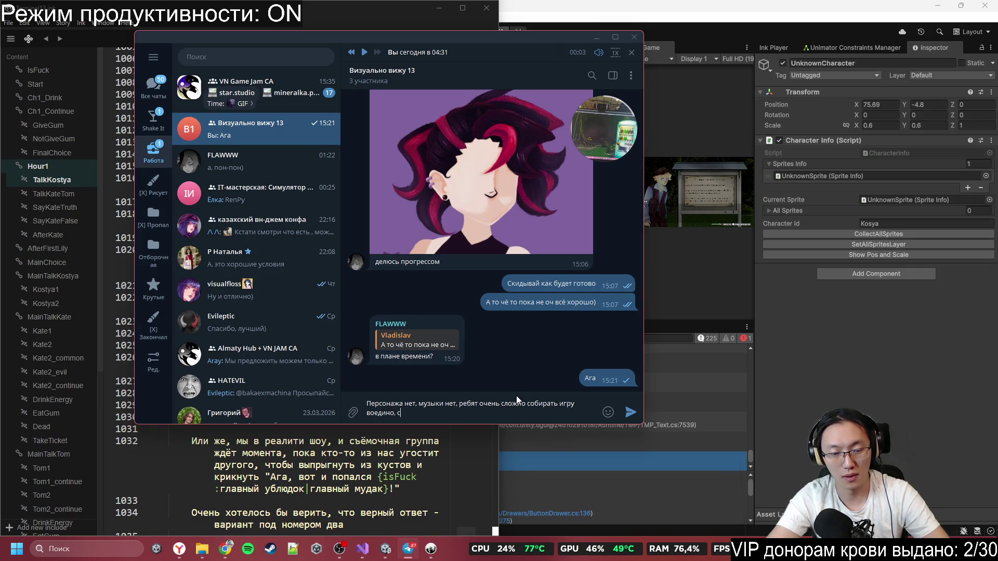
{"action": "type", "text": "бенно из-з"}
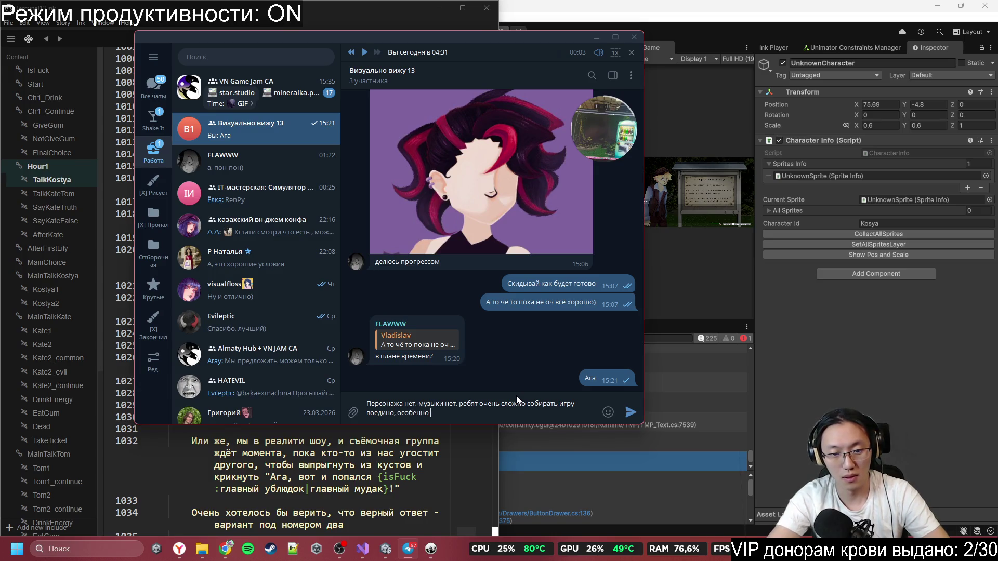
{"action": "key", "text": "BackSpace"}
{"action": "key", "text": "BackSpace"}
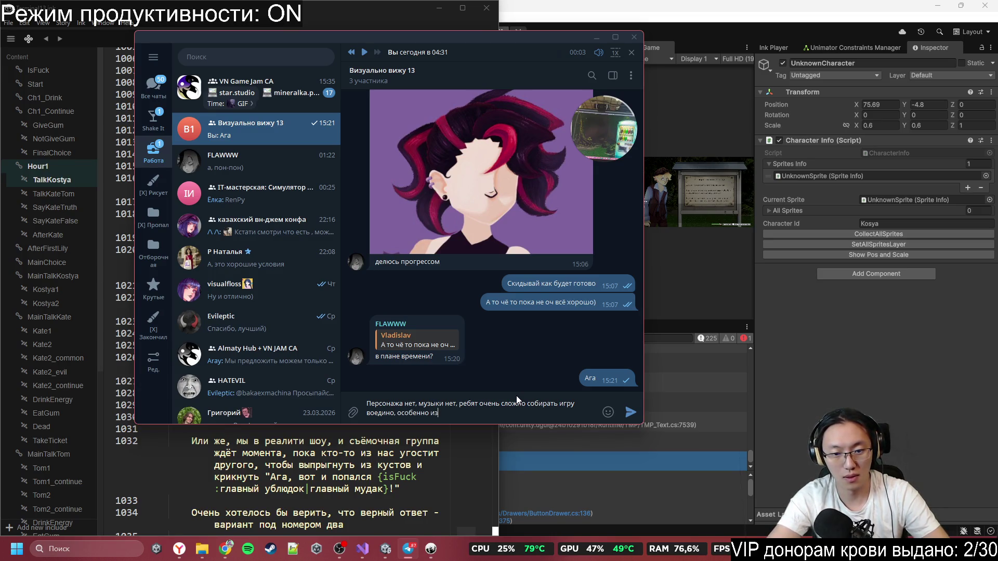
{"action": "type", "text": "з-за отсутствия музыки"}
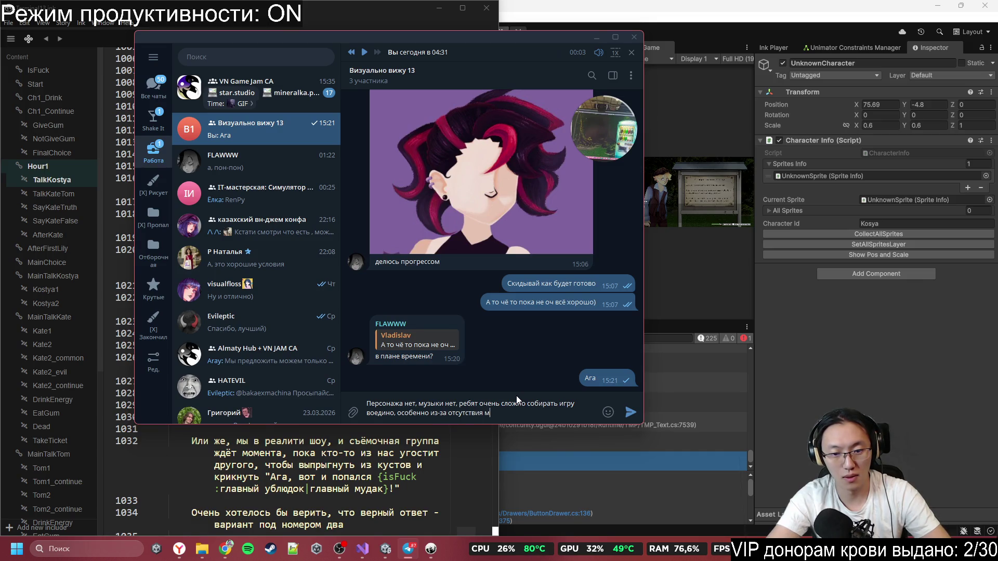
{"action": "key", "text": "Return"}
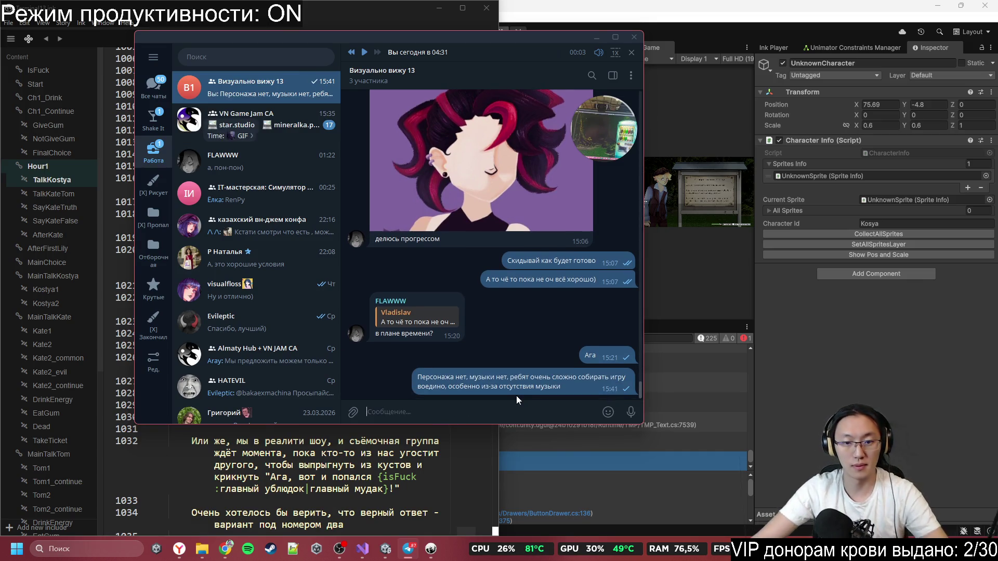
{"action": "left_click", "coordinate": [822, 355]}
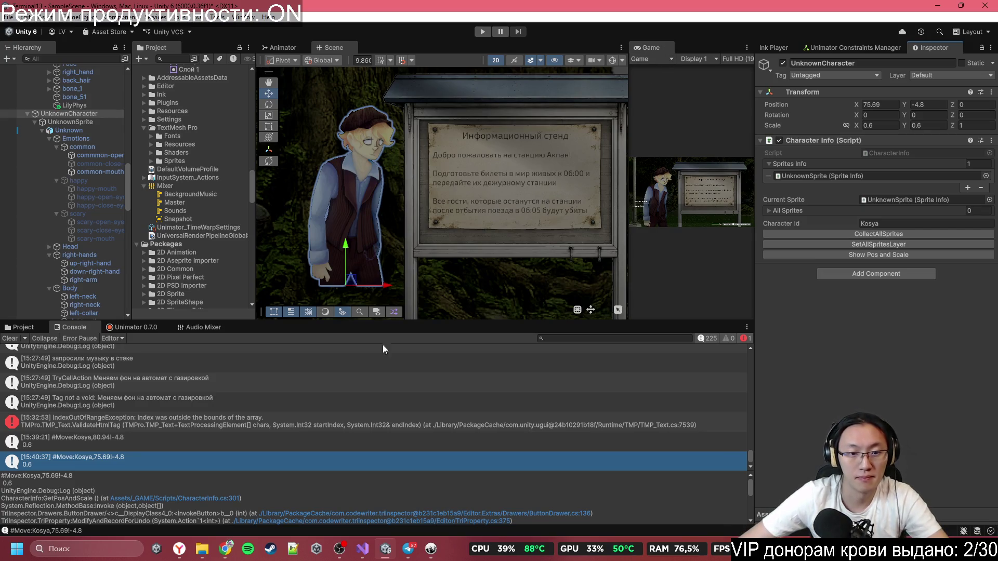
- Put the Inky script and the Miro board side by side and scroll through the script
{"action": "mouse_move", "coordinate": [386, 550]}
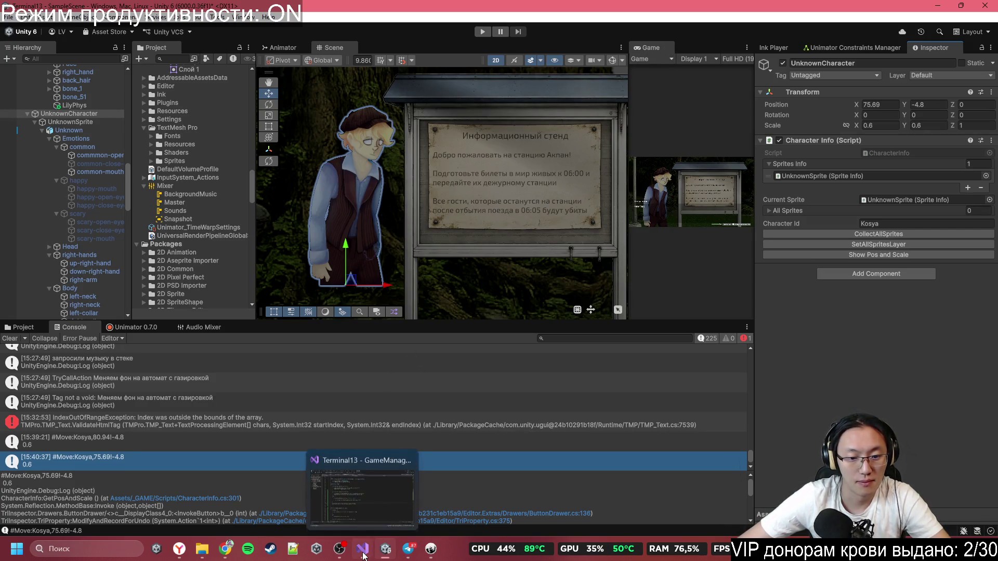
{"action": "left_click", "coordinate": [431, 550]}
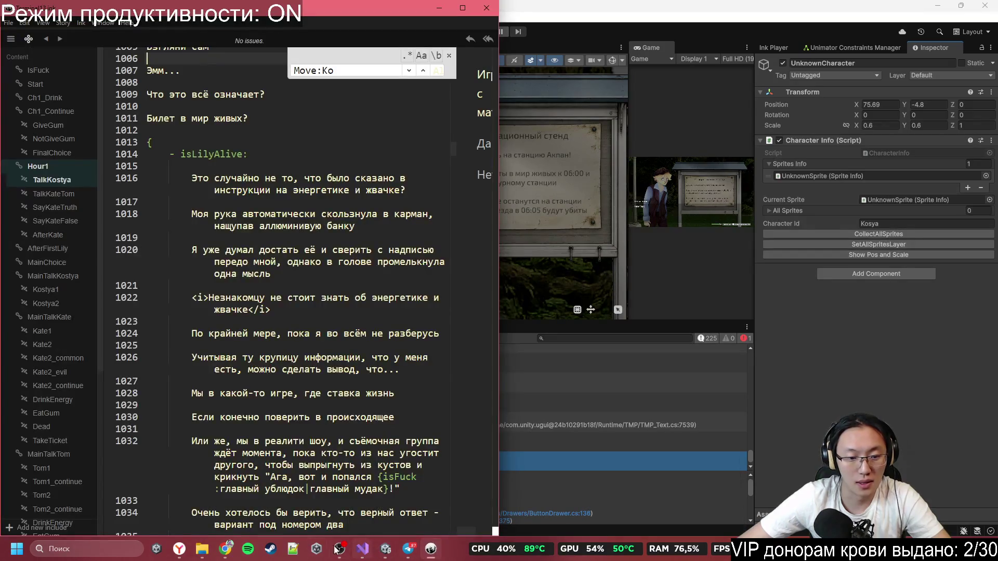
{"action": "left_click", "coordinate": [226, 549]}
{"action": "scroll", "coordinate": [675, 224], "scroll_direction": "down", "scroll_amount": 3}
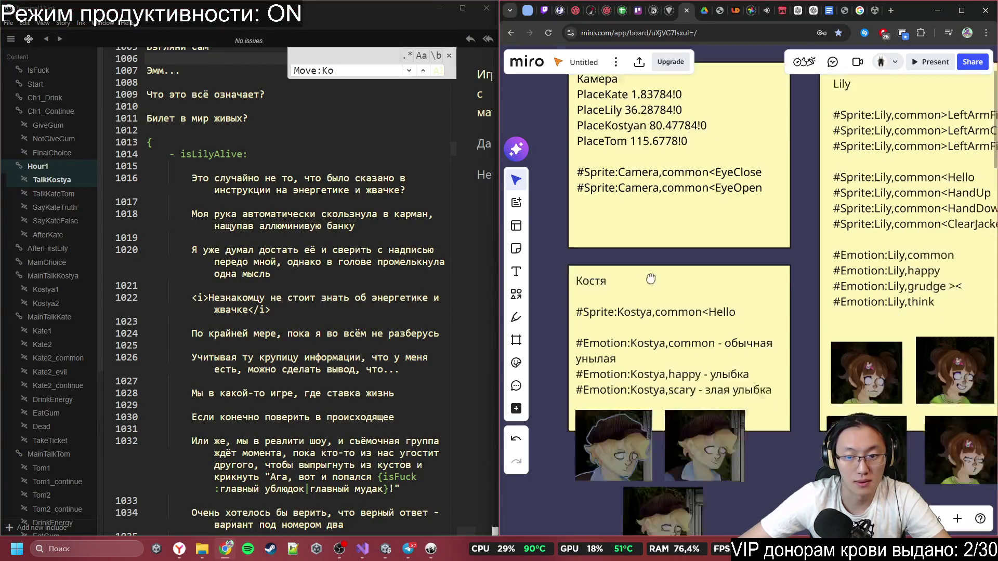
{"action": "scroll", "coordinate": [658, 236], "scroll_direction": "up", "scroll_amount": 1}
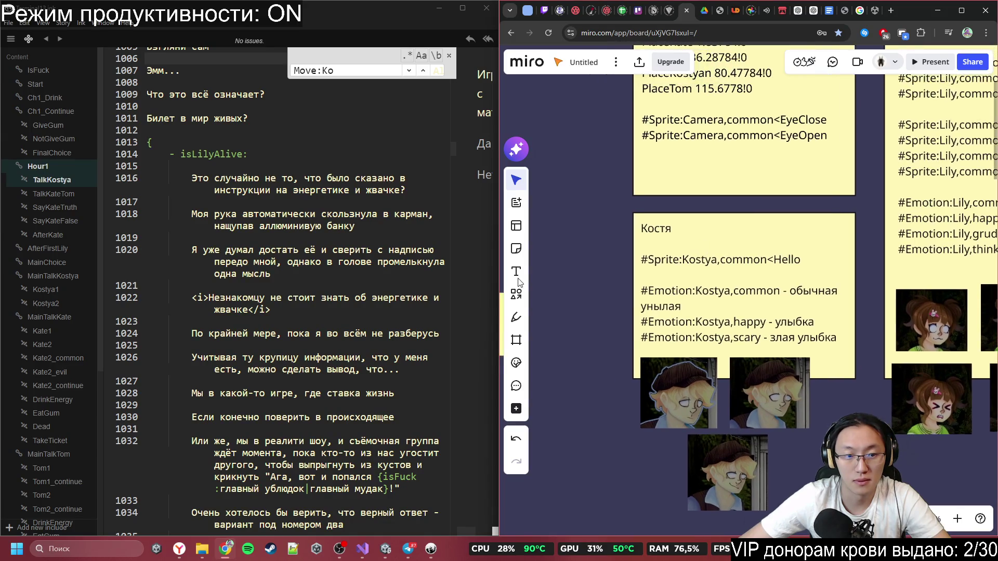
{"action": "scroll", "coordinate": [279, 317], "scroll_direction": "down", "scroll_amount": 3}
{"action": "scroll", "coordinate": [279, 317], "scroll_direction": "down", "scroll_amount": 2}
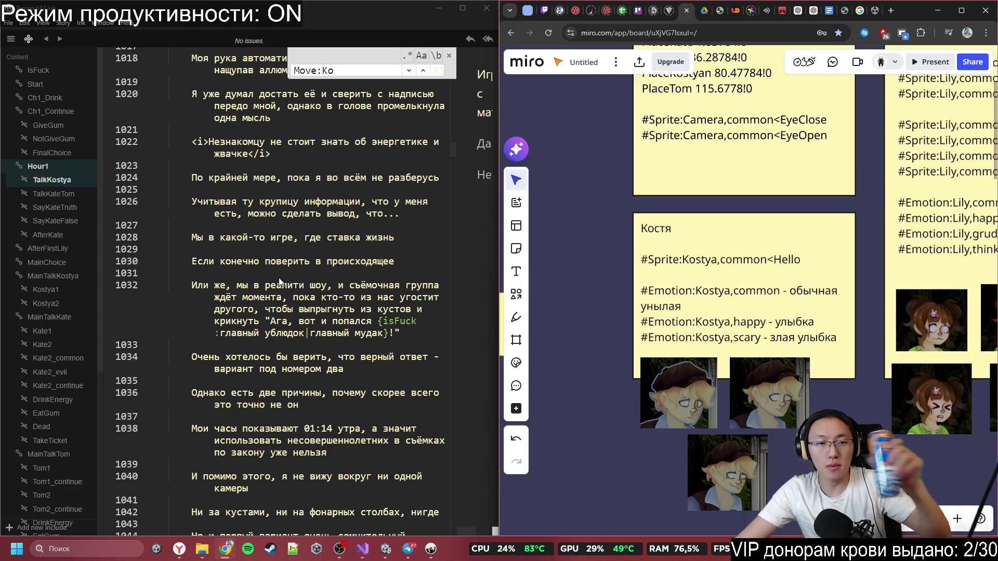
{"action": "scroll", "coordinate": [292, 261], "scroll_direction": "up", "scroll_amount": 3}
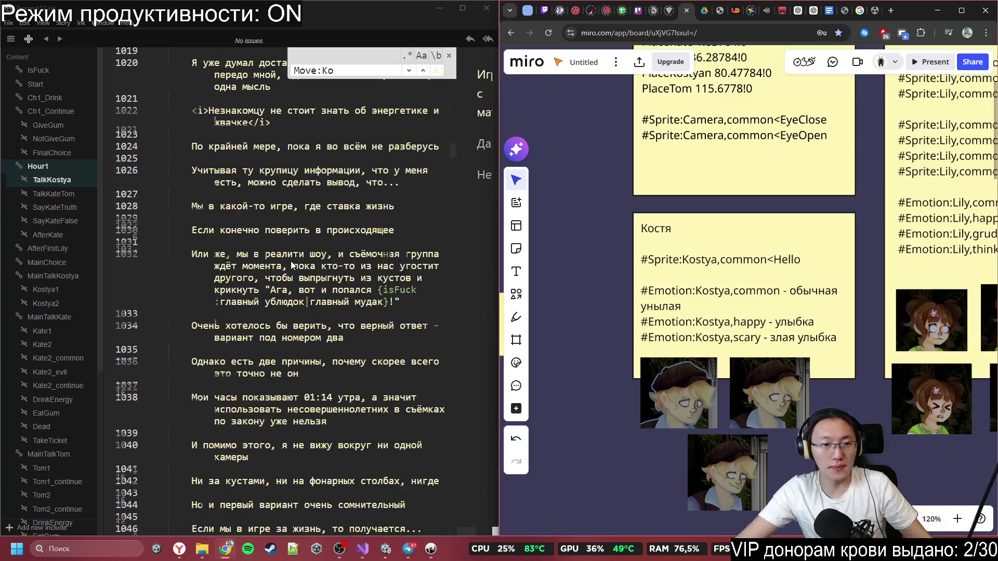
- Review script lines 1018–1034, placing the caret and selecting the passage from 1029 to 1034
{"action": "left_click", "coordinate": [289, 219]}
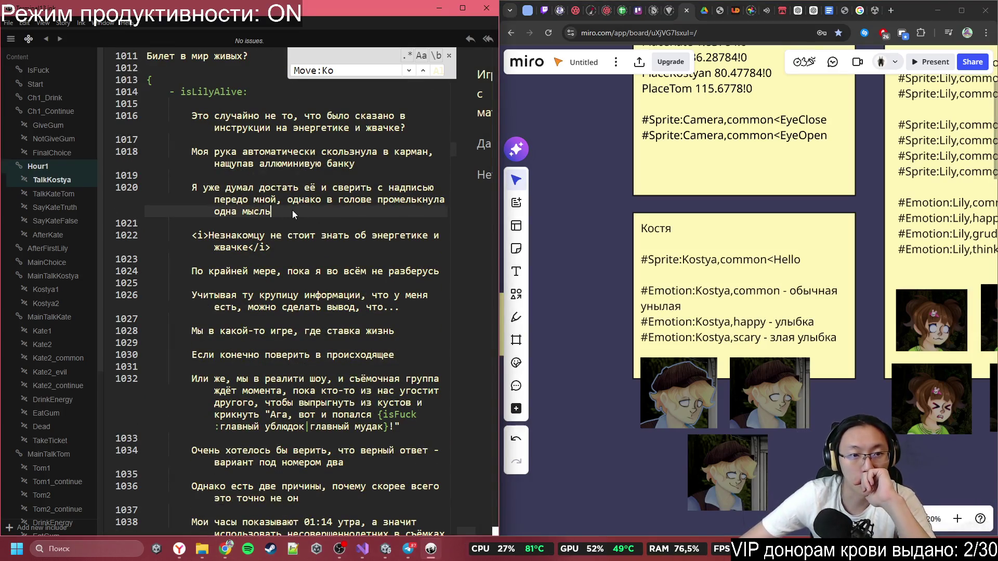
{"action": "left_click", "coordinate": [321, 235]}
{"action": "scroll", "coordinate": [301, 244], "scroll_direction": "down", "scroll_amount": 2}
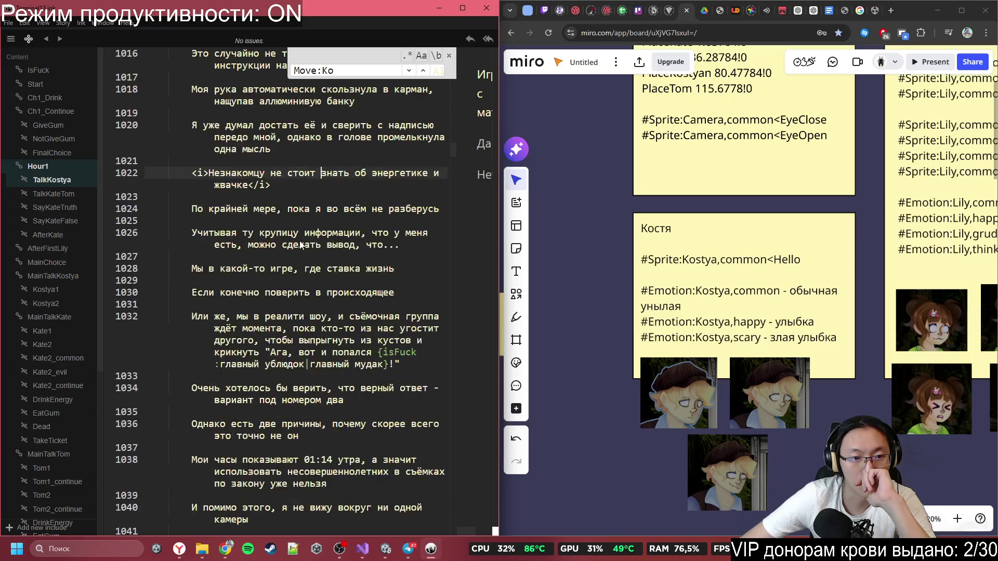
{"action": "scroll", "coordinate": [296, 242], "scroll_direction": "down", "scroll_amount": 2}
{"action": "left_click", "coordinate": [305, 238]}
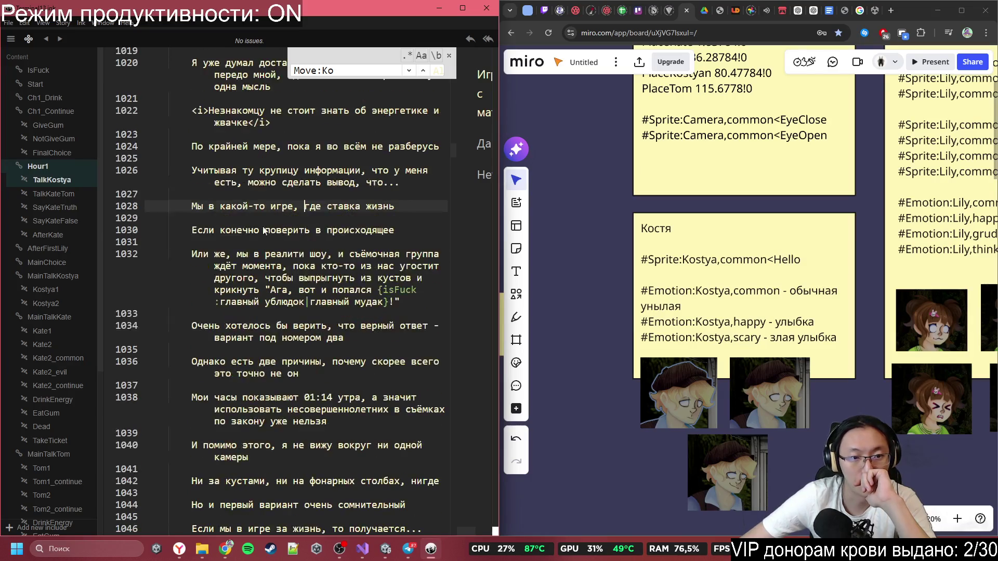
{"action": "scroll", "coordinate": [265, 230], "scroll_direction": "up", "scroll_amount": 3}
{"action": "left_click", "coordinate": [220, 163]}
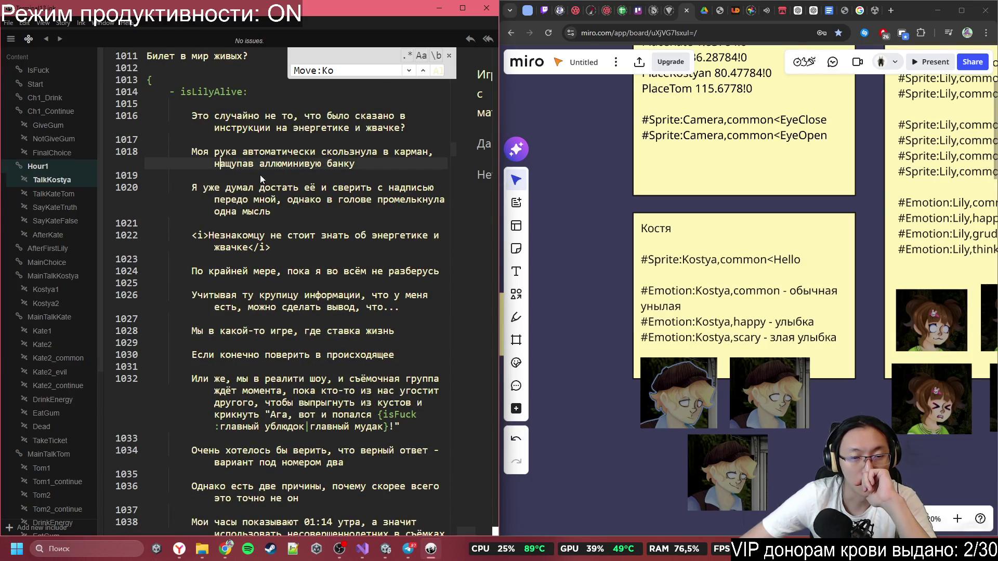
{"action": "mouse_move", "coordinate": [202, 201]}
{"action": "left_mouse_down"}
{"action": "mouse_move", "coordinate": [291, 310]}
{"action": "mouse_move", "coordinate": [193, 319]}
{"action": "left_mouse_up"}
{"action": "scroll", "coordinate": [385, 307], "scroll_direction": "down", "scroll_amount": 3}
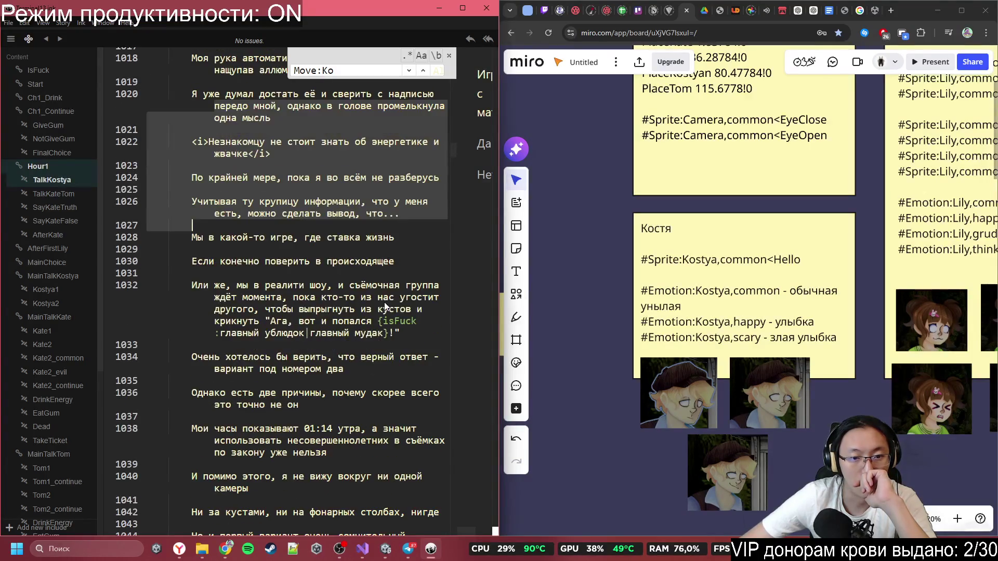
{"action": "mouse_move", "coordinate": [385, 249]}
{"action": "left_mouse_down"}
{"action": "mouse_move", "coordinate": [386, 357]}
{"action": "mouse_move", "coordinate": [382, 345]}
{"action": "left_mouse_up"}
- Keep reviewing the TalkKostya narration by selecting passages from line 1032 onward
{"action": "left_click", "coordinate": [381, 345]}
{"action": "scroll", "coordinate": [271, 291], "scroll_direction": "down", "scroll_amount": 1}
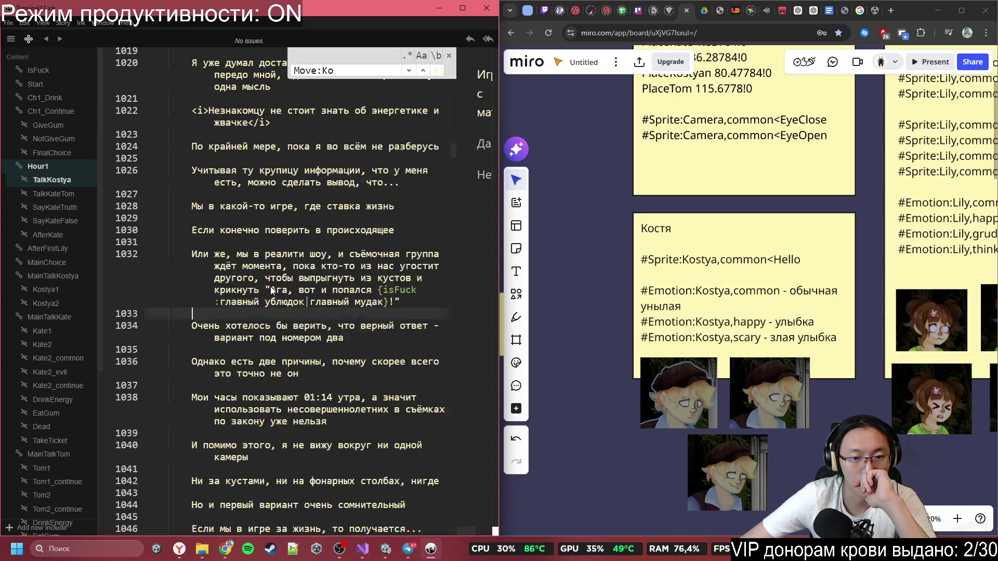
{"action": "mouse_move", "coordinate": [283, 282]}
{"action": "left_mouse_down"}
{"action": "mouse_move", "coordinate": [283, 247]}
{"action": "mouse_move", "coordinate": [400, 282]}
{"action": "mouse_move", "coordinate": [312, 279]}
{"action": "left_mouse_up"}
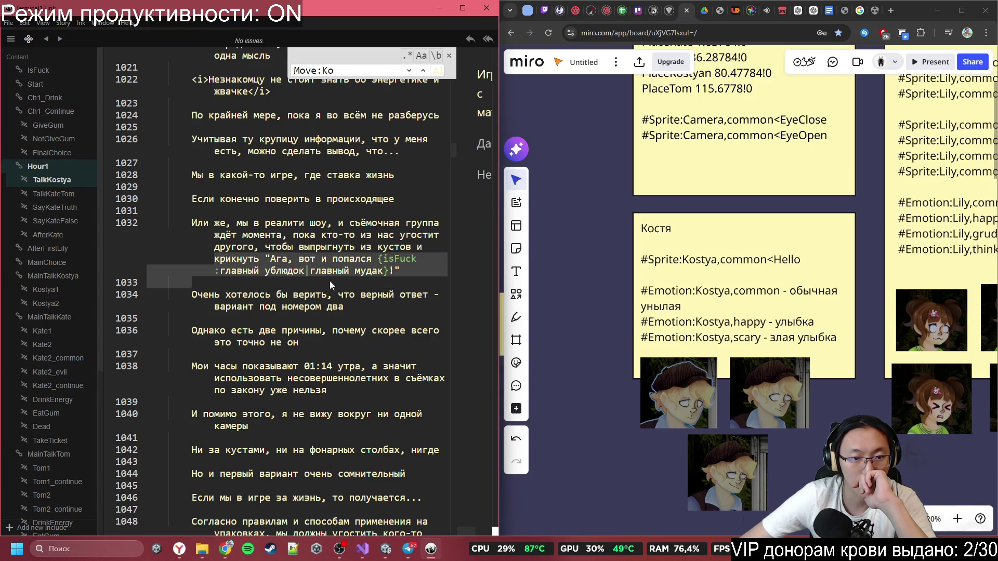
{"action": "left_click", "coordinate": [331, 284]}
{"action": "scroll", "coordinate": [331, 285], "scroll_direction": "down", "scroll_amount": 2}
{"action": "mouse_move", "coordinate": [221, 232]}
{"action": "left_mouse_down"}
{"action": "mouse_move", "coordinate": [312, 273]}
{"action": "mouse_move", "coordinate": [368, 316]}
{"action": "mouse_move", "coordinate": [388, 288]}
{"action": "left_mouse_up"}
{"action": "left_click", "coordinate": [389, 288]}
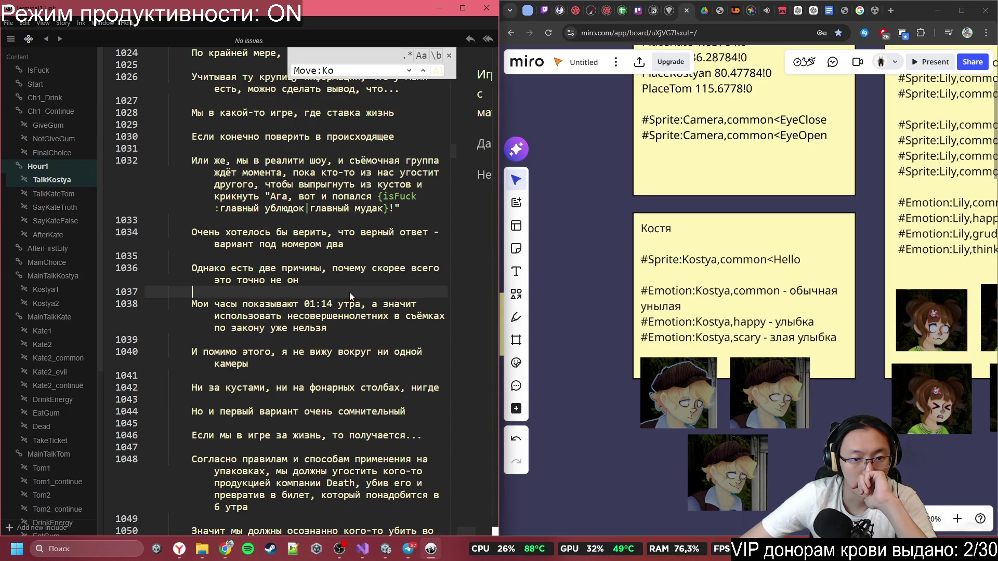
{"action": "scroll", "coordinate": [349, 292], "scroll_direction": "down", "scroll_amount": 4}
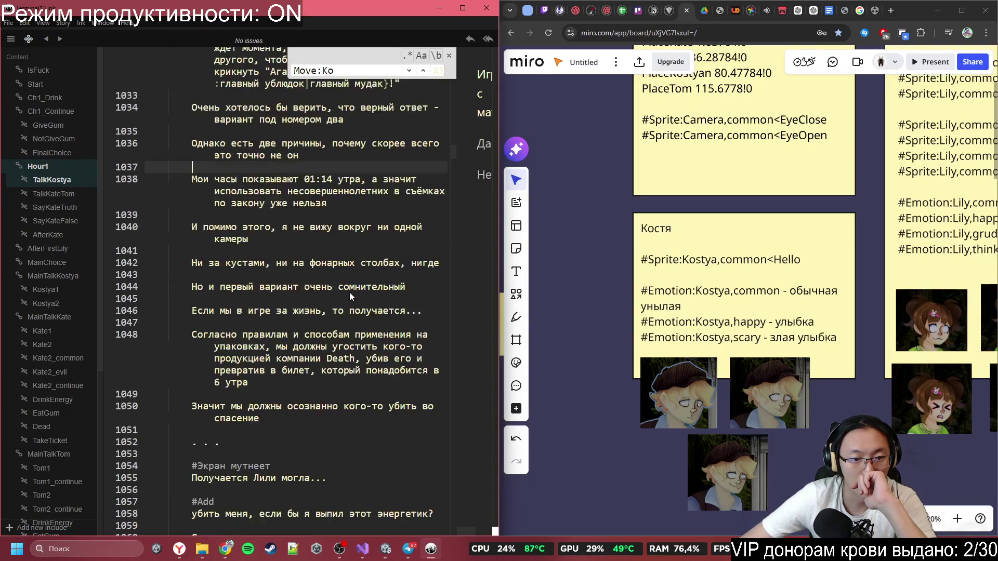
{"action": "scroll", "coordinate": [350, 292], "scroll_direction": "down", "scroll_amount": 2}
{"action": "mouse_move", "coordinate": [239, 264]}
{"action": "left_mouse_down"}
{"action": "mouse_move", "coordinate": [322, 286]}
{"action": "mouse_move", "coordinate": [377, 326]}
{"action": "left_mouse_up"}
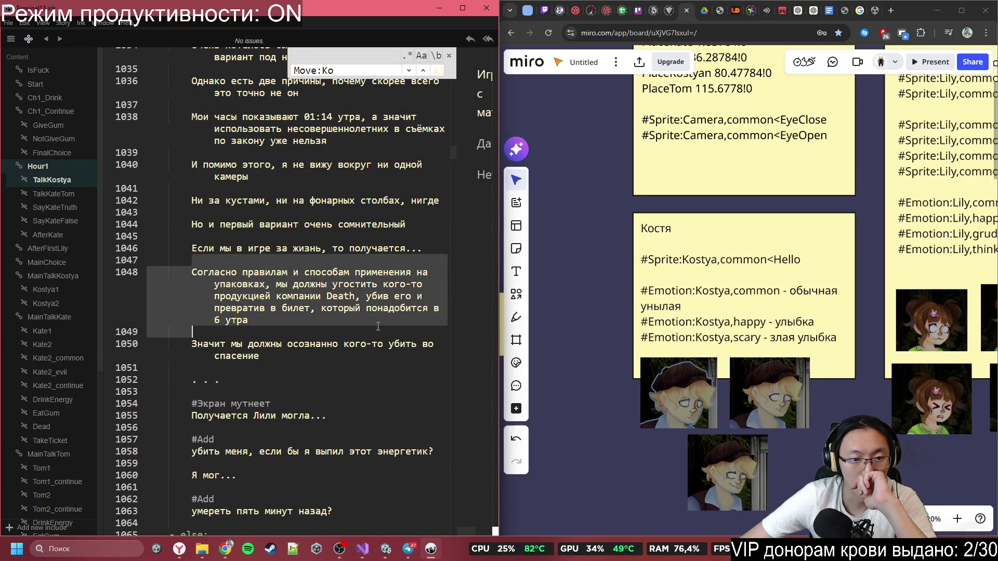
{"action": "left_click", "coordinate": [357, 367]}
{"action": "scroll", "coordinate": [357, 366], "scroll_direction": "down", "scroll_amount": 2}
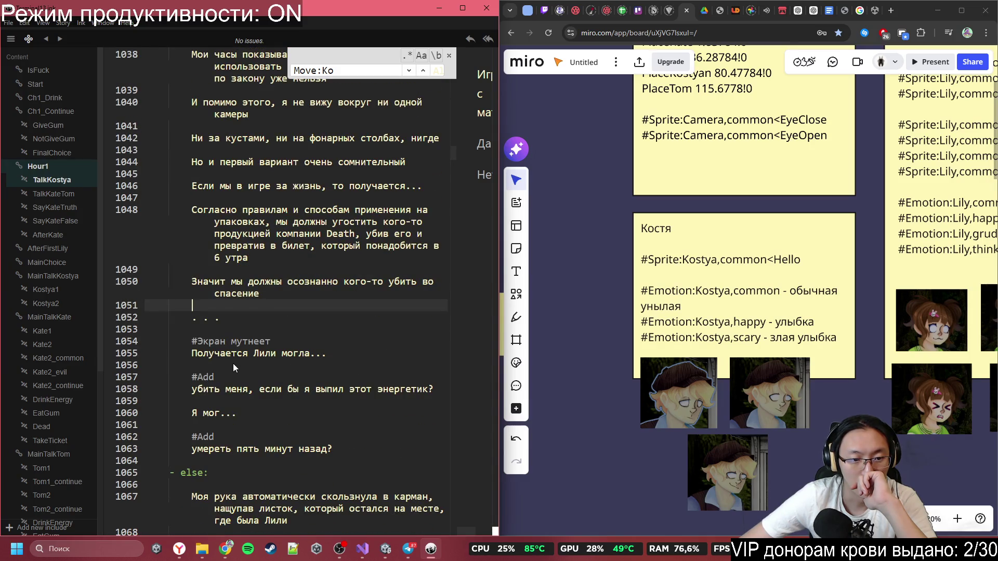
{"action": "scroll", "coordinate": [229, 361], "scroll_direction": "down", "scroll_amount": 1}
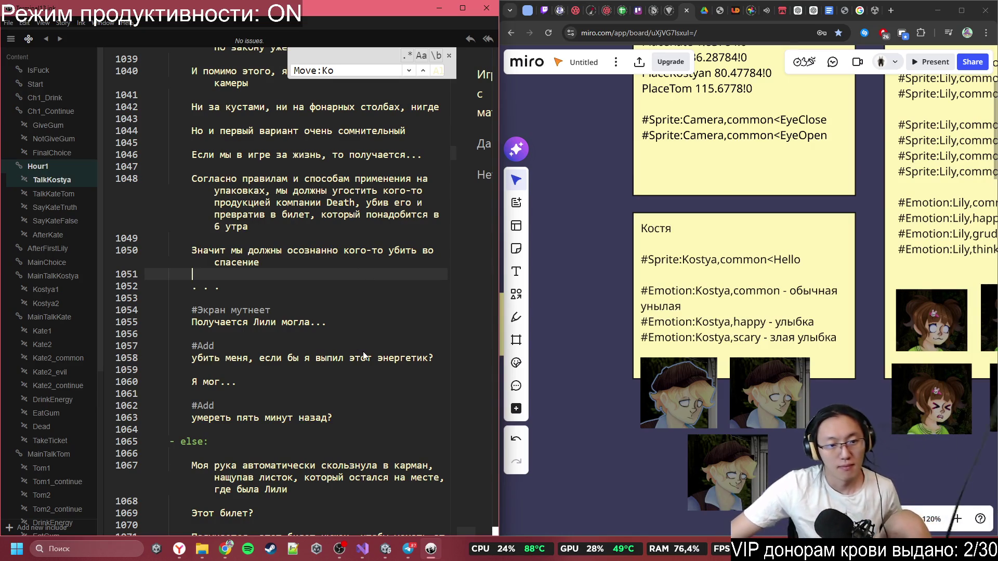
{"action": "scroll", "coordinate": [371, 331], "scroll_direction": "down", "scroll_amount": 2}
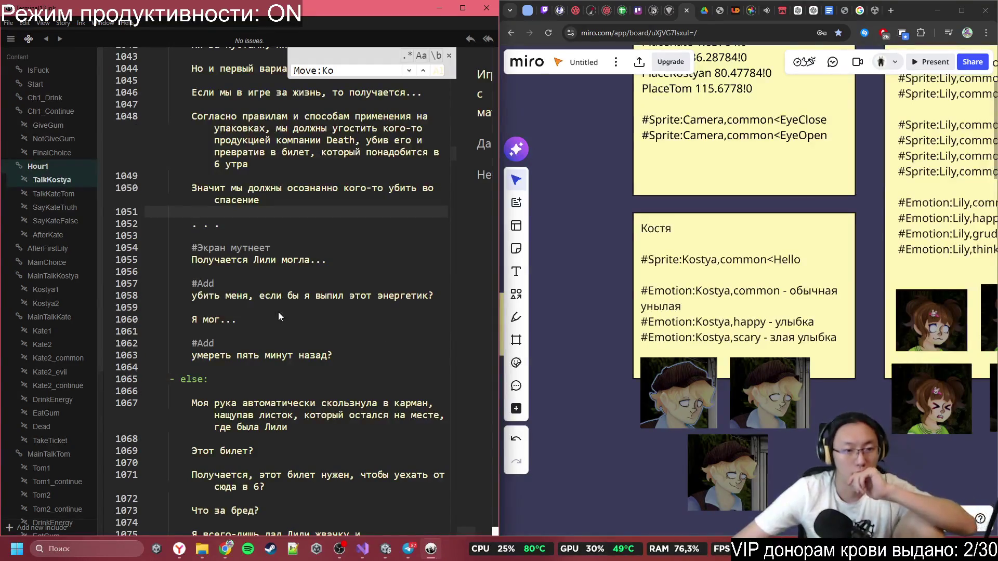
{"action": "left_click_drag", "start_coordinate": [243, 299], "coordinate": [431, 296]}
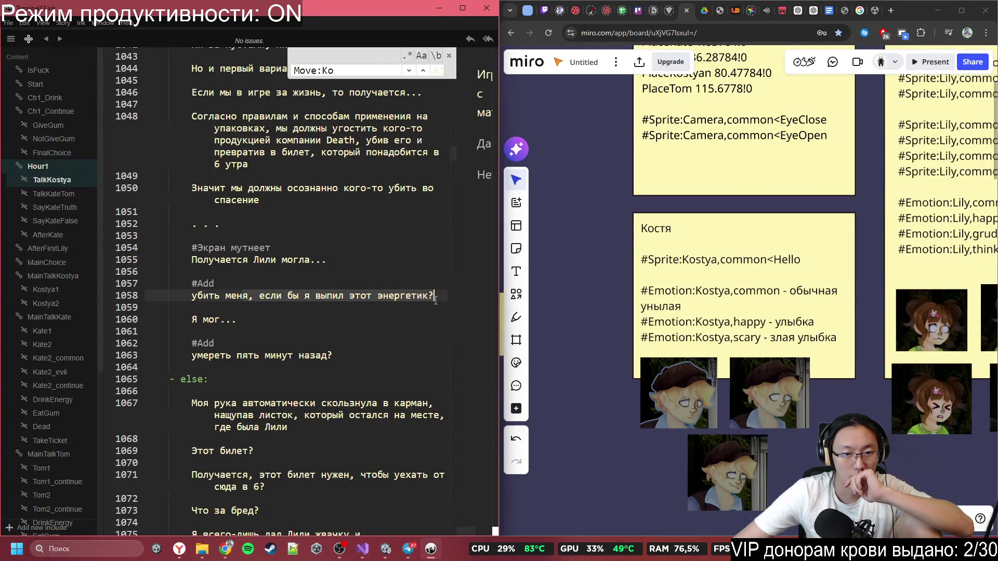
{"action": "left_click", "coordinate": [417, 312]}
{"action": "scroll", "coordinate": [374, 316], "scroll_direction": "down", "scroll_amount": 2}
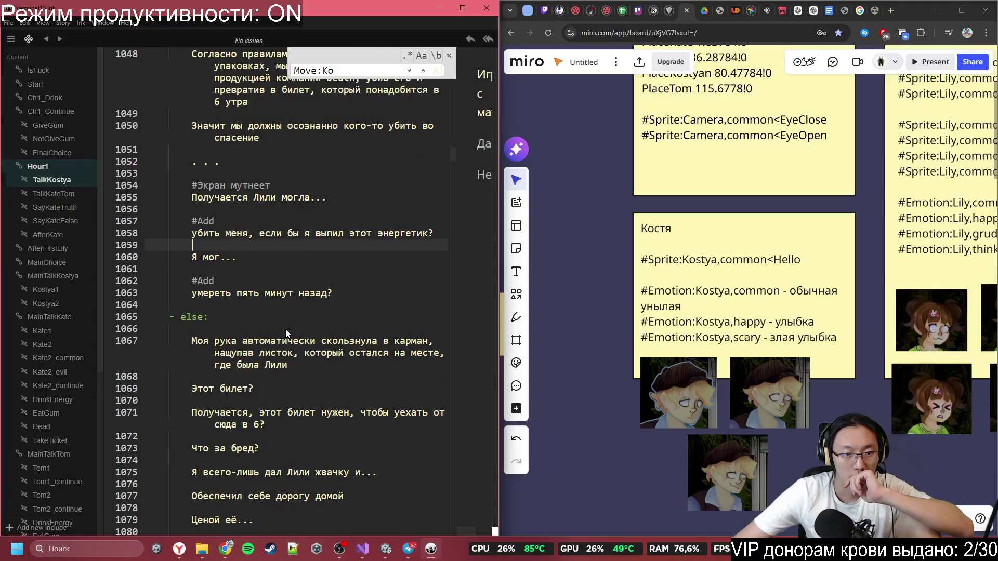
{"action": "scroll", "coordinate": [282, 326], "scroll_direction": "down", "scroll_amount": 2}
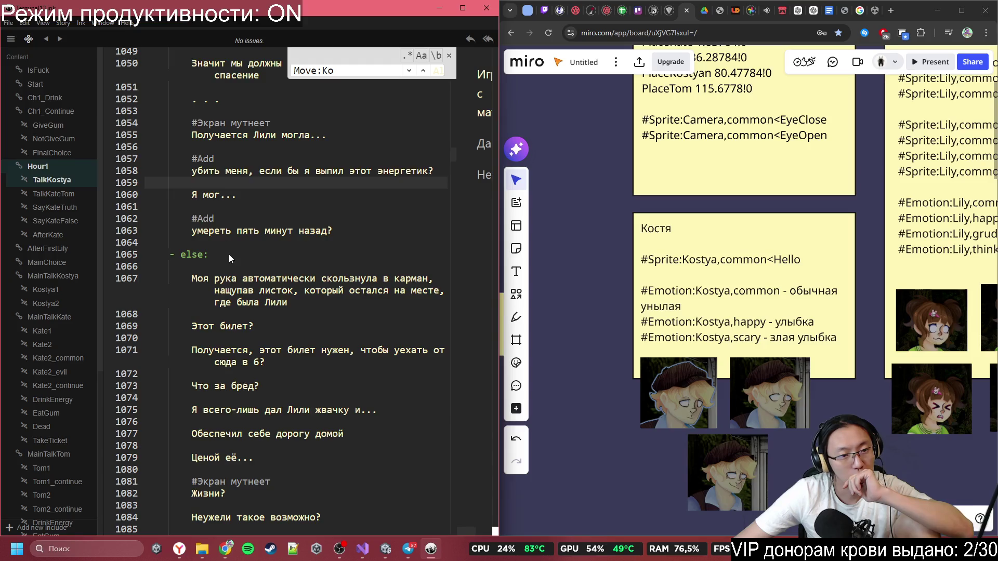
{"action": "scroll", "coordinate": [229, 258], "scroll_direction": "down", "scroll_amount": 3}
{"action": "left_click", "coordinate": [294, 210]}
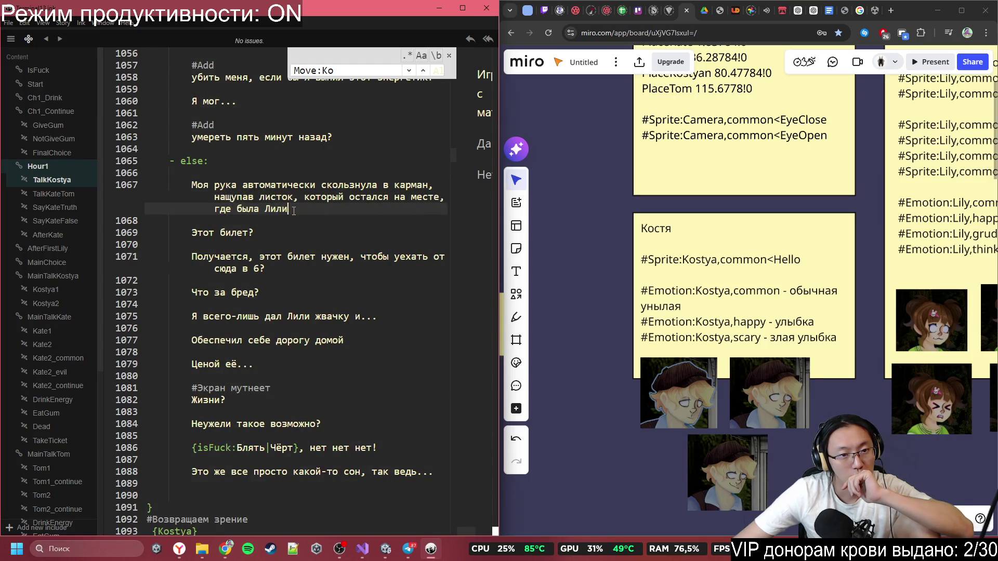
{"action": "scroll", "coordinate": [286, 241], "scroll_direction": "down", "scroll_amount": 5}
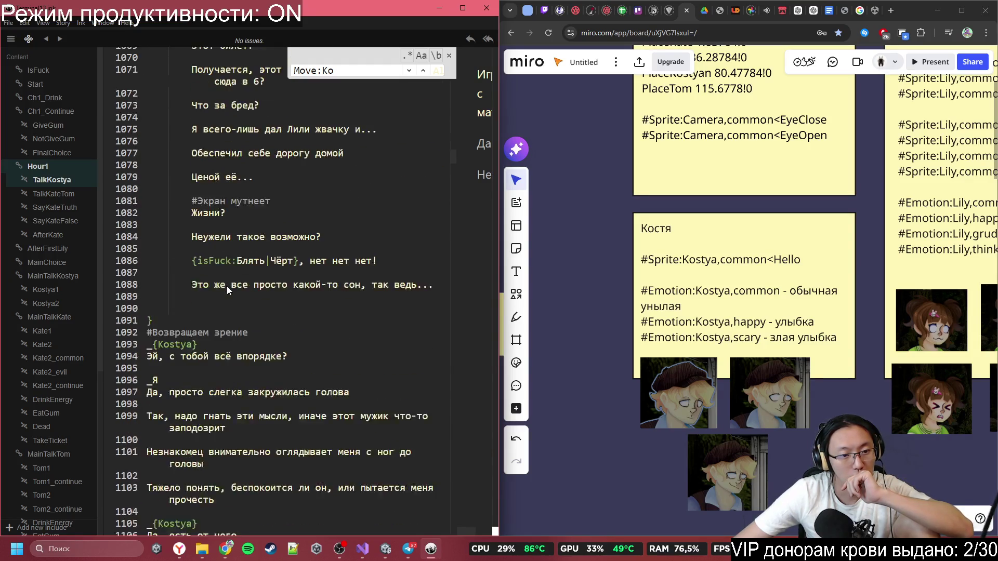
{"action": "scroll", "coordinate": [227, 286], "scroll_direction": "down", "scroll_amount": 4}
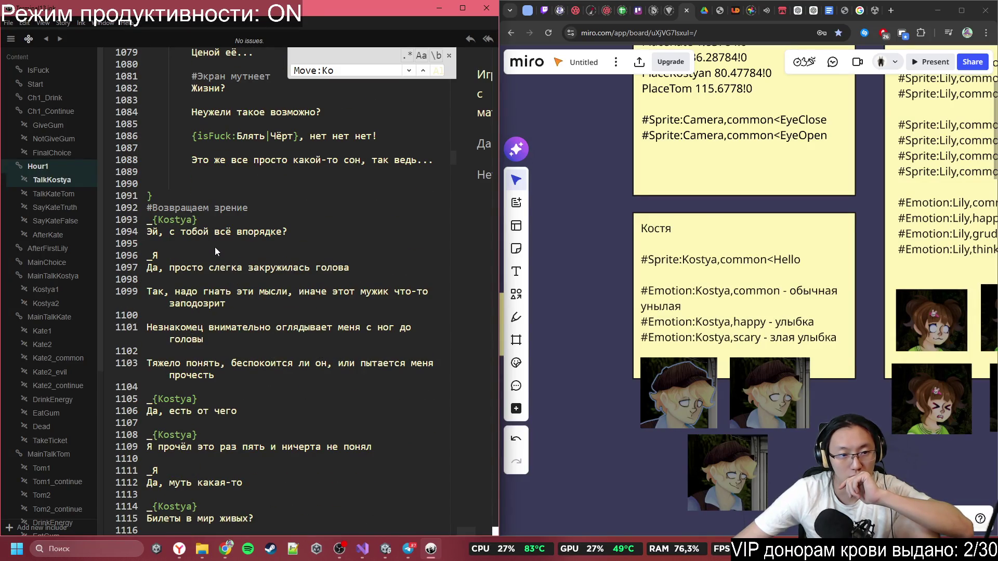
{"action": "left_click", "coordinate": [300, 312]}
{"action": "scroll", "coordinate": [300, 310], "scroll_direction": "down", "scroll_amount": 2}
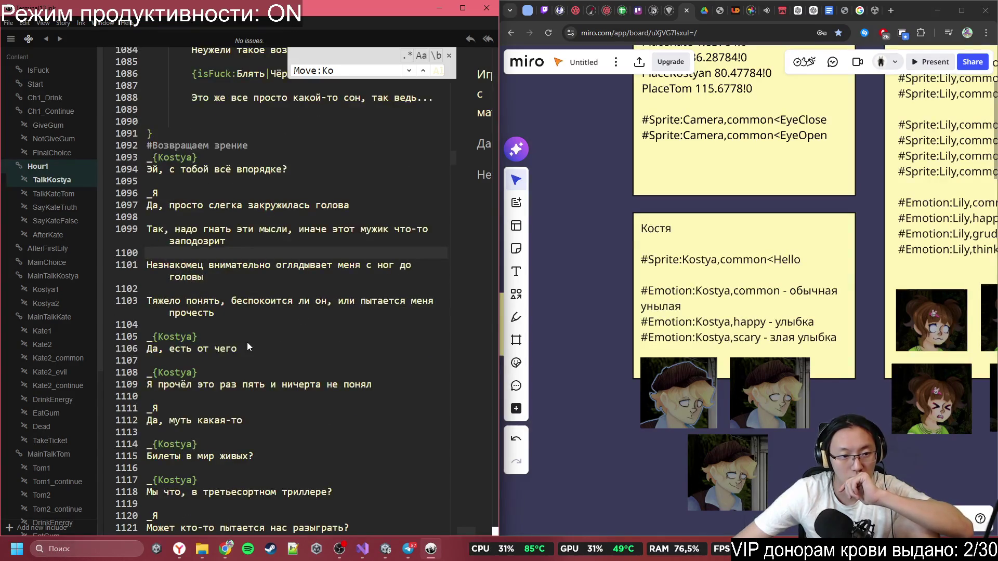
{"action": "scroll", "coordinate": [247, 342], "scroll_direction": "down", "scroll_amount": 1}
{"action": "left_click", "coordinate": [291, 275]}
{"action": "left_click", "coordinate": [309, 294]}
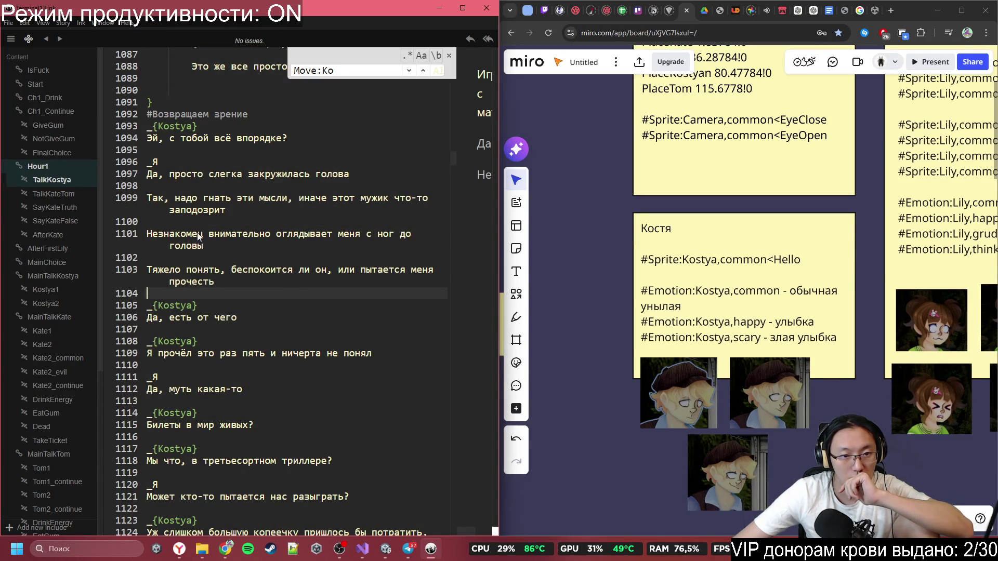
{"action": "left_click", "coordinate": [270, 244]}
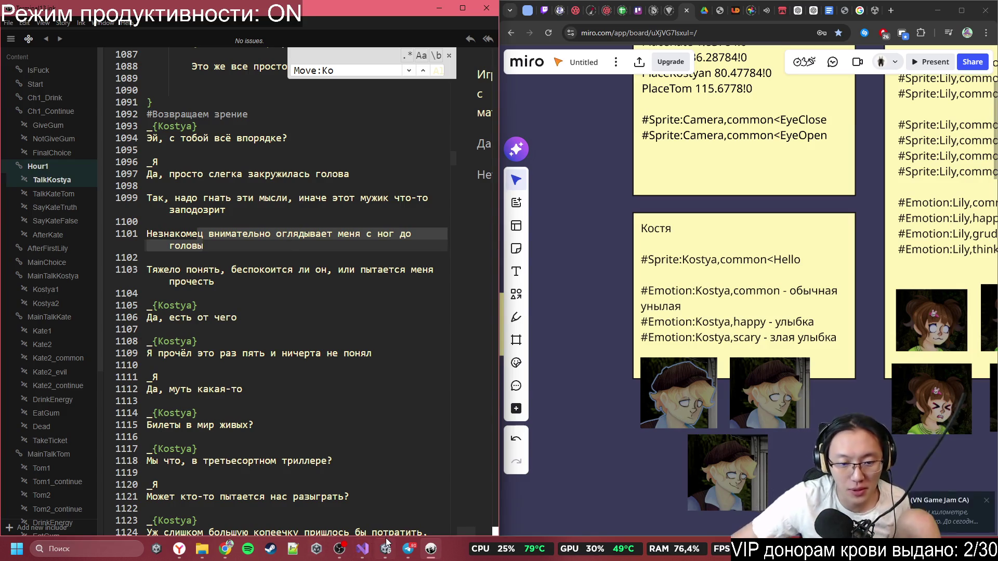
- Return to the Unity editor and widen the Game view
{"action": "left_click", "coordinate": [364, 550]}
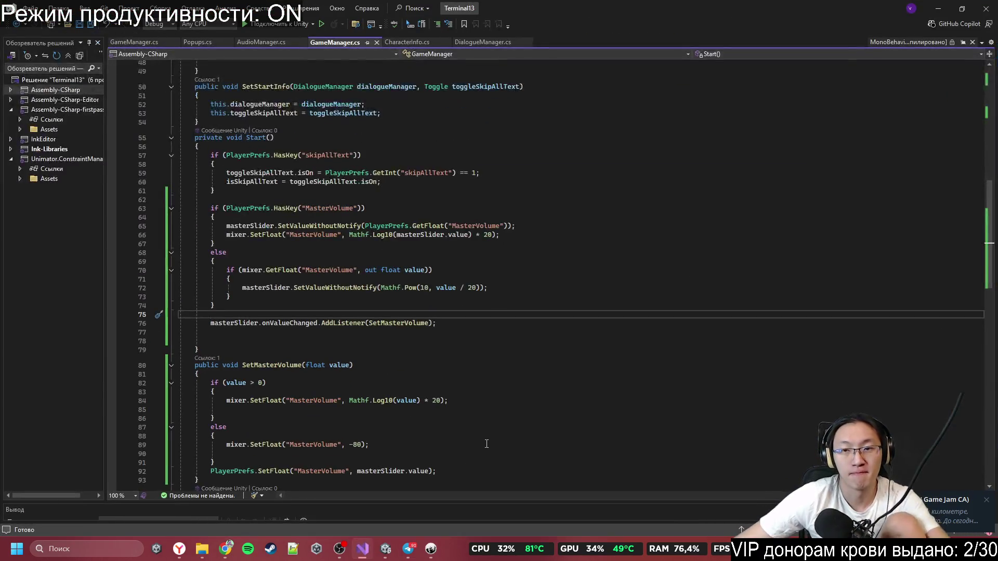
{"action": "left_click", "coordinate": [386, 549]}
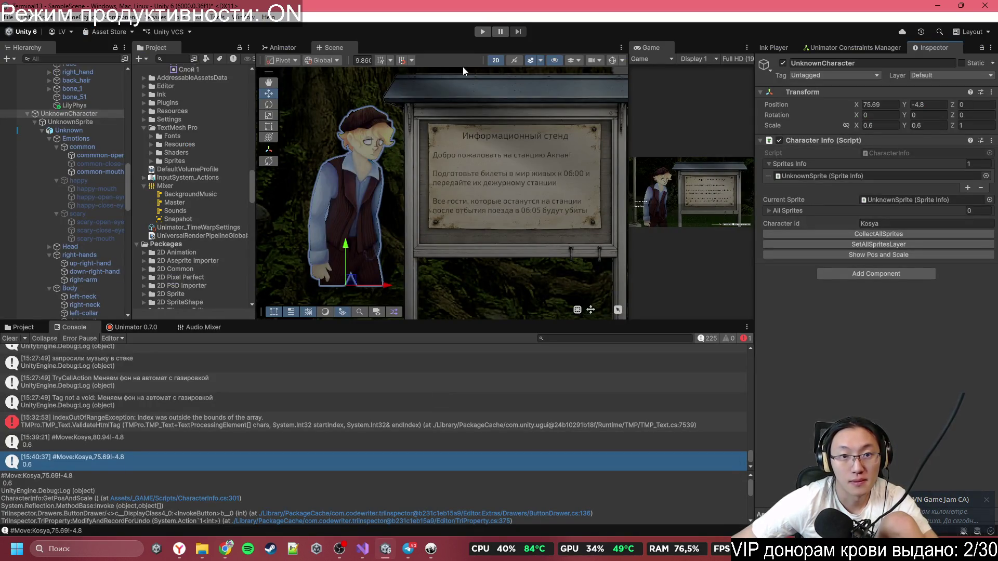
{"action": "left_click_drag", "start_coordinate": [757, 125], "coordinate": [823, 119]}
{"action": "mouse_move", "coordinate": [686, 112]}
{"action": "left_mouse_down"}
{"action": "mouse_move", "coordinate": [515, 124]}
{"action": "mouse_move", "coordinate": [522, 140]}
{"action": "left_mouse_up"}
- Frame the character, turn off 2D mode, and push the character toward the board along Z
{"action": "key", "text": "f"}
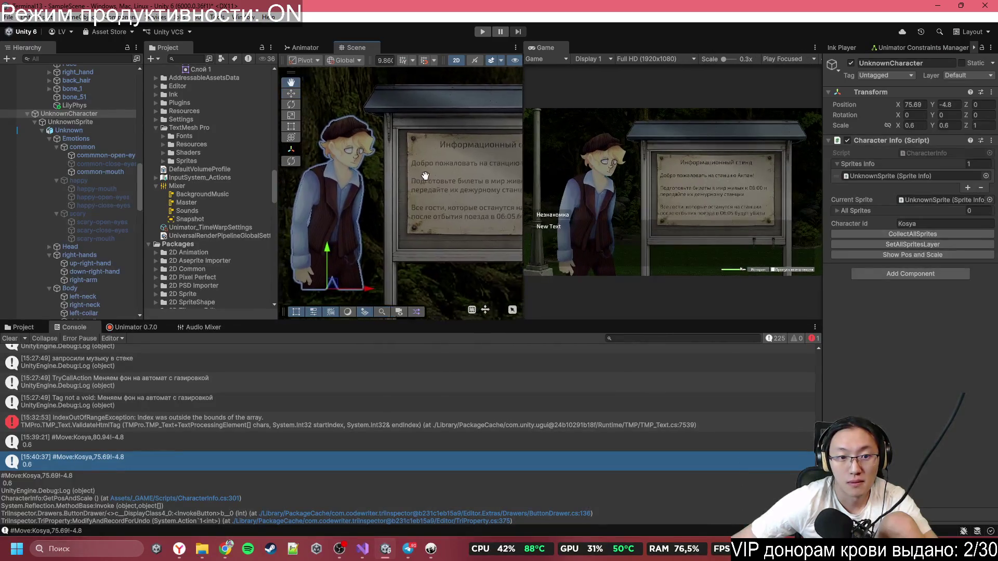
{"action": "left_click", "coordinate": [456, 60]}
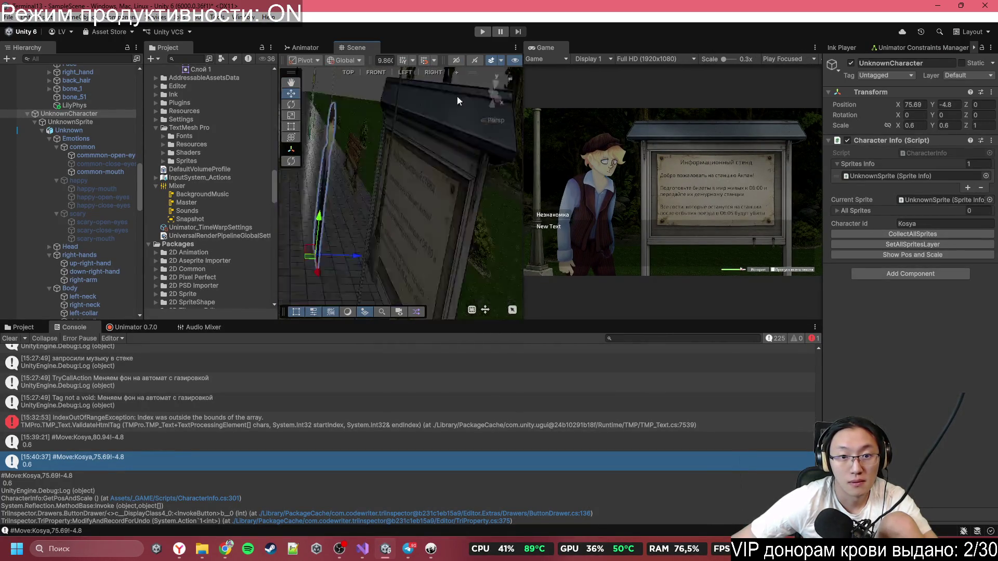
{"action": "mouse_move", "coordinate": [457, 95]}
{"action": "left_mouse_down"}
{"action": "mouse_move", "coordinate": [433, 191]}
{"action": "mouse_move", "coordinate": [479, 213]}
{"action": "mouse_move", "coordinate": [549, 209]}
{"action": "left_mouse_up"}
{"action": "left_click_drag", "start_coordinate": [379, 206], "coordinate": [390, 215]}
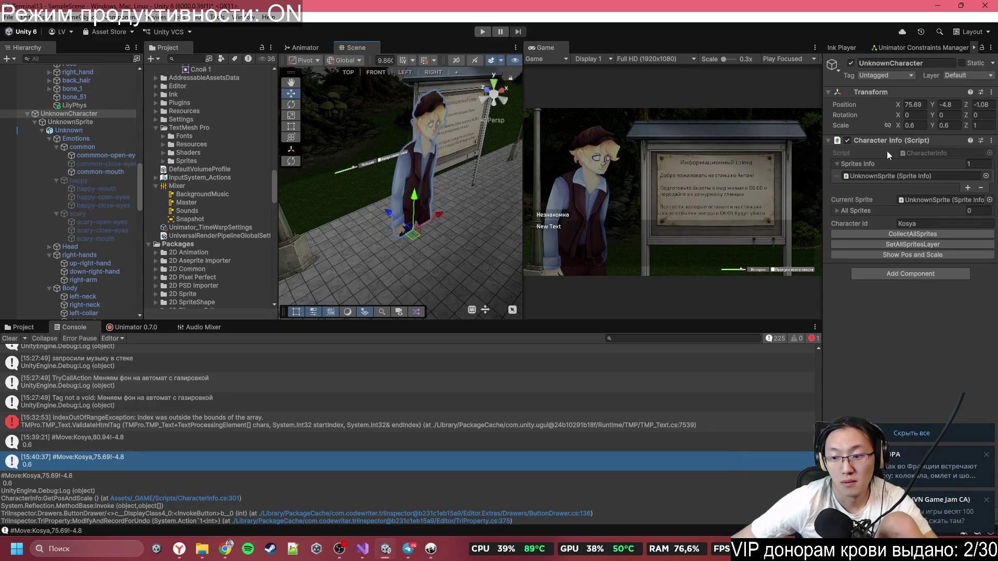
- Reset the character's Position Z to 0
{"action": "left_click", "coordinate": [982, 104]}
{"action": "type", "text": "0"}
{"action": "key", "text": "Return"}
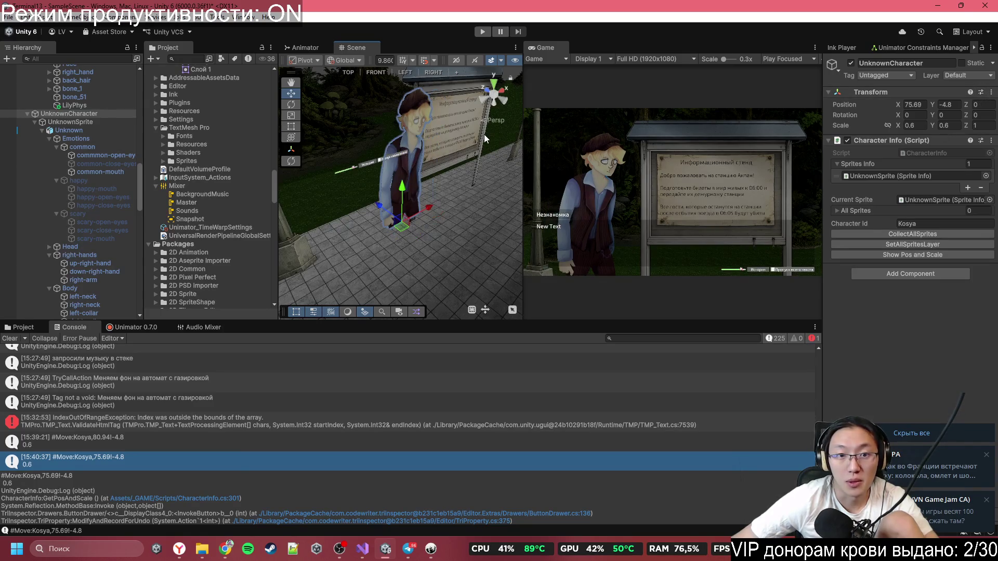
{"action": "left_click", "coordinate": [363, 549]}
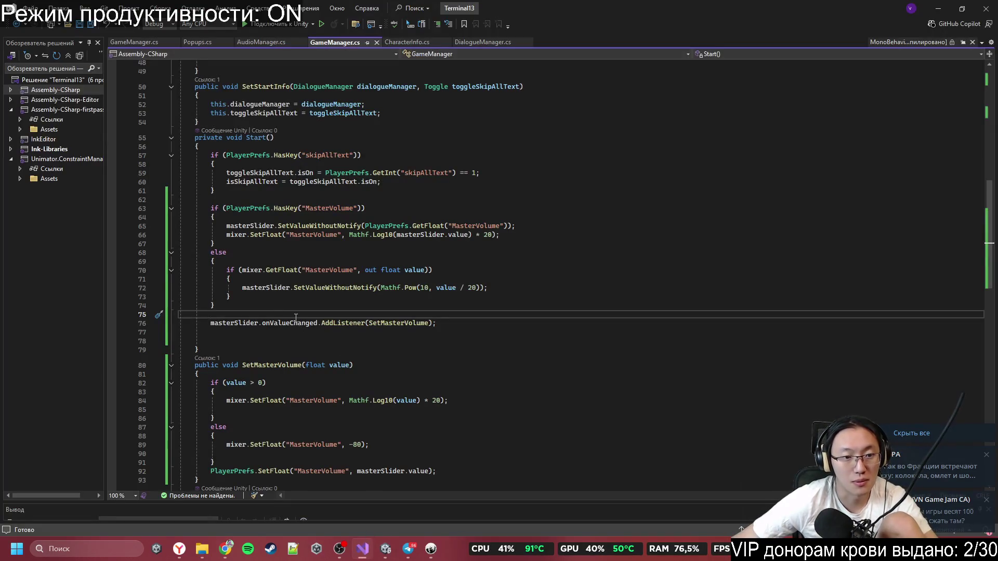
- Bring Inky forward and add, then remove, a blank line after line 1100
{"action": "left_click", "coordinate": [430, 548]}
{"action": "left_click", "coordinate": [239, 210]}
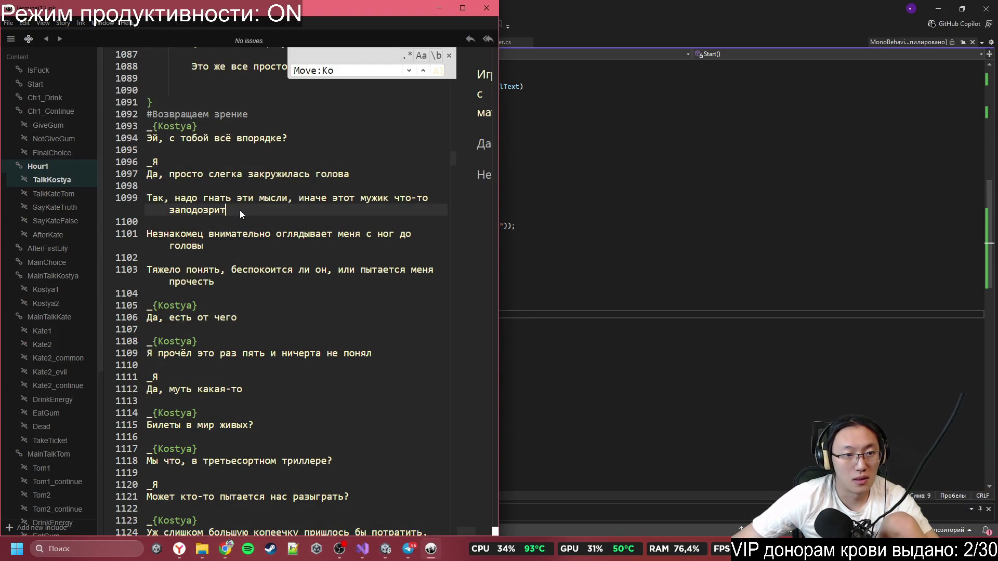
{"action": "left_click", "coordinate": [246, 219]}
{"action": "key", "text": "Return"}
{"action": "type", "text": "№"}
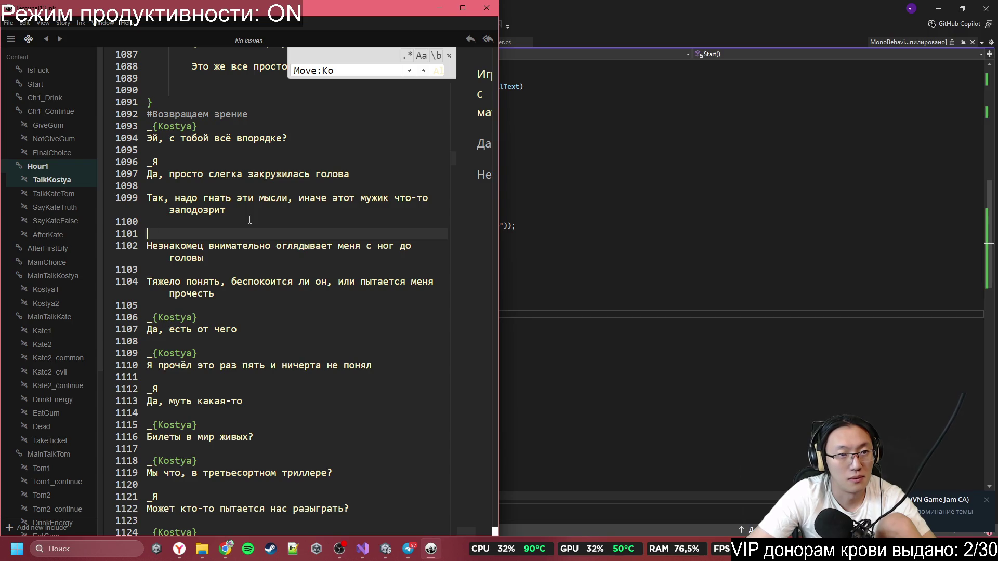
{"action": "key", "text": "BackSpace"}
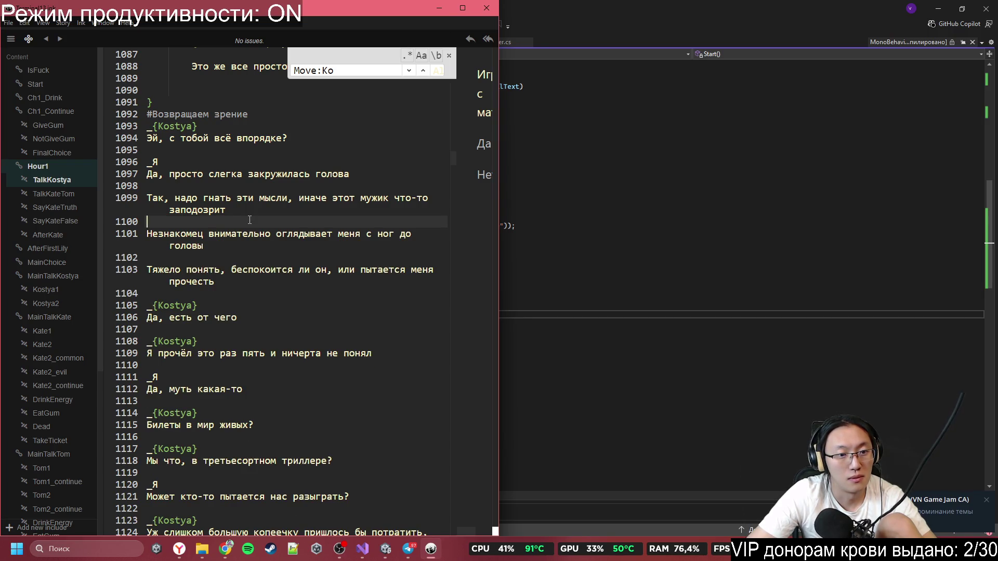
- Scroll up to the #Move:Kosya,75.69!-4.8,5 tag before «Взгляни сам»
{"action": "key", "text": "Up"}
{"action": "key", "text": "Up"}
{"action": "key", "text": "Up"}
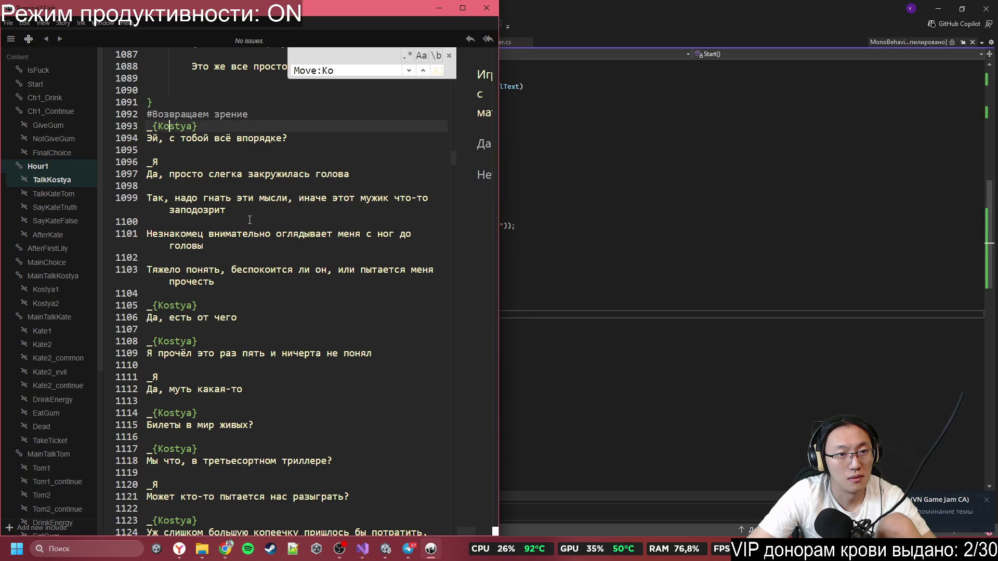
{"action": "key", "text": "ctrl+Right"}
{"action": "key", "text": "ctrl+Right"}
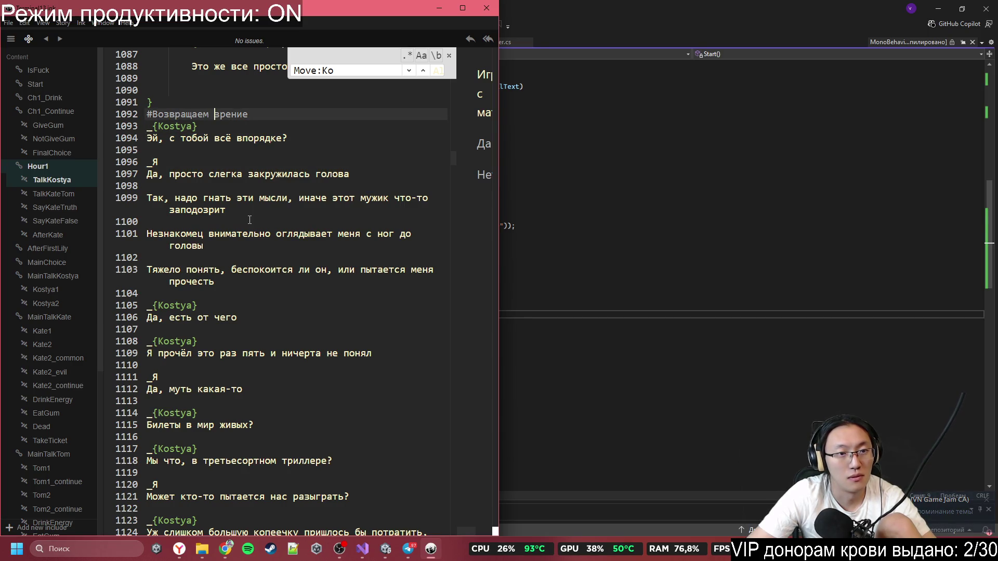
{"action": "scroll", "coordinate": [230, 217], "scroll_direction": "up", "scroll_amount": 4}
{"action": "scroll", "coordinate": [220, 210], "scroll_direction": "up", "scroll_amount": 1}
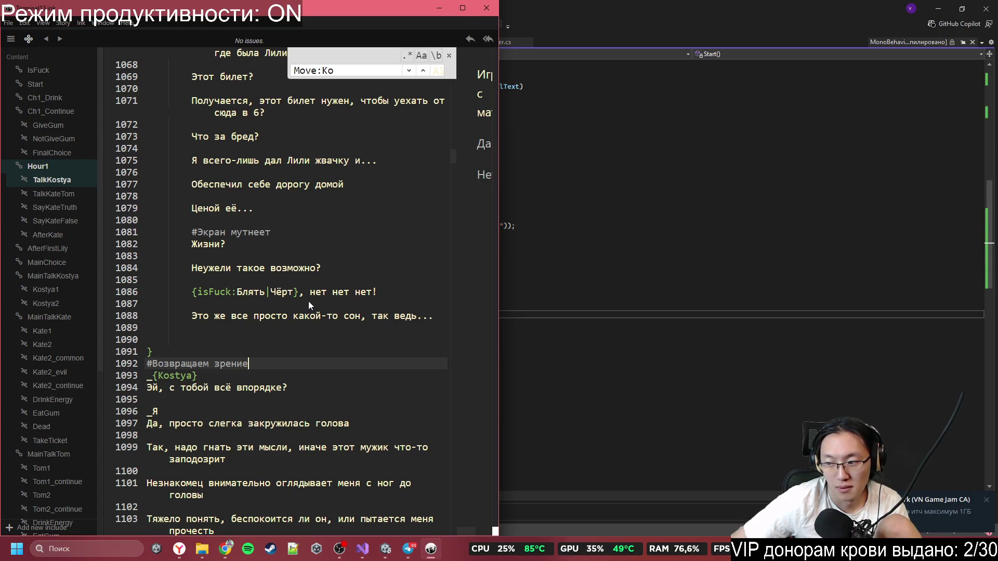
{"action": "scroll", "coordinate": [307, 301], "scroll_direction": "up", "scroll_amount": 20}
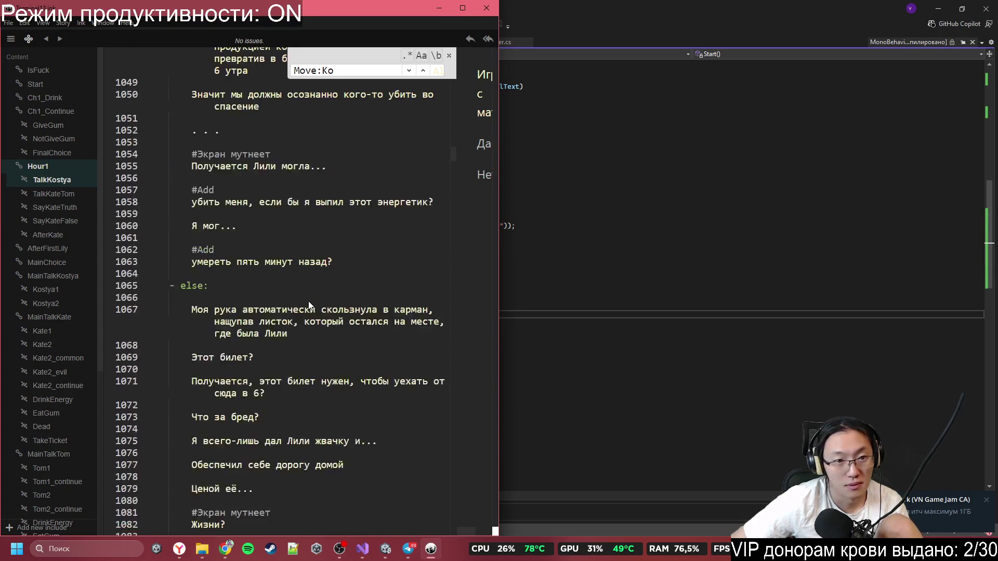
{"action": "scroll", "coordinate": [308, 302], "scroll_direction": "up", "scroll_amount": 4}
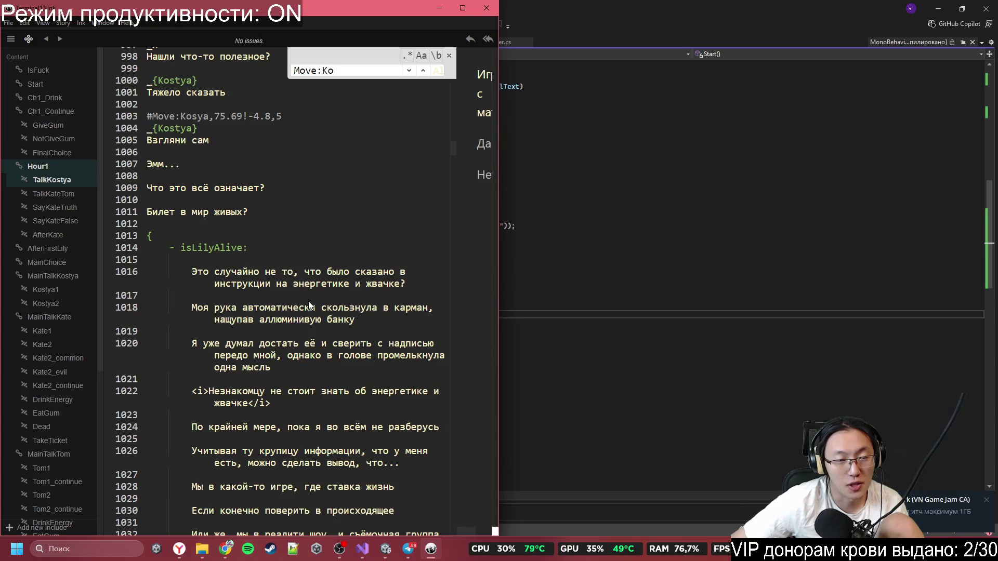
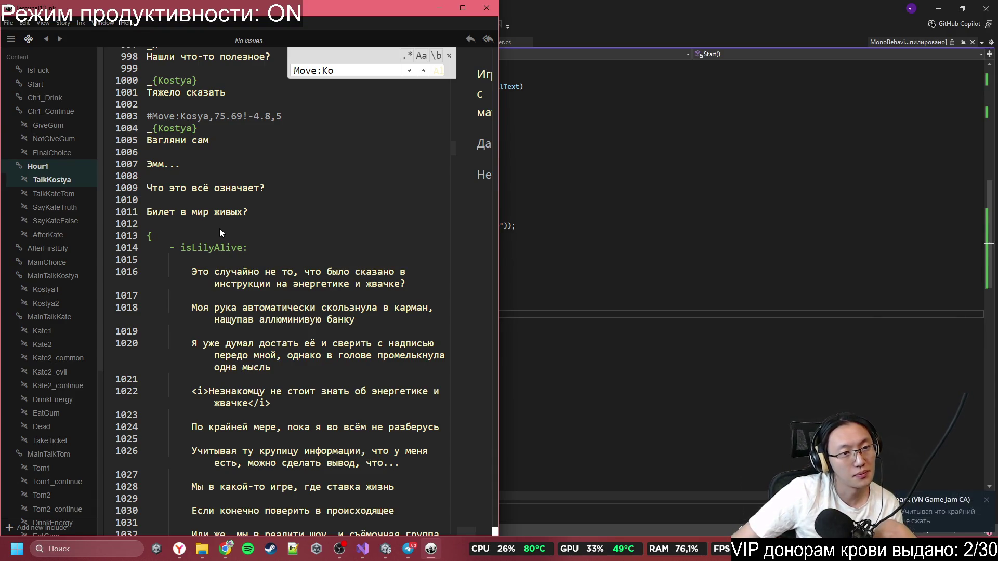
- Replace the 'Экран мутнеет' text of the tag on line 1054 with Sprite
{"action": "scroll", "coordinate": [221, 229], "scroll_direction": "down", "scroll_amount": 8}
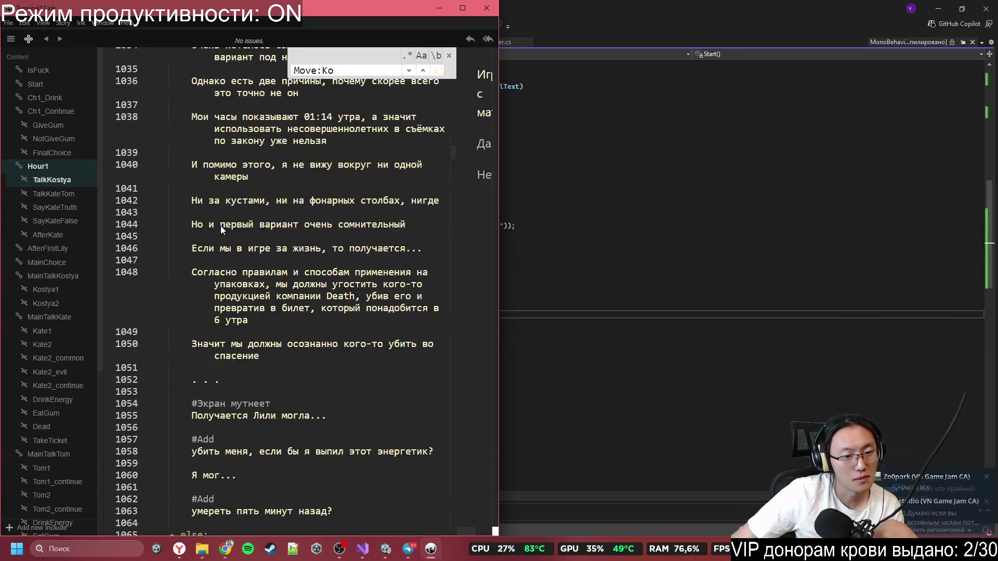
{"action": "scroll", "coordinate": [221, 226], "scroll_direction": "down", "scroll_amount": 3}
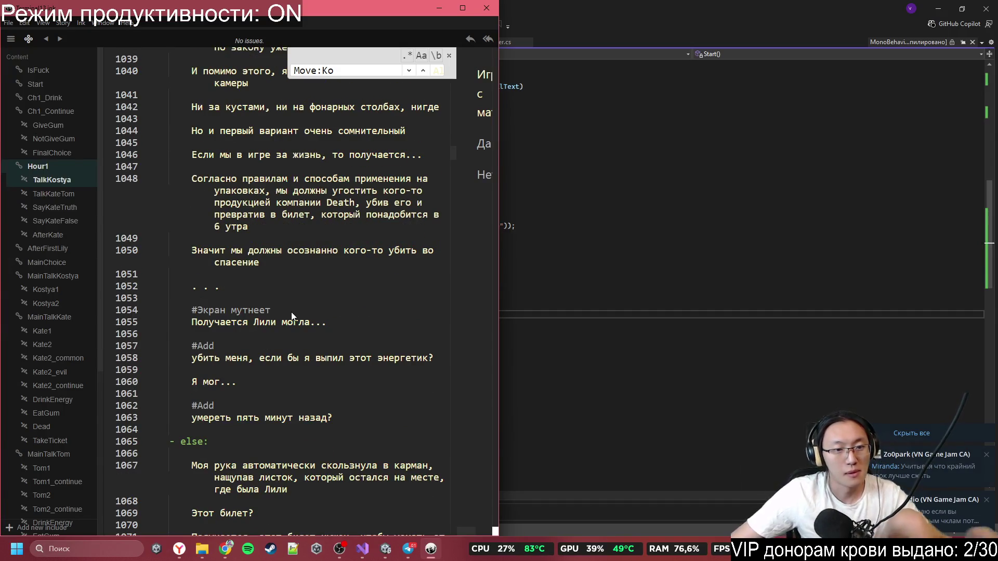
{"action": "left_click", "coordinate": [291, 312]}
{"action": "left_click", "coordinate": [208, 310], "text": "shift"}
{"action": "key", "text": "BackSpace"}
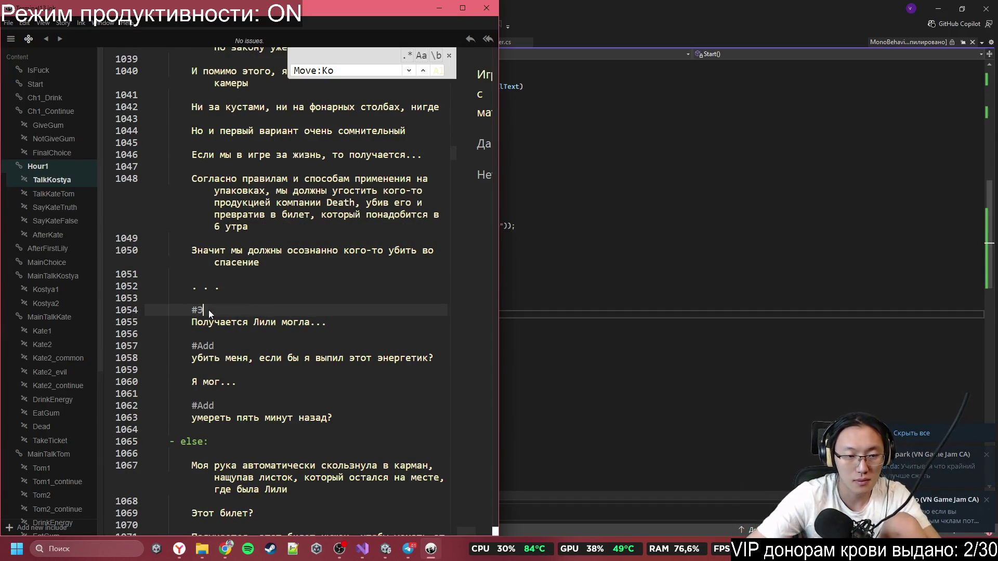
{"action": "key", "text": "BackSpace"}
{"action": "type", "text": "S"}
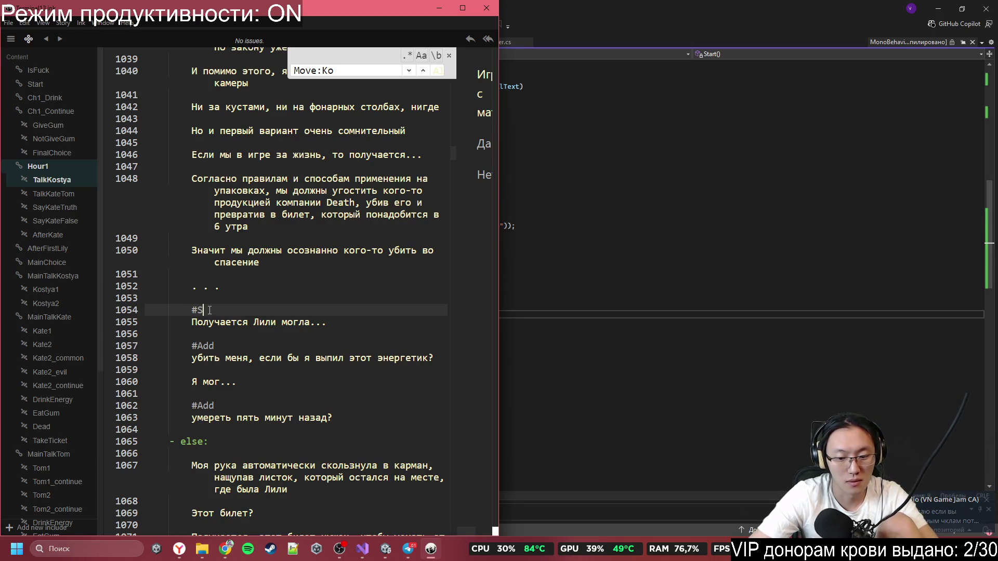
{"action": "type", "text": "FX"}
- Bring up the Miro board and select the sticky note listing camera sprite tags
{"action": "key", "text": "alt+Tab"}
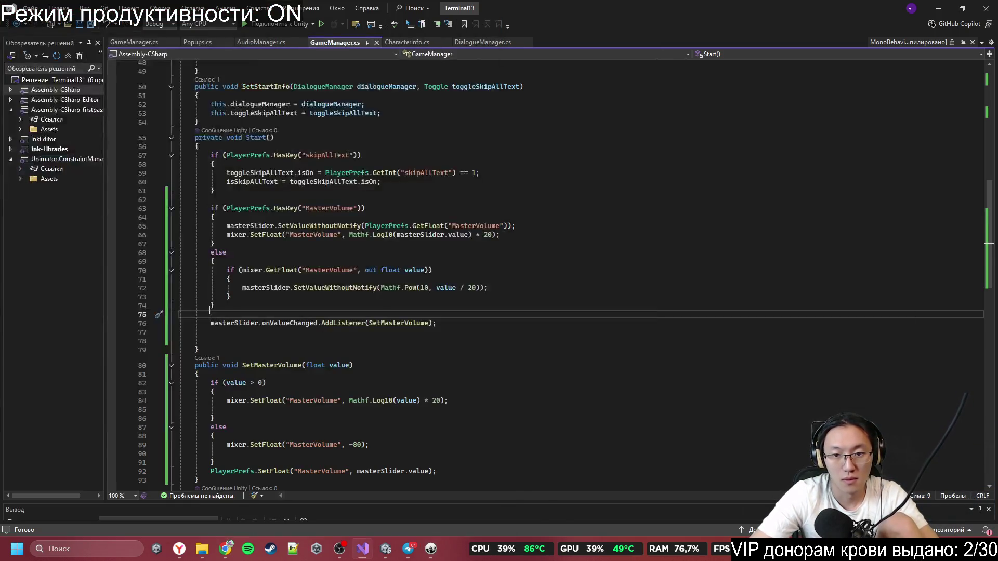
{"action": "key", "text": "alt+Tab"}
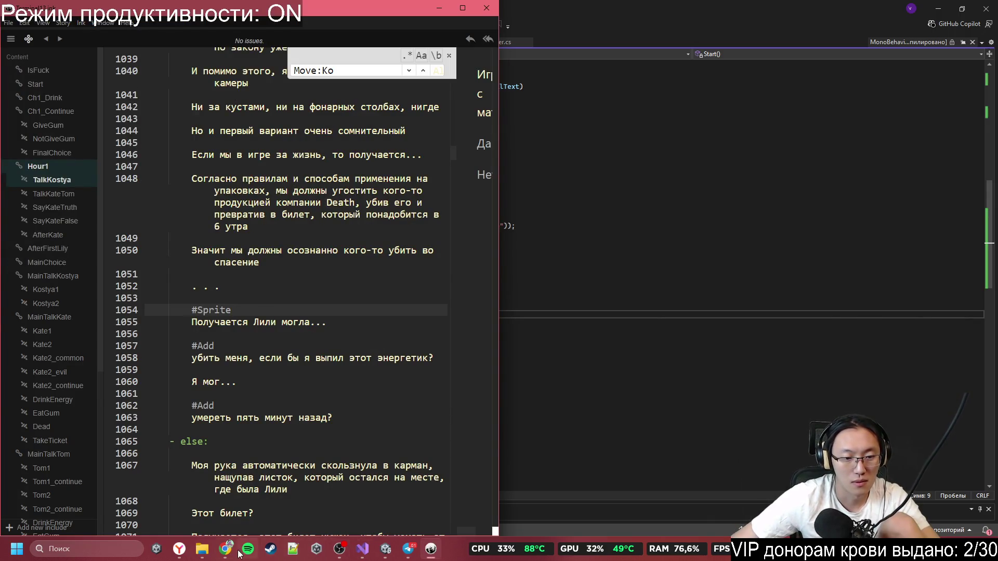
{"action": "left_click", "coordinate": [228, 550]}
{"action": "left_click", "coordinate": [820, 120]}
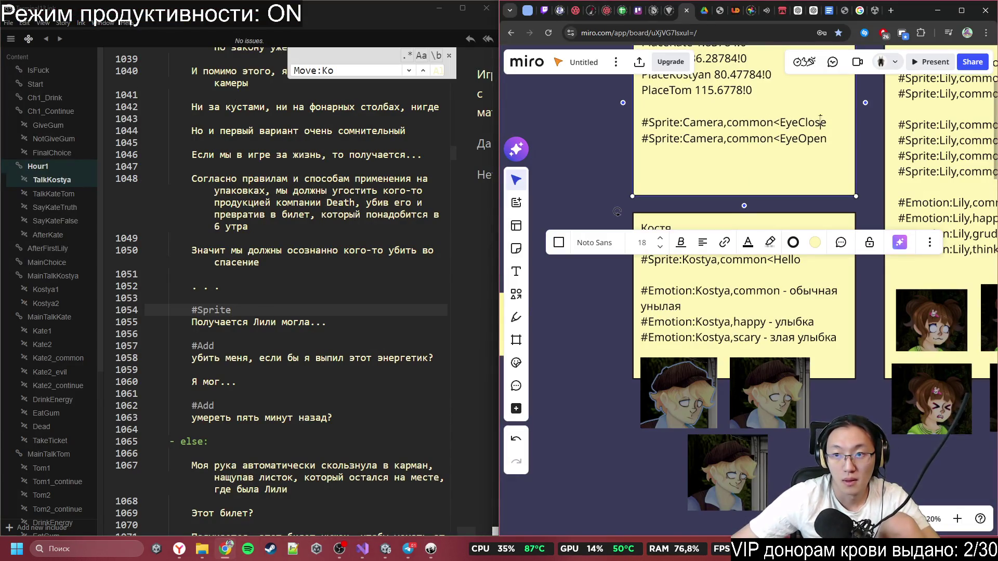
- Paste #Sprite:Camera,common<EyeClose from the note over the tags on lines 1054 and 1081
{"action": "left_click_drag", "start_coordinate": [824, 124], "coordinate": [643, 123]}
{"action": "key", "text": "ctrl+c"}
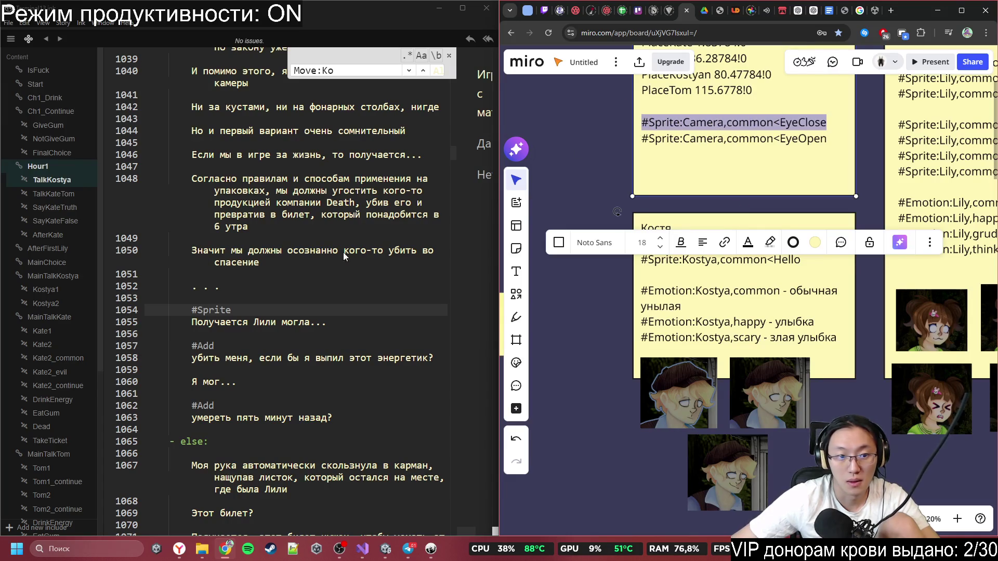
{"action": "left_click", "coordinate": [251, 309]}
{"action": "key", "text": "BackSpace"}
{"action": "key", "text": "BackSpace"}
{"action": "key", "text": "BackSpace"}
{"action": "key", "text": "ctrl+v"}
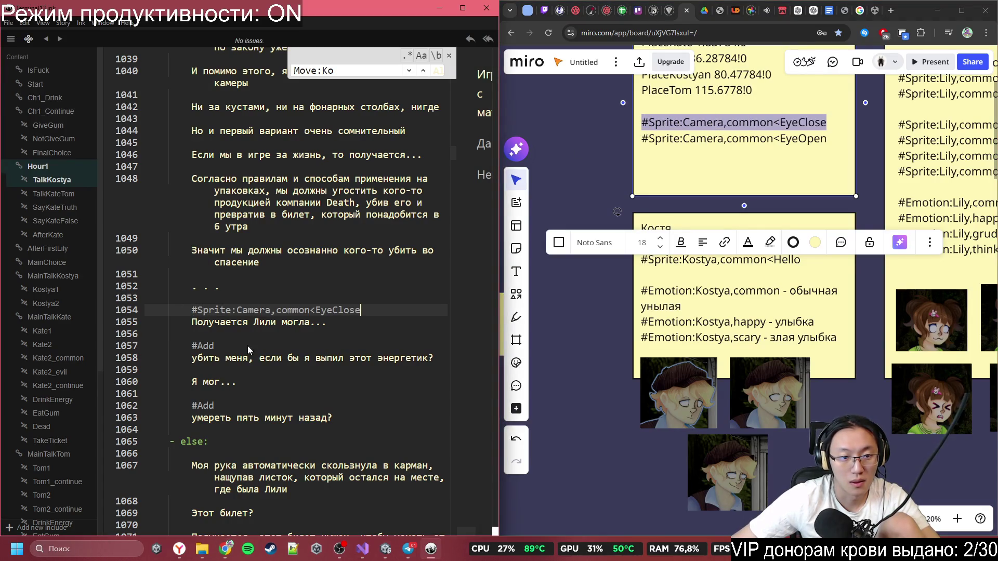
{"action": "scroll", "coordinate": [271, 355], "scroll_direction": "down", "scroll_amount": 8}
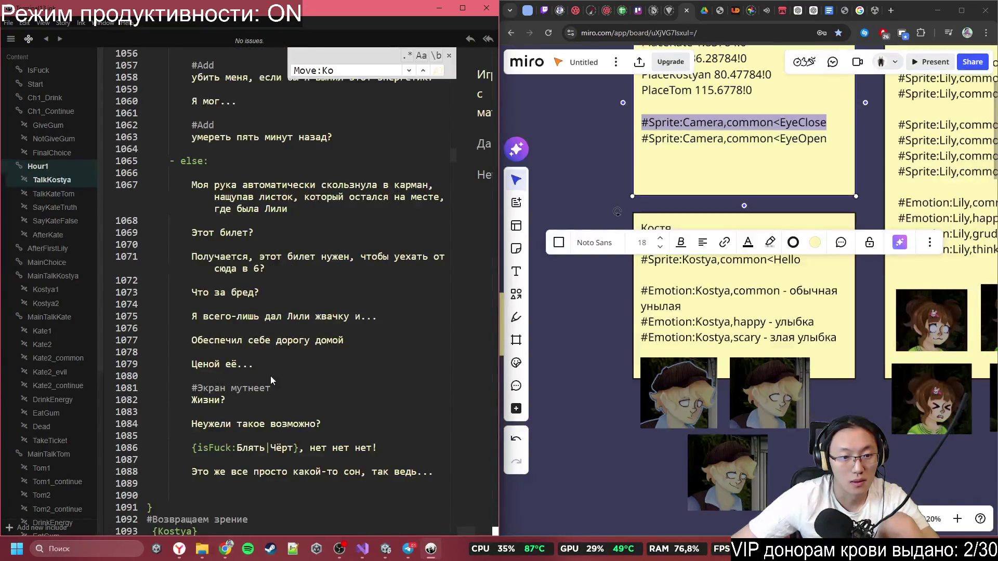
{"action": "left_click", "coordinate": [196, 388]}
{"action": "key", "text": "shift+End"}
{"action": "key", "text": "ctrl+v"}
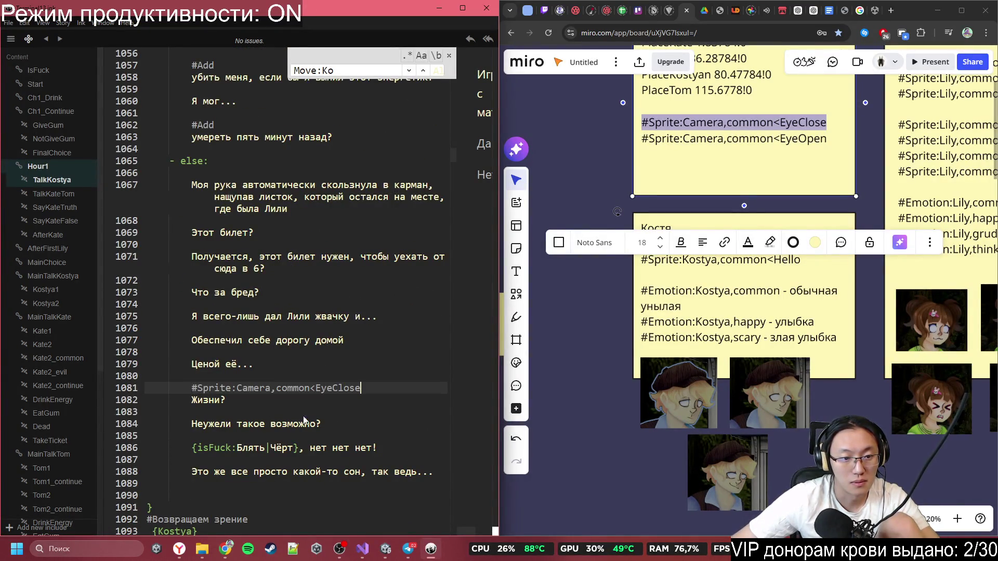
{"action": "scroll", "coordinate": [326, 420], "scroll_direction": "down", "scroll_amount": 3}
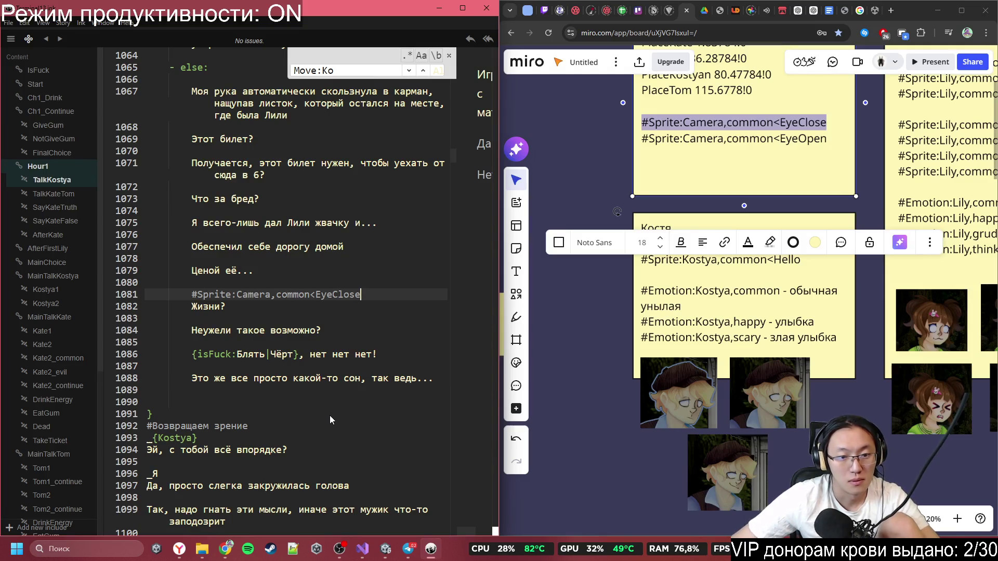
{"action": "scroll", "coordinate": [329, 416], "scroll_direction": "down", "scroll_amount": 2}
- Replace '#Возвращаем зрение' on line 1092 with #Sprite:Camera,common<EyeOpen and add a blank line below
{"action": "left_click_drag", "start_coordinate": [829, 138], "coordinate": [632, 142]}
{"action": "key", "text": "ctrl+c"}
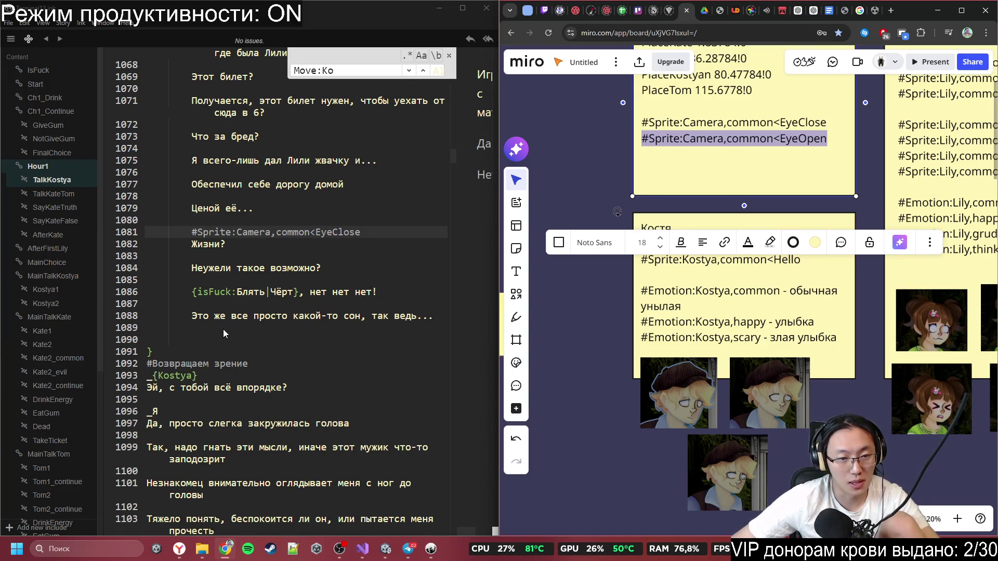
{"action": "left_click", "coordinate": [222, 355]}
{"action": "triple_click", "coordinate": [223, 364]}
{"action": "key", "text": "ctrl+v"}
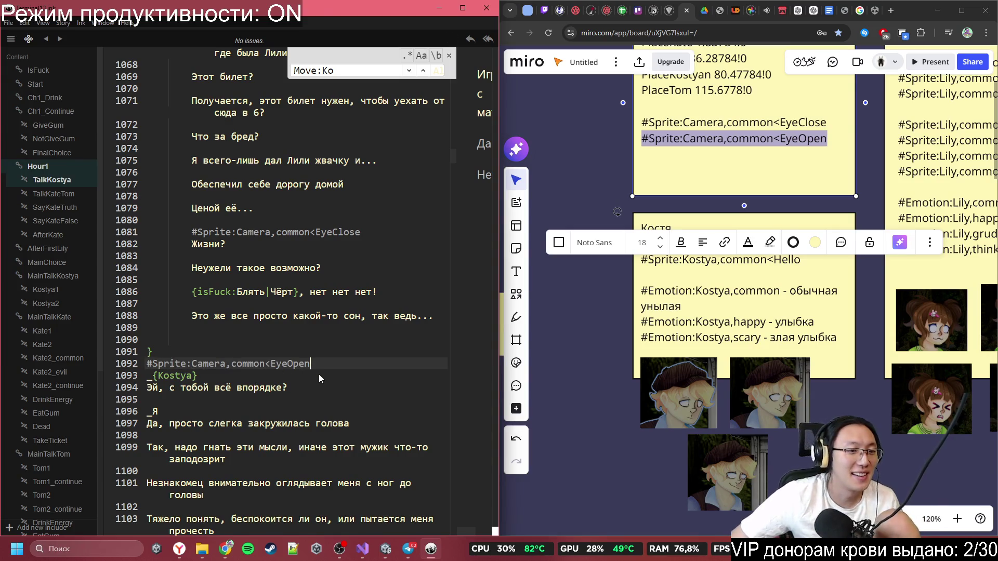
{"action": "scroll", "coordinate": [319, 374], "scroll_direction": "down", "scroll_amount": 3}
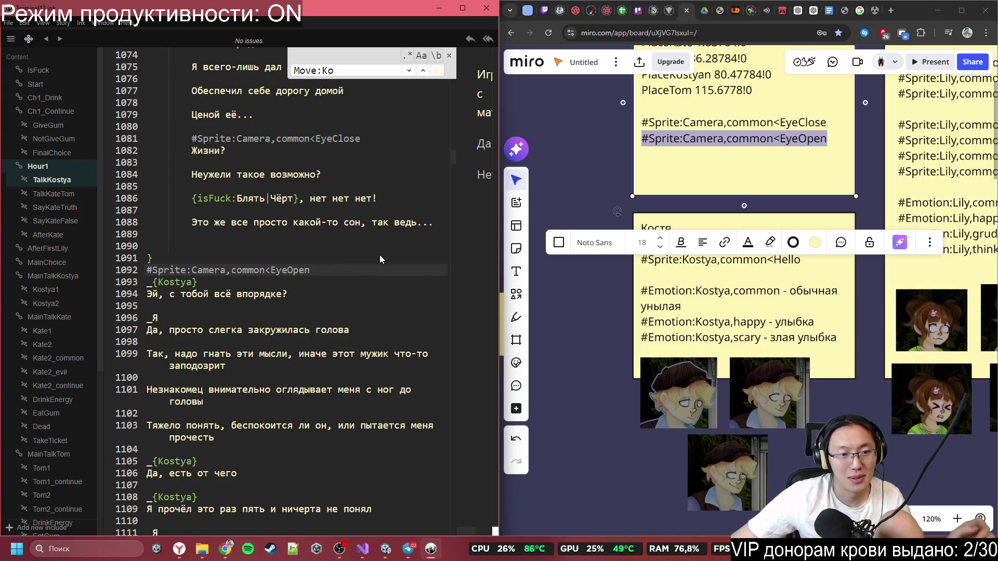
{"action": "key", "text": "Return"}
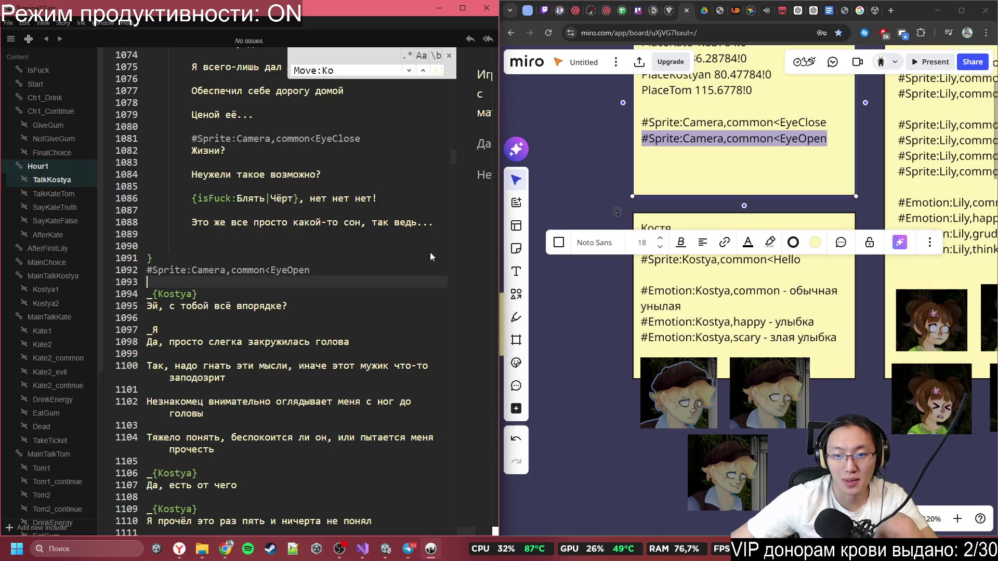
- Add a #MoveZ:-1,5 tag line below the EyeOpen tag, keeping the value 5
{"action": "type", "text": "#"}
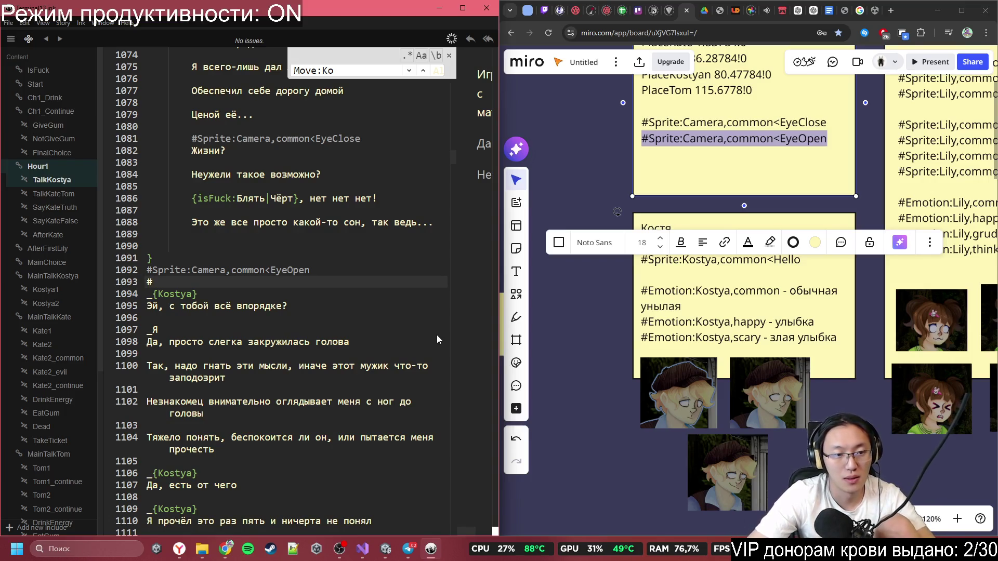
{"action": "type", "text": "MoveZ"}
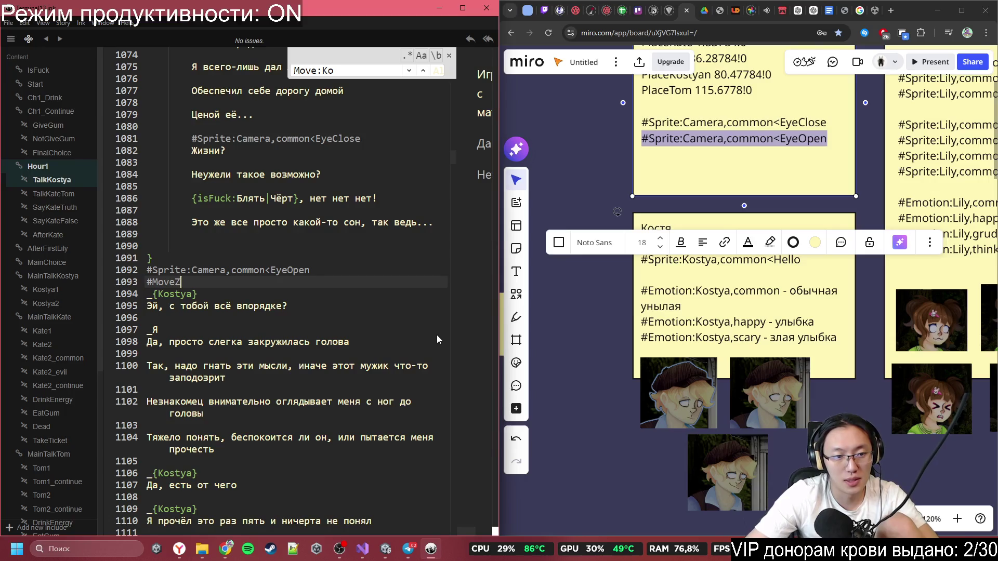
{"action": "type", "text": ":-"}
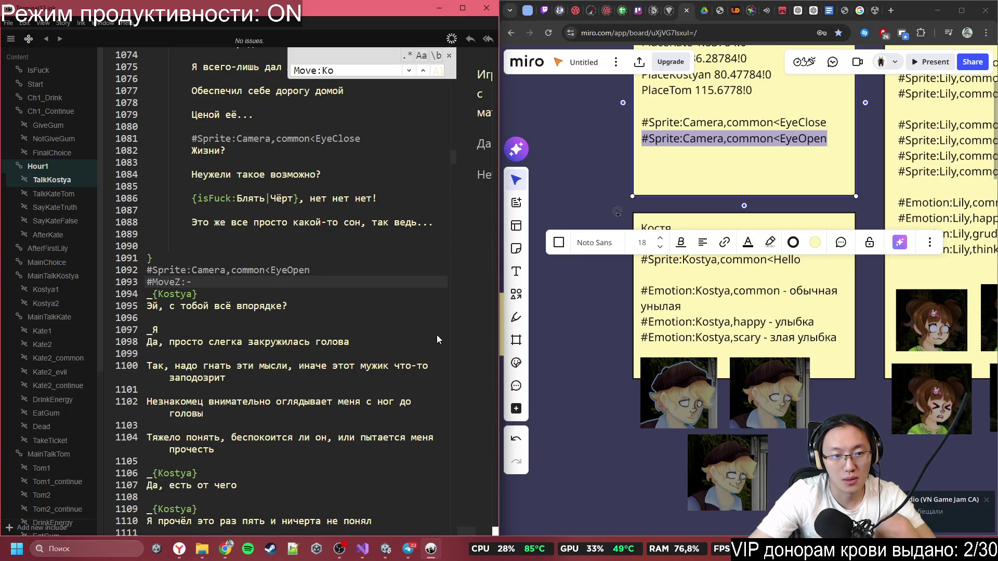
{"action": "type", "text": "1,5"}
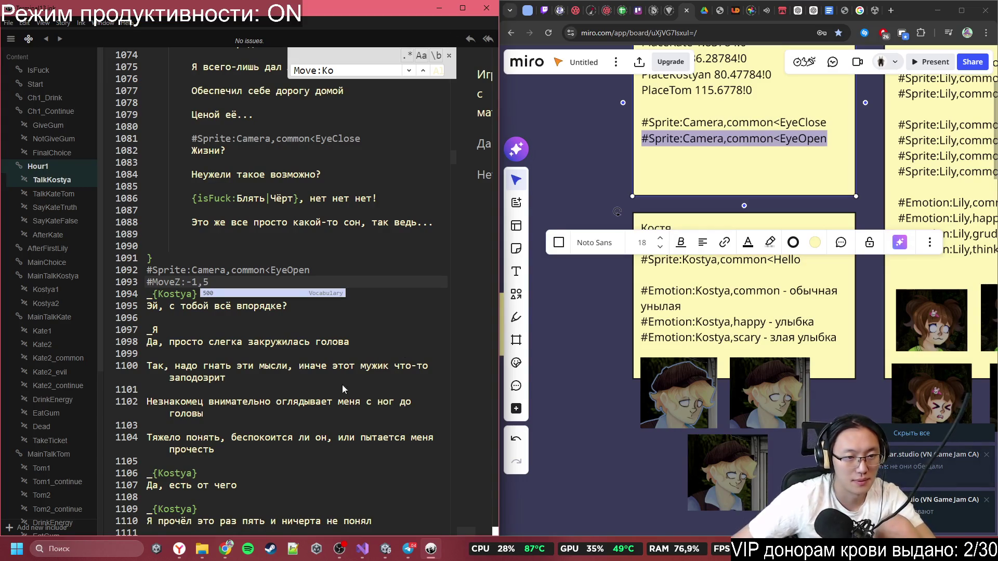
{"action": "left_click", "coordinate": [271, 316]}
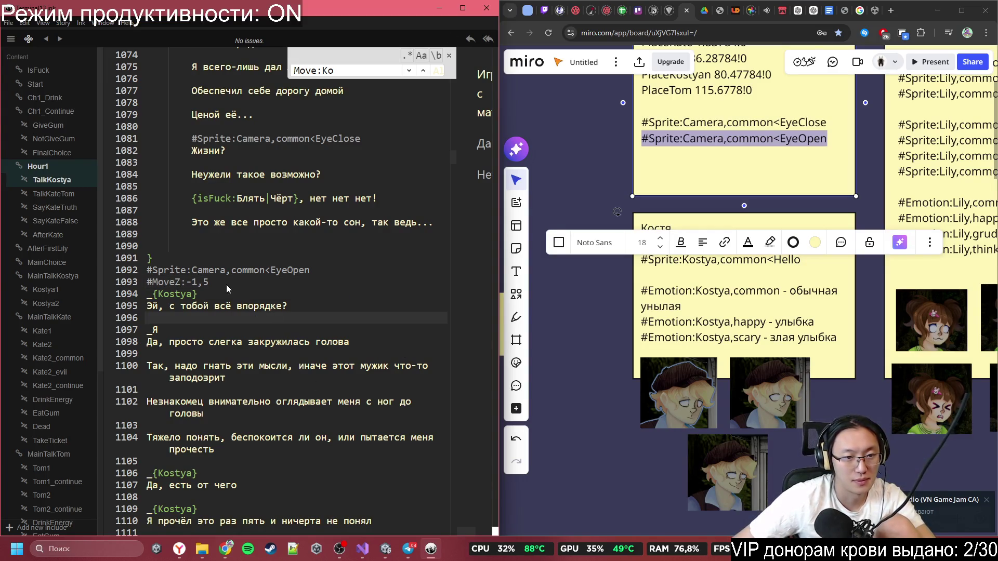
{"action": "left_click", "coordinate": [122, 282]}
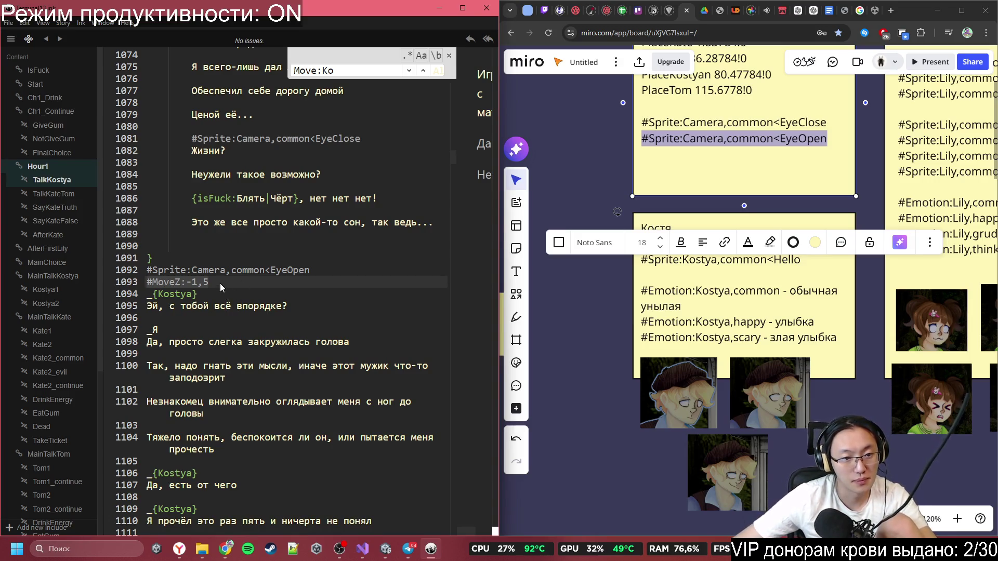
{"action": "left_click", "coordinate": [203, 282]}
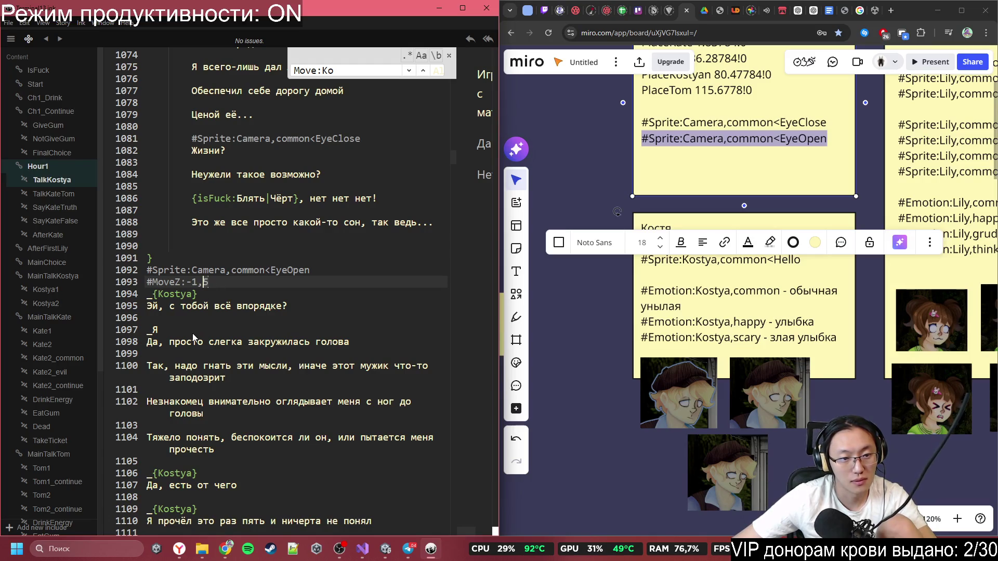
{"action": "key", "text": "Delete"}
{"action": "type", "text": "10"}
{"action": "scroll", "coordinate": [217, 337], "scroll_direction": "down", "scroll_amount": 2}
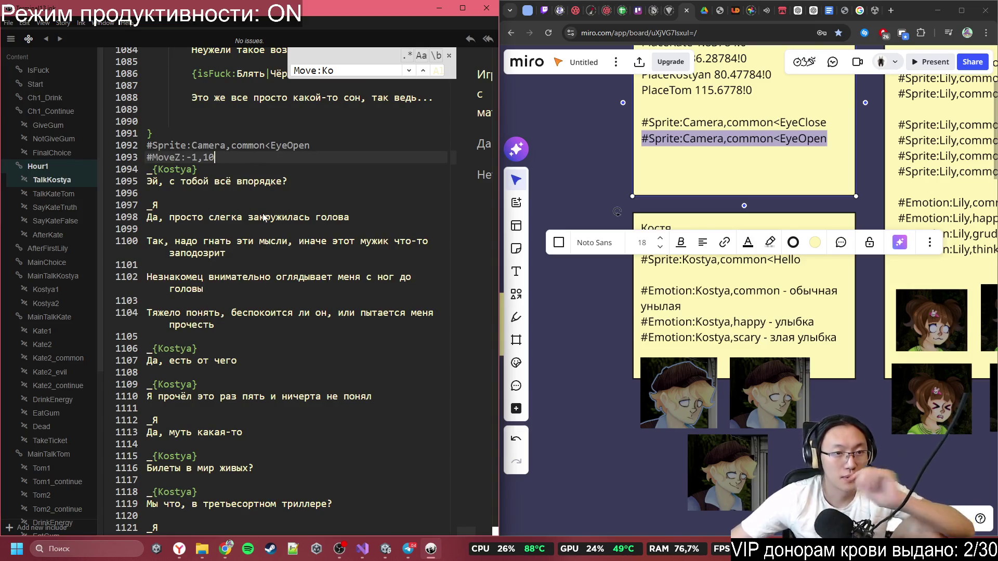
{"action": "key", "text": "BackSpace"}
{"action": "key", "text": "BackSpace"}
{"action": "type", "text": "5"}
{"action": "left_click", "coordinate": [330, 303]}
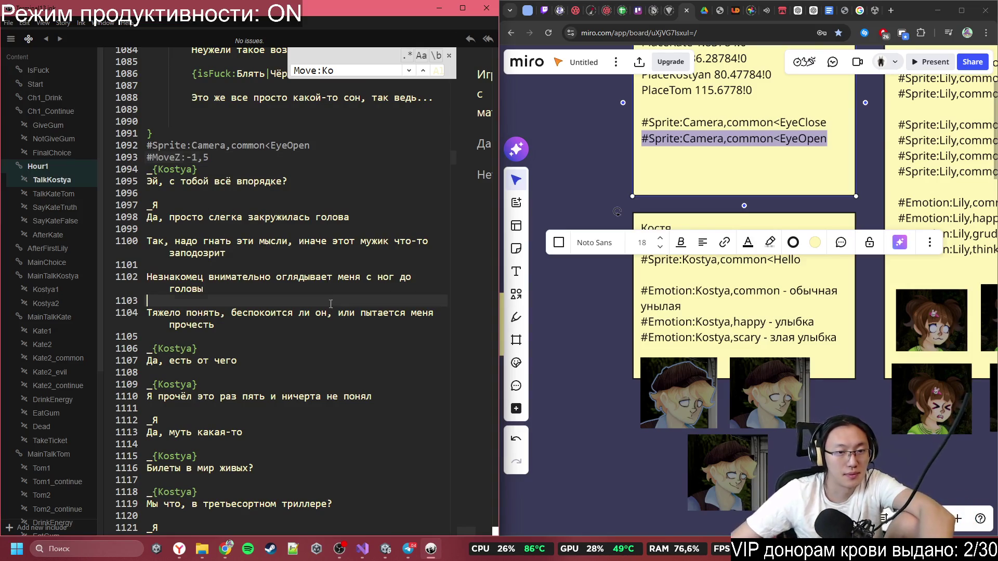
{"action": "left_click_drag", "start_coordinate": [232, 242], "coordinate": [273, 254]}
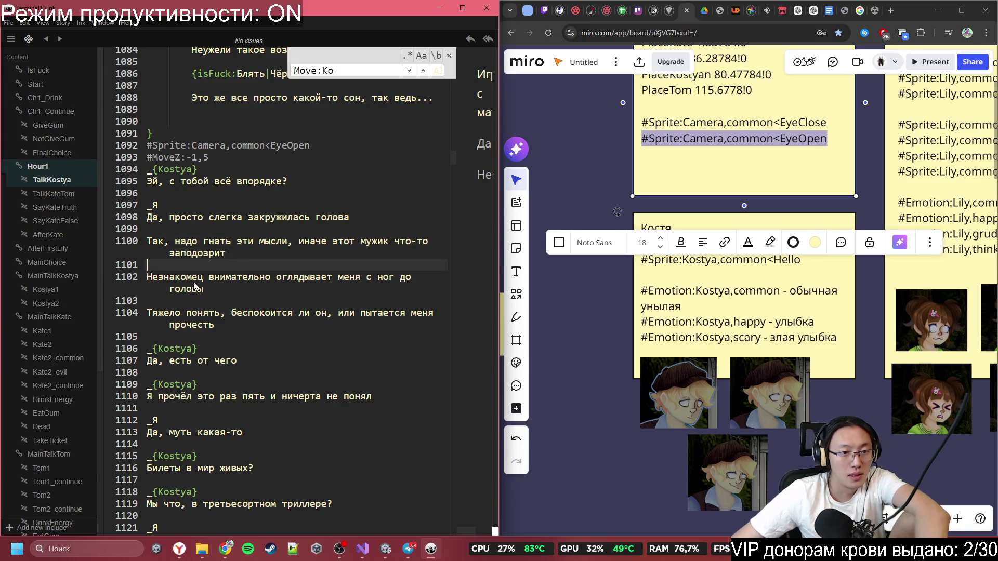
{"action": "left_click", "coordinate": [287, 314]}
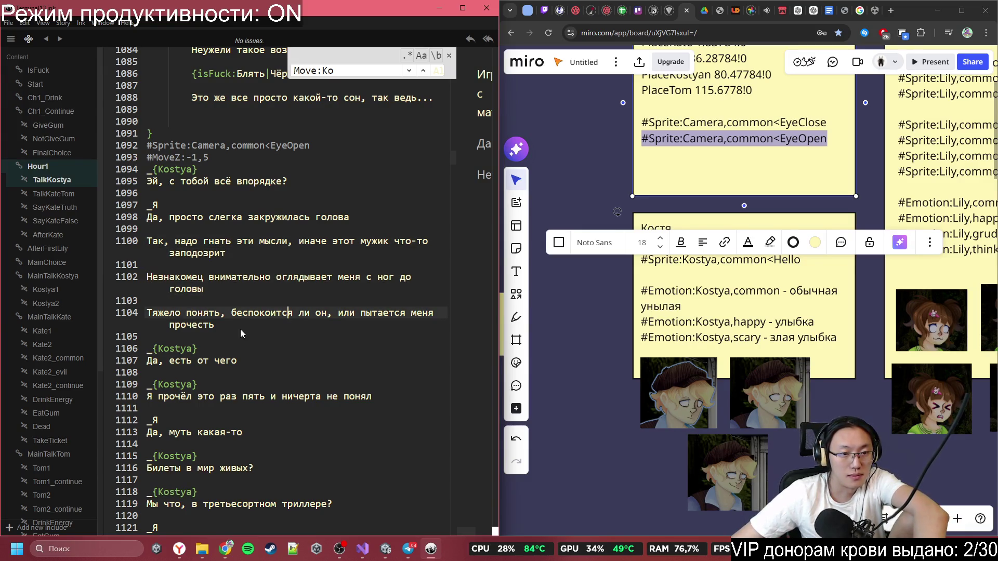
- Copy #MoveZ:-1,5 to a new line above Kostya's next reply and change -1 to 0
{"action": "scroll", "coordinate": [227, 349], "scroll_direction": "down", "scroll_amount": 1}
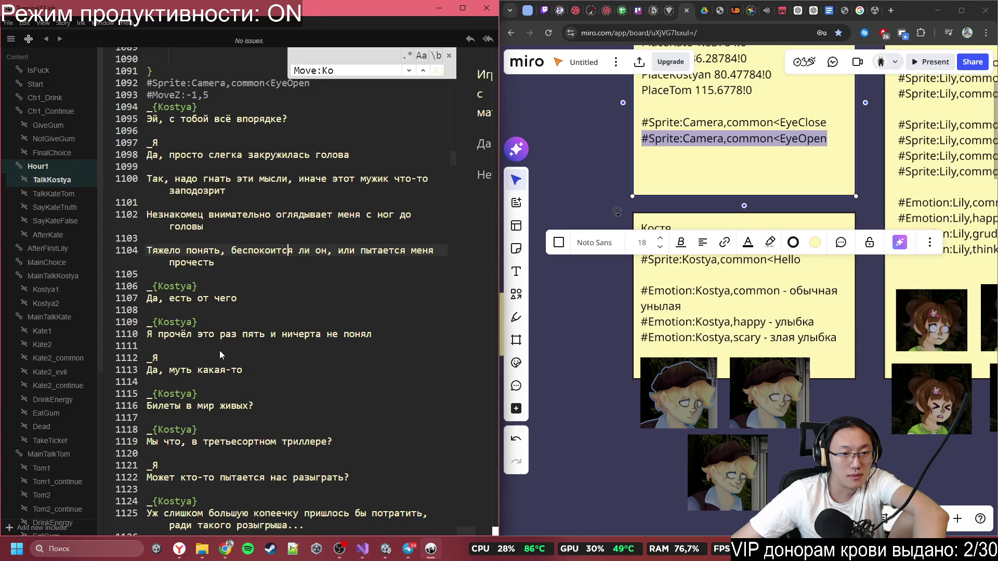
{"action": "left_click", "coordinate": [220, 309]}
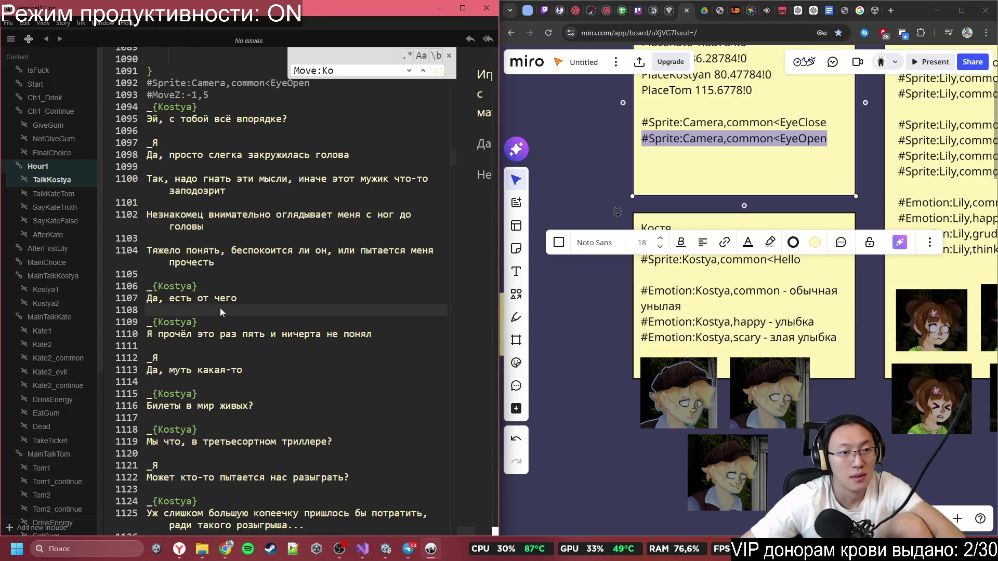
{"action": "key", "text": "Return"}
{"action": "triple_click", "coordinate": [229, 100]}
{"action": "key", "text": "ctrl+c"}
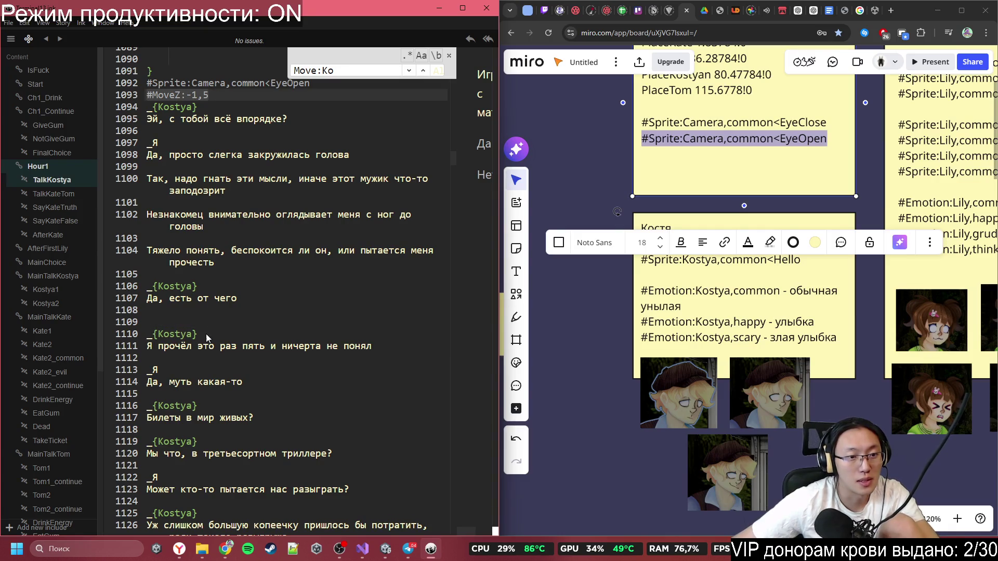
{"action": "left_click", "coordinate": [254, 323]}
{"action": "key", "text": "ctrl+v"}
{"action": "left_click", "coordinate": [202, 322]}
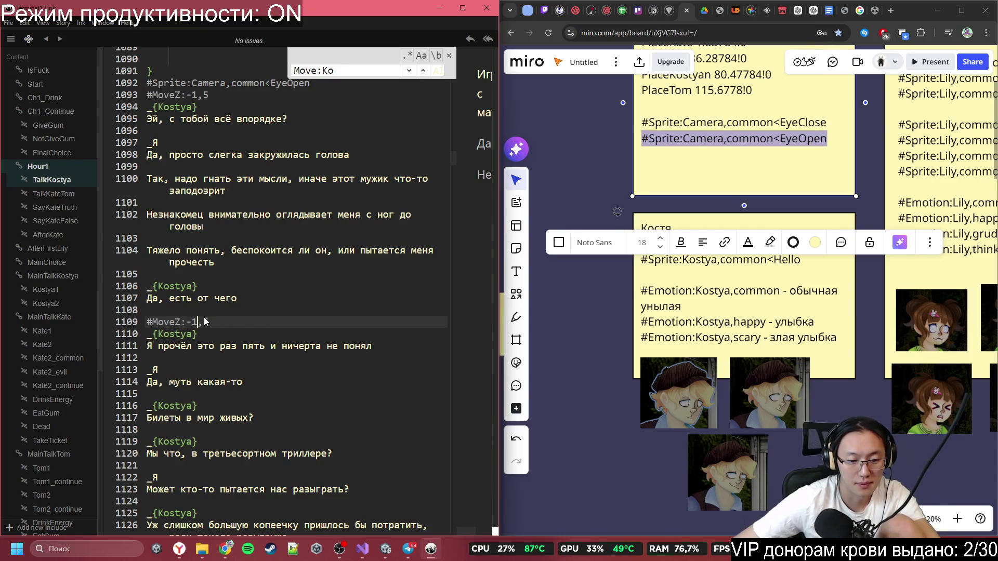
{"action": "key", "text": "BackSpace"}
{"action": "key", "text": "BackSpace"}
{"action": "type", "text": "0"}
{"action": "scroll", "coordinate": [239, 327], "scroll_direction": "down", "scroll_amount": 2}
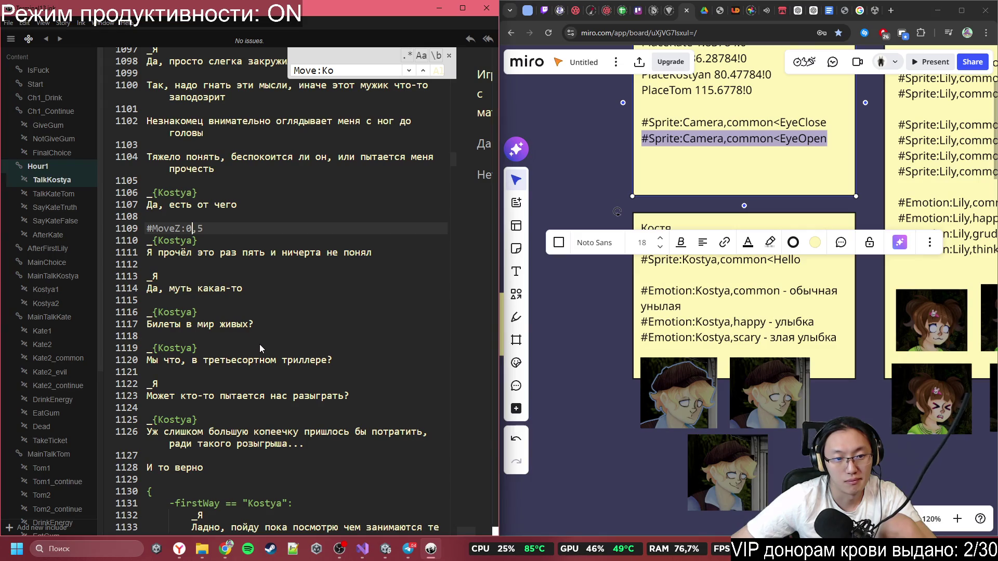
{"action": "scroll", "coordinate": [285, 361], "scroll_direction": "down", "scroll_amount": 1}
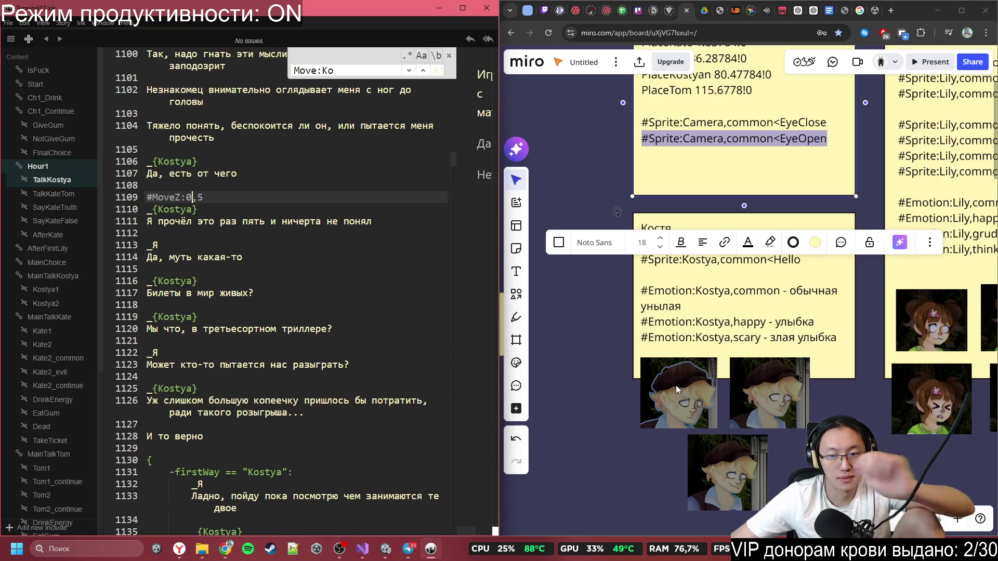
{"action": "left_click", "coordinate": [778, 327]}
- Copy #Emotion:Kostya,happy from the Kostya note and paste it on a new line above his reply
{"action": "left_click", "coordinate": [768, 324]}
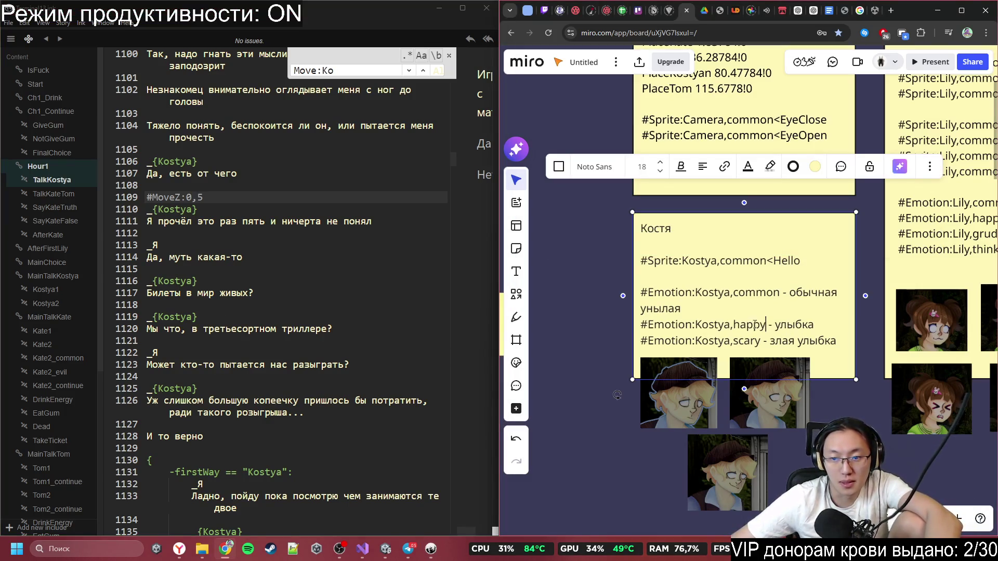
{"action": "left_click_drag", "start_coordinate": [766, 325], "coordinate": [639, 325]}
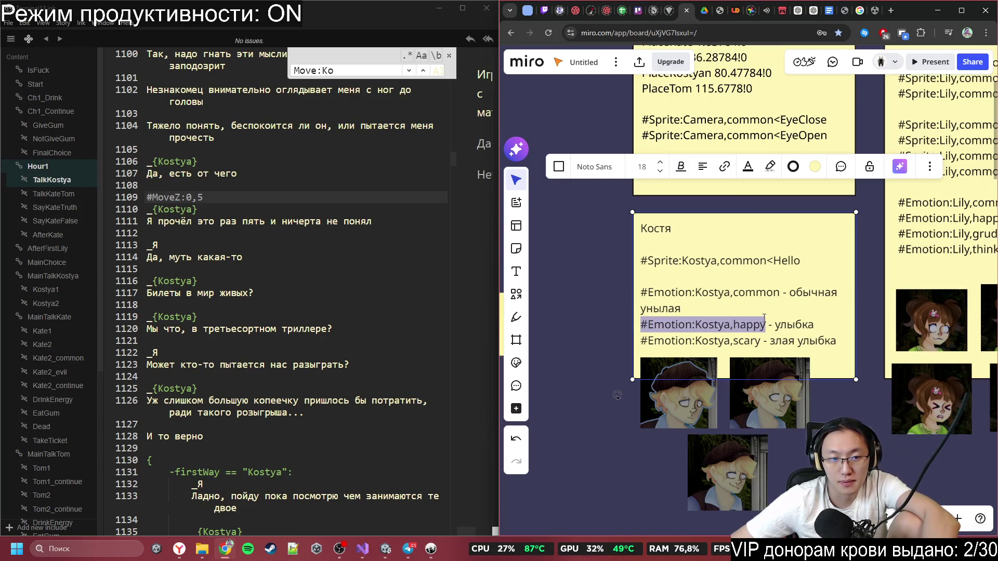
{"action": "left_click", "coordinate": [186, 269]}
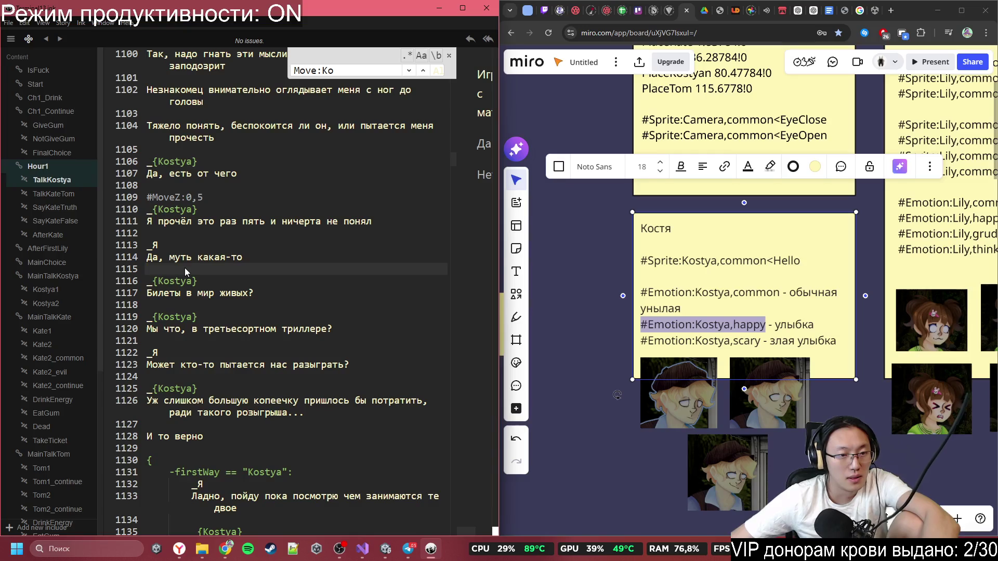
{"action": "key", "text": "Down"}
{"action": "key", "text": "Down"}
{"action": "key", "text": "Down"}
{"action": "key", "text": "Return"}
{"action": "key", "text": "ctrl+v"}
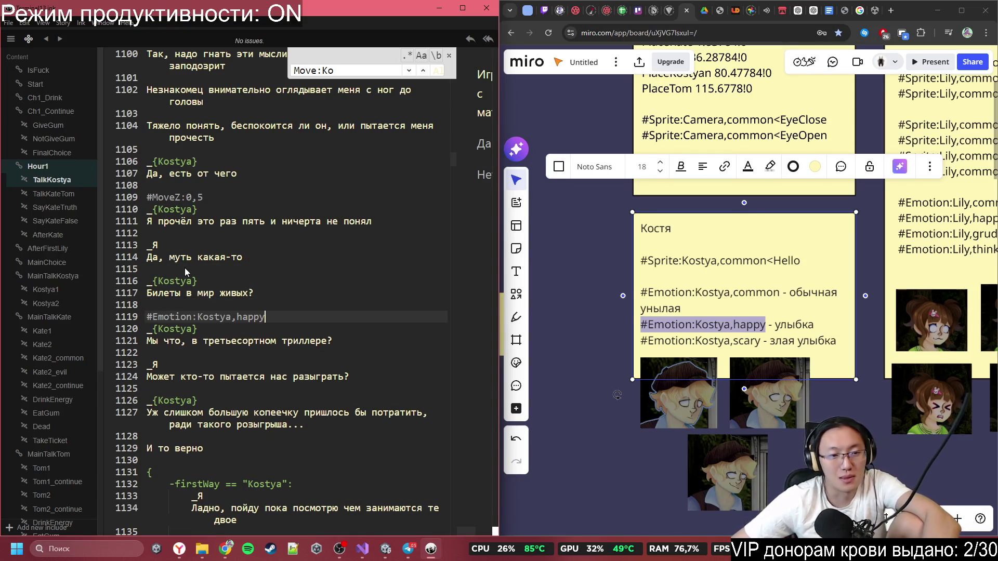
{"action": "scroll", "coordinate": [186, 306], "scroll_direction": "down", "scroll_amount": 2}
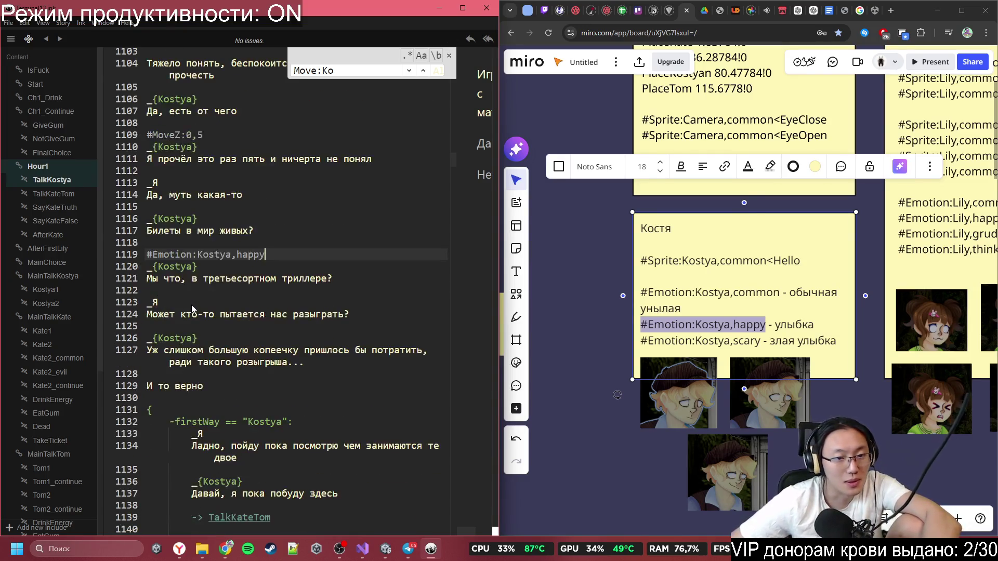
{"action": "scroll", "coordinate": [206, 305], "scroll_direction": "down", "scroll_amount": 1}
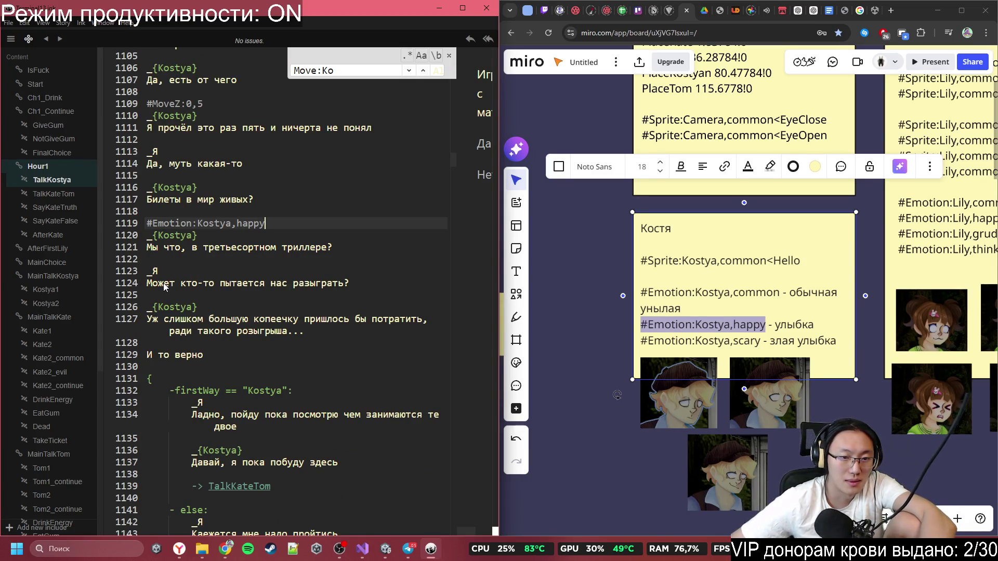
{"action": "scroll", "coordinate": [306, 313], "scroll_direction": "down", "scroll_amount": 2}
{"action": "scroll", "coordinate": [235, 318], "scroll_direction": "down", "scroll_amount": 2}
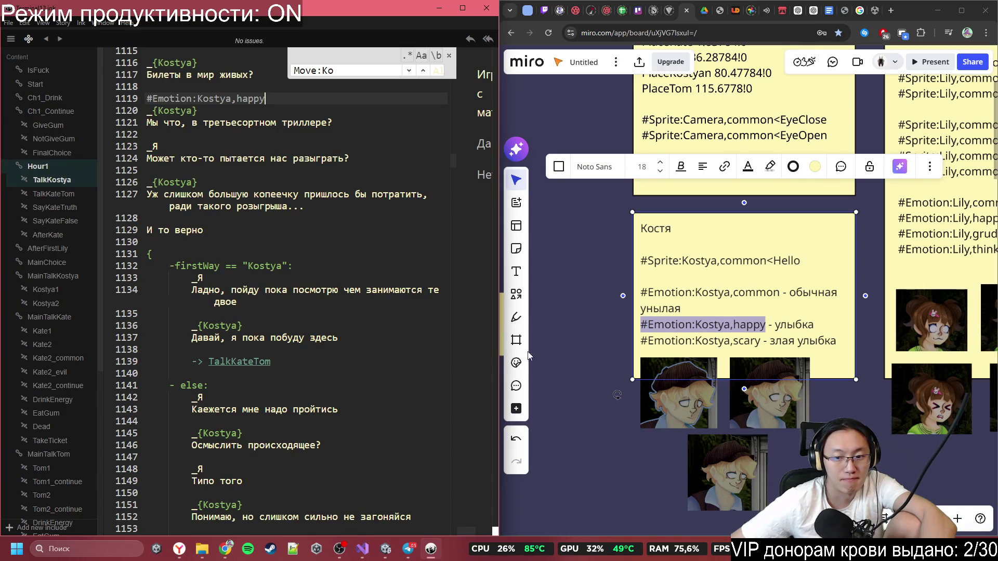
- Select the #Sprite:Kostya,common<Hello tag text in the Kostya note on the board
{"action": "left_click", "coordinate": [781, 297]}
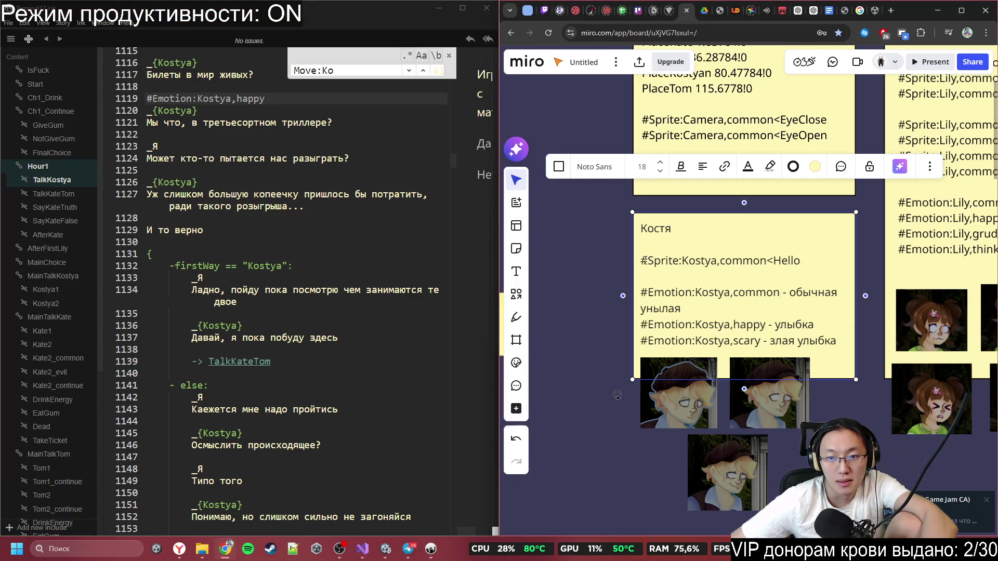
{"action": "double_click", "coordinate": [639, 260]}
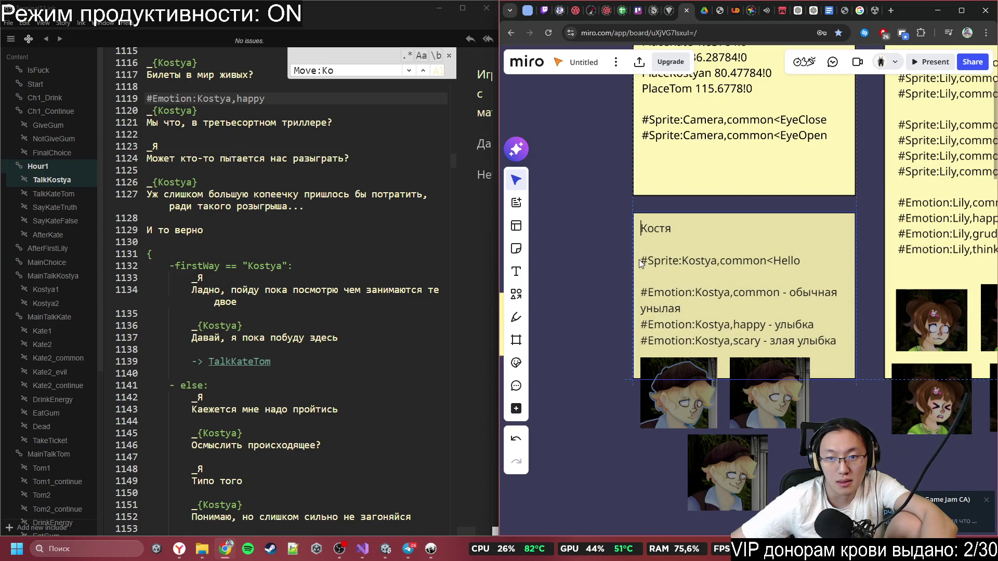
{"action": "left_click", "coordinate": [639, 260]}
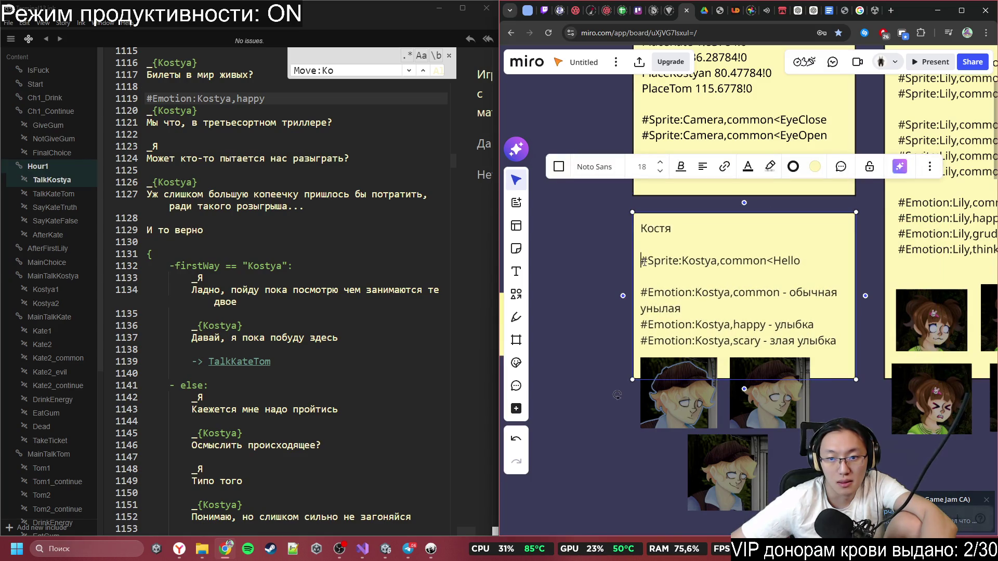
{"action": "left_click_drag", "start_coordinate": [643, 261], "coordinate": [801, 264]}
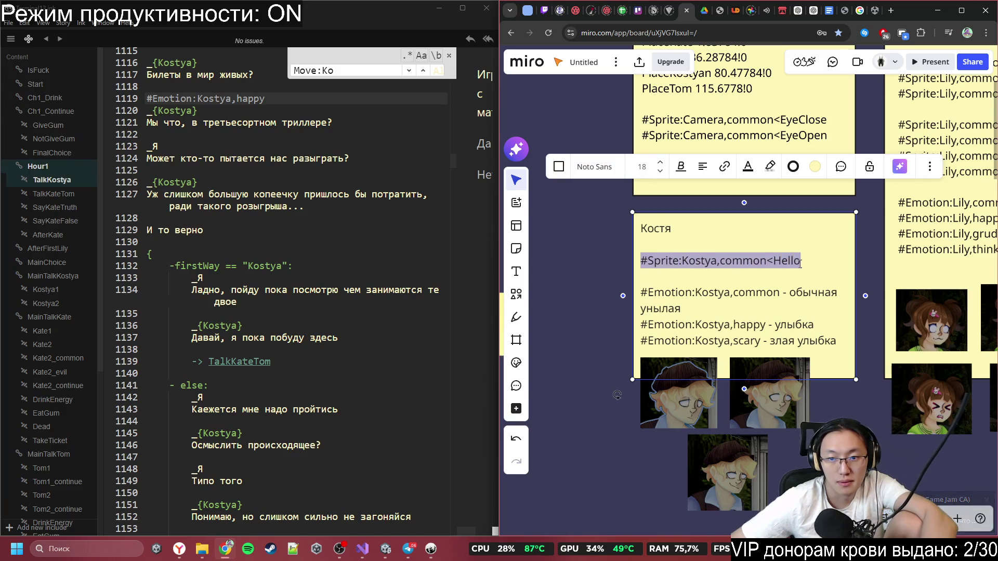
{"action": "left_click", "coordinate": [641, 298]}
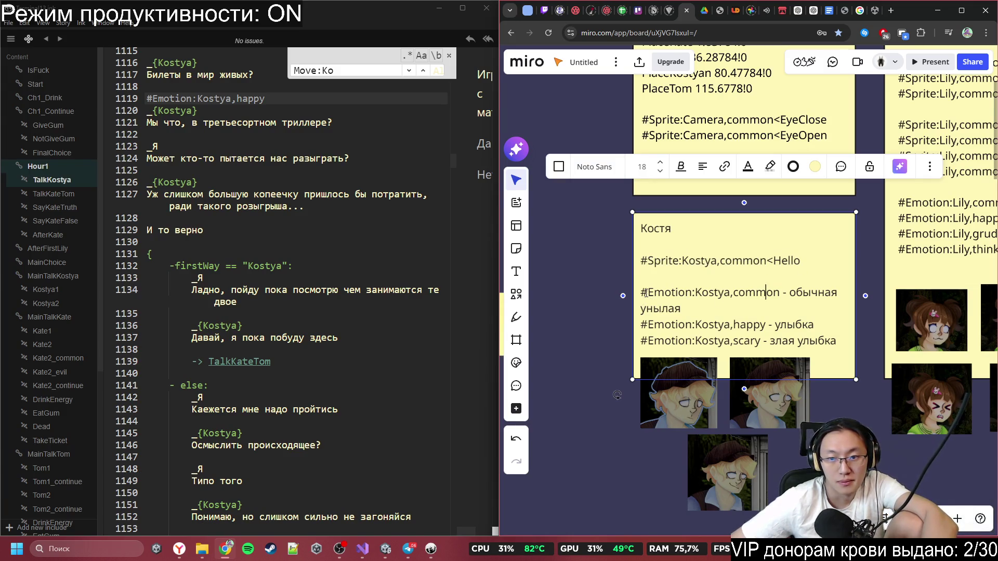
{"action": "scroll", "coordinate": [186, 279], "scroll_direction": "up", "scroll_amount": 10}
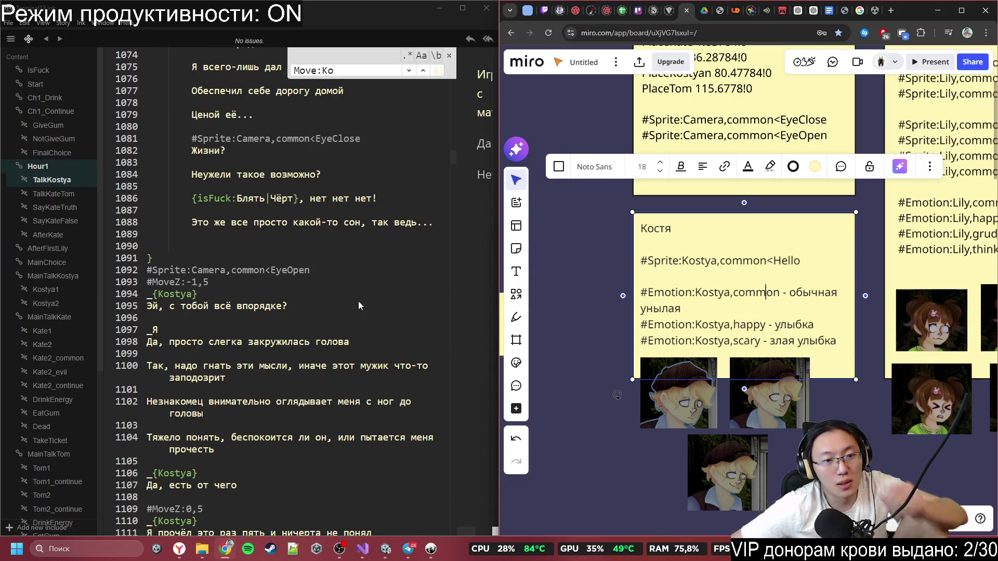
- Copy #Sprite:Kostya,common<Hello from the note and paste it on empty line 988
{"action": "scroll", "coordinate": [326, 280], "scroll_direction": "up", "scroll_amount": 10}
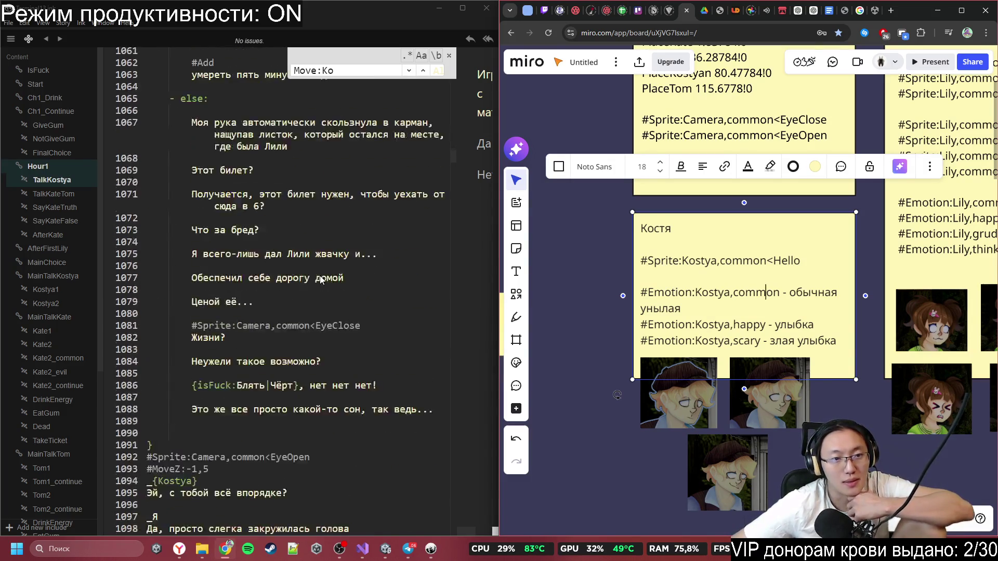
{"action": "scroll", "coordinate": [319, 279], "scroll_direction": "up", "scroll_amount": 12}
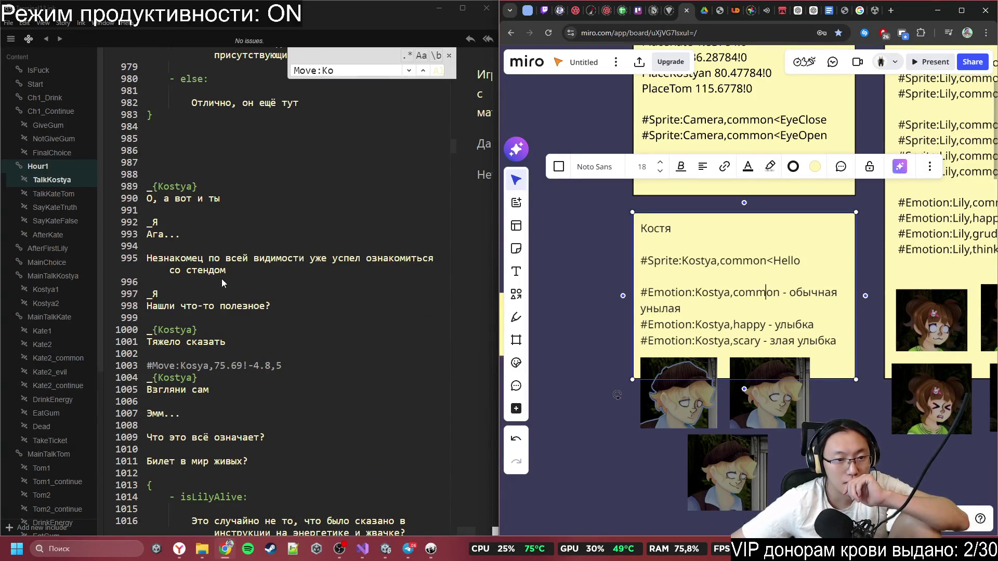
{"action": "scroll", "coordinate": [216, 286], "scroll_direction": "up", "scroll_amount": 3}
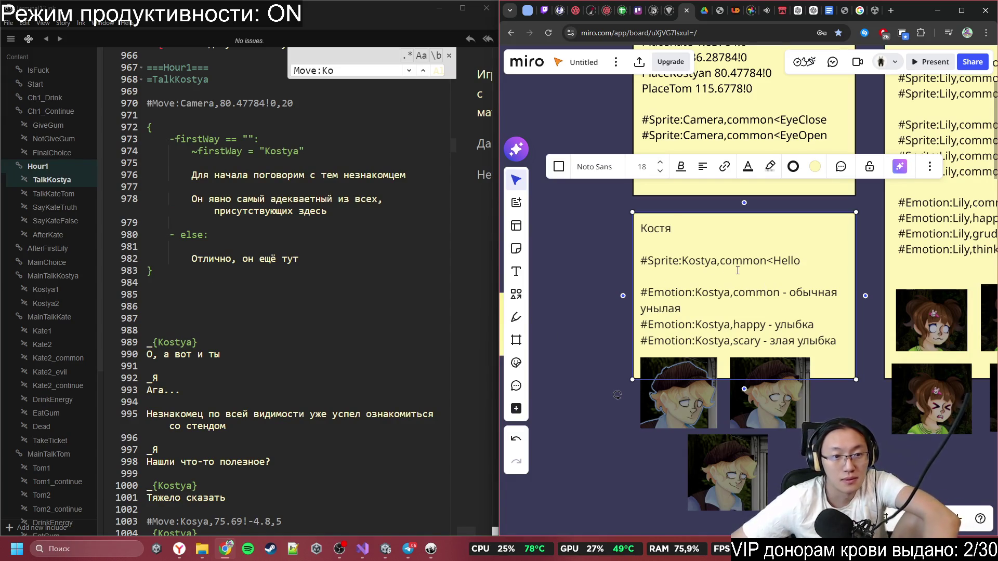
{"action": "left_click_drag", "start_coordinate": [803, 266], "coordinate": [641, 263]}
{"action": "key", "text": "ctrl+c"}
{"action": "left_click", "coordinate": [229, 332]}
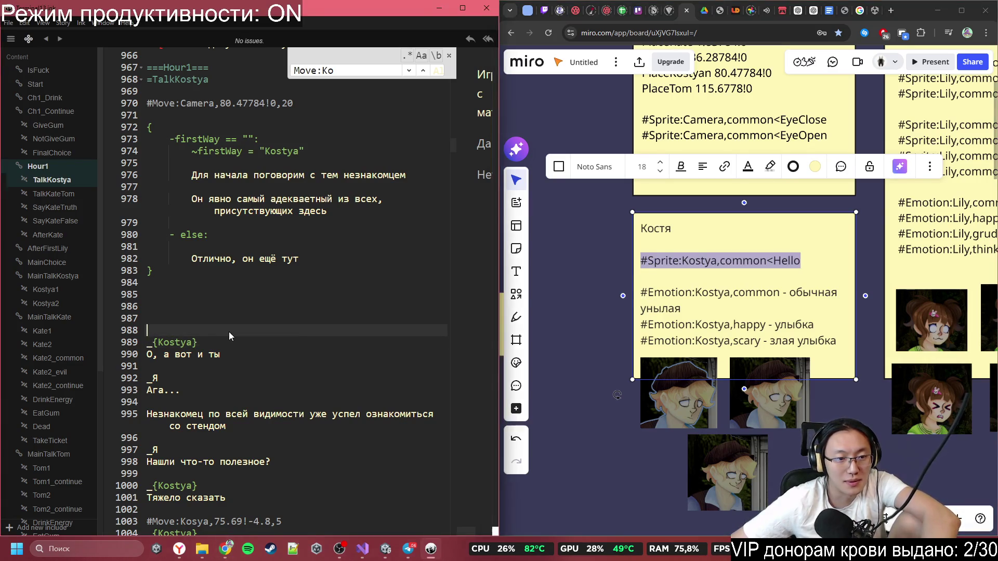
{"action": "key", "text": "ctrl+v"}
- Paste the Kostya Hello sprite tag on a new line above 'Давай, я пока побуду здесь'
{"action": "scroll", "coordinate": [310, 376], "scroll_direction": "down", "scroll_amount": 15}
{"action": "scroll", "coordinate": [328, 389], "scroll_direction": "down", "scroll_amount": 20}
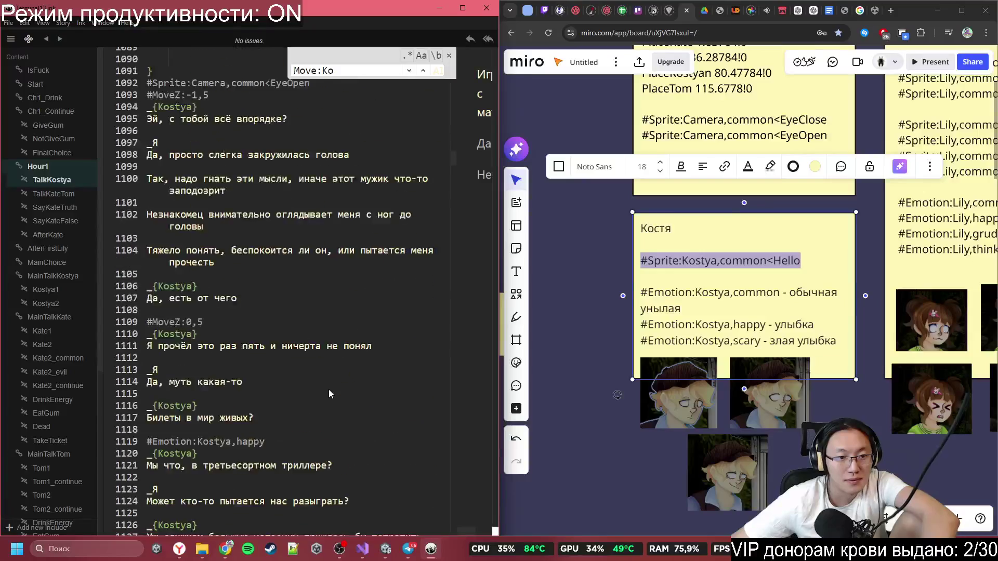
{"action": "scroll", "coordinate": [333, 321], "scroll_direction": "down", "scroll_amount": 7}
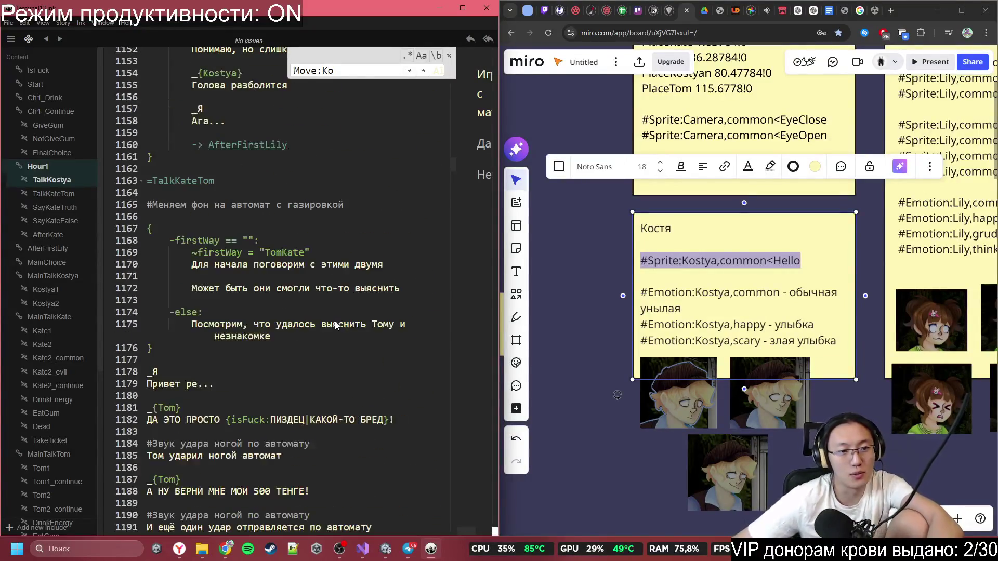
{"action": "scroll", "coordinate": [323, 318], "scroll_direction": "down", "scroll_amount": 6}
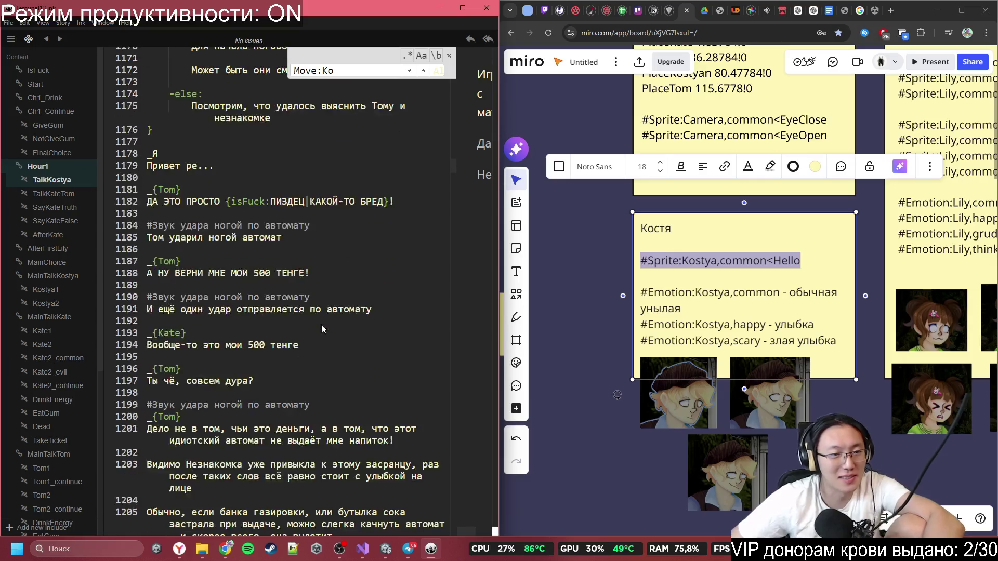
{"action": "scroll", "coordinate": [247, 230], "scroll_direction": "up", "scroll_amount": 7}
{"action": "scroll", "coordinate": [249, 240], "scroll_direction": "up", "scroll_amount": 7}
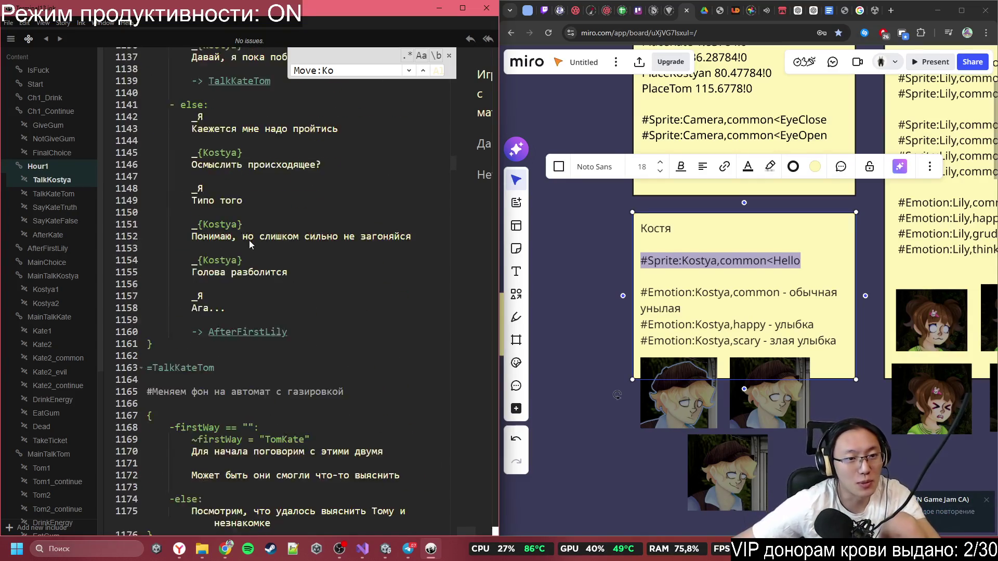
{"action": "scroll", "coordinate": [248, 324], "scroll_direction": "down", "scroll_amount": 5}
{"action": "scroll", "coordinate": [284, 314], "scroll_direction": "down", "scroll_amount": 10}
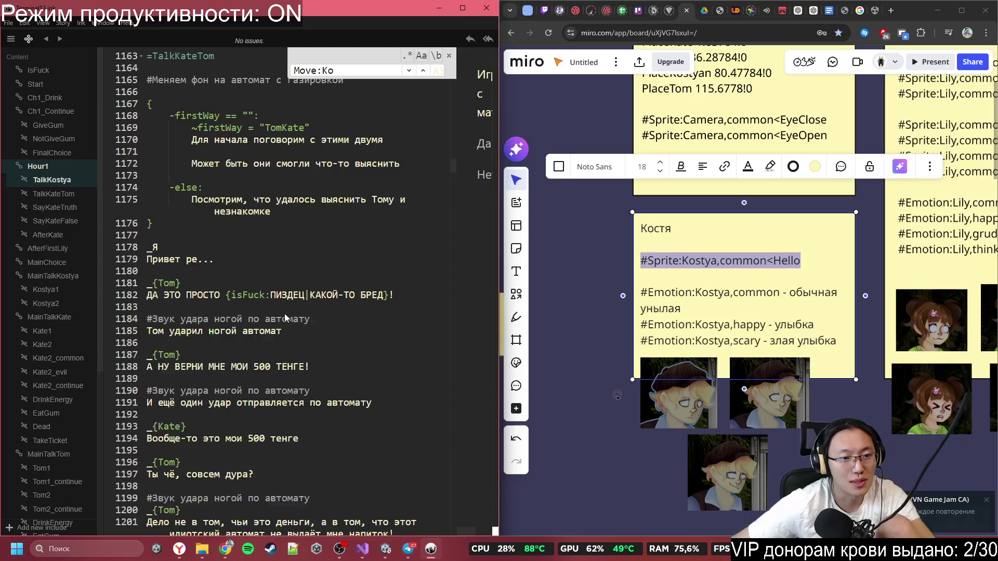
{"action": "scroll", "coordinate": [288, 314], "scroll_direction": "down", "scroll_amount": 7}
{"action": "scroll", "coordinate": [289, 314], "scroll_direction": "down", "scroll_amount": 13}
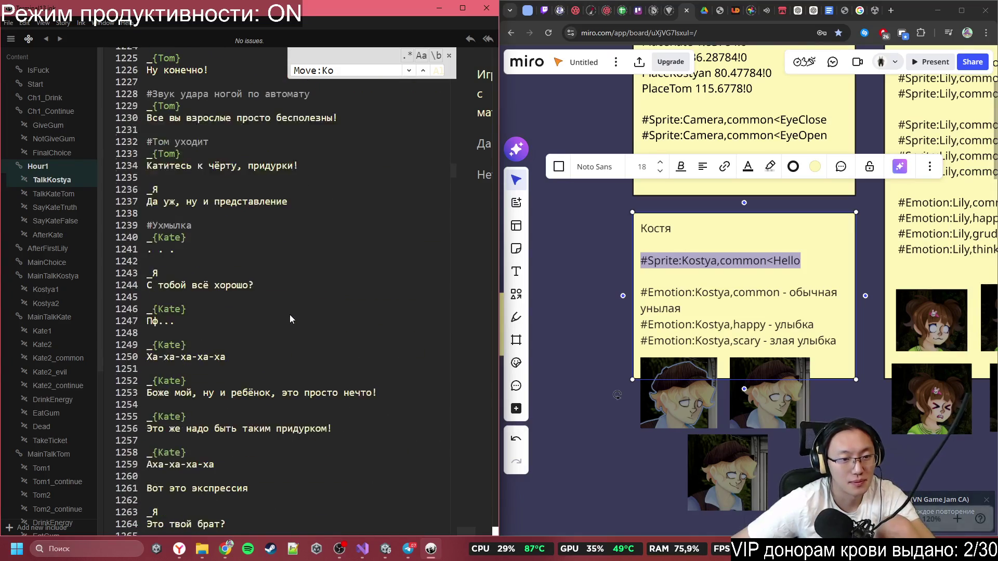
{"action": "scroll", "coordinate": [292, 314], "scroll_direction": "up", "scroll_amount": 6}
{"action": "scroll", "coordinate": [291, 315], "scroll_direction": "up", "scroll_amount": 20}
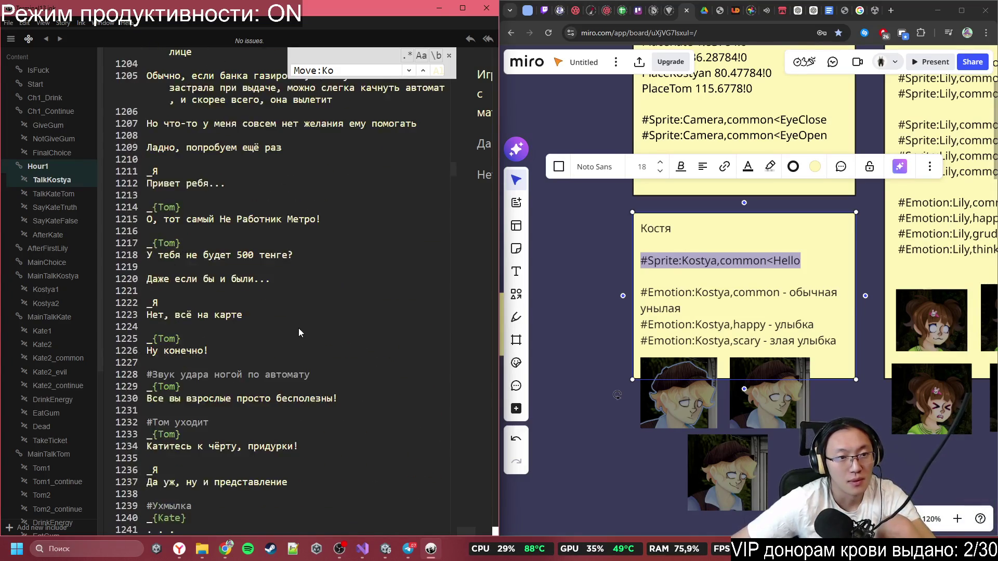
{"action": "scroll", "coordinate": [296, 284], "scroll_direction": "up", "scroll_amount": 3}
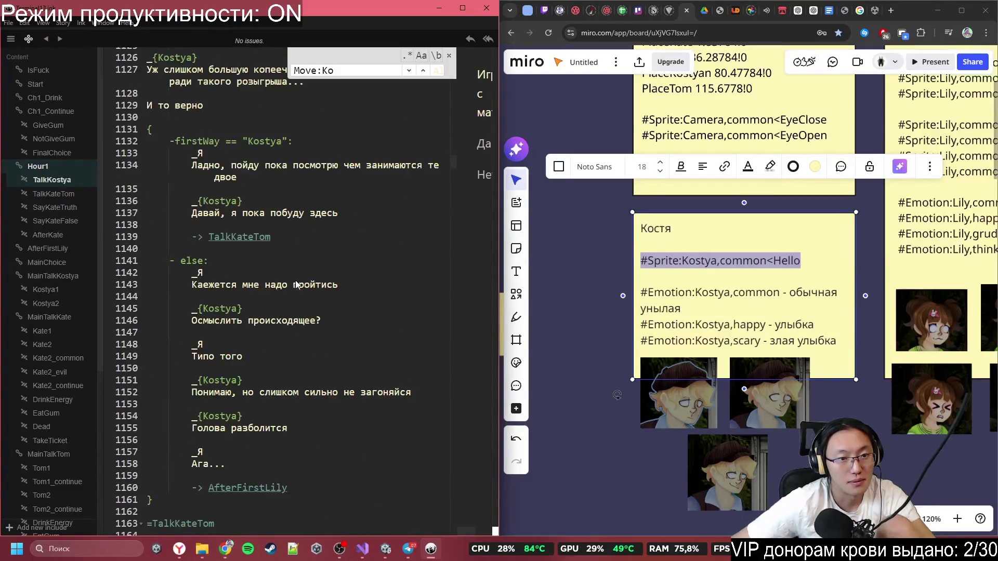
{"action": "scroll", "coordinate": [296, 285], "scroll_direction": "up", "scroll_amount": 3}
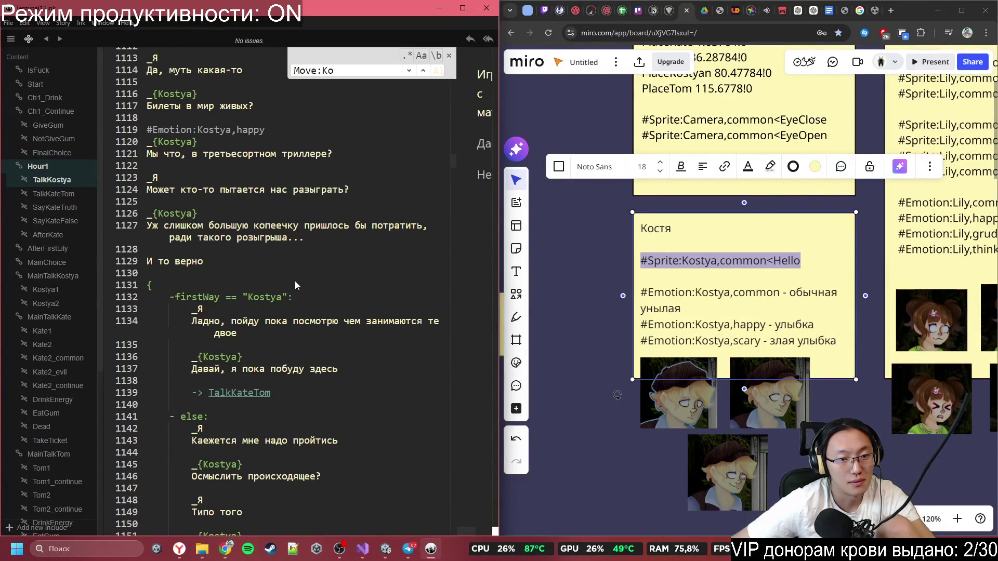
{"action": "scroll", "coordinate": [295, 281], "scroll_direction": "down", "scroll_amount": 1}
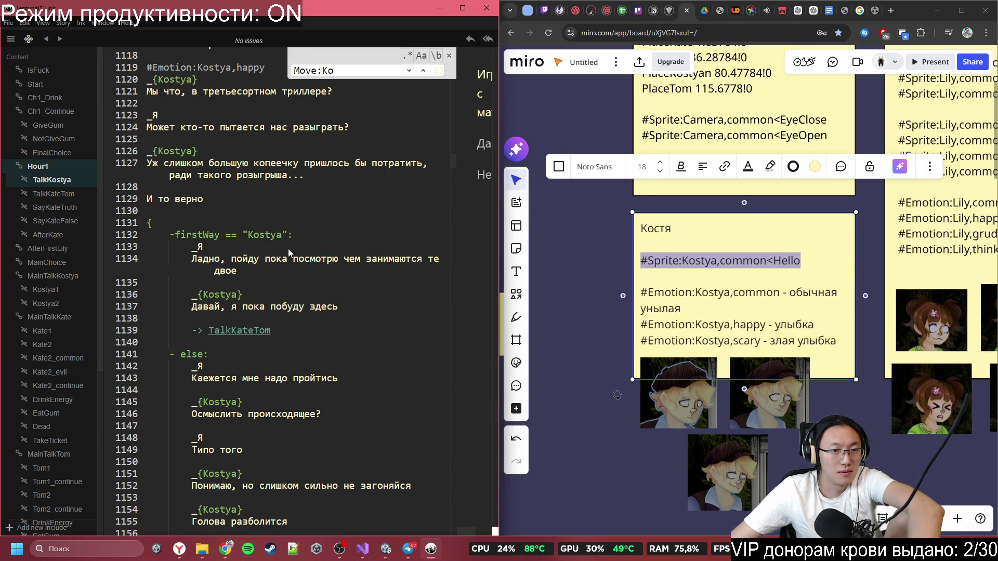
{"action": "left_click", "coordinate": [283, 279]}
{"action": "key", "text": "Return"}
{"action": "key", "text": "ctrl+v"}
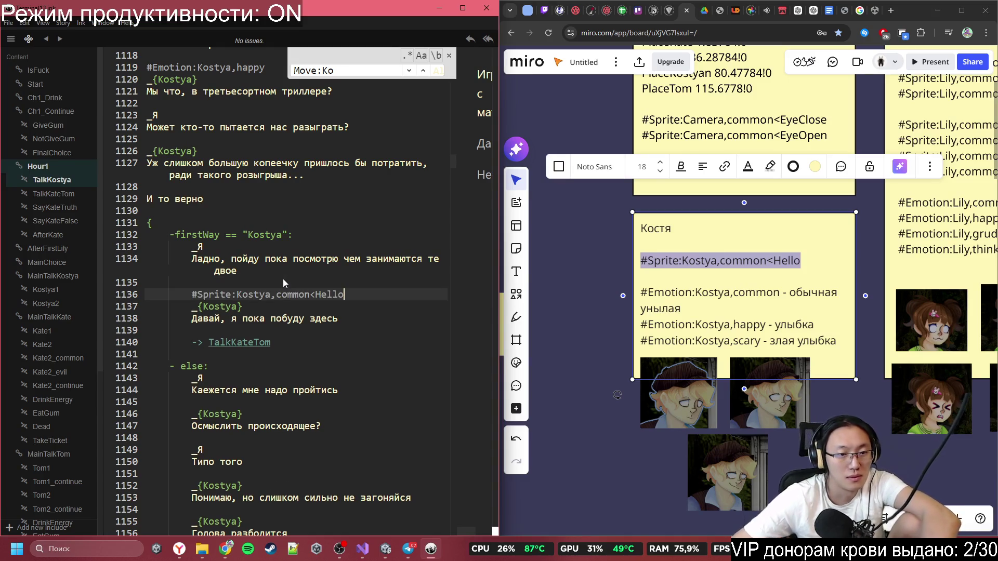
- Paste the Kostya Hello sprite tag again on a new line after 'Типо того'
{"action": "scroll", "coordinate": [283, 279], "scroll_direction": "down", "scroll_amount": 3}
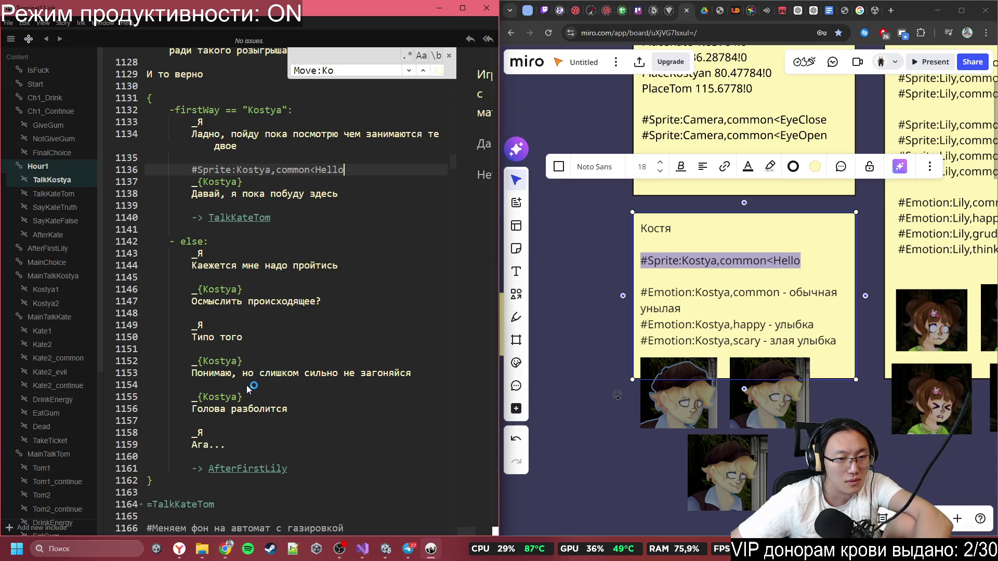
{"action": "left_click", "coordinate": [254, 341]}
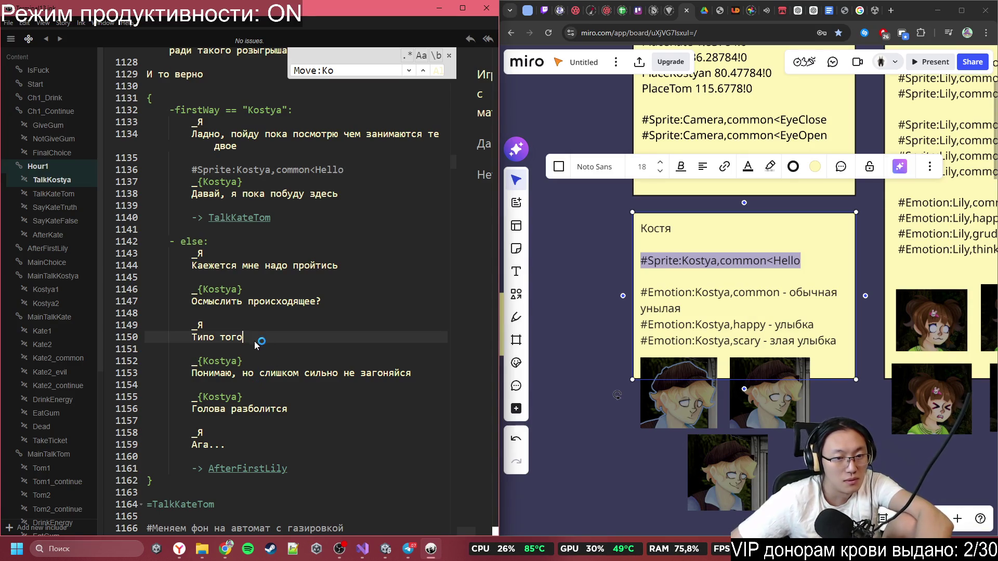
{"action": "left_click", "coordinate": [261, 349]}
{"action": "key", "text": "Return"}
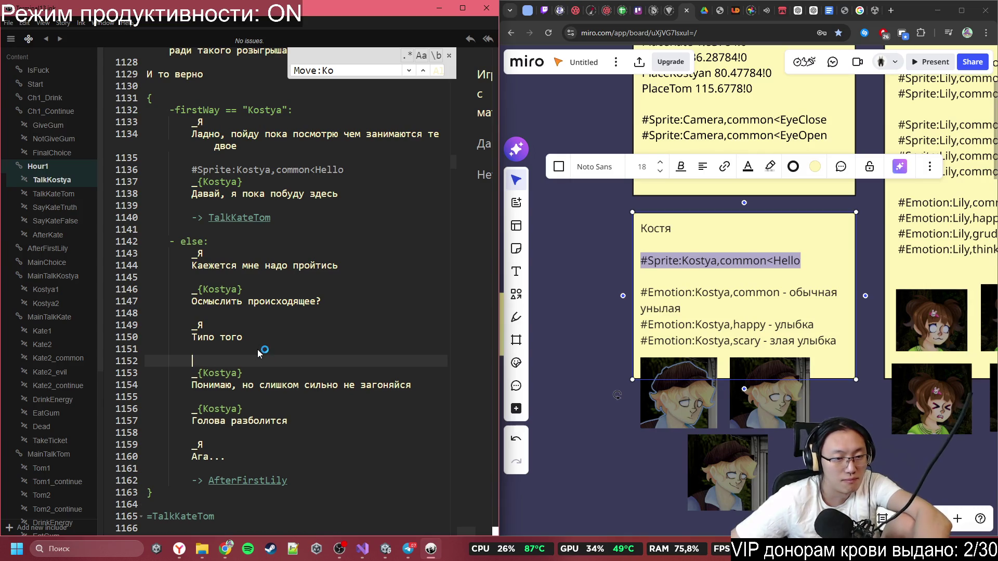
{"action": "key", "text": "ctrl+v"}
{"action": "scroll", "coordinate": [292, 329], "scroll_direction": "up", "scroll_amount": 5}
{"action": "scroll", "coordinate": [232, 275], "scroll_direction": "up", "scroll_amount": 2}
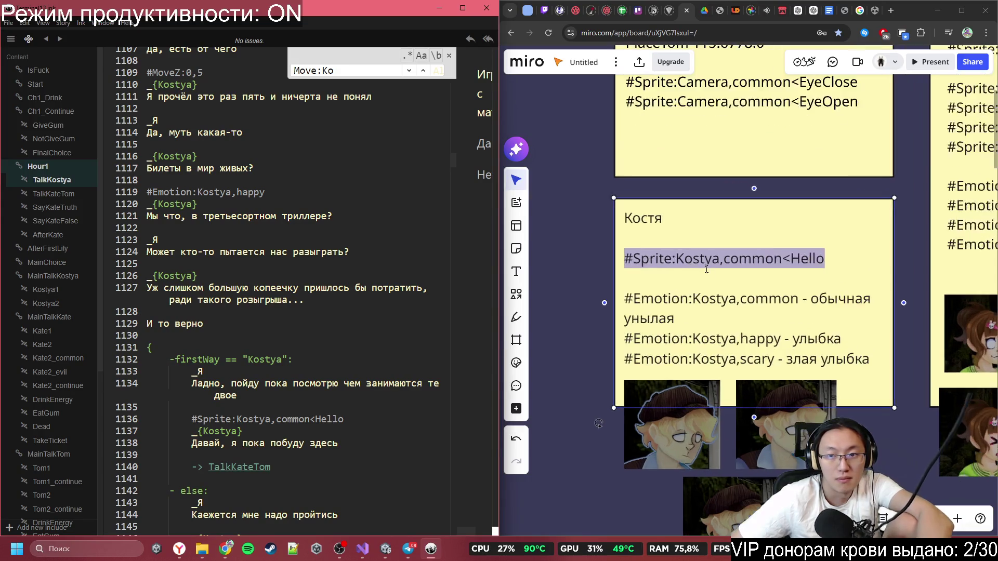
{"action": "scroll", "coordinate": [722, 288], "scroll_direction": "down", "scroll_amount": 2}
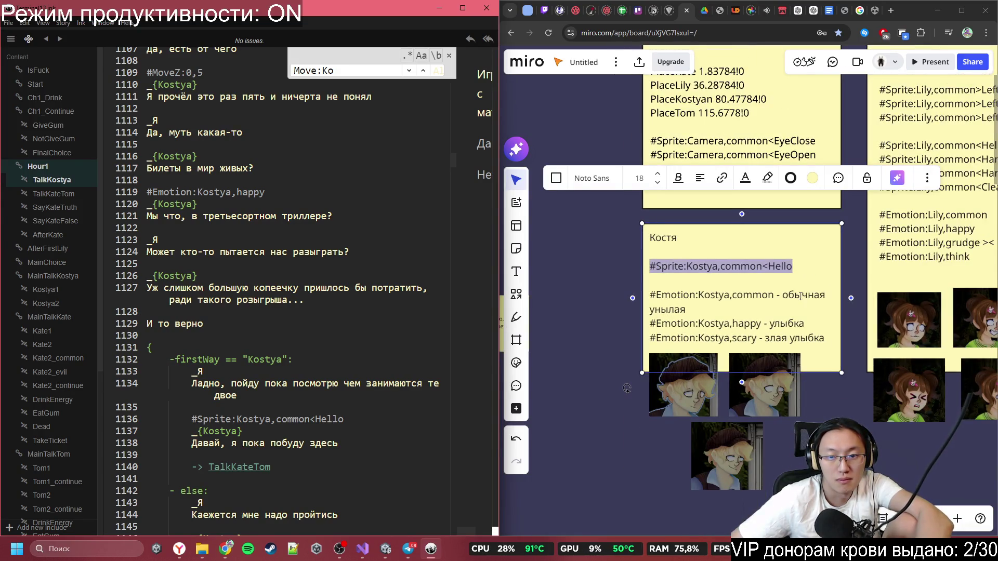
{"action": "double_click", "coordinate": [742, 296]}
- Paste #Emotion:Kostya,common from the board onto line 1125, with a blank line above it
{"action": "mouse_move", "coordinate": [742, 296]}
{"action": "left_mouse_down"}
{"action": "mouse_move", "coordinate": [676, 311]}
{"action": "mouse_move", "coordinate": [654, 297]}
{"action": "left_mouse_up"}
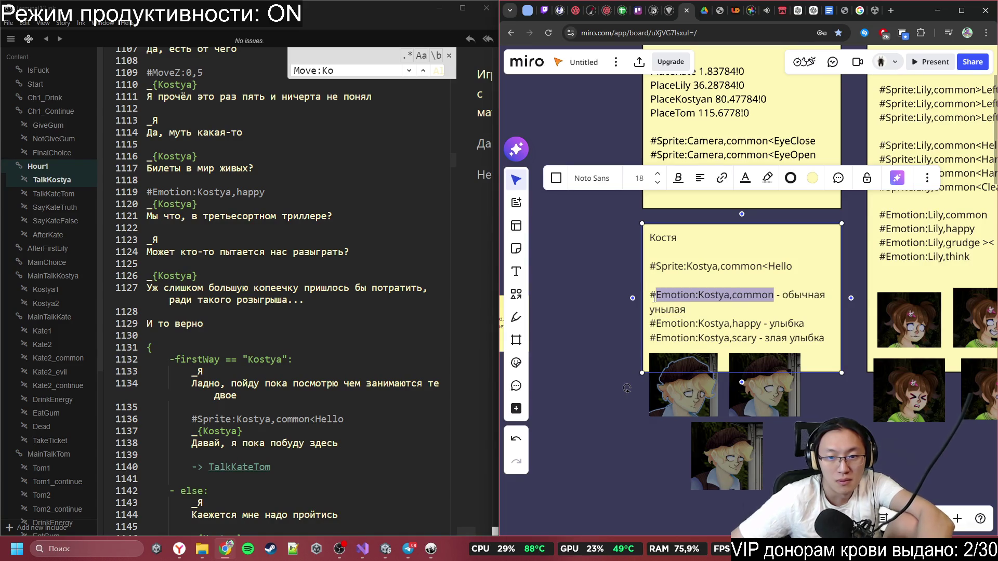
{"action": "left_click", "coordinate": [187, 304]}
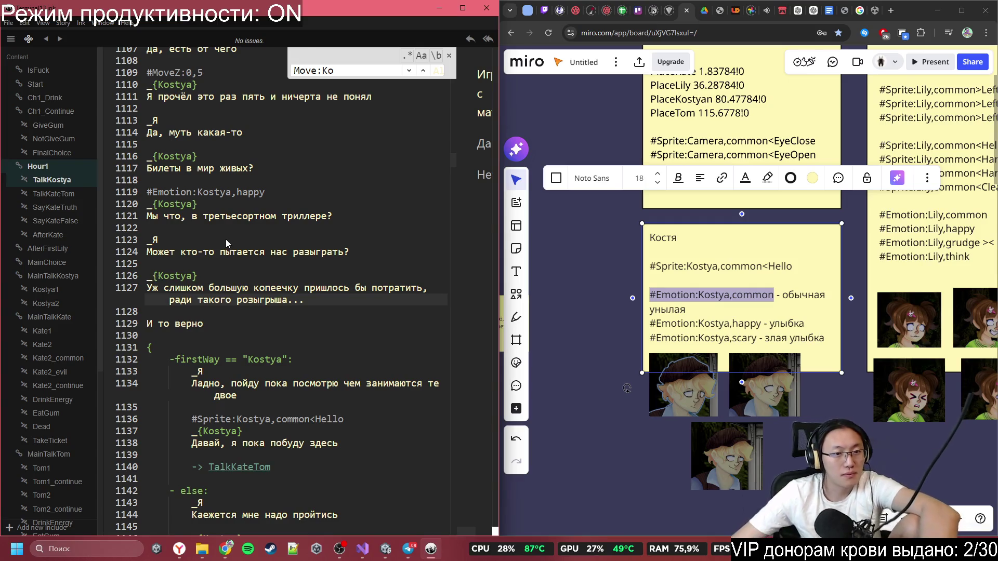
{"action": "left_click", "coordinate": [204, 253]}
{"action": "left_click", "coordinate": [193, 266]}
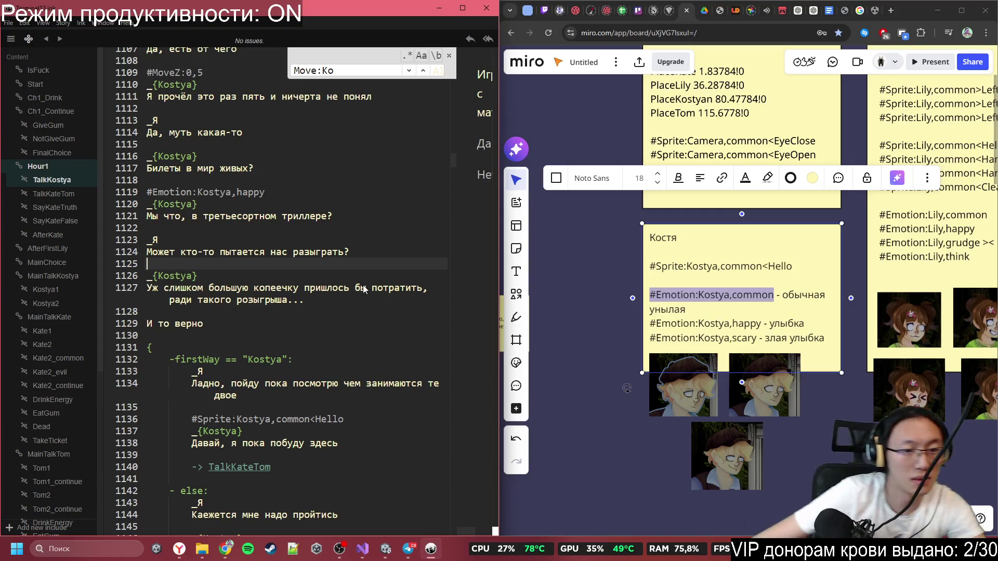
{"action": "type", "text": "#Emotion:Kostya,common"}
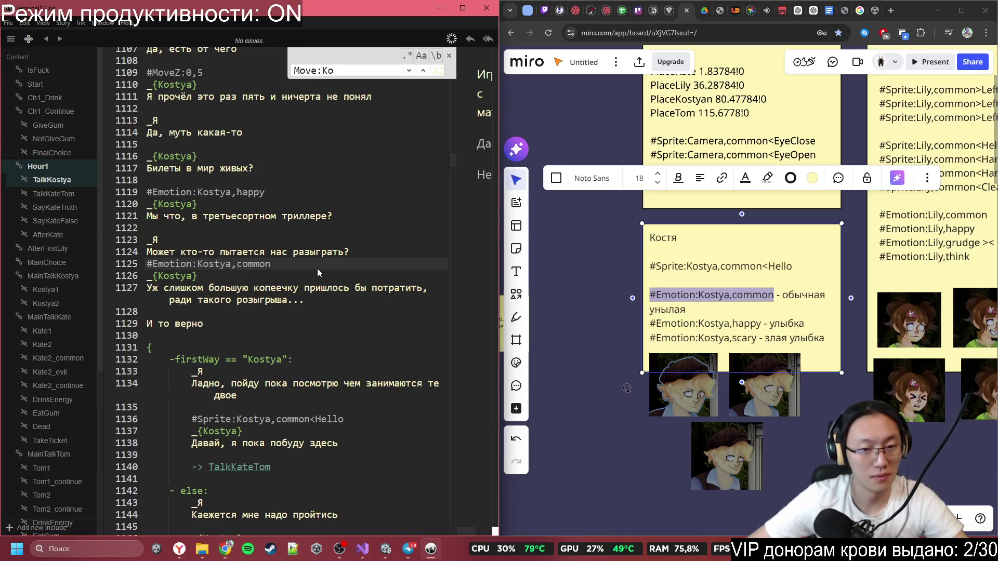
{"action": "left_click", "coordinate": [378, 252]}
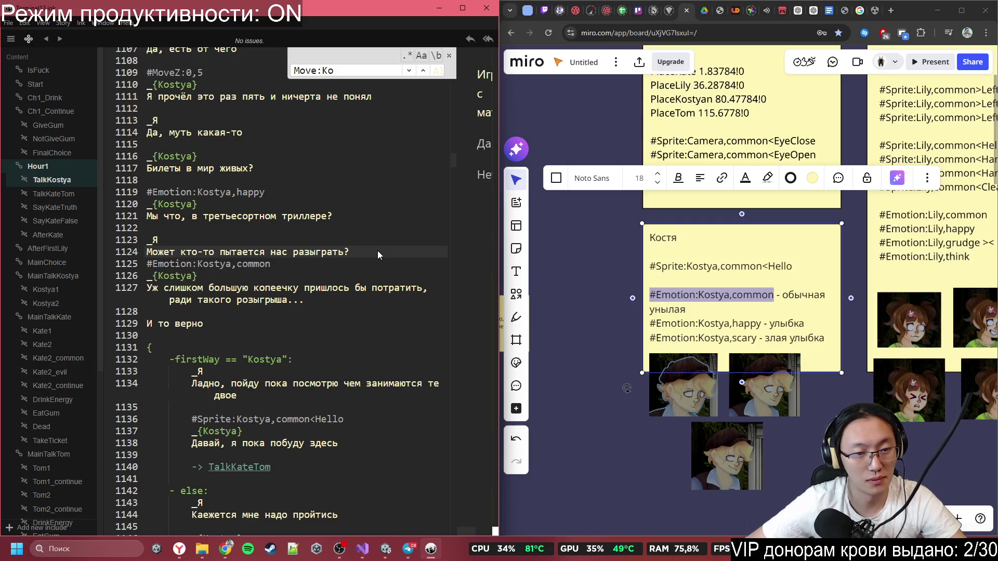
{"action": "key", "text": "Return"}
{"action": "scroll", "coordinate": [297, 276], "scroll_direction": "down", "scroll_amount": 8}
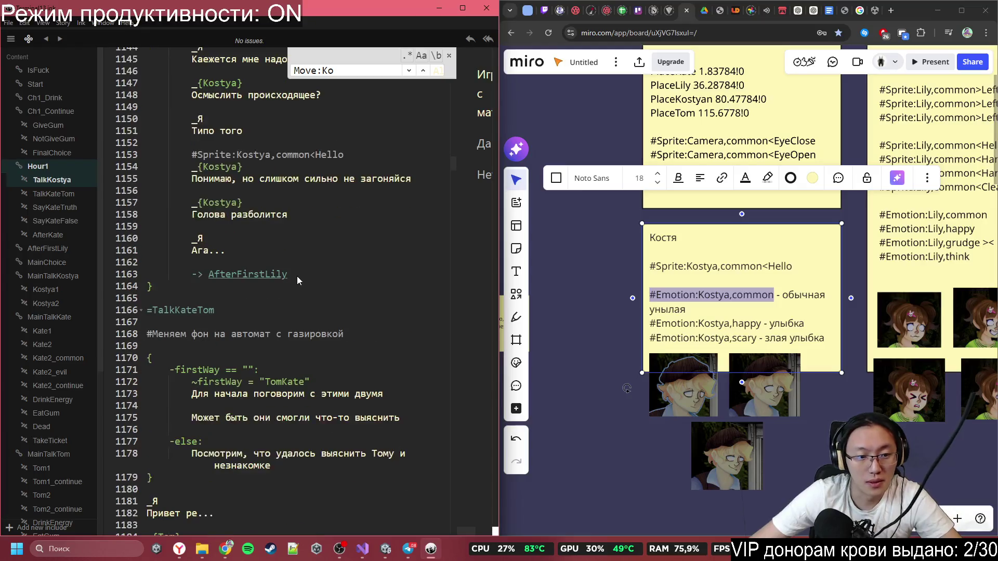
{"action": "scroll", "coordinate": [273, 231], "scroll_direction": "down", "scroll_amount": 3}
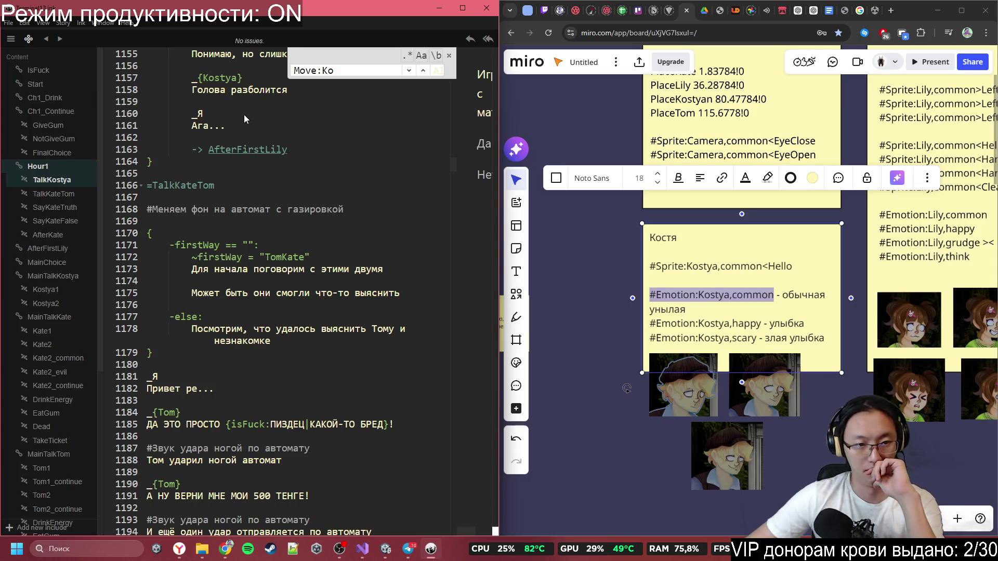
- Jump to the TalkKateTom knot and select its vending-machine background comment line
{"action": "left_click", "coordinate": [198, 185]}
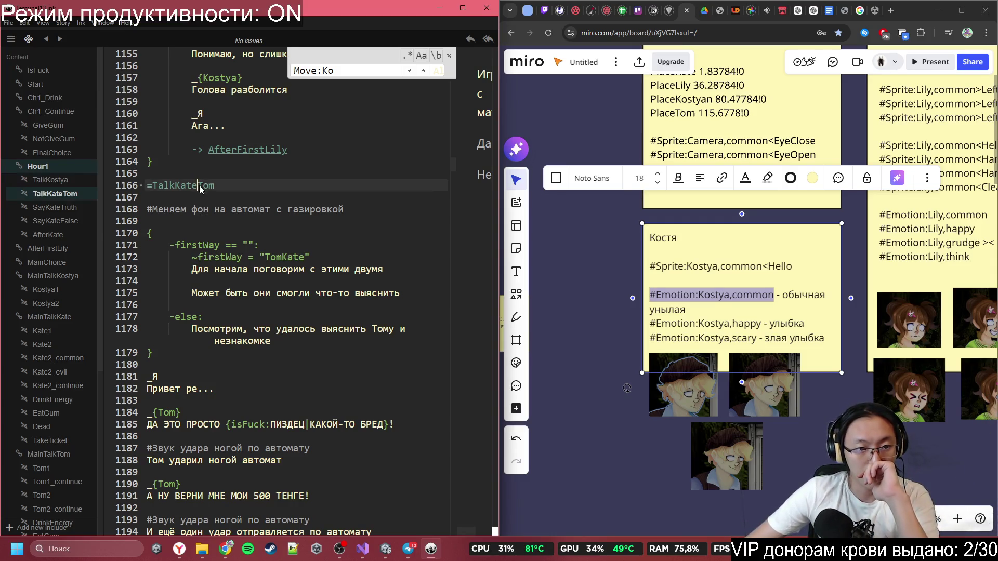
{"action": "left_click_drag", "start_coordinate": [147, 208], "coordinate": [359, 212]}
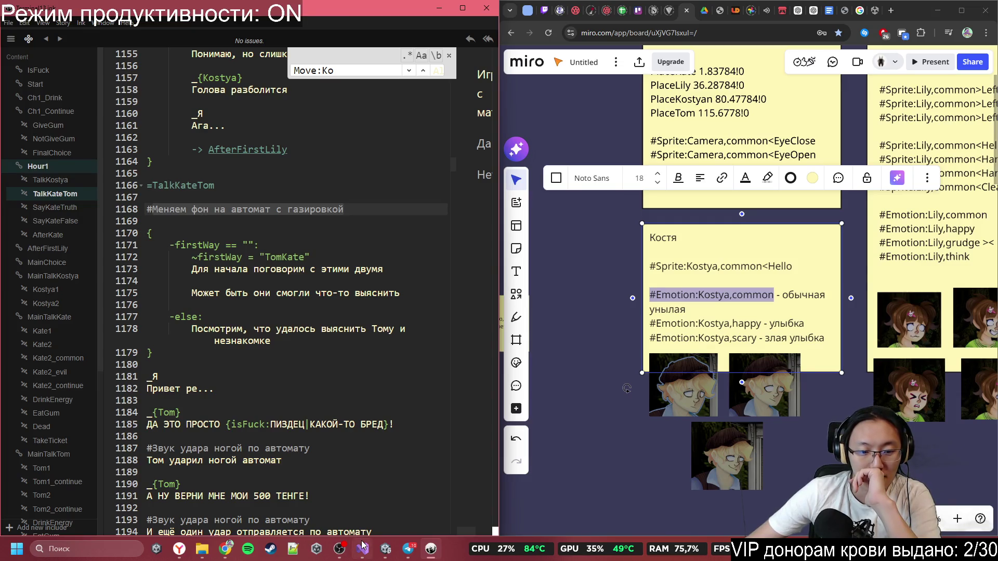
{"action": "mouse_move", "coordinate": [363, 545]}
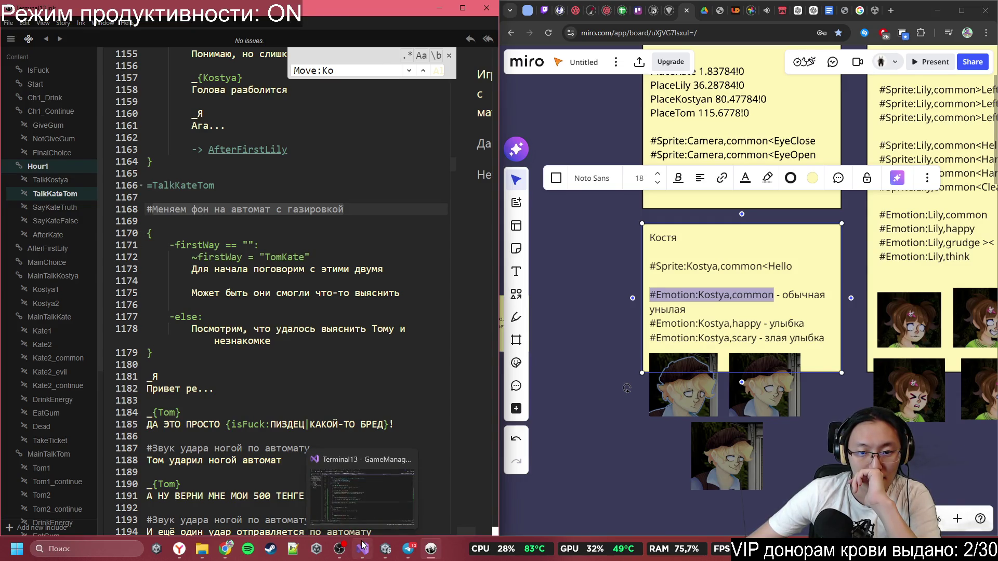
{"action": "left_click", "coordinate": [388, 554]}
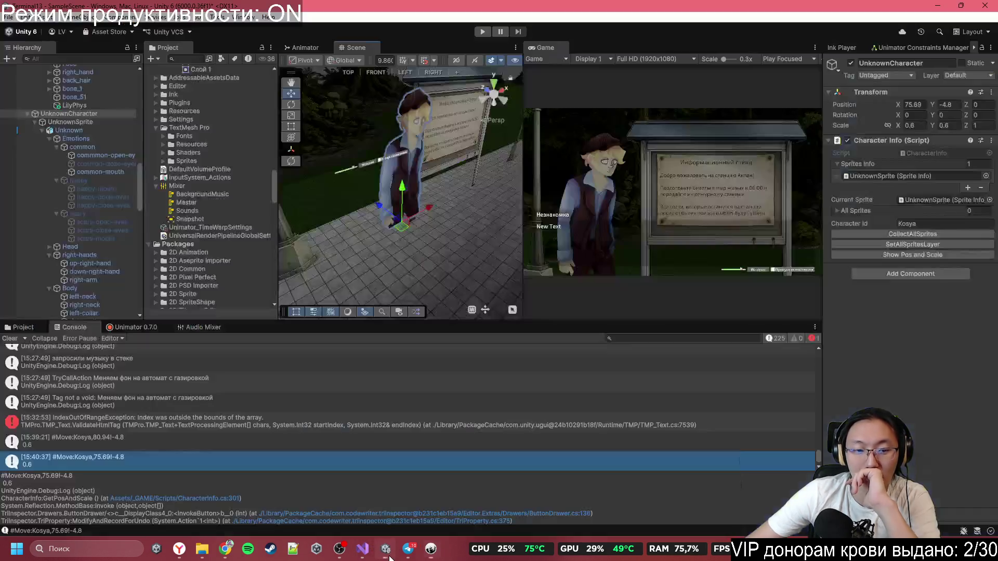
- Select TomCharacter and add a Sorting Group component to it
{"action": "mouse_move", "coordinate": [336, 277]}
{"action": "left_mouse_down"}
{"action": "mouse_move", "coordinate": [307, 187]}
{"action": "mouse_move", "coordinate": [329, 257]}
{"action": "left_mouse_up"}
{"action": "scroll", "coordinate": [330, 257], "scroll_direction": "down", "scroll_amount": 5}
{"action": "left_click", "coordinate": [413, 236]}
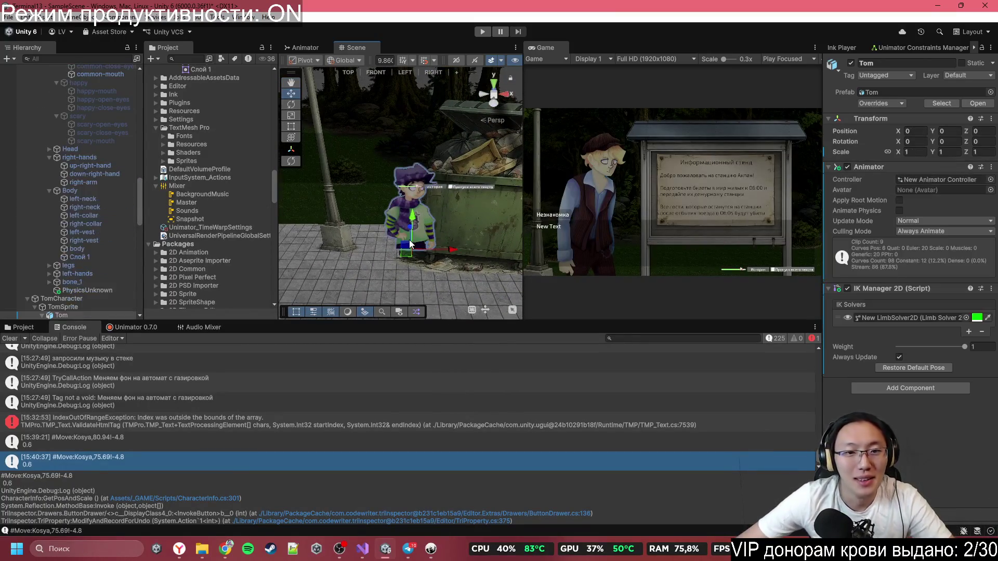
{"action": "left_click", "coordinate": [61, 298]}
{"action": "left_click", "coordinate": [878, 275]}
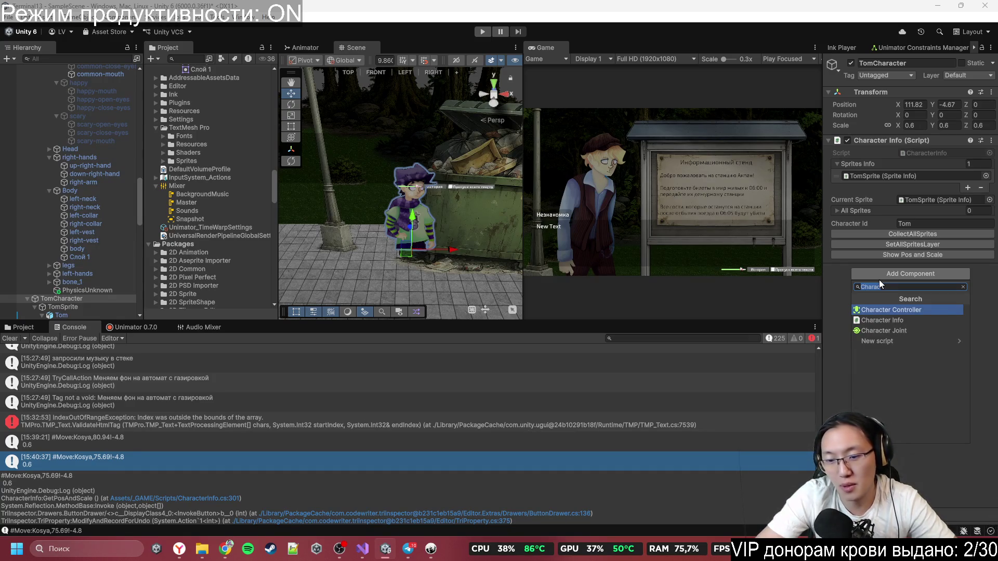
{"action": "type", "text": "Gro"}
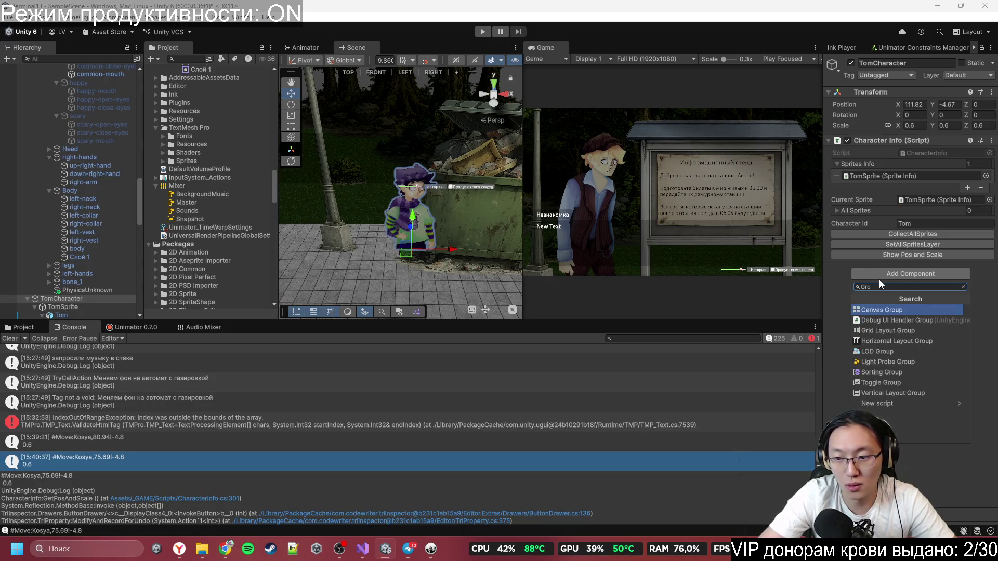
{"action": "key", "text": "Down"}
{"action": "key", "text": "Down"}
{"action": "key", "text": "Down"}
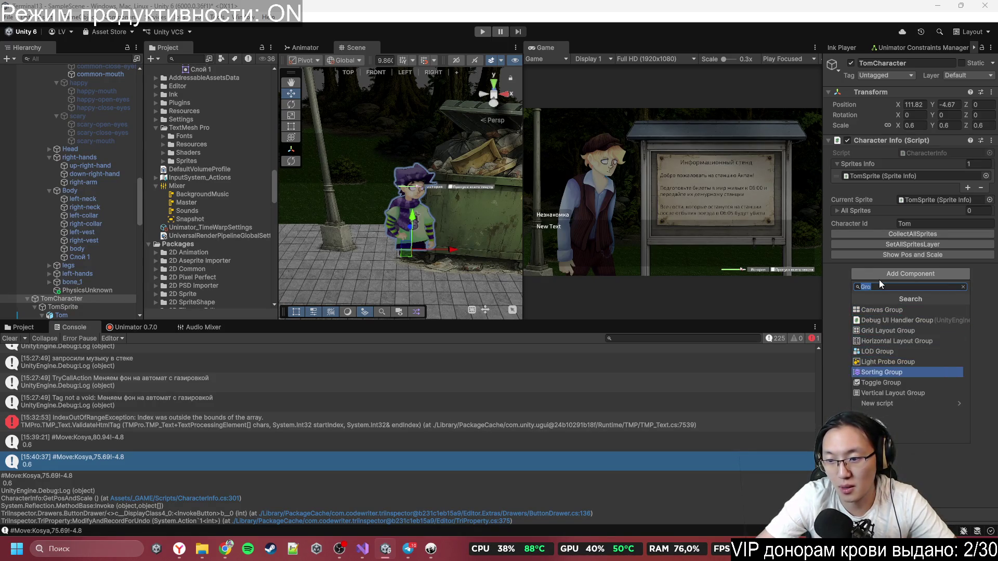
{"action": "key", "text": "Return"}
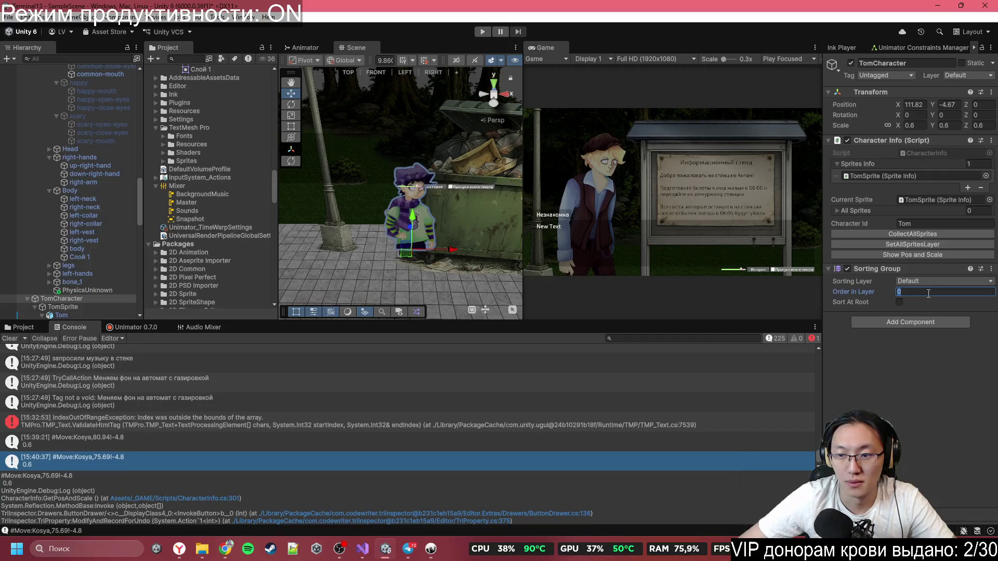
- Set the Sorting Group's Order in Layer to 1, then return to Inky
{"action": "left_click", "coordinate": [928, 294]}
{"action": "type", "text": "1"}
{"action": "scroll", "coordinate": [463, 210], "scroll_direction": "down", "scroll_amount": 5}
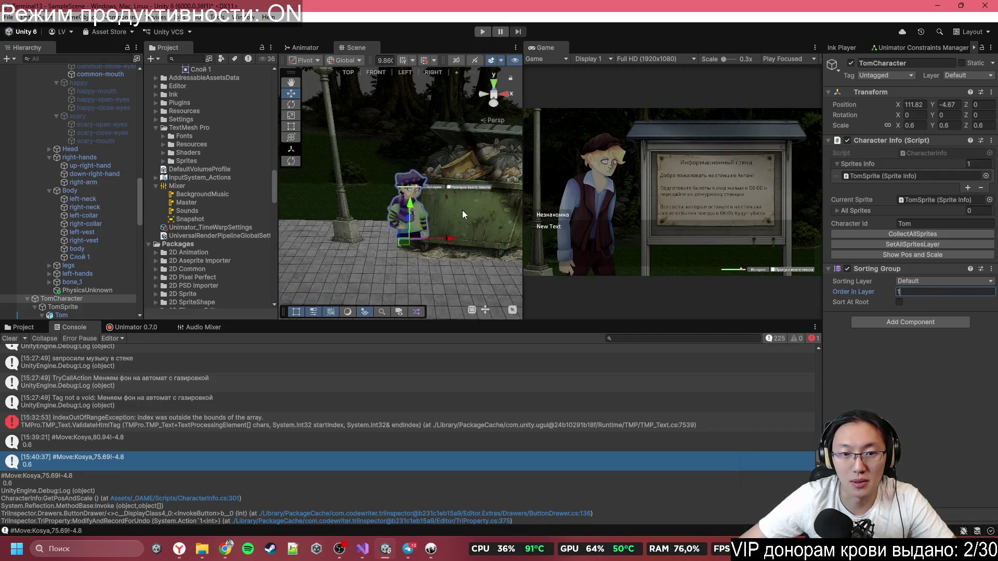
{"action": "scroll", "coordinate": [457, 229], "scroll_direction": "down", "scroll_amount": 3}
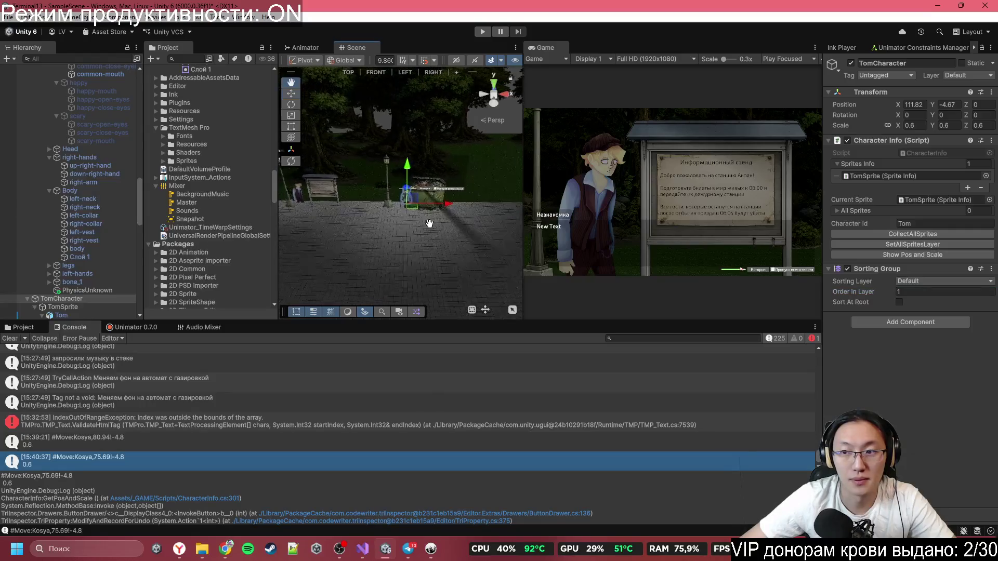
{"action": "mouse_move", "coordinate": [443, 218]}
{"action": "left_mouse_down"}
{"action": "mouse_move", "coordinate": [472, 222]}
{"action": "mouse_move", "coordinate": [233, 199]}
{"action": "mouse_move", "coordinate": [136, 172]}
{"action": "left_mouse_up"}
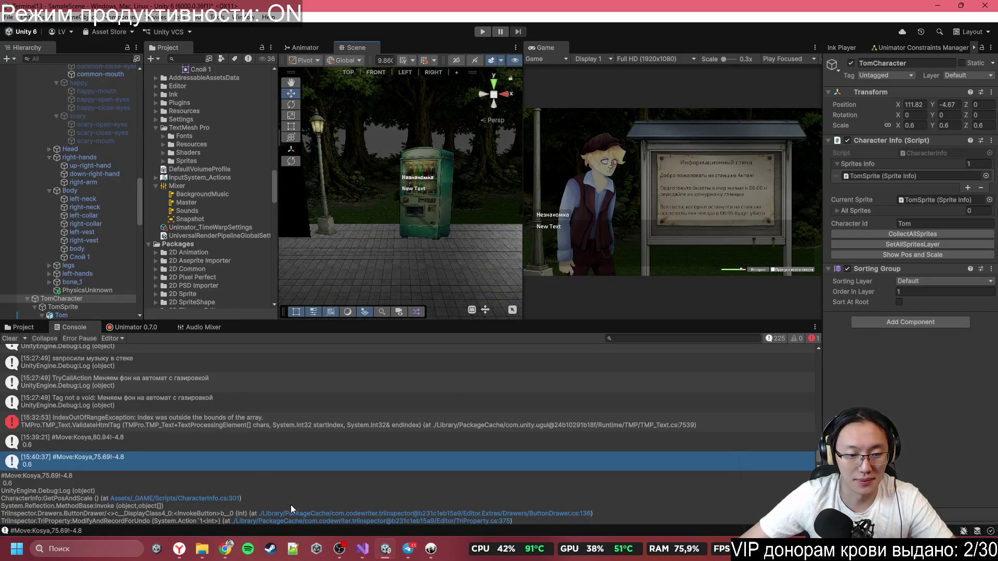
{"action": "mouse_move", "coordinate": [388, 549]}
{"action": "left_click", "coordinate": [431, 549]}
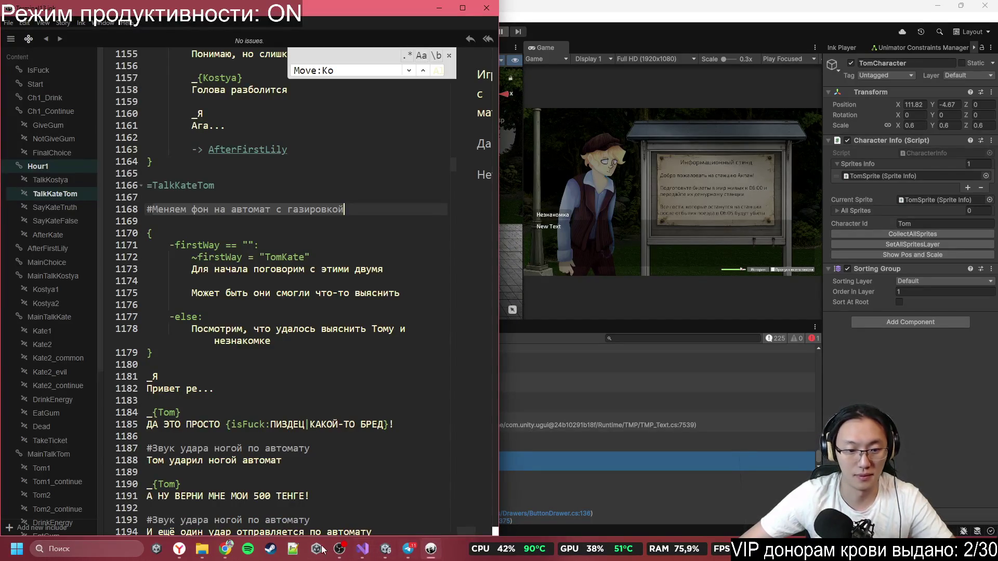
- Select the PlaceKate value 1.8378 in the Miro camera sticky note
{"action": "left_click", "coordinate": [235, 549]}
{"action": "scroll", "coordinate": [602, 239], "scroll_direction": "up", "scroll_amount": 3}
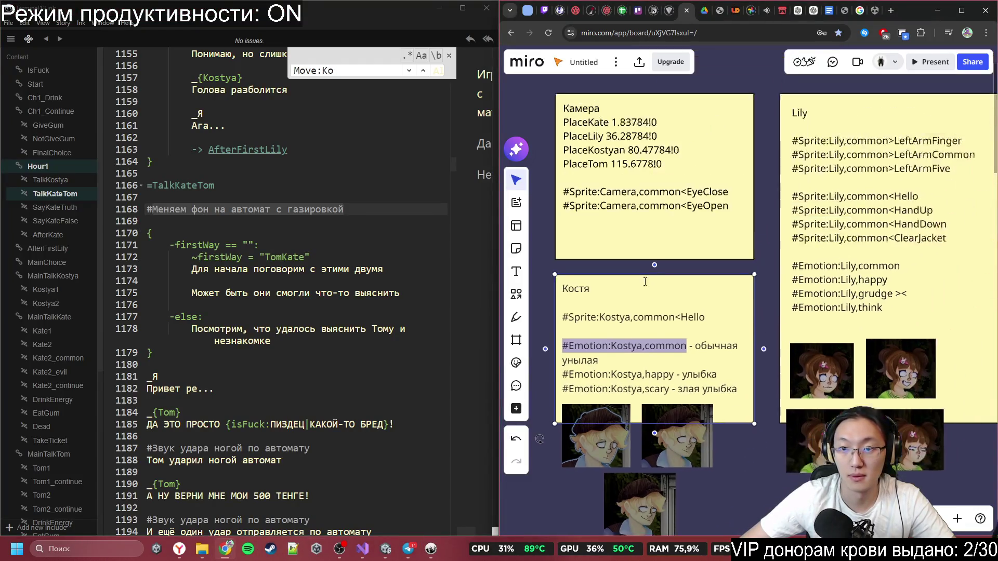
{"action": "scroll", "coordinate": [654, 209], "scroll_direction": "right", "scroll_amount": 2}
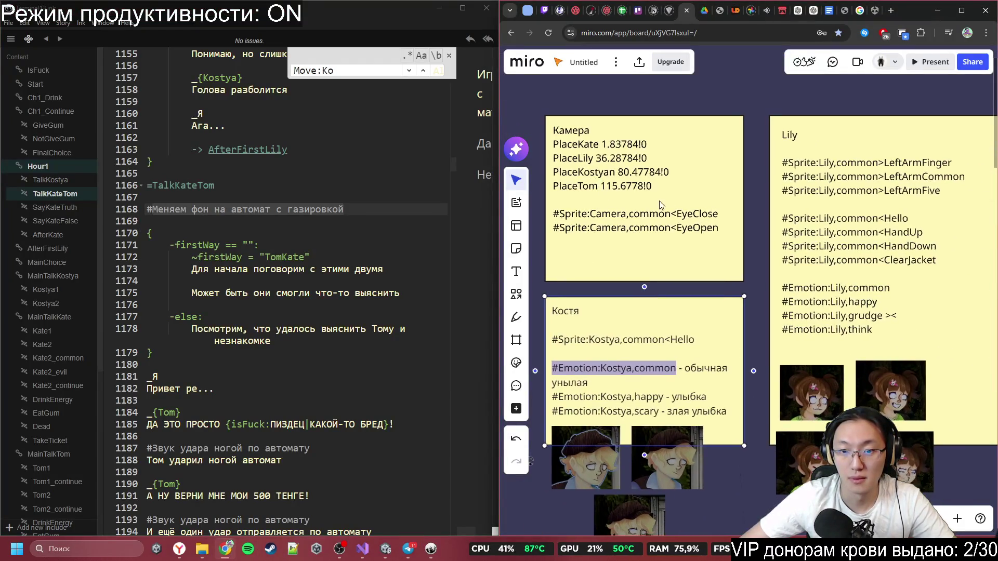
{"action": "scroll", "coordinate": [624, 208], "scroll_direction": "down", "scroll_amount": 3}
{"action": "scroll", "coordinate": [616, 207], "scroll_direction": "up", "scroll_amount": 2}
{"action": "left_click", "coordinate": [613, 212]}
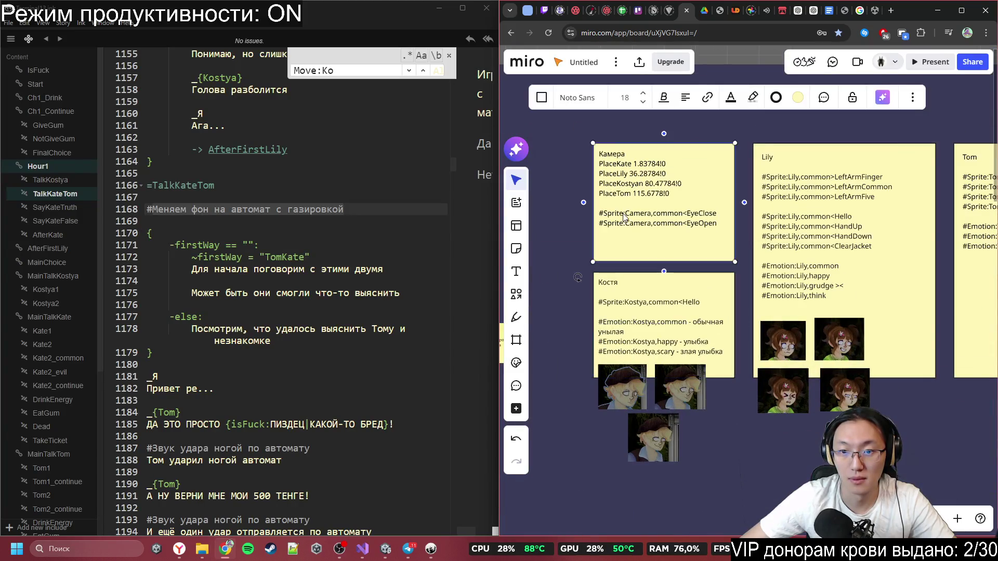
{"action": "double_click", "coordinate": [613, 215]}
{"action": "left_click", "coordinate": [623, 193]}
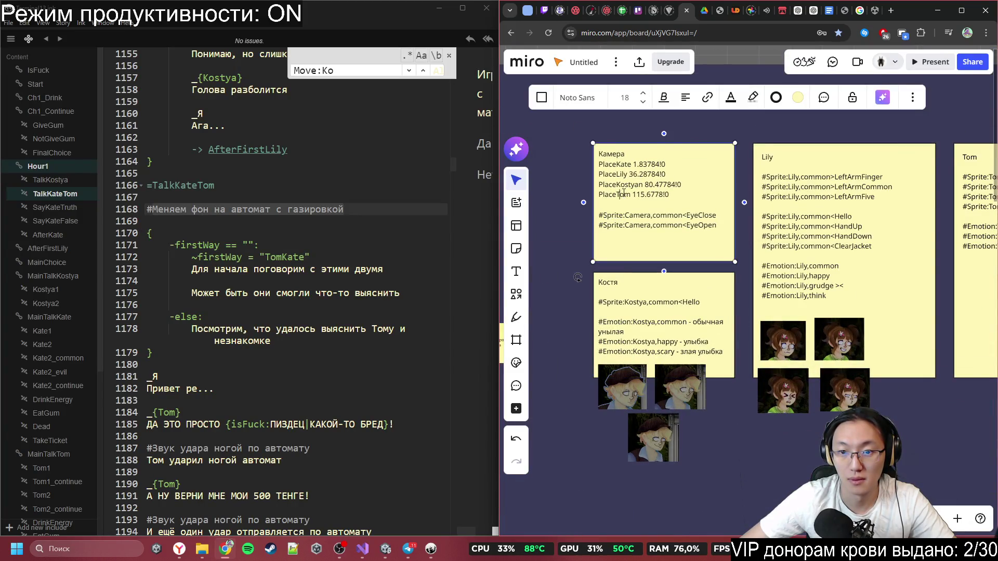
{"action": "double_click", "coordinate": [634, 164]}
{"action": "left_click", "coordinate": [656, 164]}
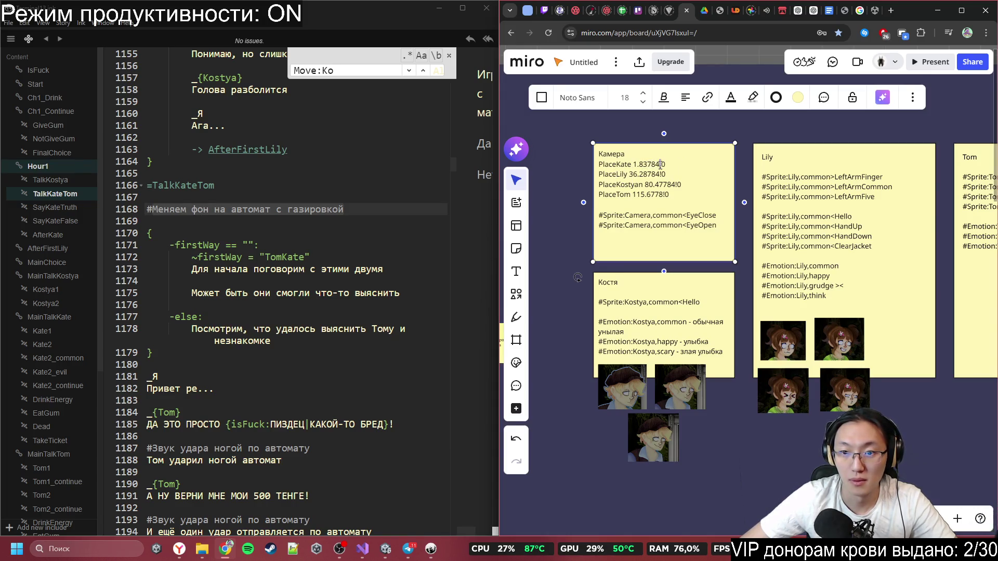
{"action": "key", "text": "ctrl+shift+Left"}
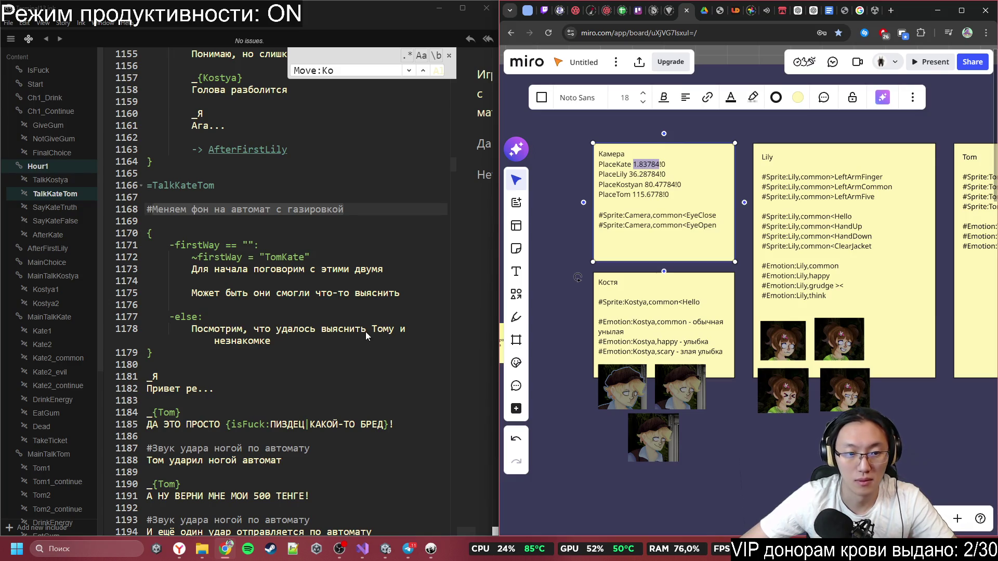
- Return to the Unity editor and frame the vending machine in the scene view
{"action": "left_click", "coordinate": [366, 331]}
{"action": "left_click", "coordinate": [227, 553]}
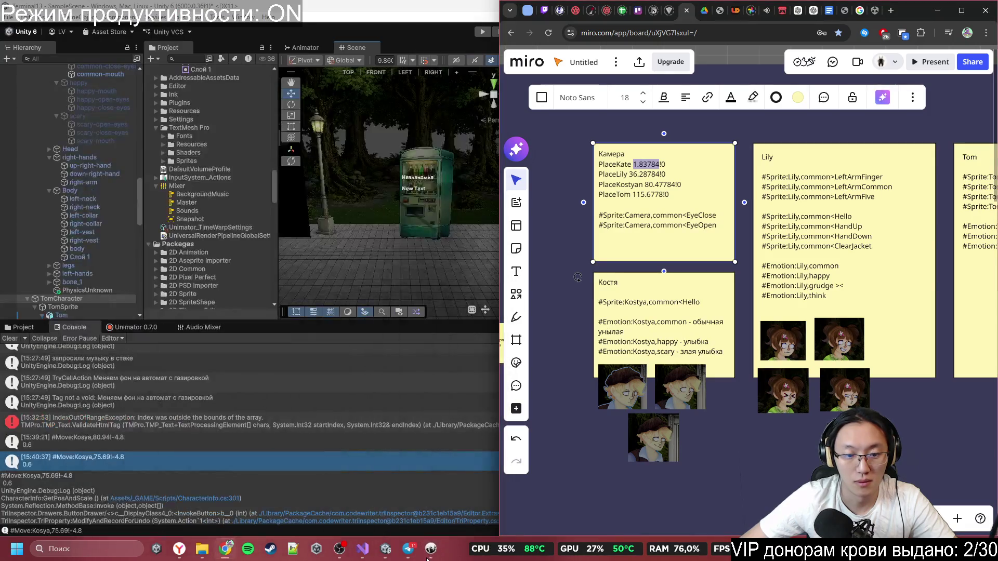
{"action": "left_click", "coordinate": [425, 555]}
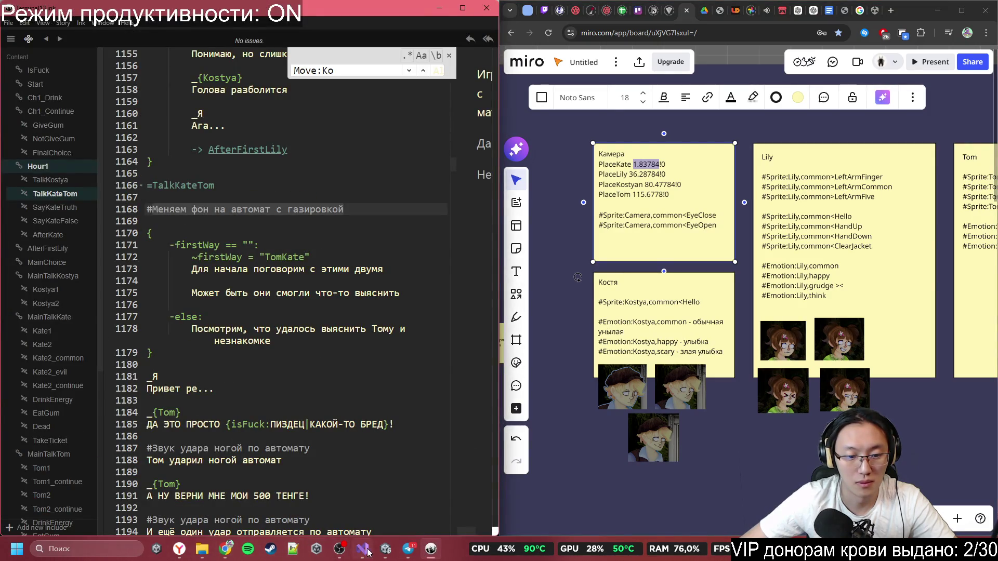
{"action": "left_click", "coordinate": [392, 552]}
{"action": "mouse_move", "coordinate": [344, 260]}
{"action": "left_mouse_down"}
{"action": "mouse_move", "coordinate": [395, 146]}
{"action": "mouse_move", "coordinate": [388, 137]}
{"action": "mouse_move", "coordinate": [325, 168]}
{"action": "left_mouse_up"}
{"action": "scroll", "coordinate": [99, 139], "scroll_direction": "up", "scroll_amount": 10}
{"action": "scroll", "coordinate": [99, 139], "scroll_direction": "up", "scroll_amount": 3}
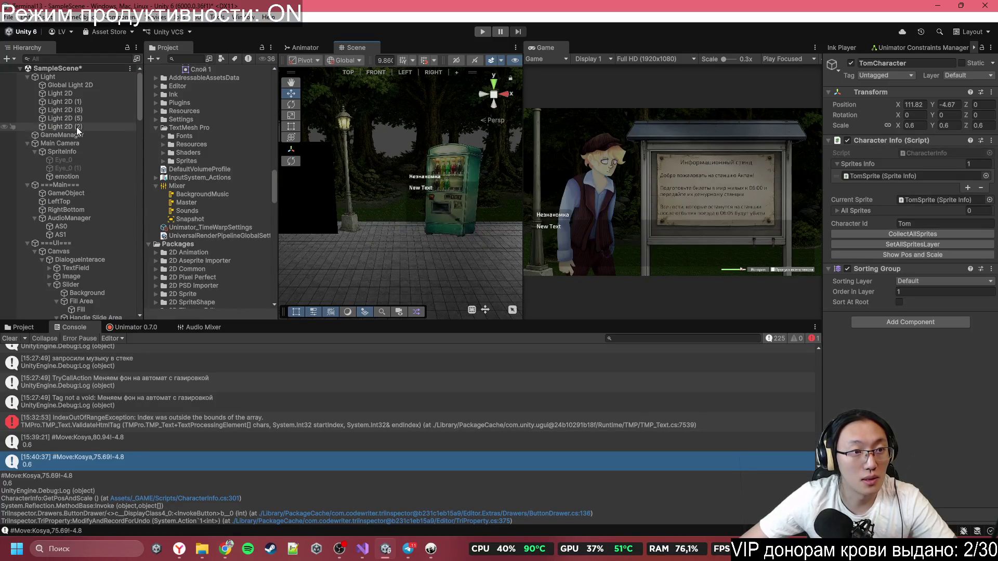
- Set the Main Camera's Transform Position X to 1.8378 to frame the vending machine
{"action": "left_click", "coordinate": [83, 139]}
{"action": "scroll", "coordinate": [906, 235], "scroll_direction": "down", "scroll_amount": 5}
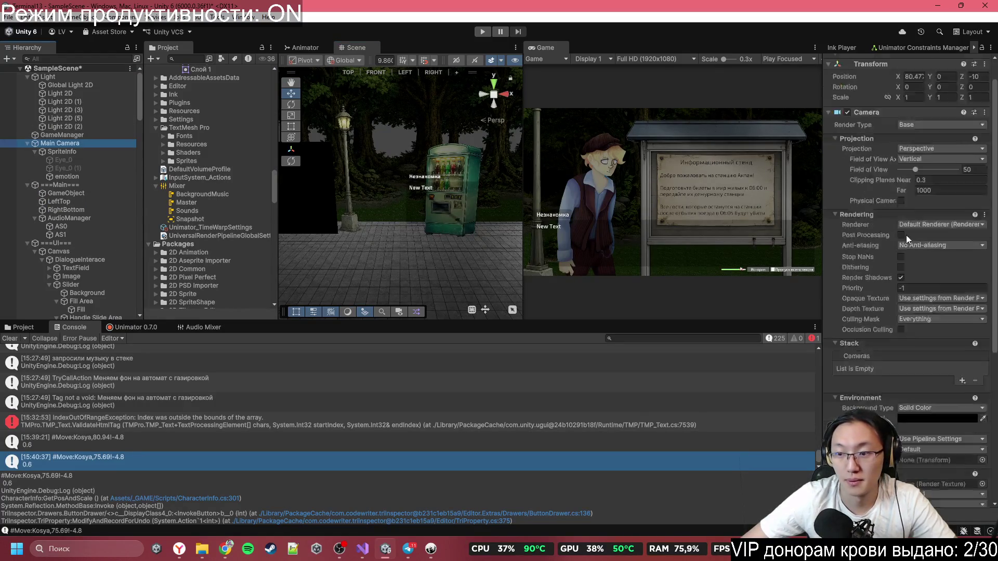
{"action": "scroll", "coordinate": [906, 247], "scroll_direction": "up", "scroll_amount": 5}
{"action": "left_click_drag", "start_coordinate": [898, 104], "coordinate": [902, 125]}
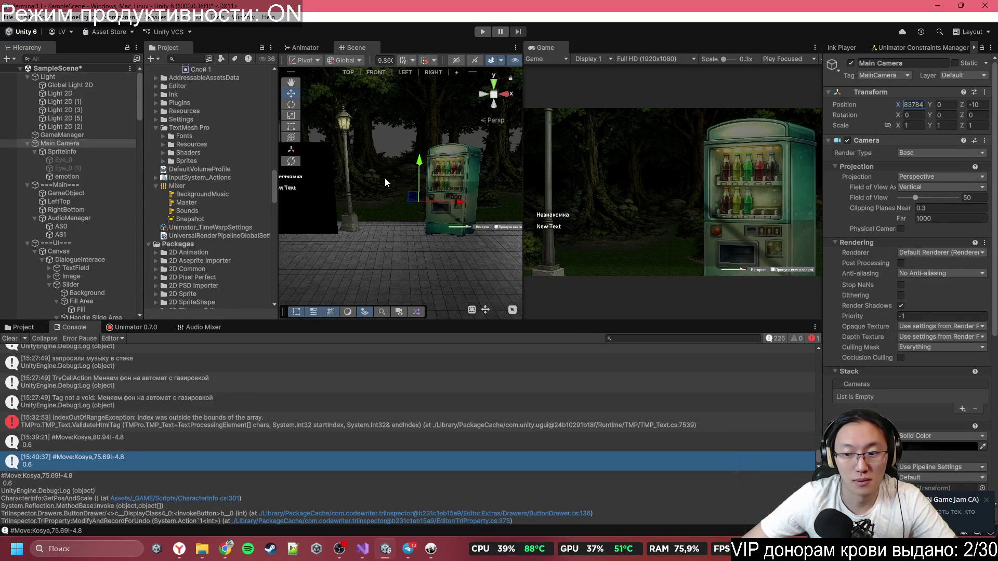
{"action": "scroll", "coordinate": [386, 178], "scroll_direction": "down", "scroll_amount": 5}
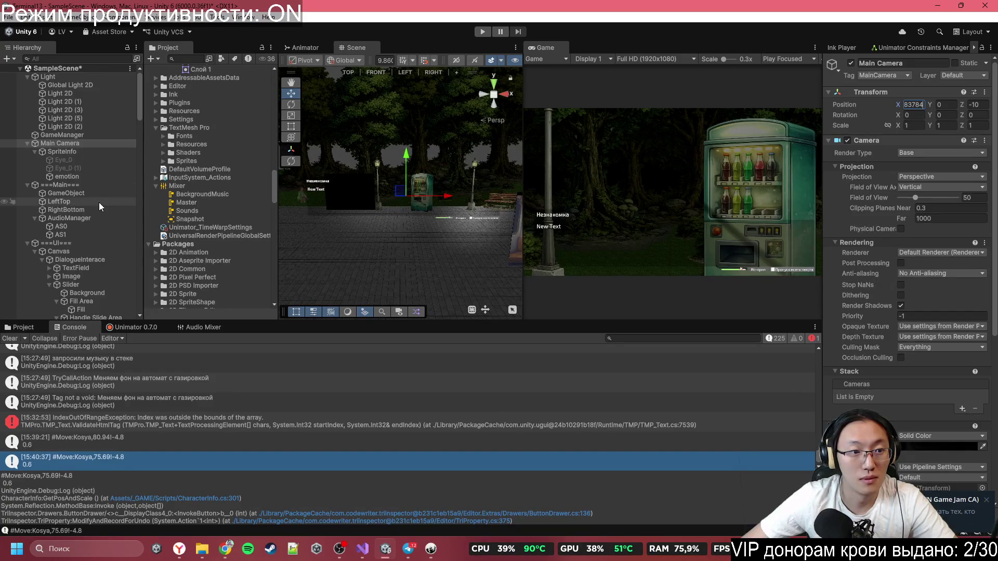
{"action": "mouse_move", "coordinate": [410, 207]}
{"action": "left_mouse_down"}
{"action": "mouse_move", "coordinate": [437, 205]}
{"action": "mouse_move", "coordinate": [416, 210]}
{"action": "left_mouse_up"}
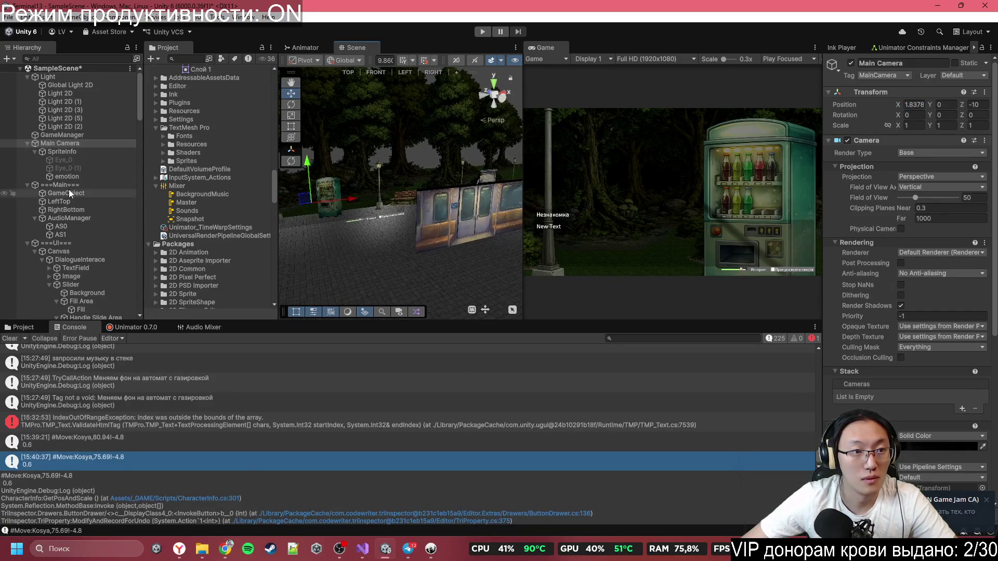
- Collapse the UI, LilyCharacter, UnknownCharacter and TomCharacter groups, then frame TomCharacter
{"action": "left_click", "coordinate": [27, 242]}
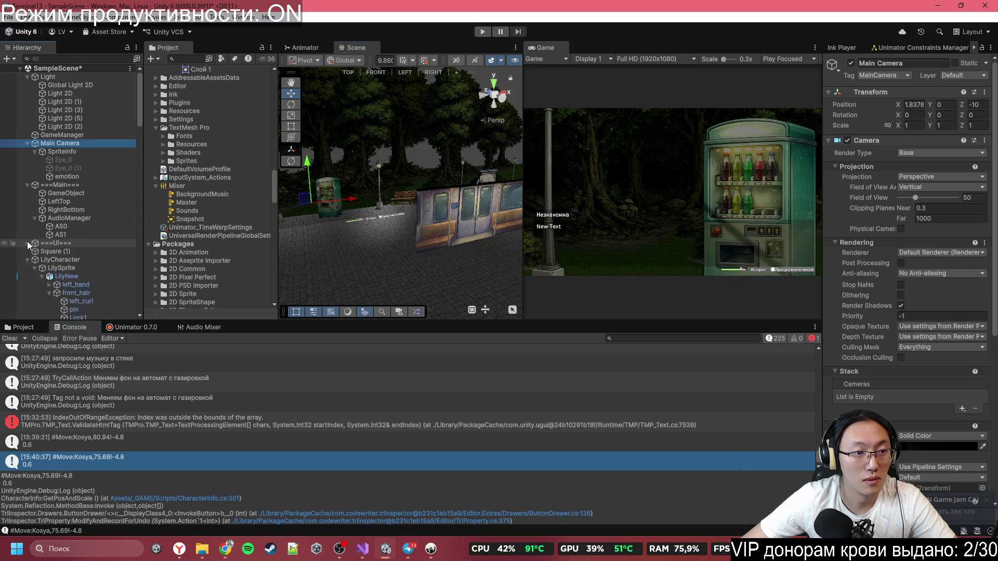
{"action": "scroll", "coordinate": [27, 241], "scroll_direction": "down", "scroll_amount": 5}
{"action": "left_click", "coordinate": [28, 134]}
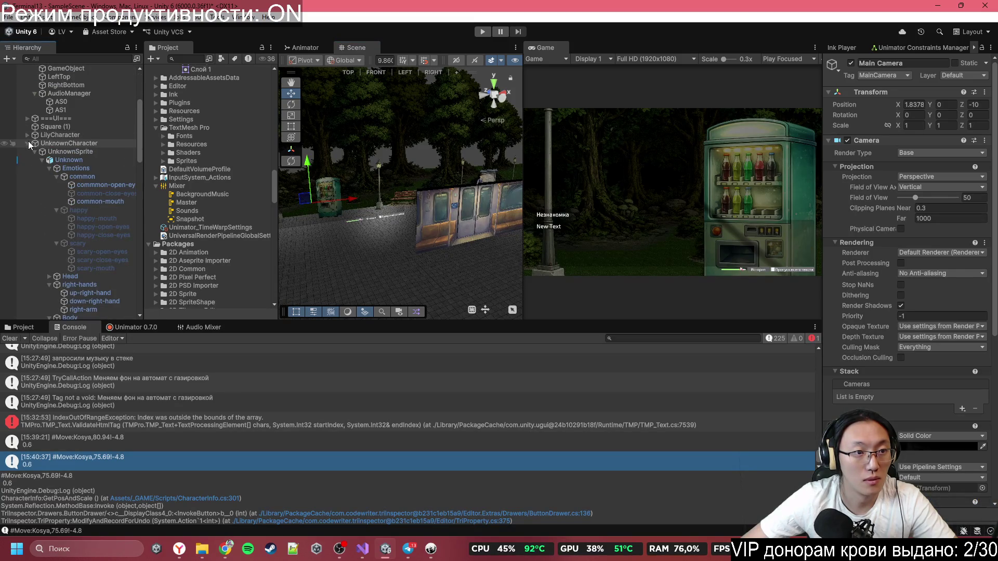
{"action": "left_click", "coordinate": [28, 141]}
{"action": "left_click", "coordinate": [27, 150]}
{"action": "double_click", "coordinate": [57, 151]}
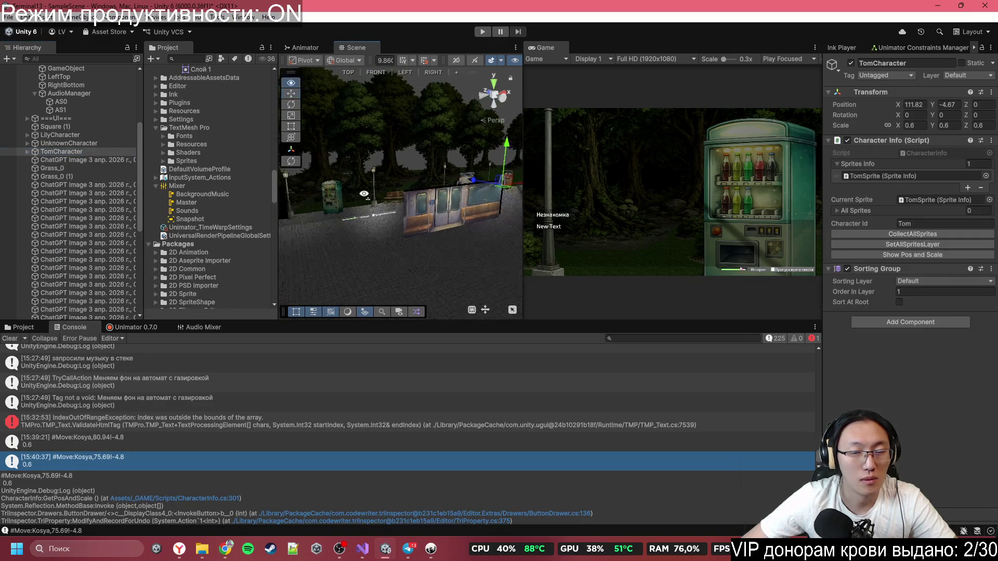
- Move TomCharacter to the view and slide it left to X 2.1 beside the vending machine
{"action": "right_click", "coordinate": [510, 188]}
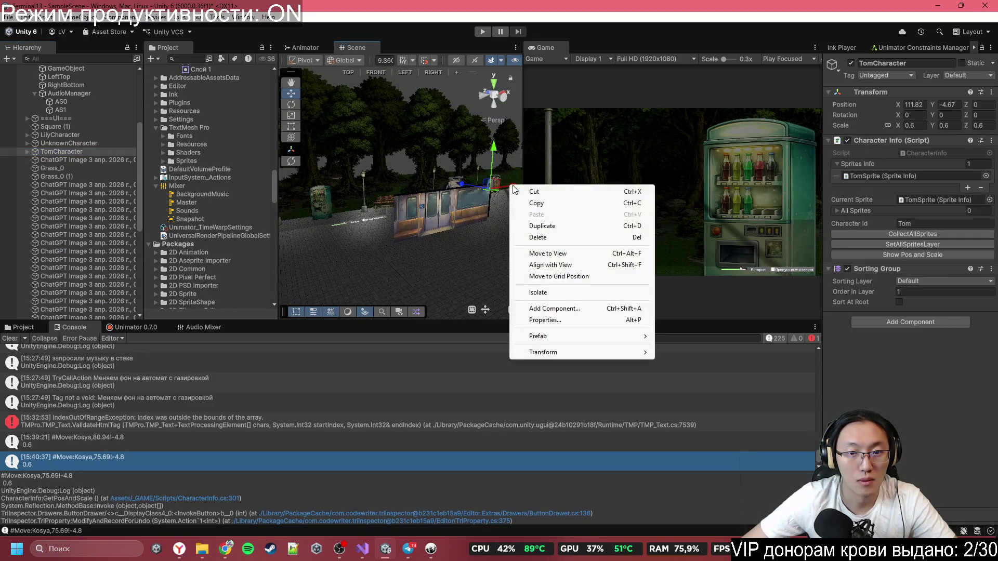
{"action": "left_click", "coordinate": [536, 259]}
{"action": "left_click_drag", "start_coordinate": [364, 216], "coordinate": [347, 218]}
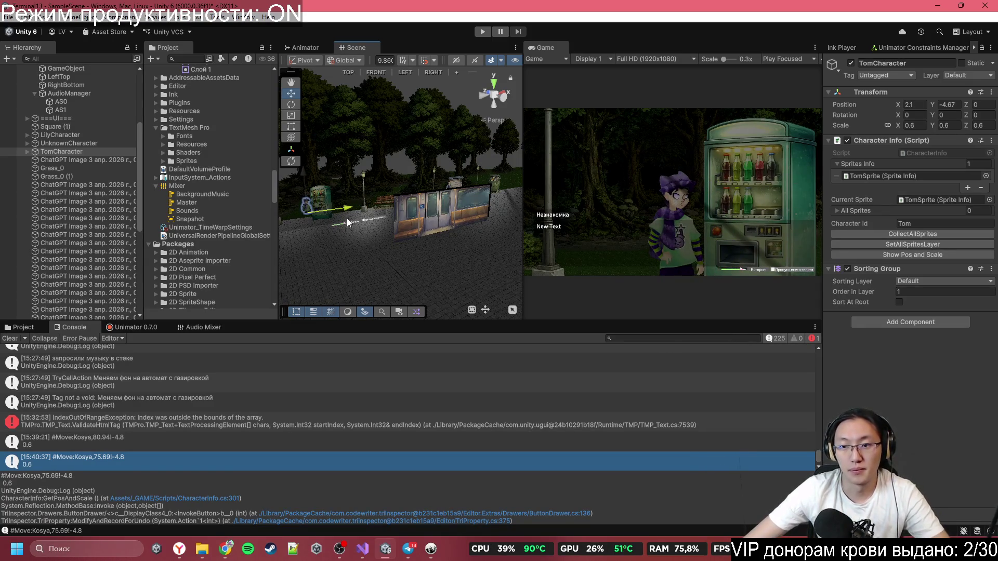
{"action": "left_click_drag", "start_coordinate": [364, 174], "coordinate": [309, 167]}
{"action": "key", "text": "f"}
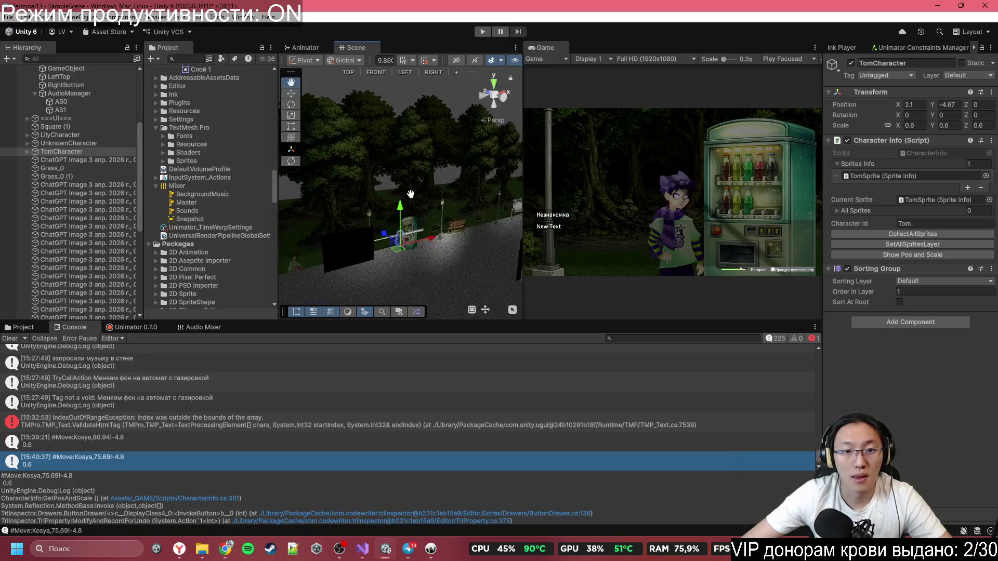
{"action": "key", "text": "w"}
{"action": "mouse_move", "coordinate": [431, 247]}
{"action": "left_mouse_down"}
{"action": "mouse_move", "coordinate": [450, 264]}
{"action": "mouse_move", "coordinate": [312, 233]}
{"action": "left_mouse_up"}
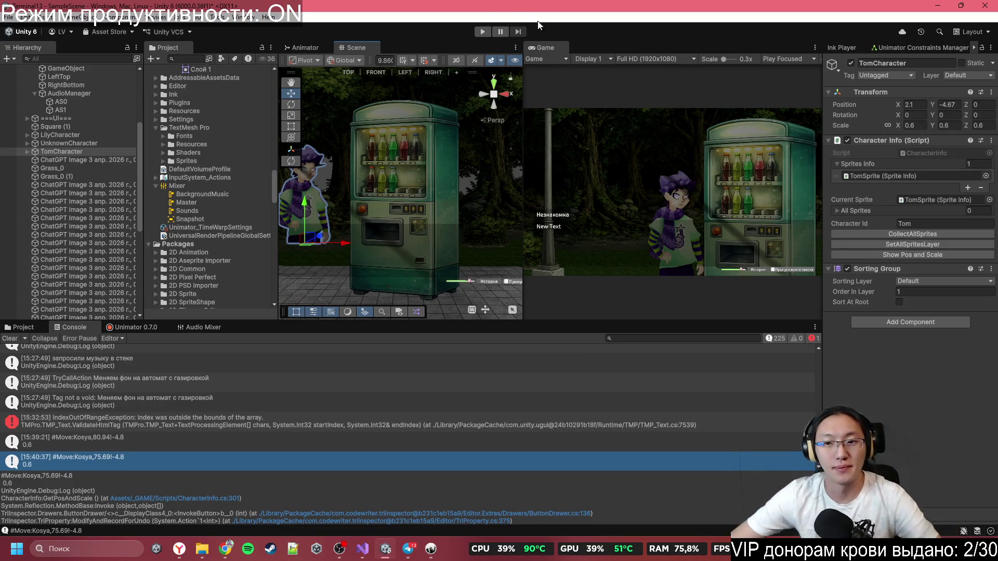
{"action": "left_click", "coordinate": [416, 203]}
- In 2D view, move the vending machine sprite's pivot to its base in the Sprite Editor and apply
{"action": "key", "text": "f"}
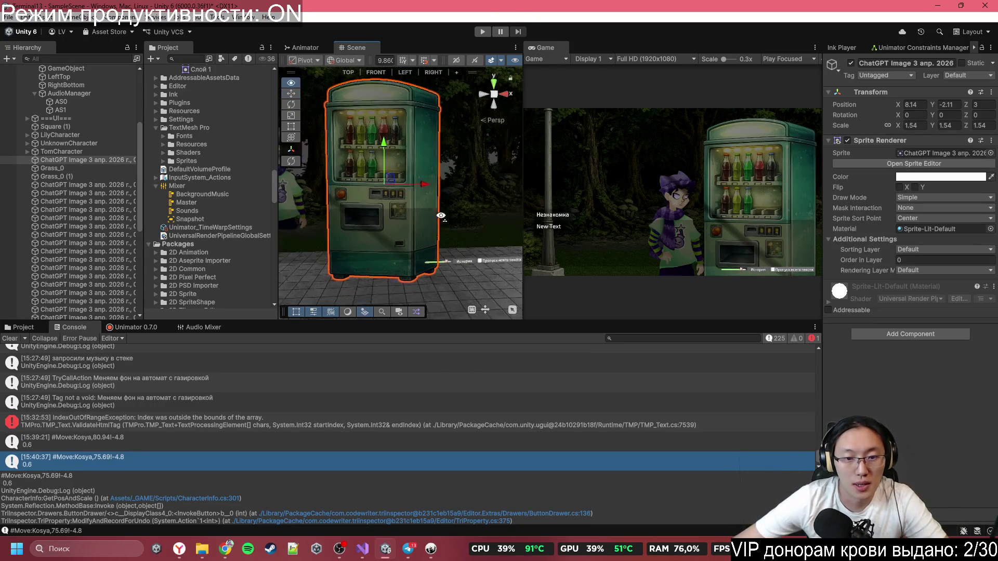
{"action": "left_click", "coordinate": [456, 60]}
{"action": "scroll", "coordinate": [393, 208], "scroll_direction": "up", "scroll_amount": 2}
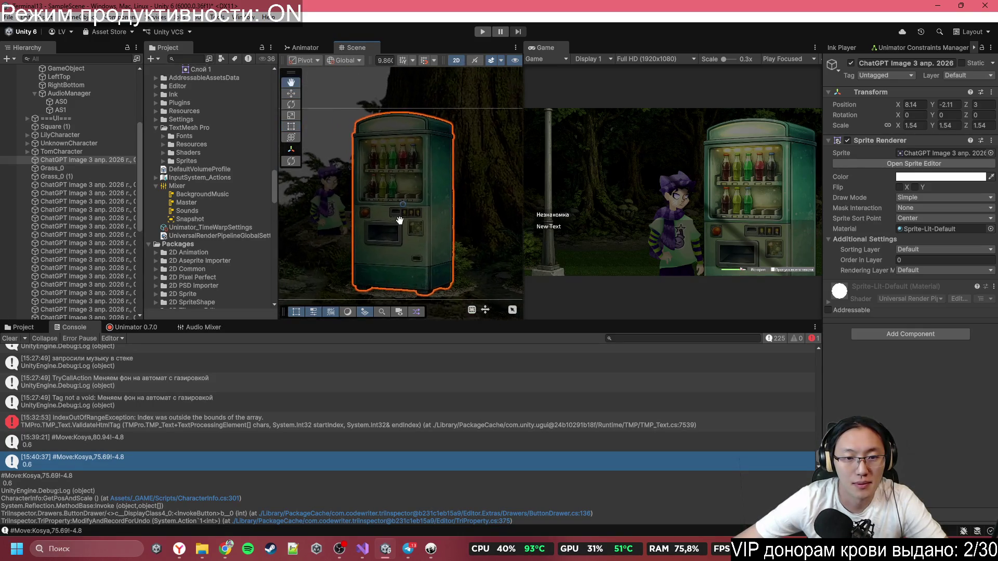
{"action": "left_click_drag", "start_coordinate": [399, 220], "coordinate": [428, 242]}
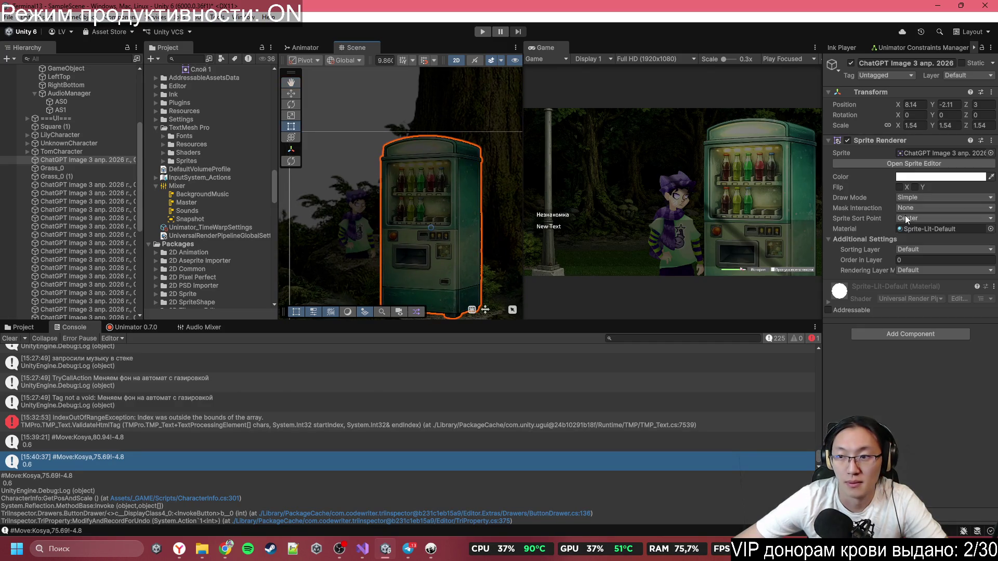
{"action": "left_click", "coordinate": [930, 164]}
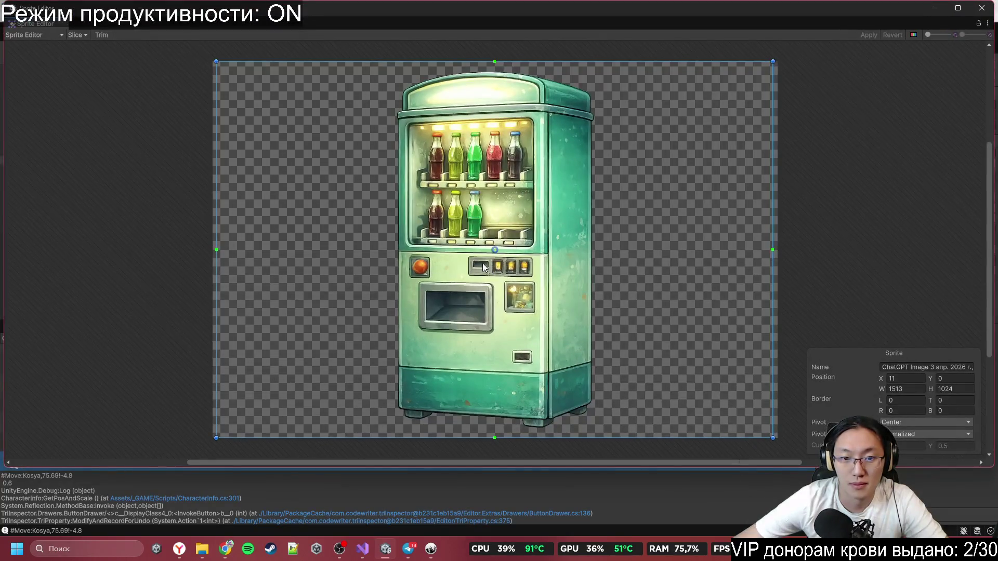
{"action": "left_click_drag", "start_coordinate": [494, 251], "coordinate": [493, 423]}
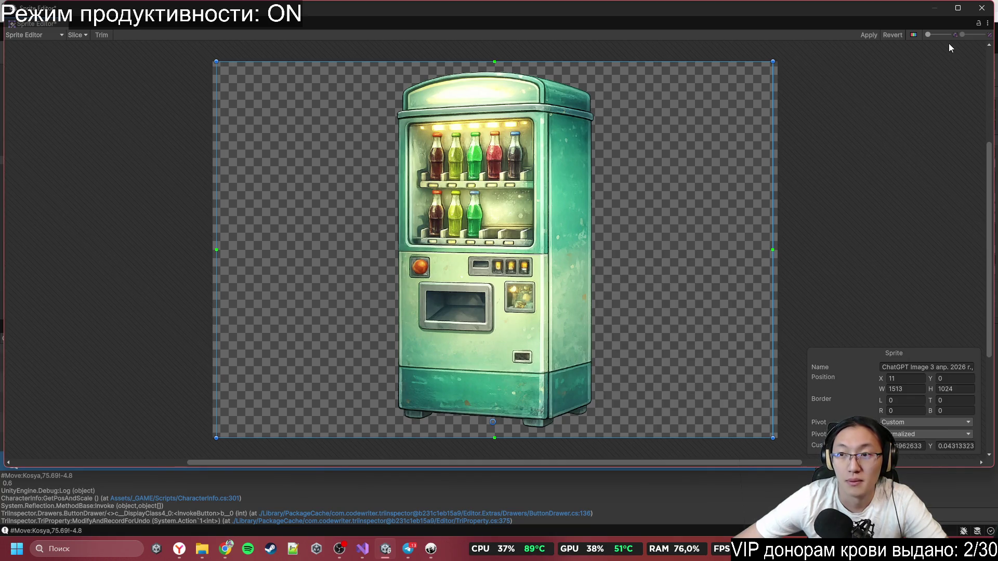
{"action": "left_click", "coordinate": [867, 35]}
{"action": "left_click", "coordinate": [980, 10]}
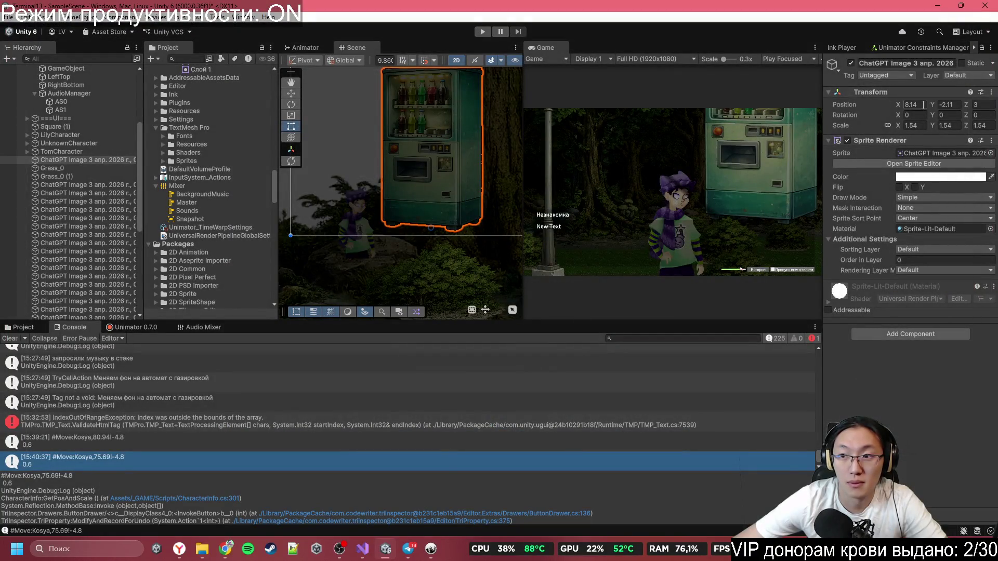
{"action": "left_click", "coordinate": [942, 105]}
{"action": "type", "text": "-8.5"}
{"action": "key", "text": "BackSpace"}
{"action": "key", "text": "BackSpace"}
{"action": "key", "text": "BackSpace"}
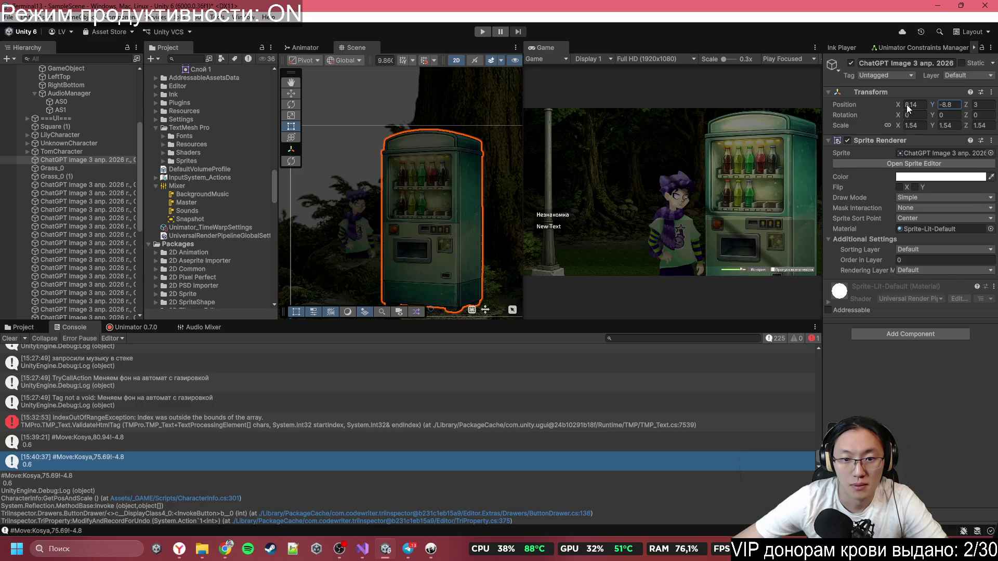
{"action": "type", "text": "9.6"}
{"action": "key", "text": "BackSpace"}
{"action": "type", "text": "2"}
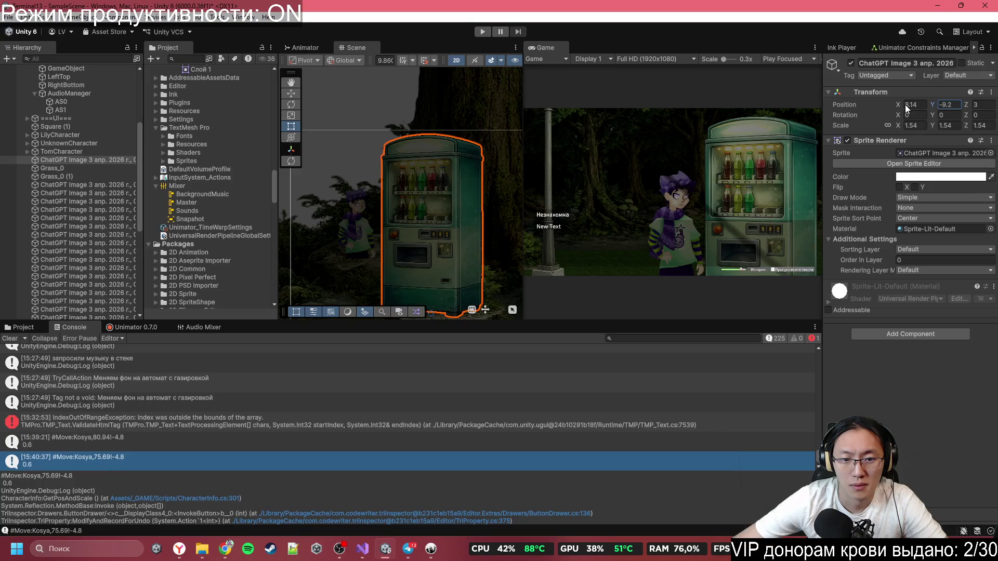
{"action": "key", "text": "BackSpace"}
{"action": "type", "text": "3"}
{"action": "mouse_move", "coordinate": [414, 226]}
{"action": "left_mouse_down"}
{"action": "mouse_move", "coordinate": [482, 301]}
{"action": "mouse_move", "coordinate": [414, 149]}
{"action": "mouse_move", "coordinate": [355, 148]}
{"action": "mouse_move", "coordinate": [368, 139]}
{"action": "left_mouse_up"}
{"action": "key", "text": "2"}
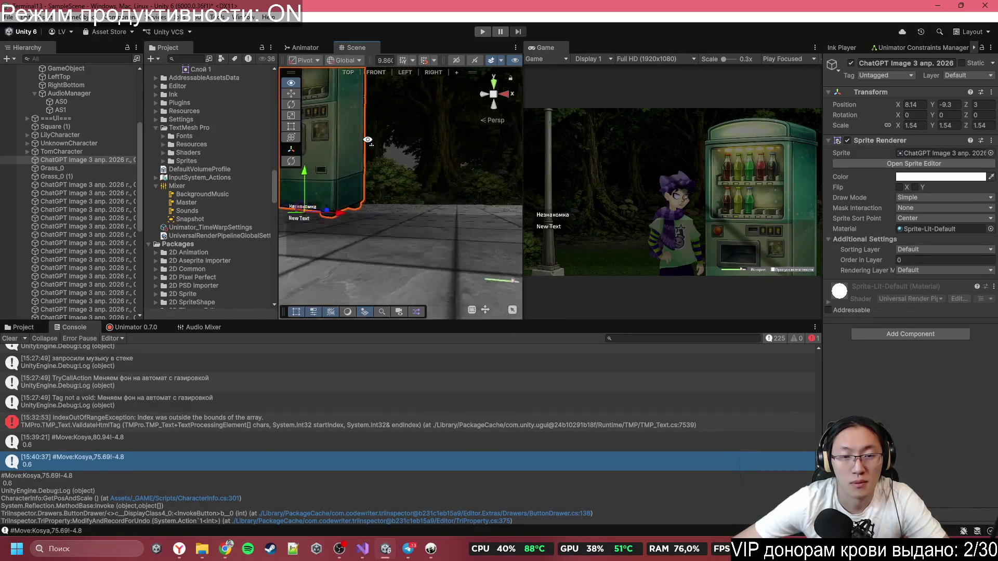
{"action": "key", "text": "f"}
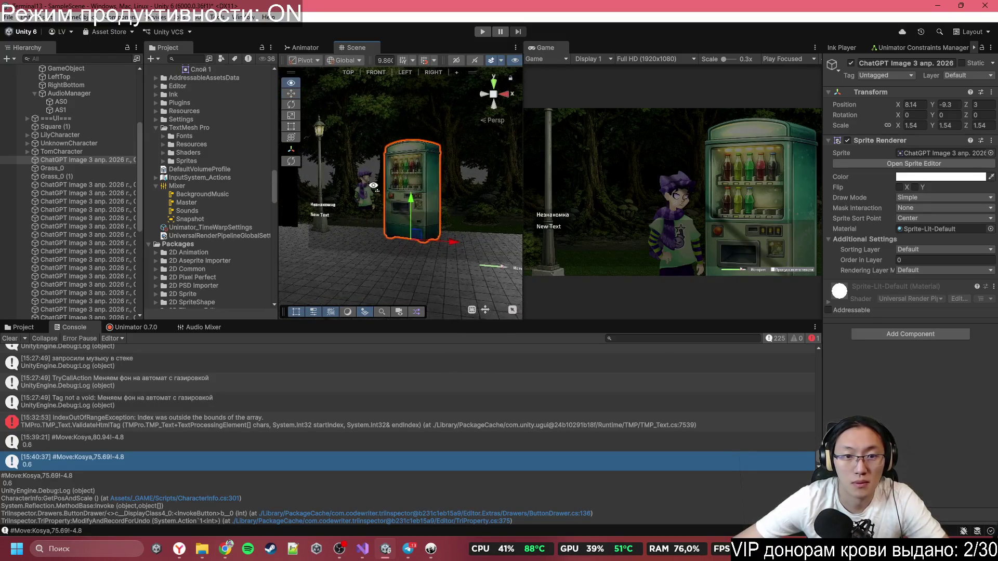
{"action": "mouse_move", "coordinate": [373, 185]}
{"action": "left_mouse_down"}
{"action": "mouse_move", "coordinate": [419, 188]}
{"action": "mouse_move", "coordinate": [398, 178]}
{"action": "mouse_move", "coordinate": [532, 214]}
{"action": "left_mouse_up"}
{"action": "key", "text": "f"}
{"action": "left_click_drag", "start_coordinate": [522, 79], "coordinate": [594, 80]}
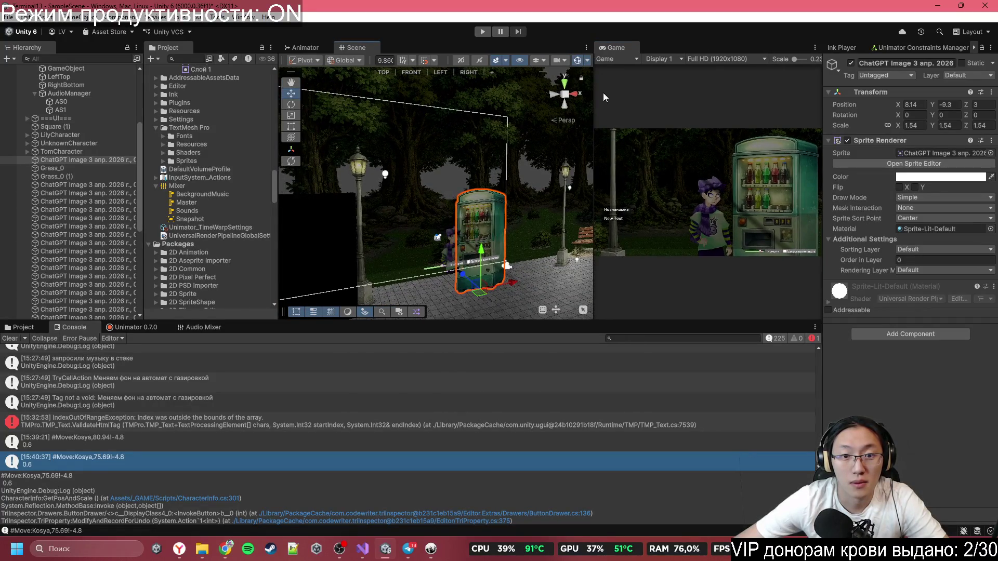
- Raise the lamp's Light 2D intensity from 0.44 to 0.83 and preview it in a maximized Game view
{"action": "left_click", "coordinate": [385, 177]}
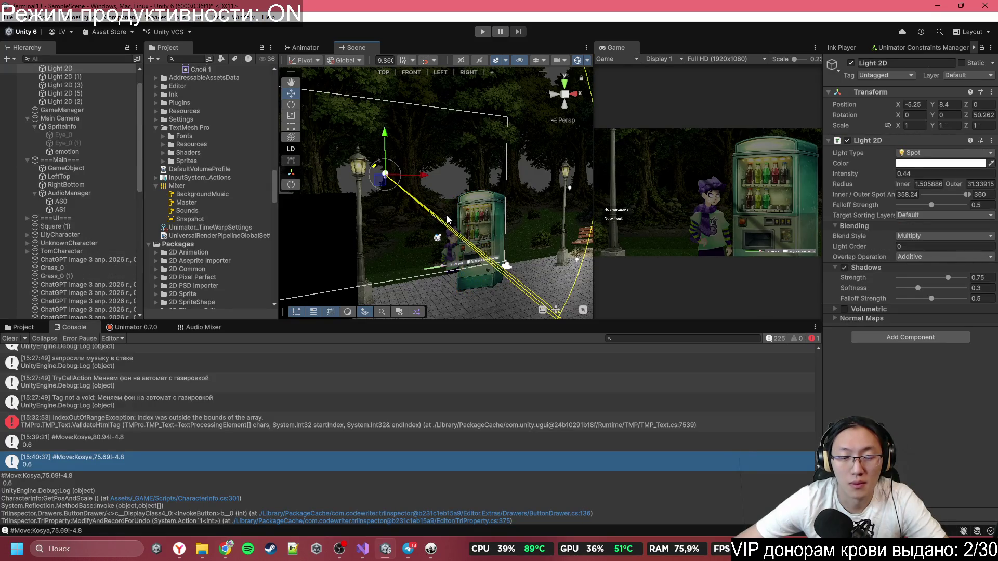
{"action": "left_click_drag", "start_coordinate": [385, 178], "coordinate": [427, 179]}
{"action": "left_click_drag", "start_coordinate": [495, 258], "coordinate": [444, 252]}
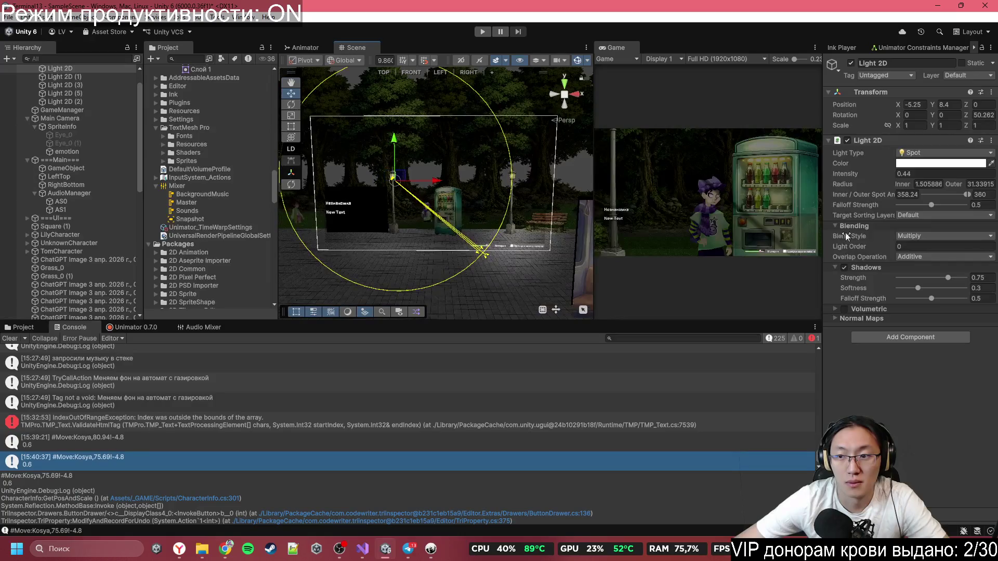
{"action": "left_click_drag", "start_coordinate": [867, 180], "coordinate": [869, 177]}
{"action": "right_click", "coordinate": [869, 177]}
{"action": "left_click", "coordinate": [862, 179]}
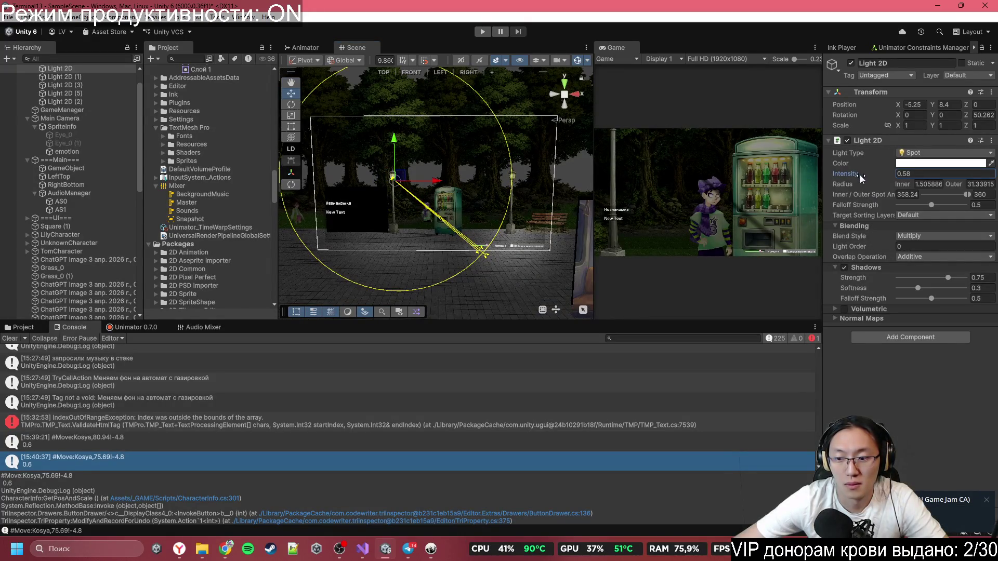
{"action": "left_click_drag", "start_coordinate": [865, 177], "coordinate": [869, 176]}
{"action": "left_click_drag", "start_coordinate": [451, 214], "coordinate": [640, 74]}
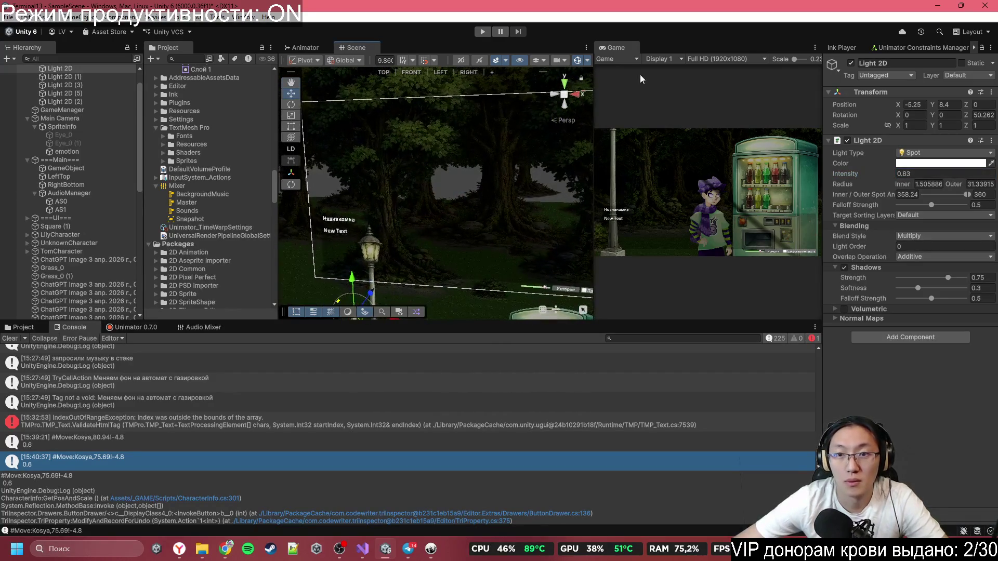
{"action": "double_click", "coordinate": [617, 48]}
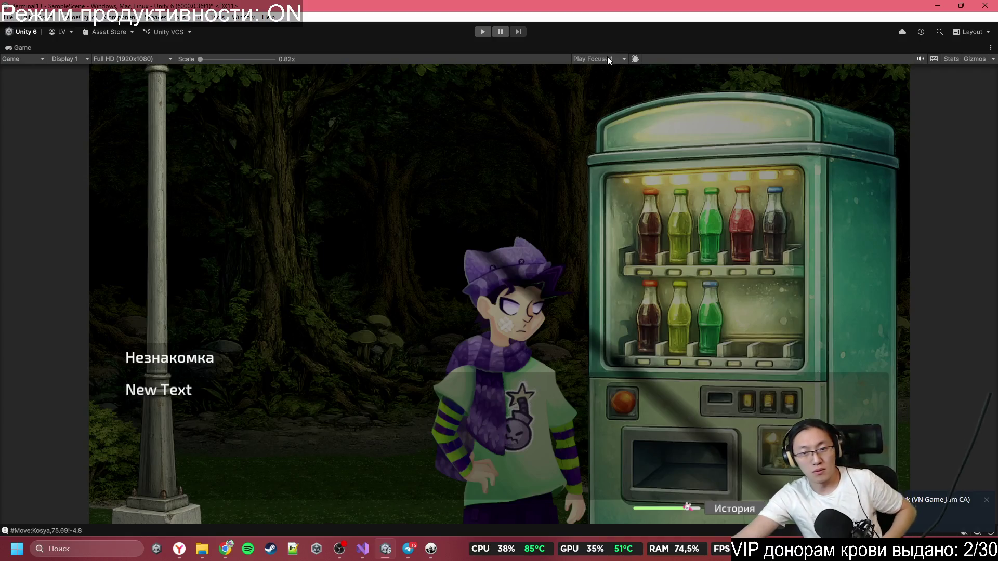
{"action": "key", "text": "shift+space"}
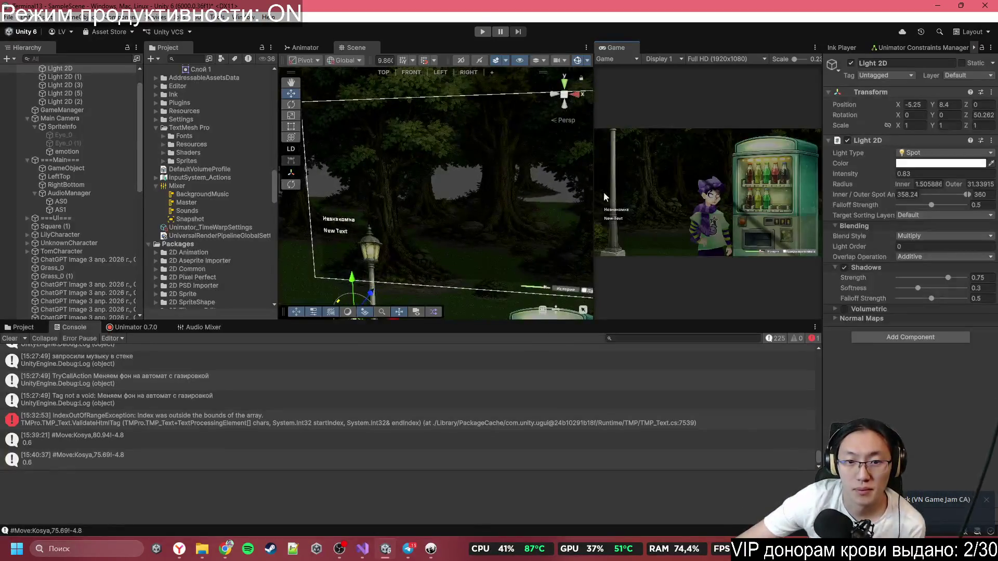
- Pick the black Square (1) sprite from the overlapping-objects list and delete it
{"action": "left_click_drag", "start_coordinate": [408, 301], "coordinate": [541, 286]}
{"action": "left_click", "coordinate": [520, 249]}
{"action": "key", "text": "f"}
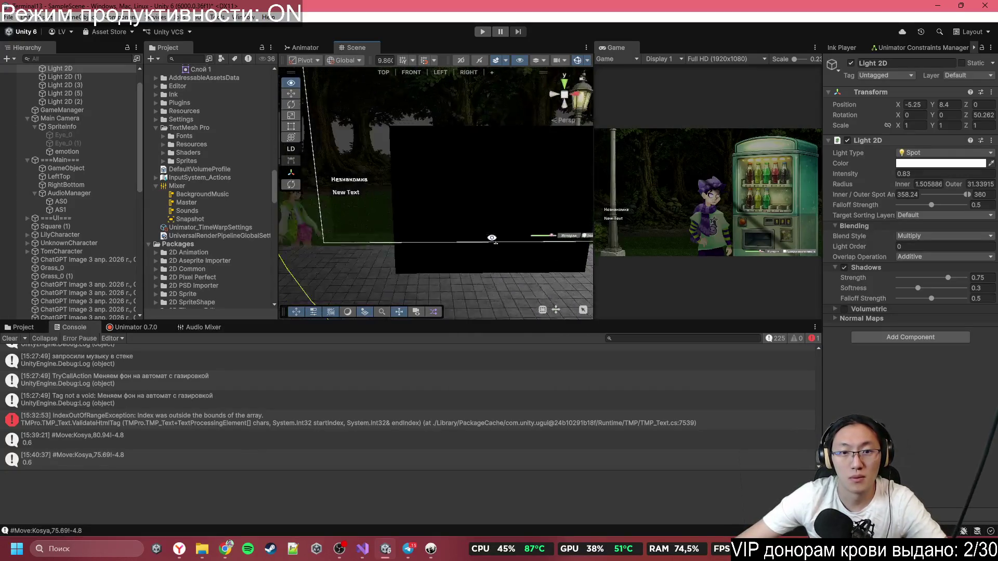
{"action": "left_click", "coordinate": [475, 178]}
{"action": "left_click", "coordinate": [475, 178]}
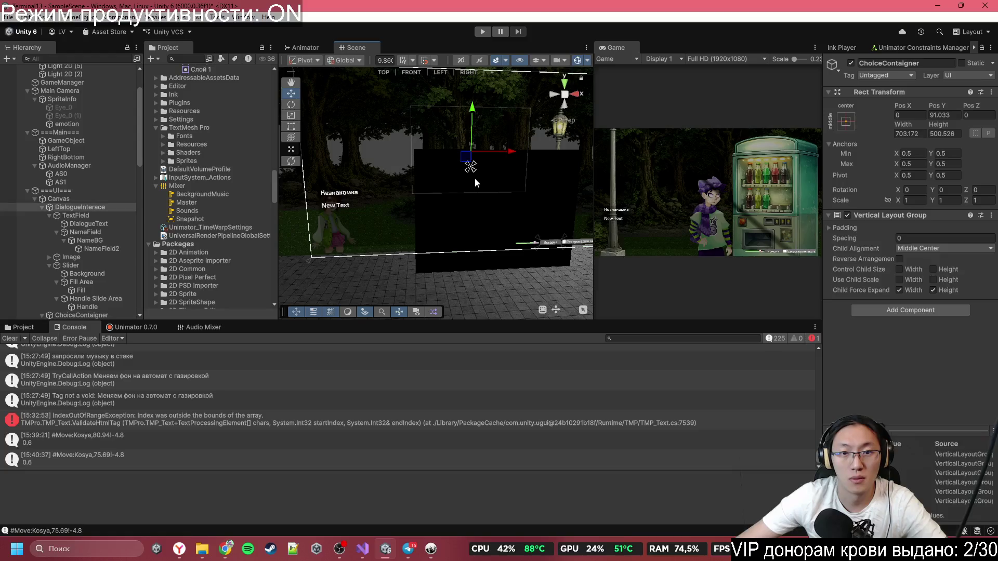
{"action": "right_click", "coordinate": [547, 204]}
{"action": "right_click", "coordinate": [533, 200]}
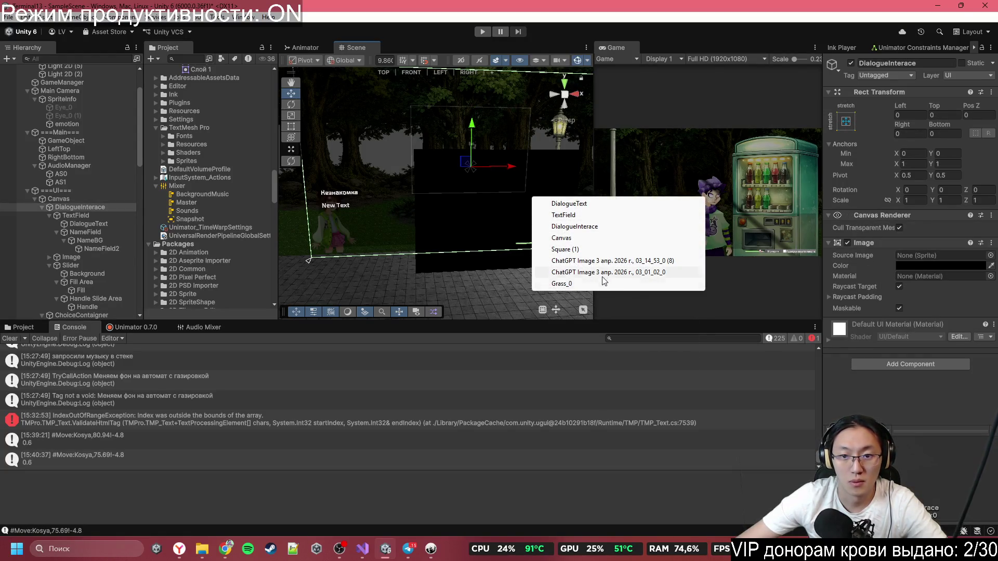
{"action": "left_click", "coordinate": [567, 250]}
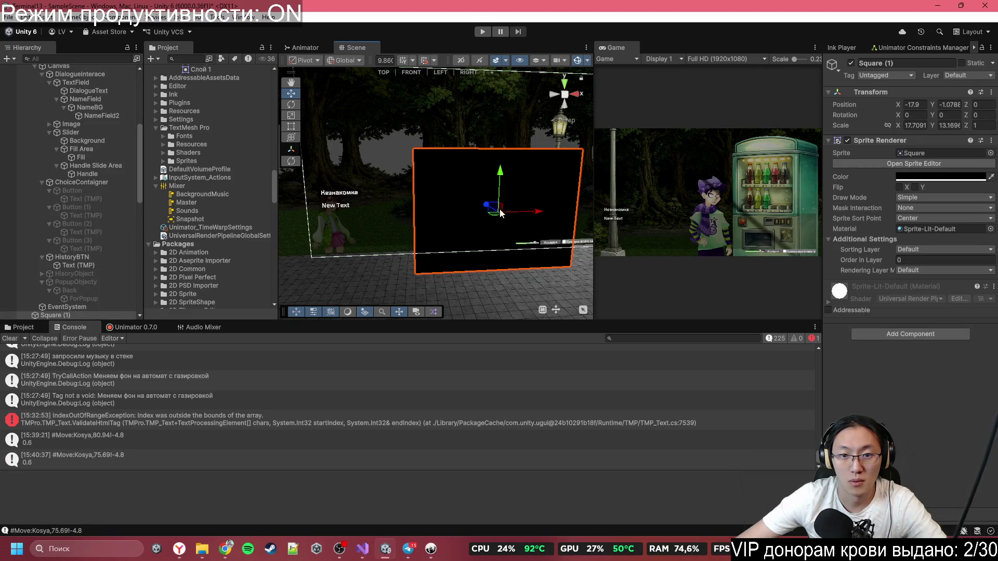
{"action": "mouse_move", "coordinate": [500, 209]}
{"action": "left_mouse_down"}
{"action": "mouse_move", "coordinate": [447, 154]}
{"action": "mouse_move", "coordinate": [436, 160]}
{"action": "mouse_move", "coordinate": [570, 186]}
{"action": "mouse_move", "coordinate": [408, 171]}
{"action": "left_mouse_up"}
{"action": "key", "text": "Delete"}
{"action": "scroll", "coordinate": [549, 185], "scroll_direction": "up", "scroll_amount": 5}
{"action": "scroll", "coordinate": [499, 177], "scroll_direction": "up", "scroll_amount": 5}
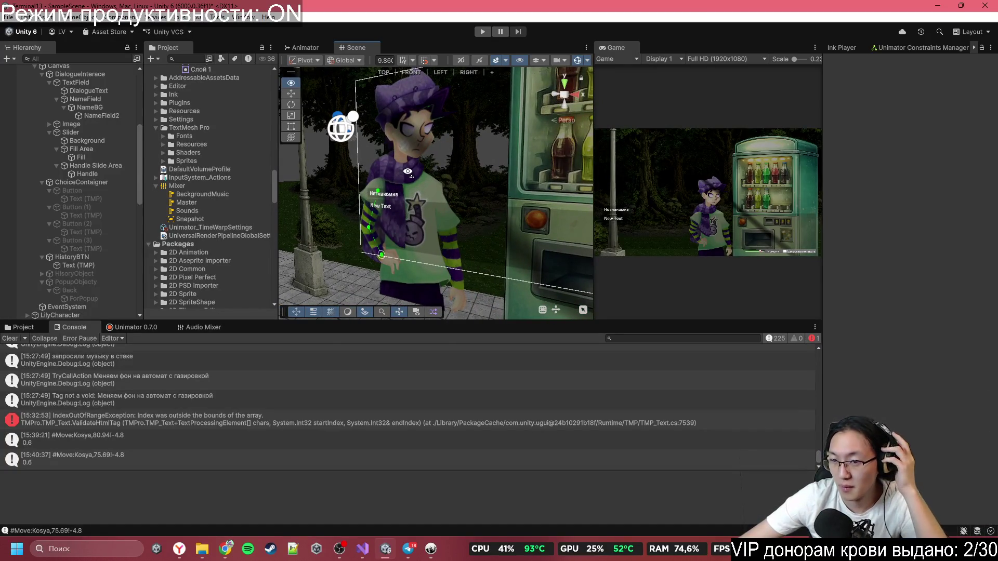
- Open the incoming Telegram chat notification over the Unity editor
{"action": "left_click_drag", "start_coordinate": [408, 172], "coordinate": [411, 172]}
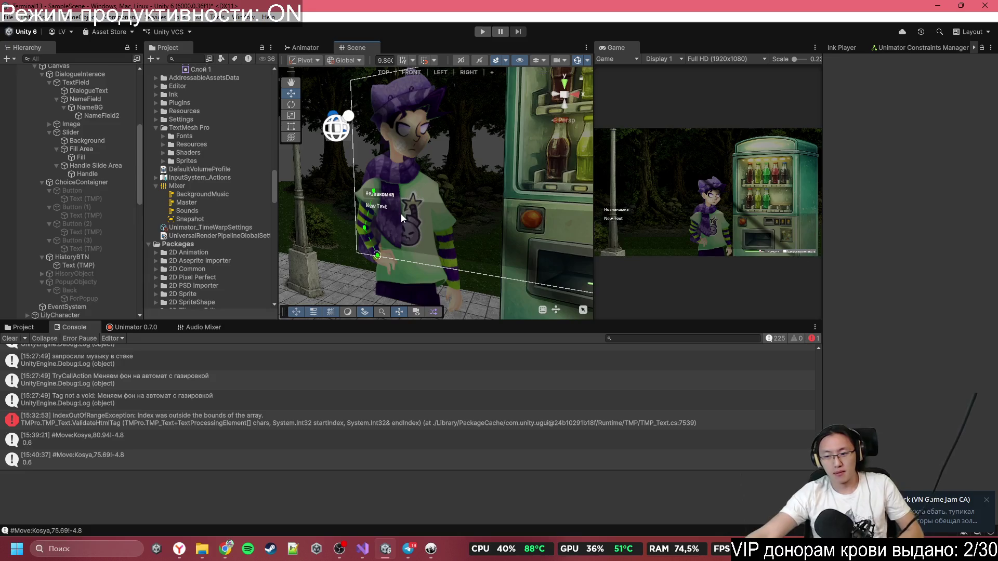
{"action": "left_click", "coordinate": [920, 532]}
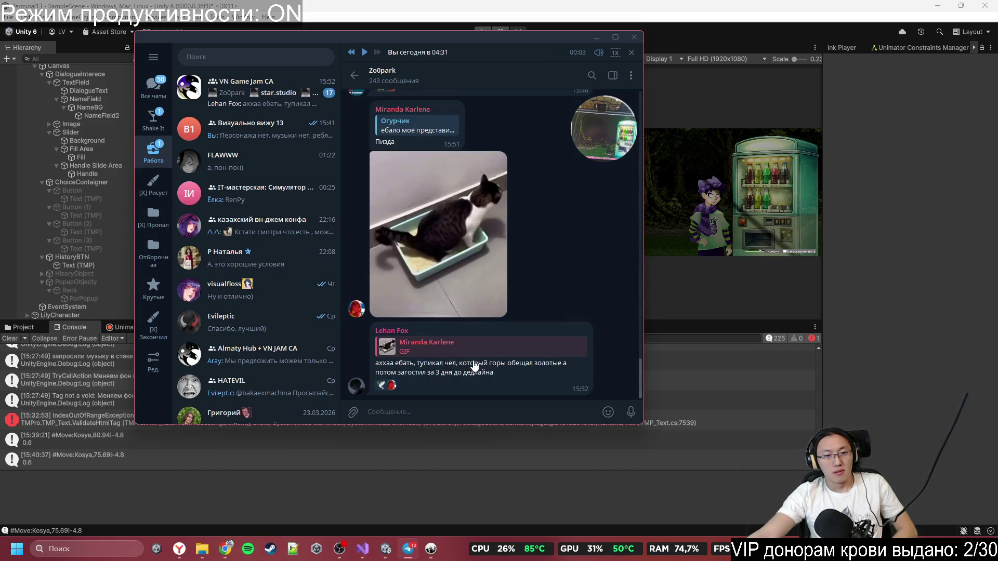
- Scroll back through the Telegram chat history, then minimize the Telegram window
{"action": "scroll", "coordinate": [474, 367], "scroll_direction": "up", "scroll_amount": 4}
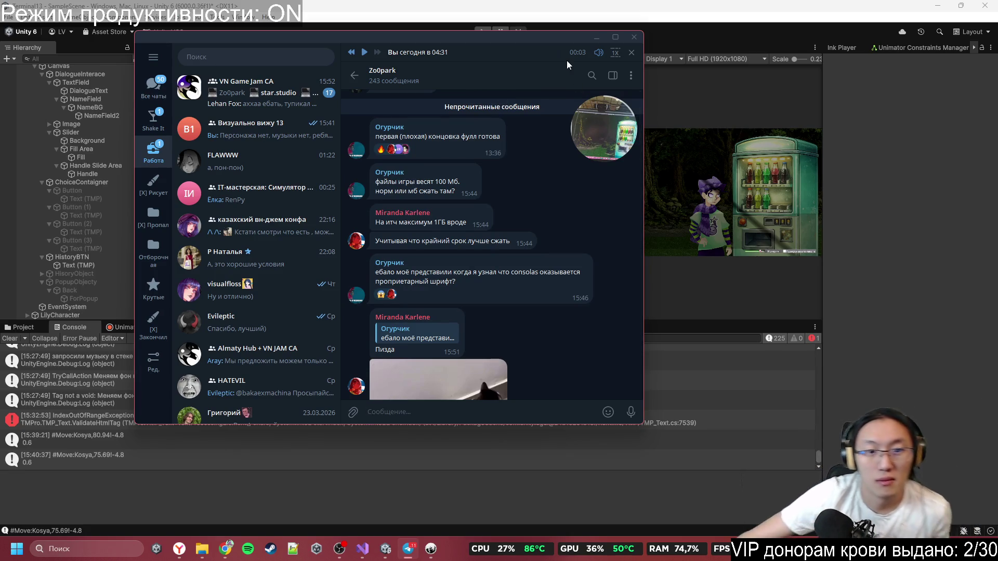
{"action": "left_click", "coordinate": [603, 39]}
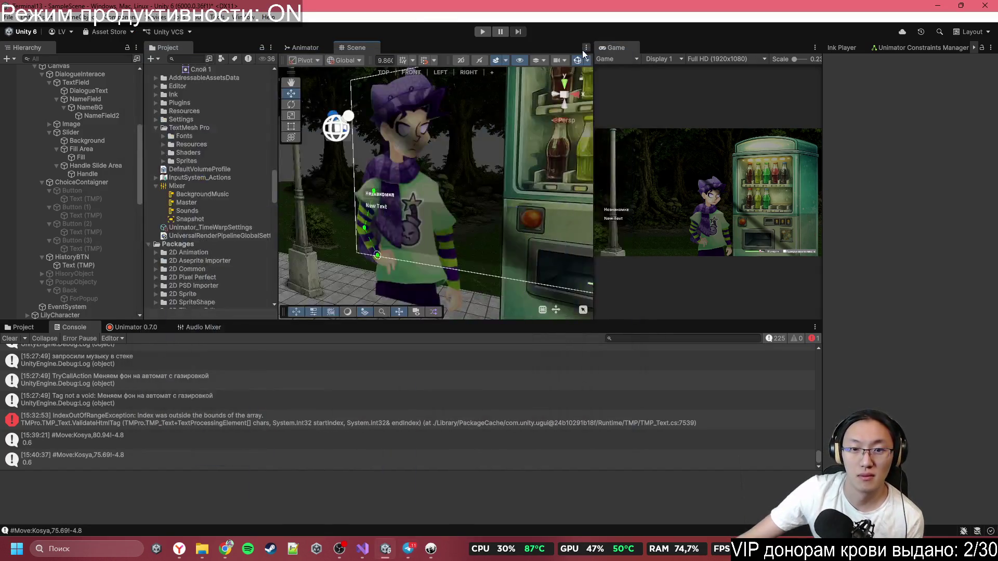
- Select the TomCharacter object in the scene view
{"action": "mouse_move", "coordinate": [335, 122]}
{"action": "left_mouse_down"}
{"action": "mouse_move", "coordinate": [498, 176]}
{"action": "mouse_move", "coordinate": [520, 171]}
{"action": "mouse_move", "coordinate": [530, 146]}
{"action": "mouse_move", "coordinate": [460, 218]}
{"action": "left_mouse_up"}
{"action": "left_click", "coordinate": [459, 219]}
{"action": "left_click", "coordinate": [454, 191]}
{"action": "left_click", "coordinate": [453, 192]}
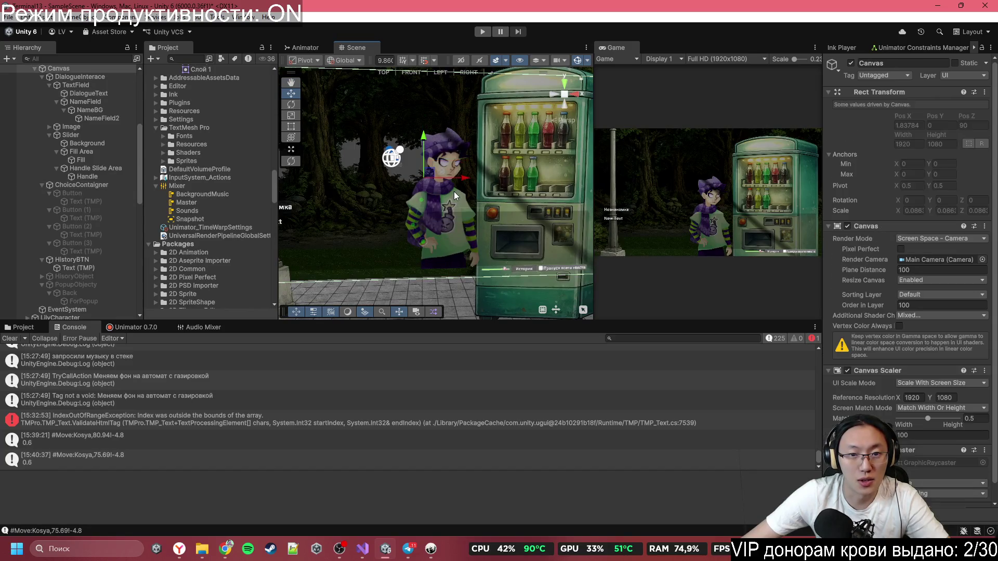
{"action": "left_click", "coordinate": [454, 191]}
{"action": "left_click", "coordinate": [447, 229]}
{"action": "left_click", "coordinate": [447, 229]}
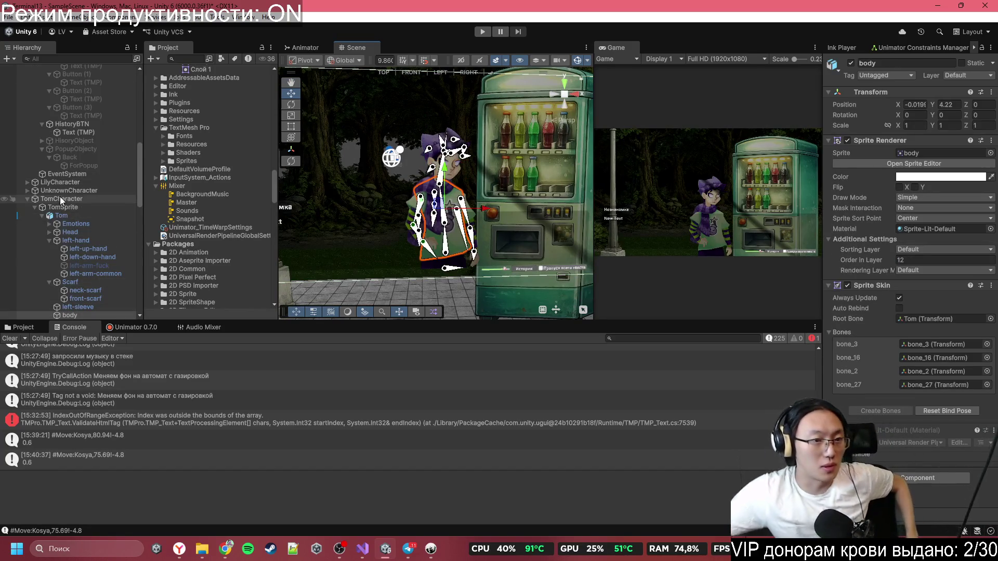
{"action": "left_click", "coordinate": [447, 229]}
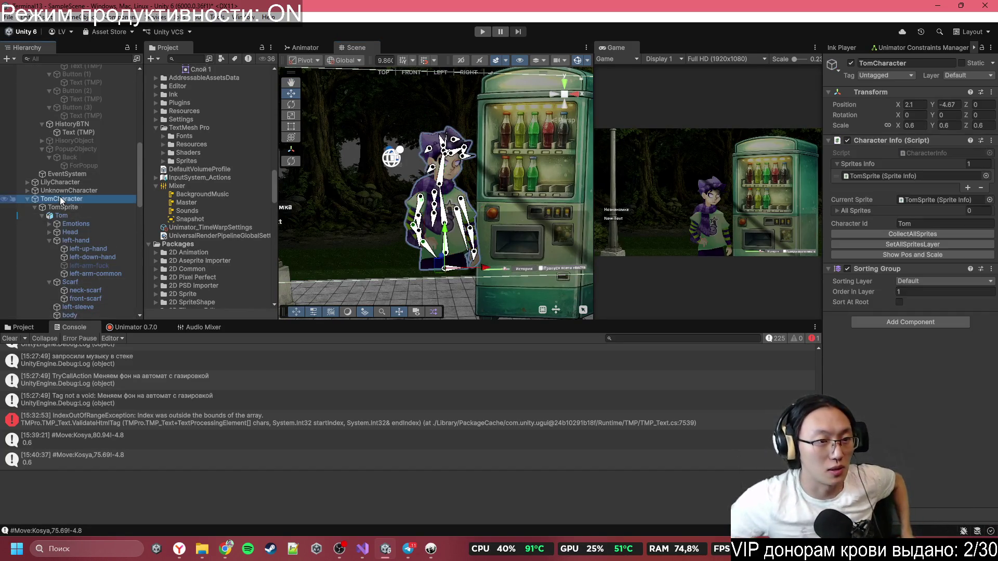
- Log Tom's position with Show Pos and Scale and copy #Move:Tom,2.1!-4.67 from the Console
{"action": "left_click", "coordinate": [886, 255]}
{"action": "left_click", "coordinate": [83, 462]}
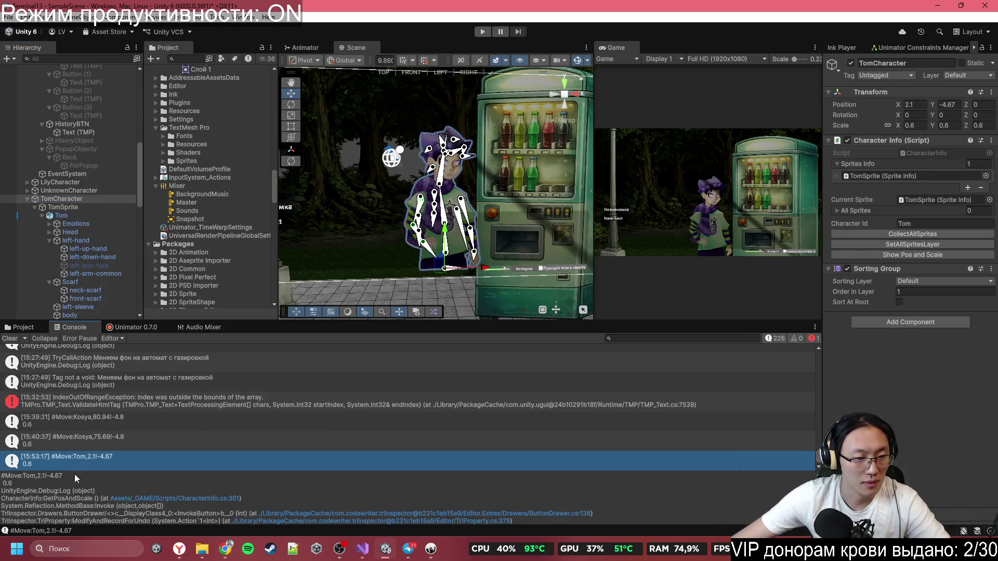
{"action": "left_click_drag", "start_coordinate": [75, 476], "coordinate": [4, 476]}
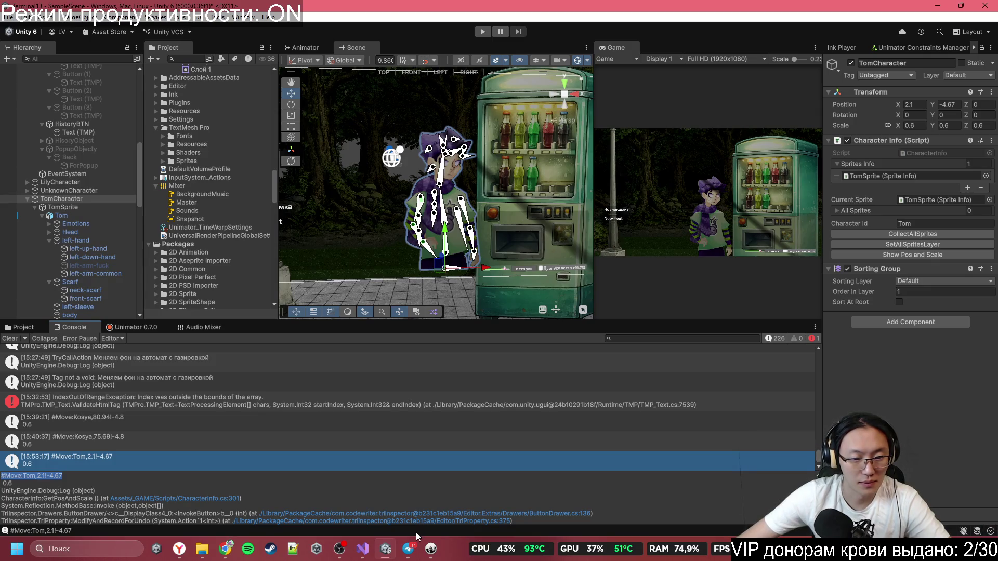
{"action": "left_click", "coordinate": [430, 549]}
{"action": "left_click", "coordinate": [322, 233]}
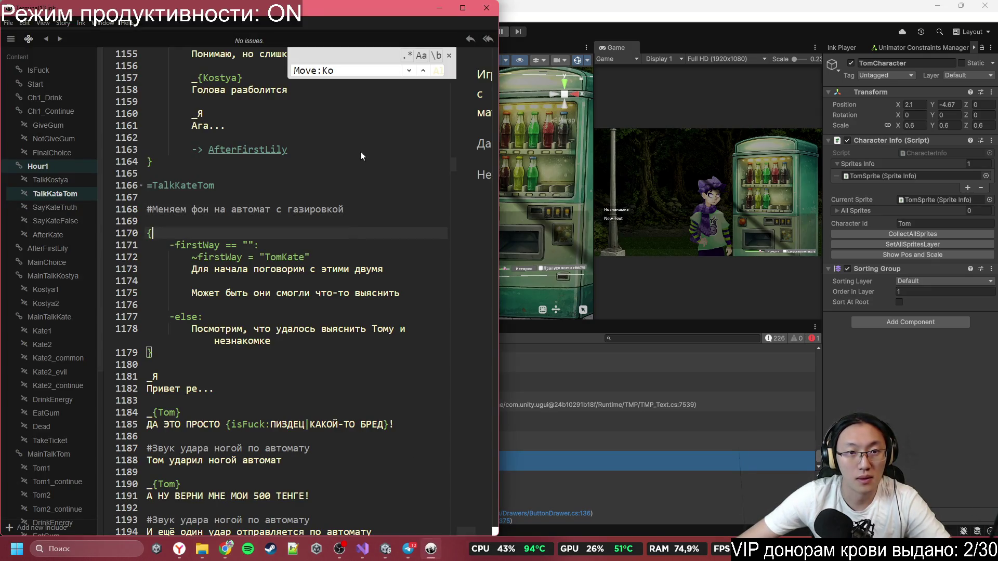
- Search the Ink script for #Move:Tom using the pasted tag
{"action": "key", "text": "ctrl+a"}
{"action": "type", "text": "#Move:Tom,2.1!-4.67"}
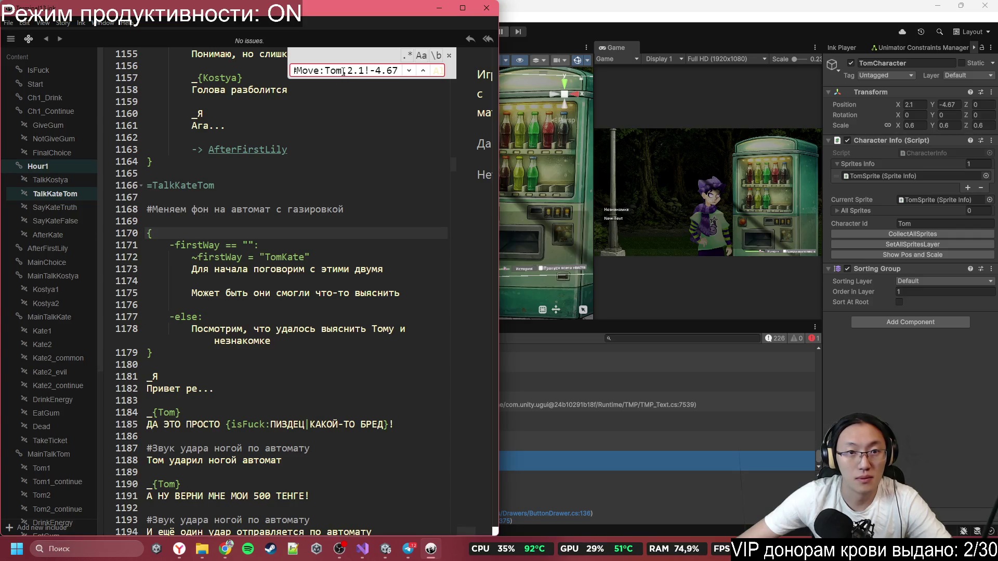
{"action": "left_click_drag", "start_coordinate": [398, 71], "coordinate": [342, 71]}
{"action": "key", "text": "BackSpace"}
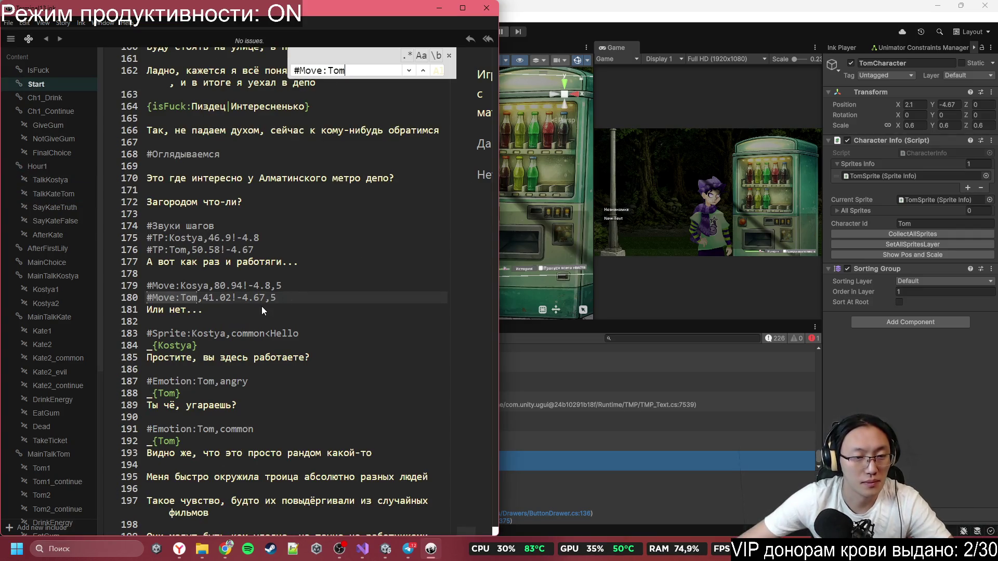
- Try changing line 180's tag to #Move:Tom,2.1!-4.67,5, undo it, and go to the next match
{"action": "left_click_drag", "start_coordinate": [275, 298], "coordinate": [115, 295]}
{"action": "type", "text": "#Move:Tom,2.1!-4.67,"}
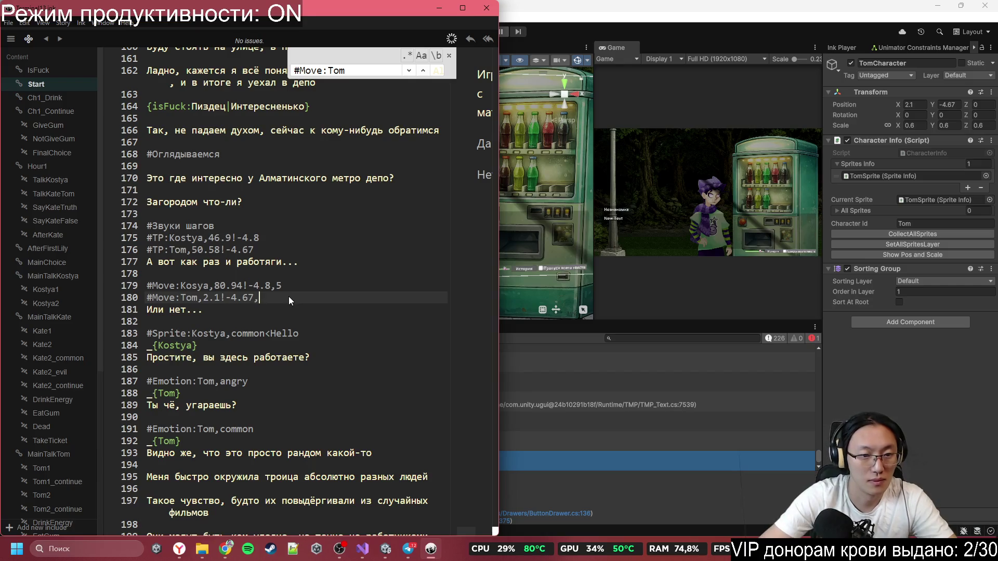
{"action": "type", "text": "5"}
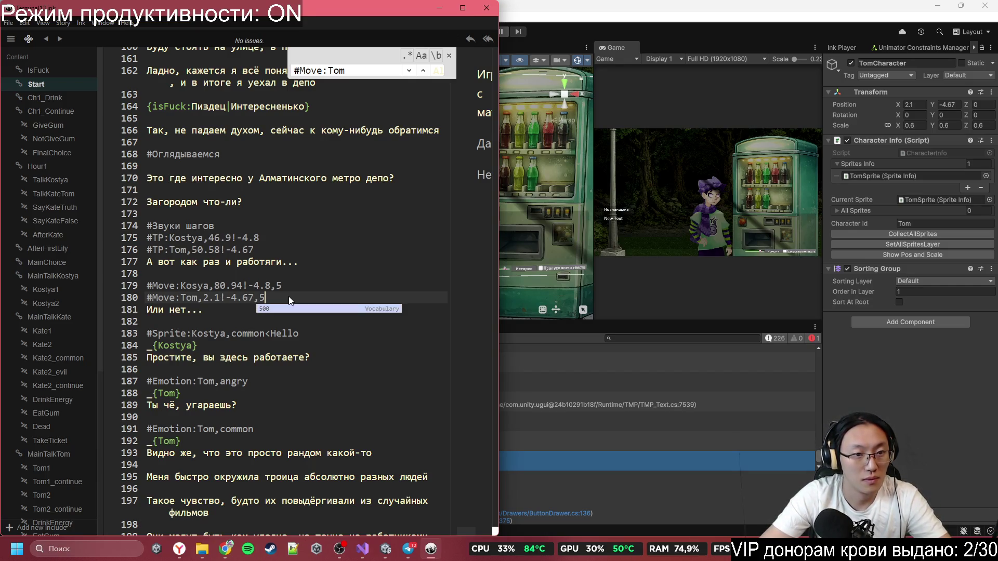
{"action": "key", "text": "BackSpace"}
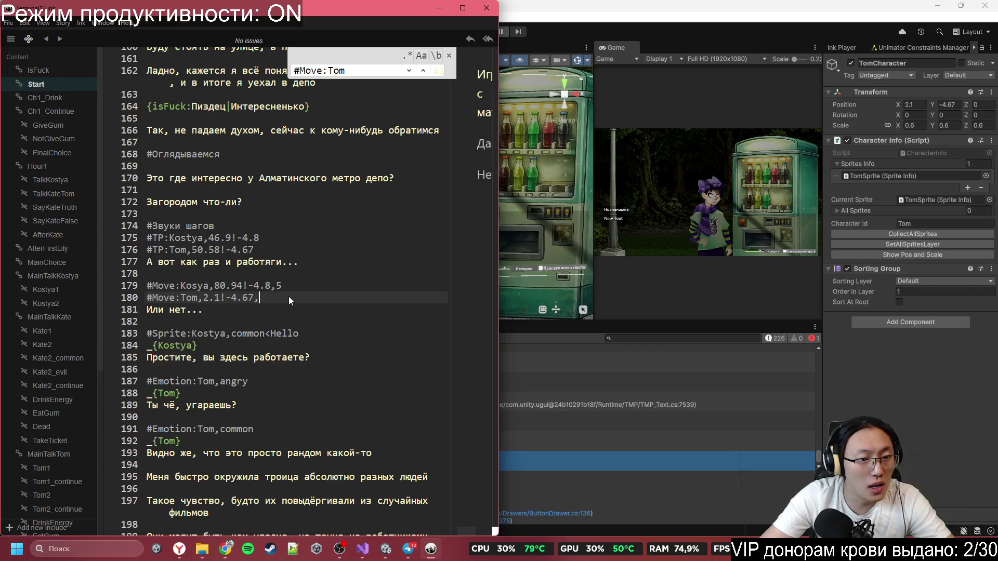
{"action": "type", "text": "6"}
{"action": "key", "text": "ctrl+z"}
{"action": "key", "text": "ctrl+z"}
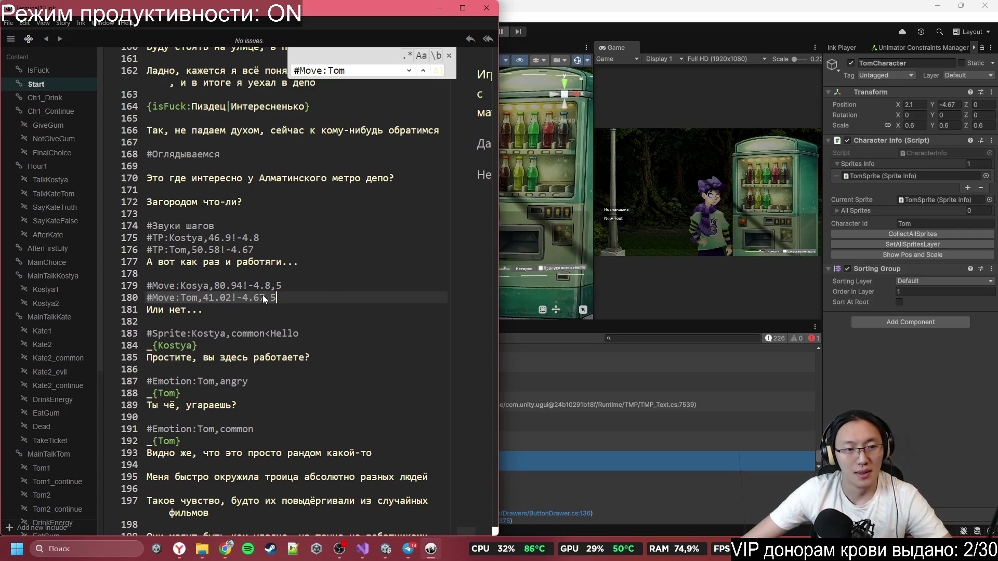
{"action": "left_click", "coordinate": [410, 73]}
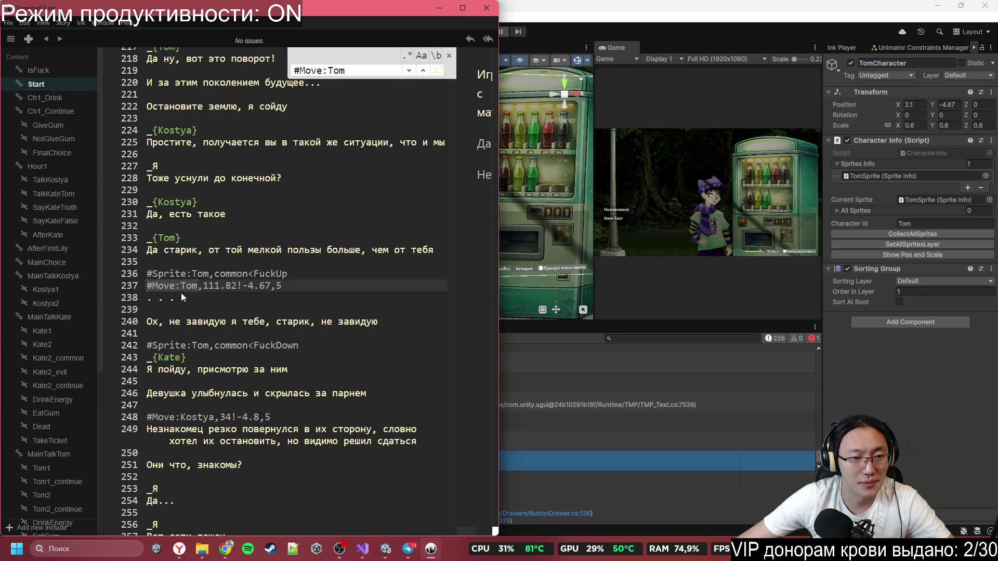
- Replace Tom's old move tag on line 237 with #Move:Tom,2.1!-4.67
{"action": "mouse_move", "coordinate": [281, 286]}
{"action": "left_mouse_down"}
{"action": "mouse_move", "coordinate": [296, 287]}
{"action": "mouse_move", "coordinate": [143, 286]}
{"action": "left_mouse_up"}
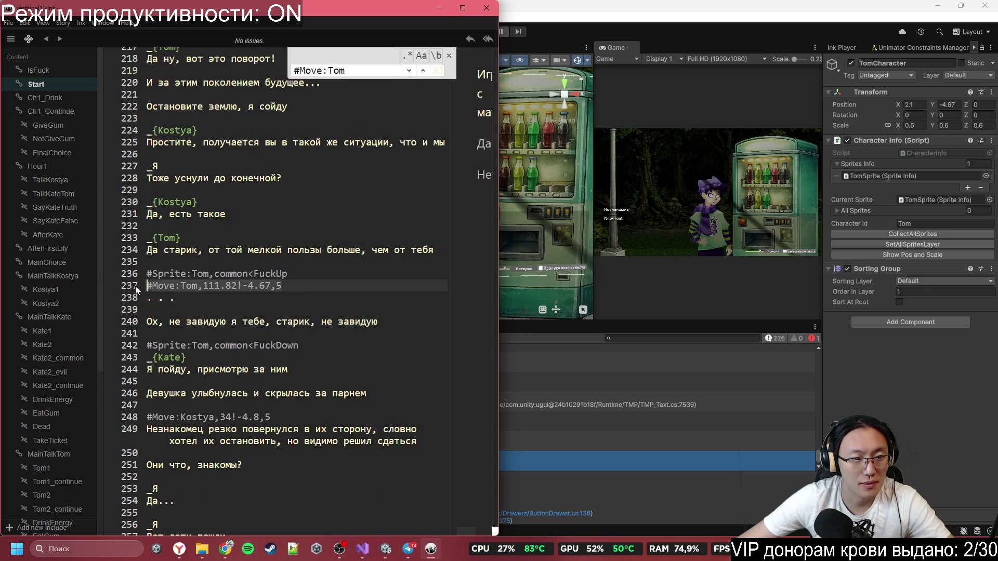
{"action": "type", "text": "#Move:Tom,2.1!-4.67"}
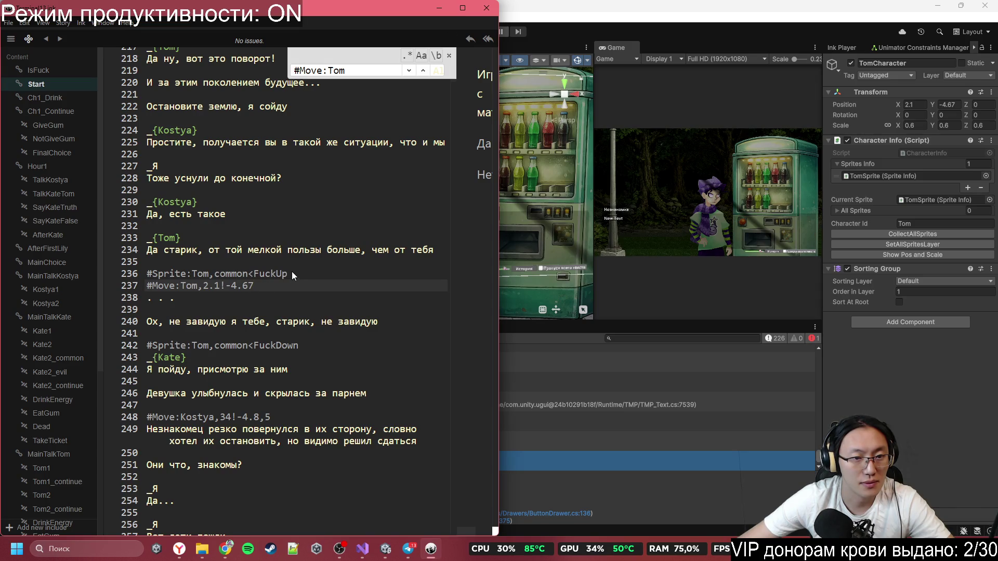
{"action": "left_click_drag", "start_coordinate": [277, 287], "coordinate": [146, 288]}
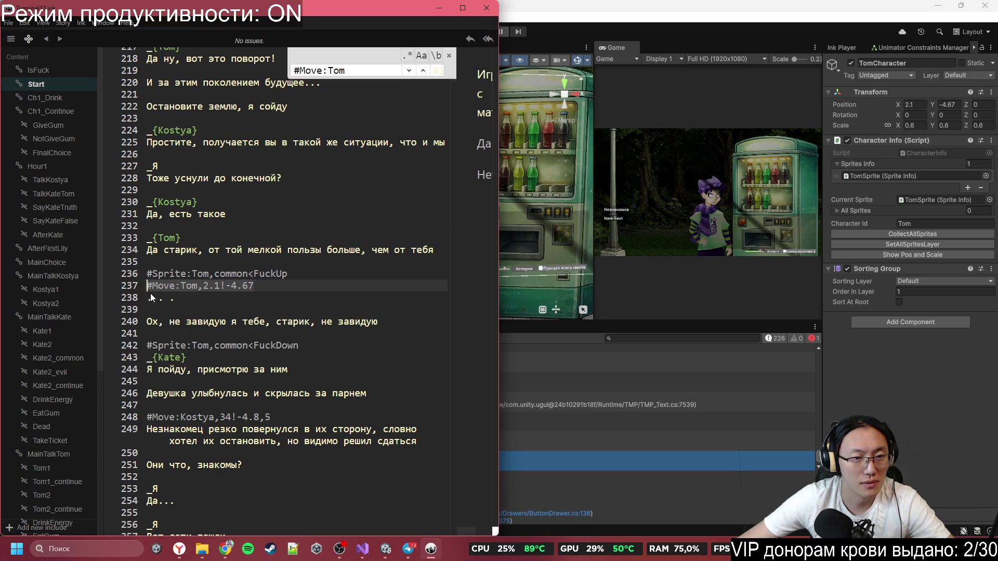
- Move the FuckUp sprite tag onto its own line above Tom's line
{"action": "left_click_drag", "start_coordinate": [287, 274], "coordinate": [147, 275]}
{"action": "key", "text": "ctrl+c"}
{"action": "key", "text": "BackSpace"}
{"action": "left_click", "coordinate": [187, 228]}
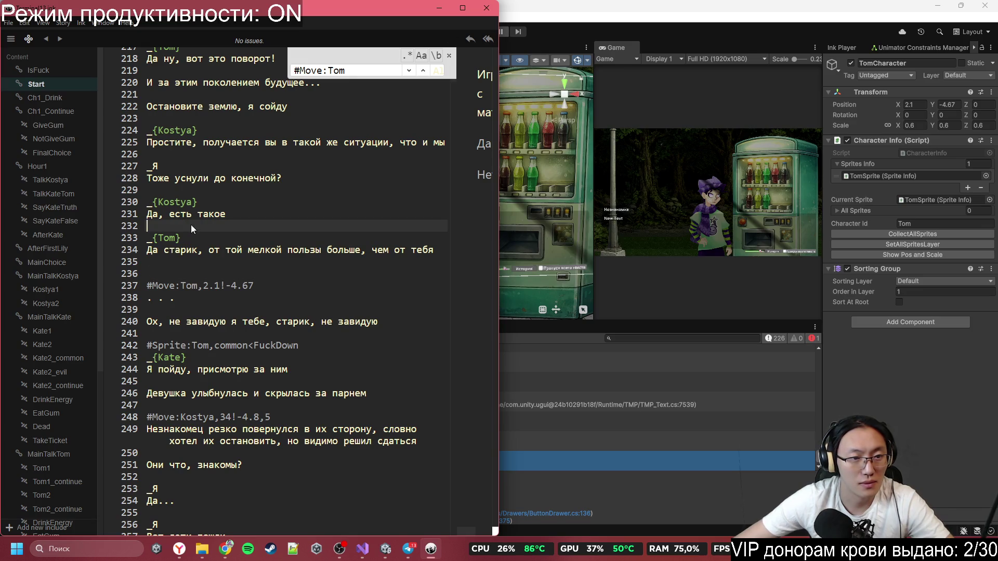
{"action": "key", "text": "Return"}
{"action": "key", "text": "ctrl+v"}
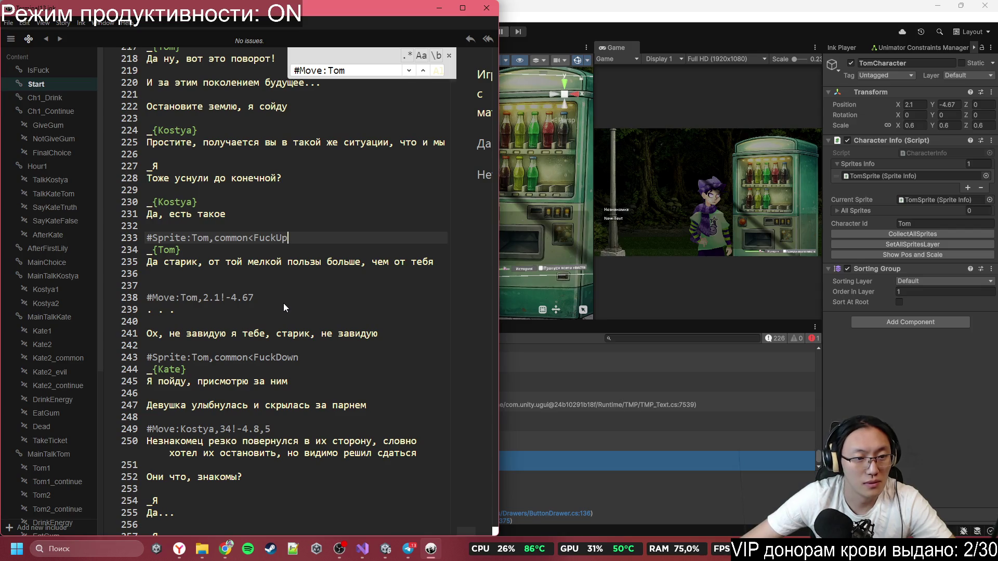
- Review the FuckDown sprite tag and the following #Move tags, including Kostya's on line 249
{"action": "left_click", "coordinate": [283, 318]}
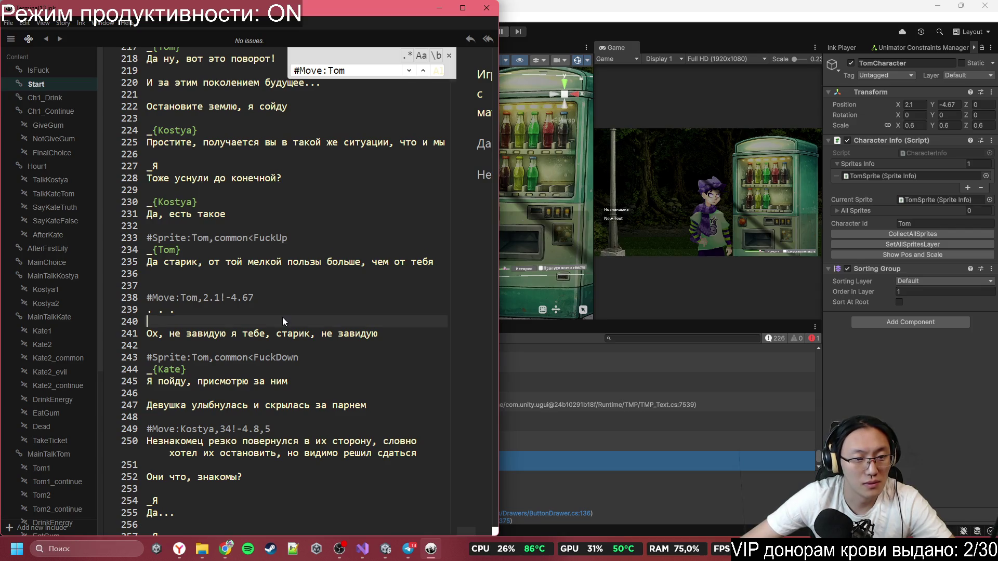
{"action": "left_click", "coordinate": [272, 360]}
{"action": "left_click", "coordinate": [423, 70]}
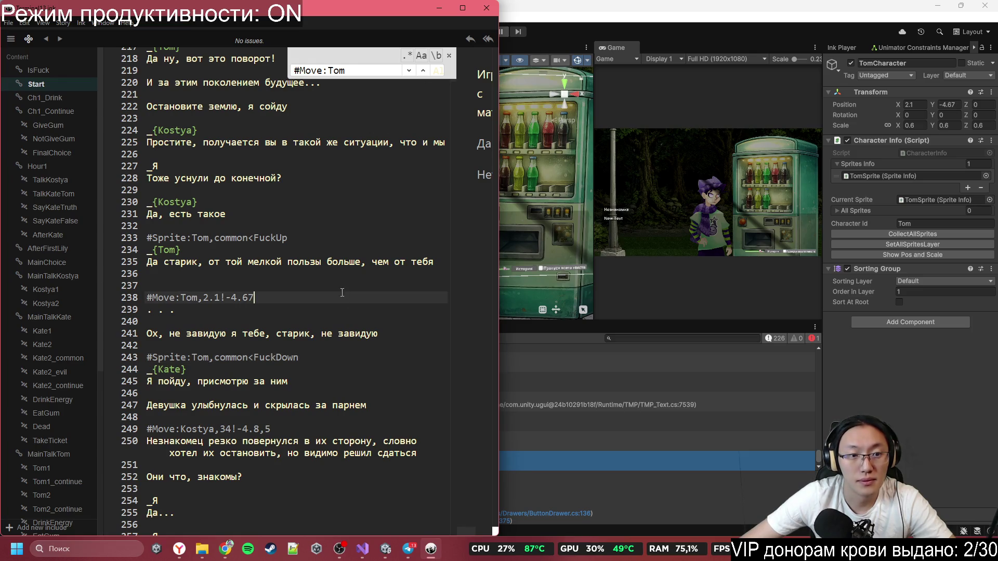
{"action": "left_click", "coordinate": [400, 163]}
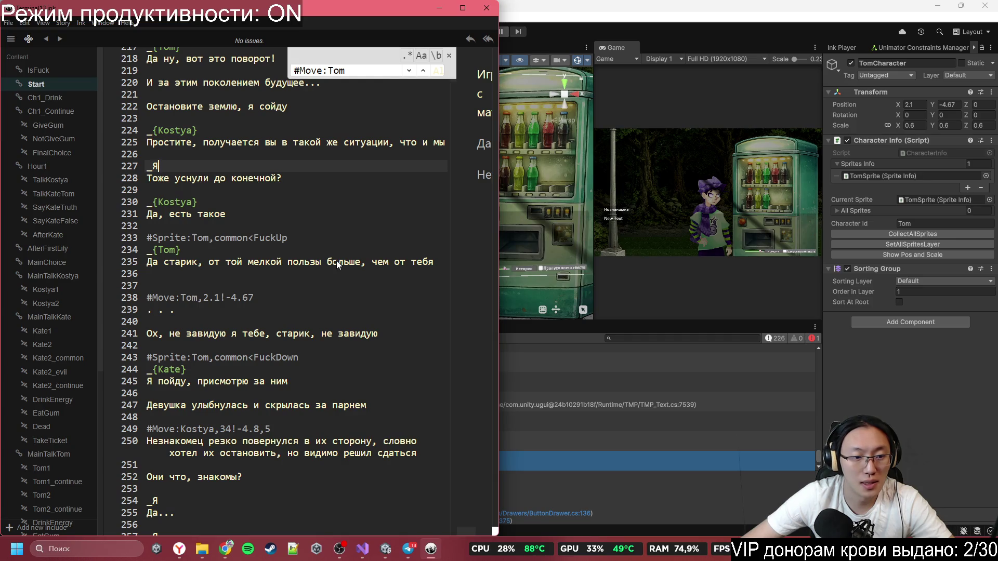
{"action": "scroll", "coordinate": [336, 260], "scroll_direction": "down", "scroll_amount": 2}
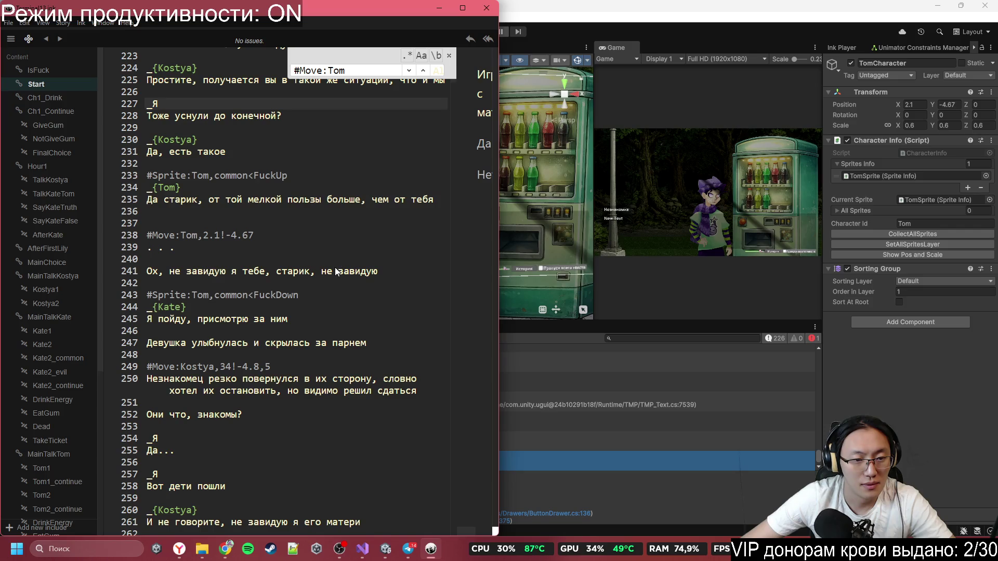
{"action": "left_click", "coordinate": [243, 367]}
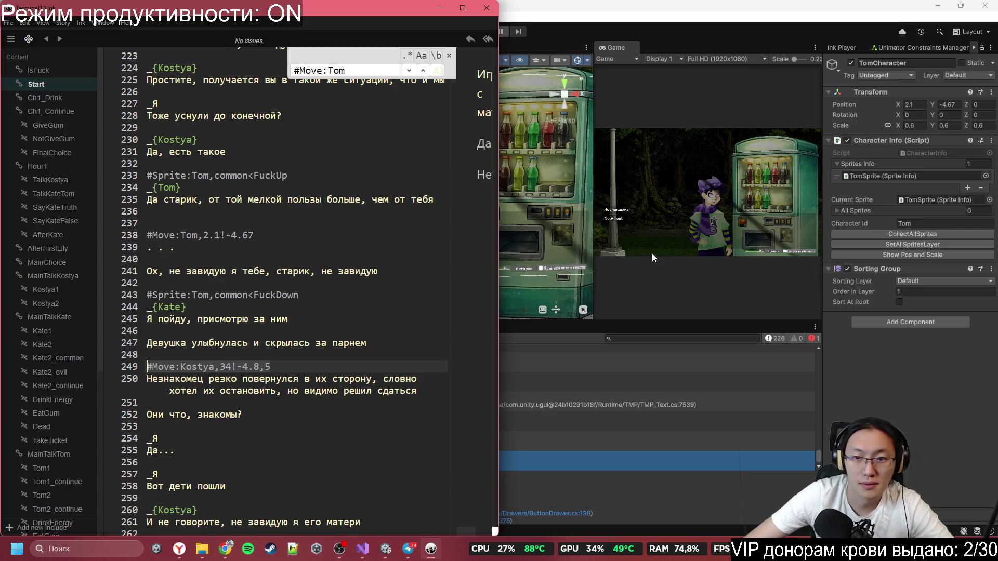
{"action": "left_click", "coordinate": [305, 221]}
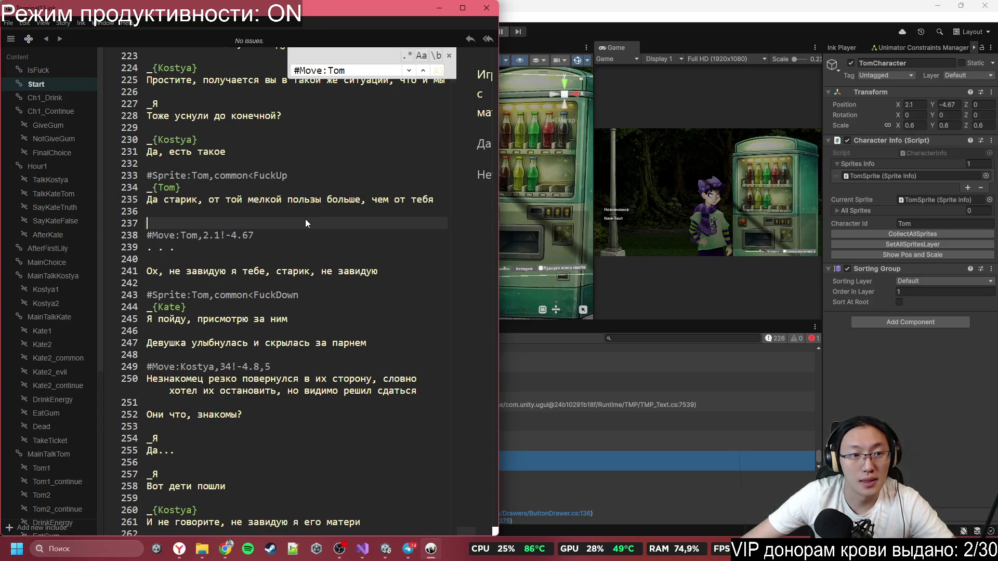
{"action": "left_click", "coordinate": [314, 294]}
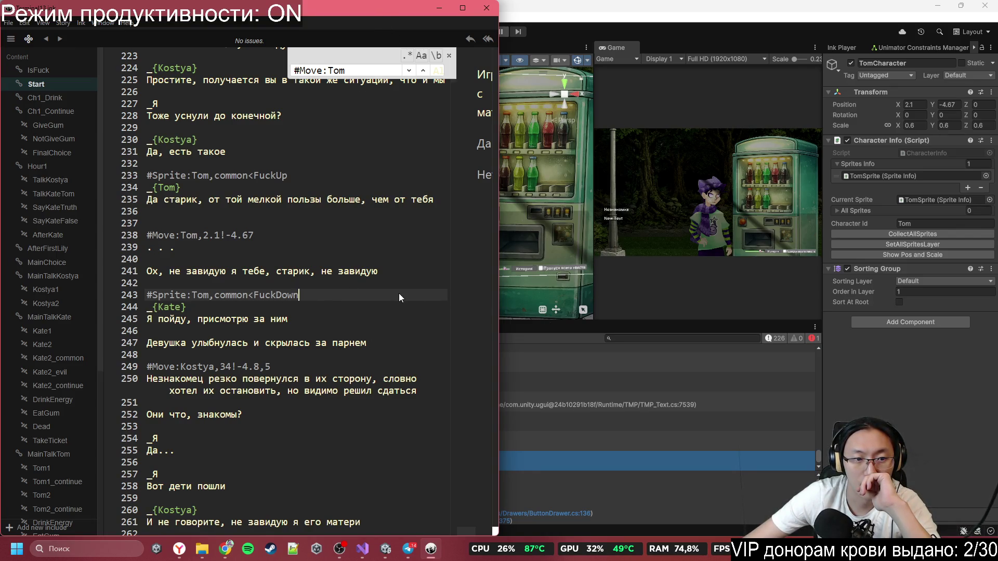
- Jump to the TalkKateTom knot from the sidebar
{"action": "scroll", "coordinate": [390, 301], "scroll_direction": "down", "scroll_amount": 5}
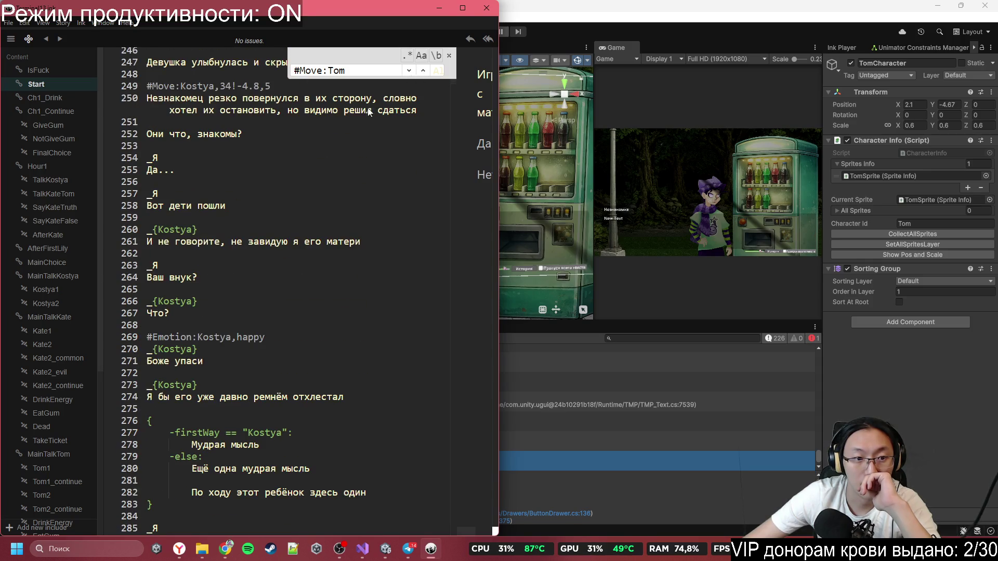
{"action": "left_click", "coordinate": [52, 193]}
{"action": "scroll", "coordinate": [309, 336], "scroll_direction": "down", "scroll_amount": 3}
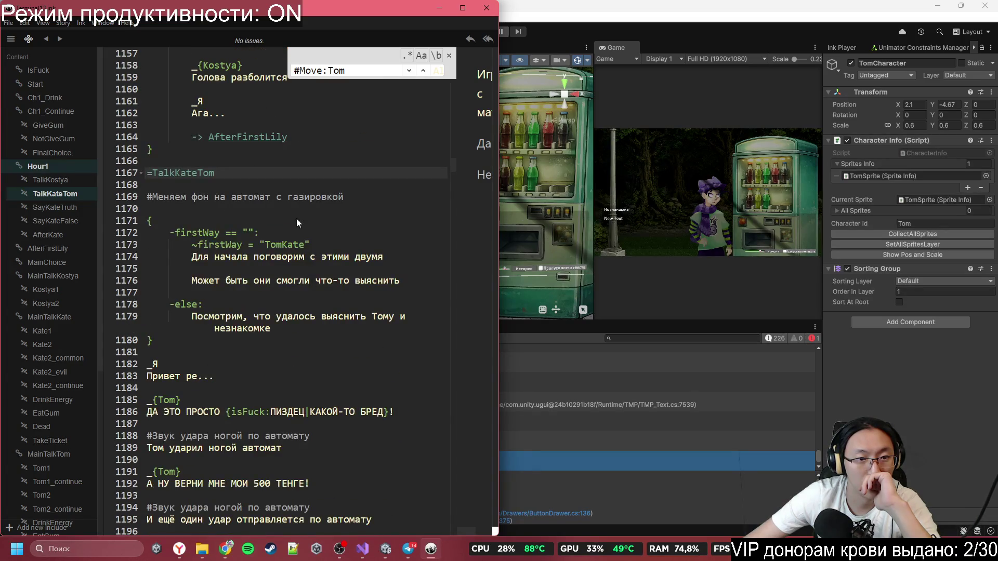
- Replace the vending-machine comment on line 1169 with #Move:Camera, and bring up the Miro board
{"action": "left_click", "coordinate": [293, 196]}
{"action": "left_click", "coordinate": [116, 198]}
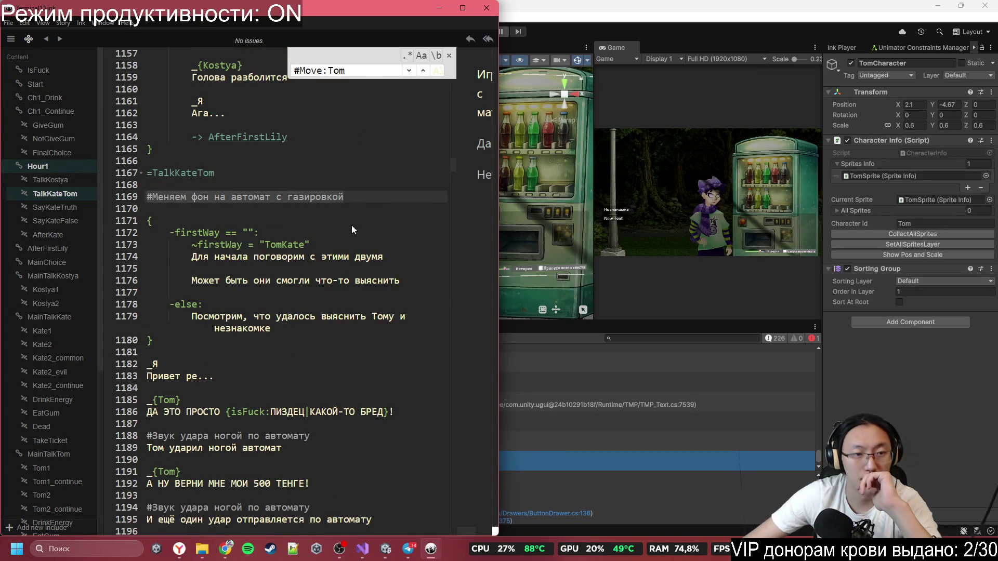
{"action": "key", "text": "shift+End"}
{"action": "key", "text": "Delete"}
{"action": "type", "text": "#M"}
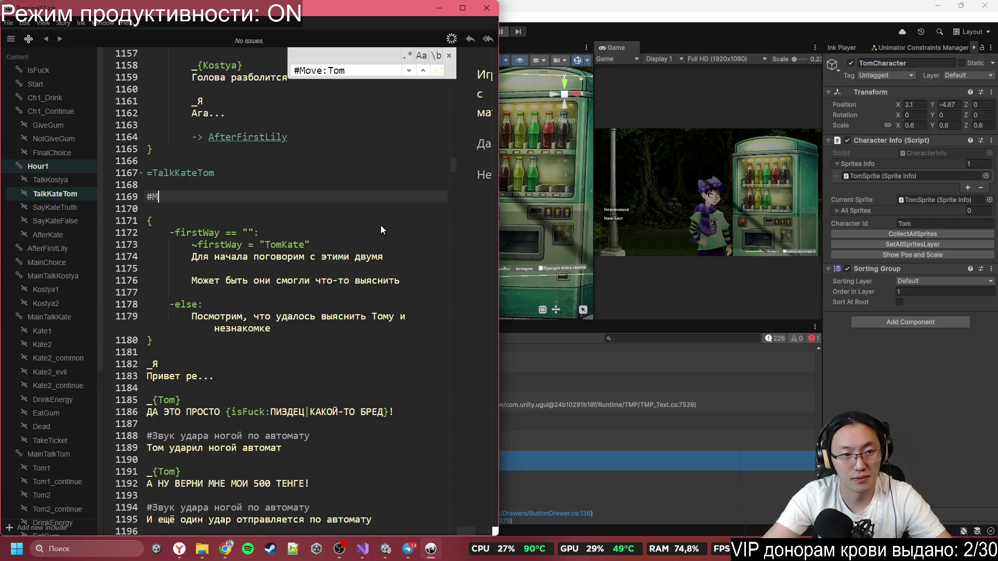
{"action": "type", "text": "ove:"}
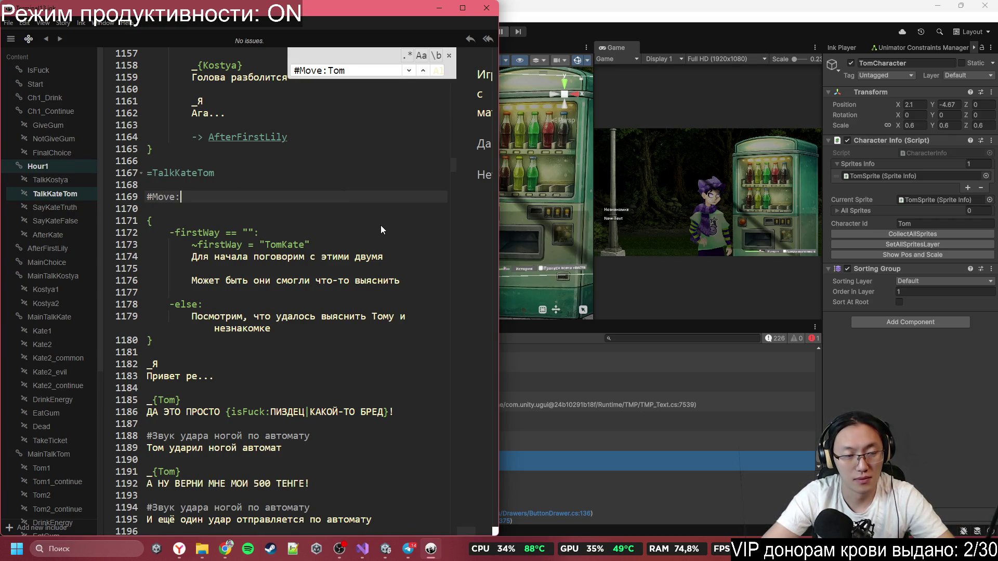
{"action": "type", "text": "Came"}
{"action": "key", "text": "BackSpace"}
{"action": "type", "text": "a"}
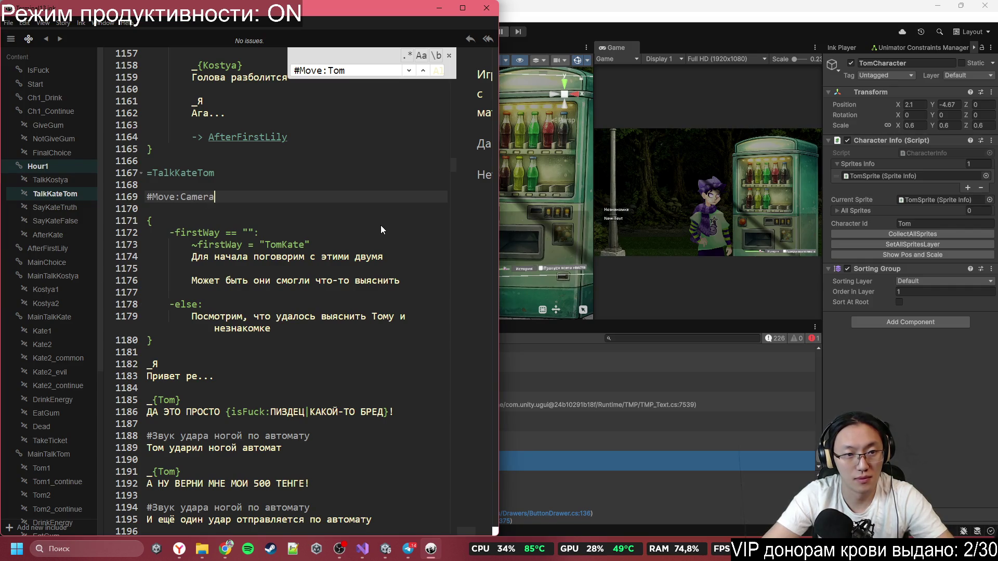
{"action": "type", "text": ":"}
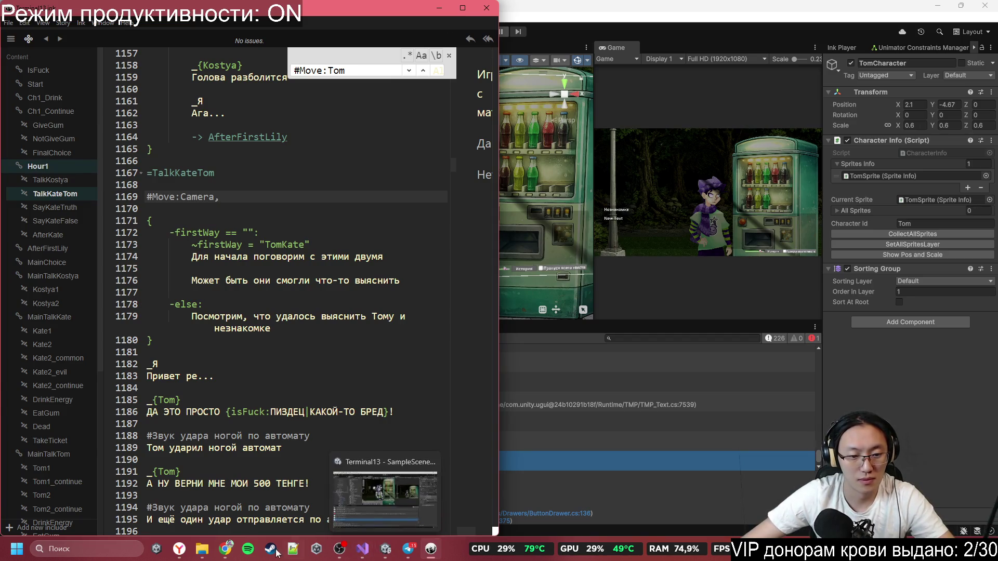
{"action": "left_click", "coordinate": [221, 552]}
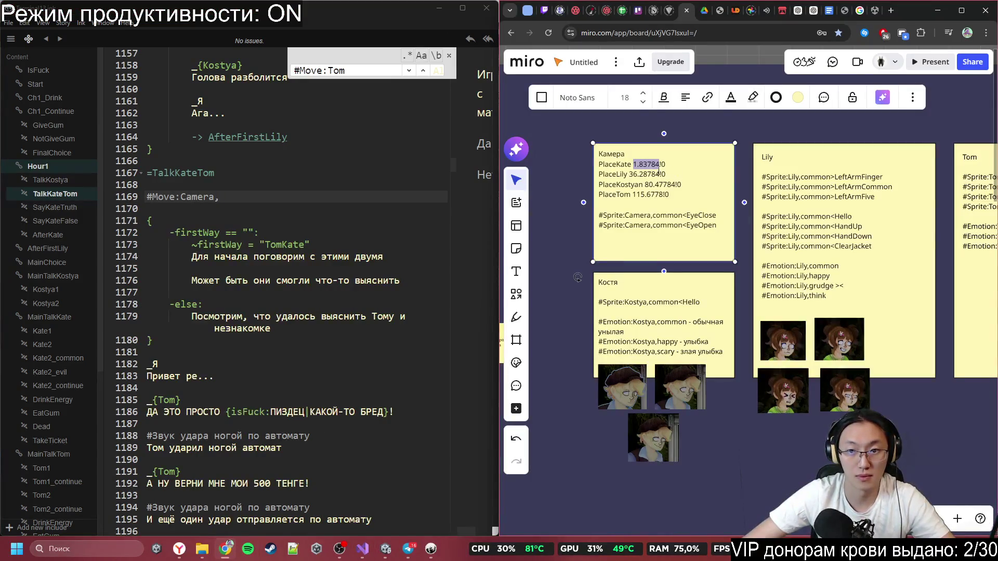
- Copy Kate's camera value 1.83784 from the Камера note so line 1169 reads #Move:Camera,1.83784!0,20
{"action": "left_click", "coordinate": [640, 171]}
{"action": "double_click", "coordinate": [646, 164]}
{"action": "key", "text": "ctrl+c"}
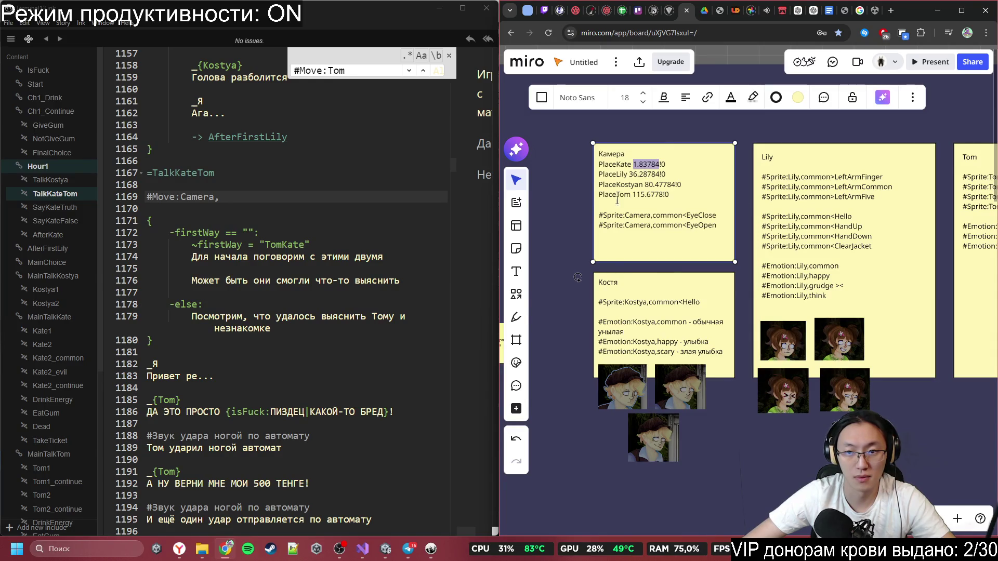
{"action": "left_click", "coordinate": [258, 231]}
{"action": "left_click", "coordinate": [263, 196]}
{"action": "key", "text": "ctrl+v"}
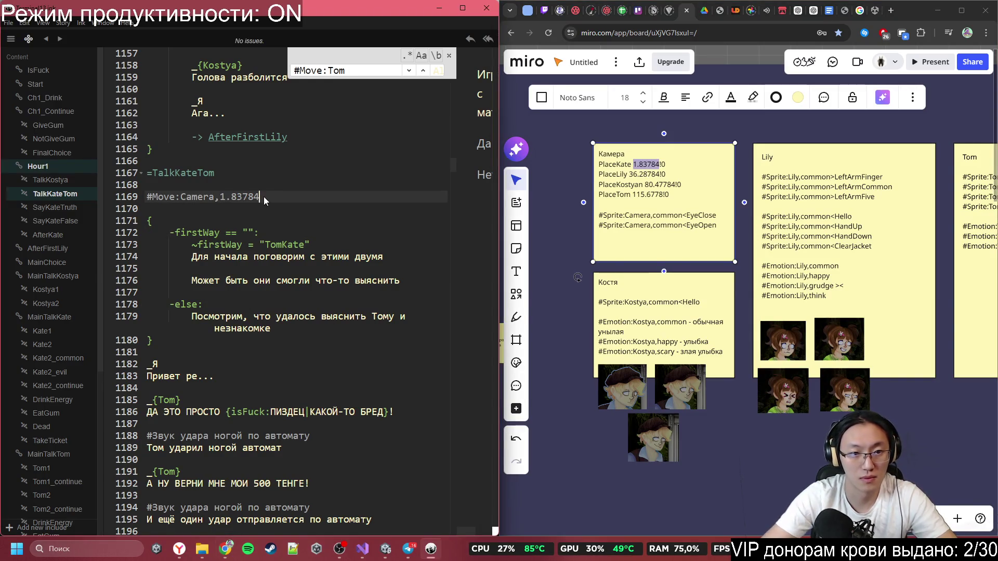
{"action": "type", "text": "!0,"}
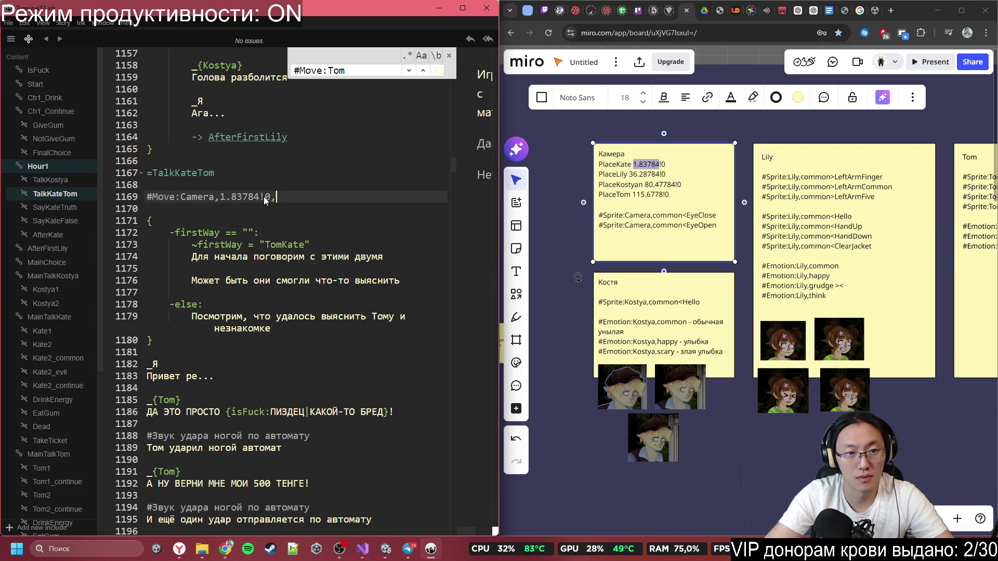
{"action": "type", "text": "20"}
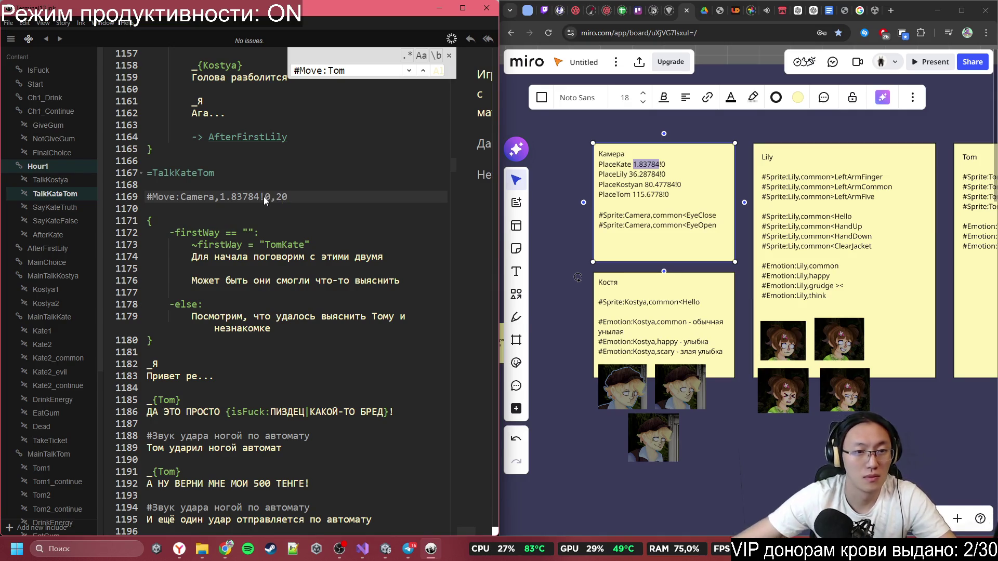
{"action": "left_click", "coordinate": [346, 212]}
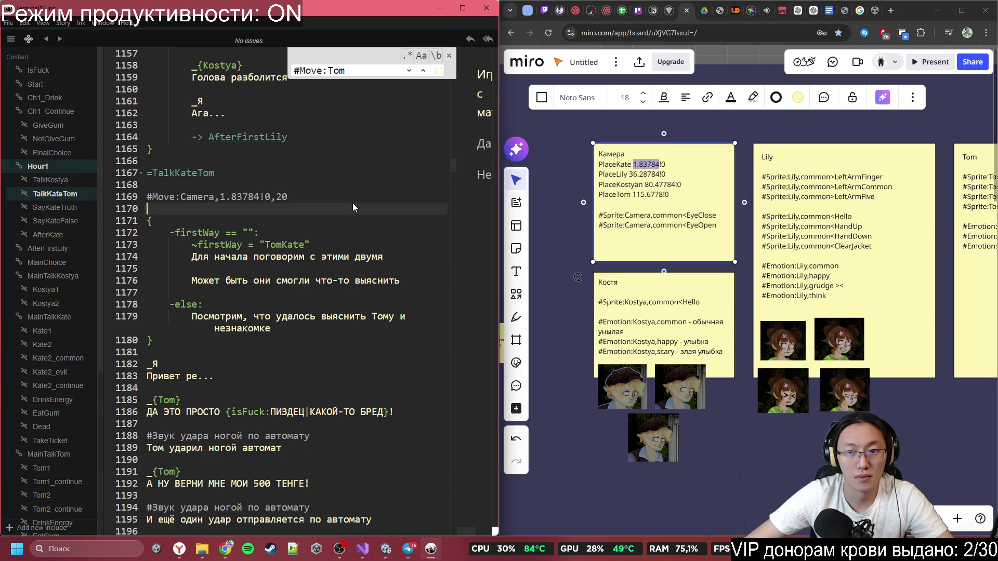
- Look over the script lines down to the else-branch about Tom near line 1179
{"action": "scroll", "coordinate": [326, 225], "scroll_direction": "down", "scroll_amount": 2}
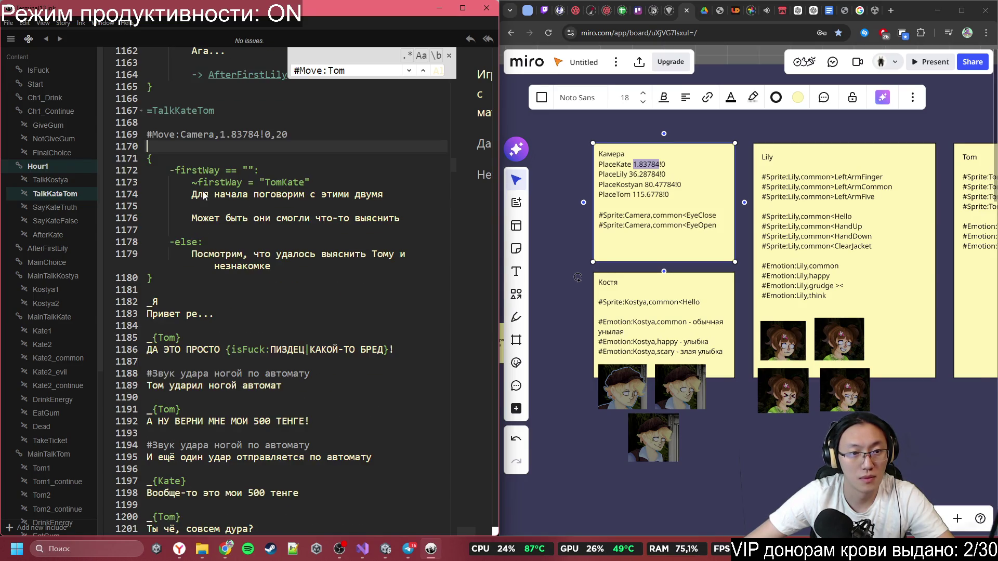
{"action": "left_click", "coordinate": [204, 195]}
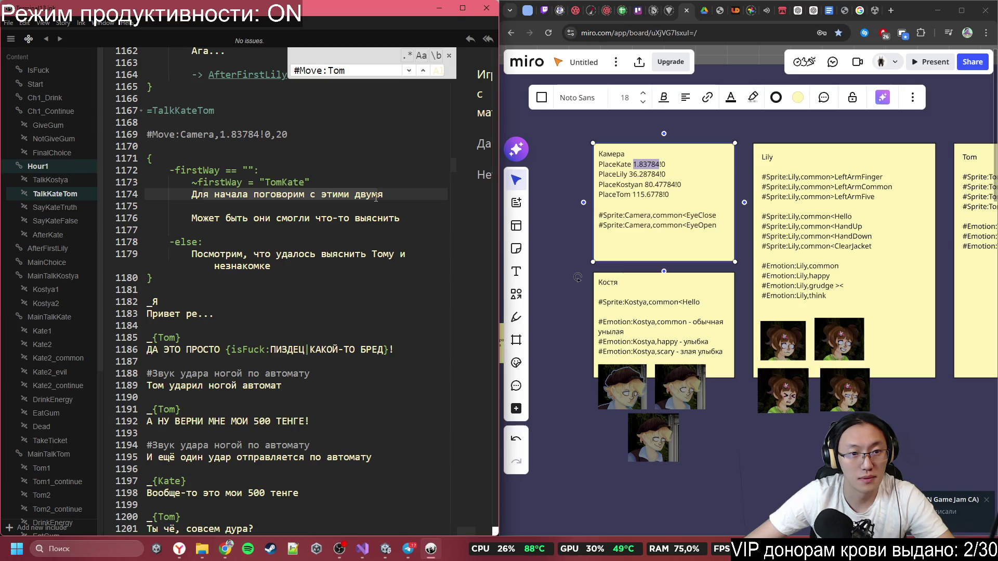
{"action": "mouse_move", "coordinate": [210, 224]}
{"action": "left_mouse_down"}
{"action": "mouse_move", "coordinate": [312, 228]}
{"action": "mouse_move", "coordinate": [285, 228]}
{"action": "left_mouse_up"}
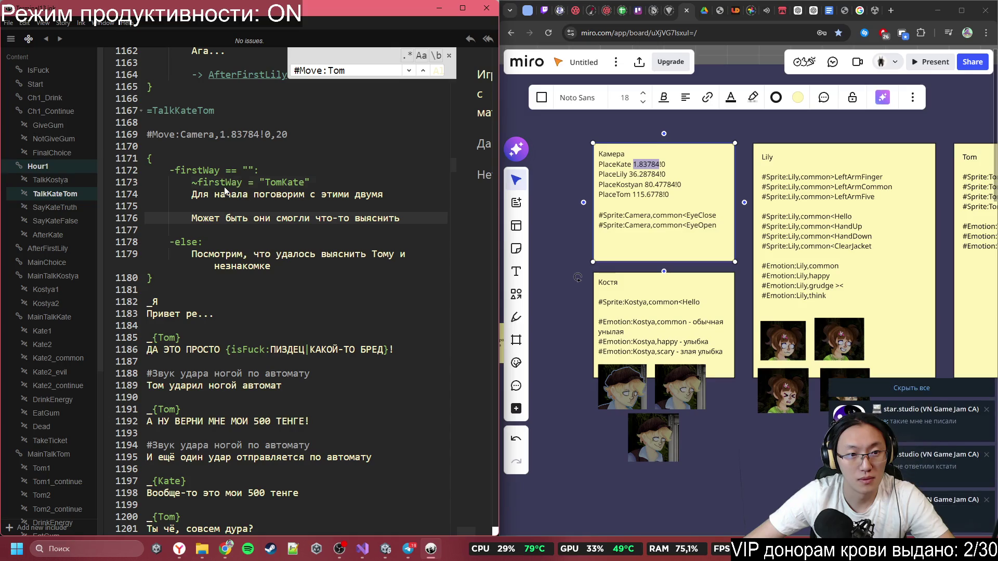
{"action": "left_click", "coordinate": [253, 255]}
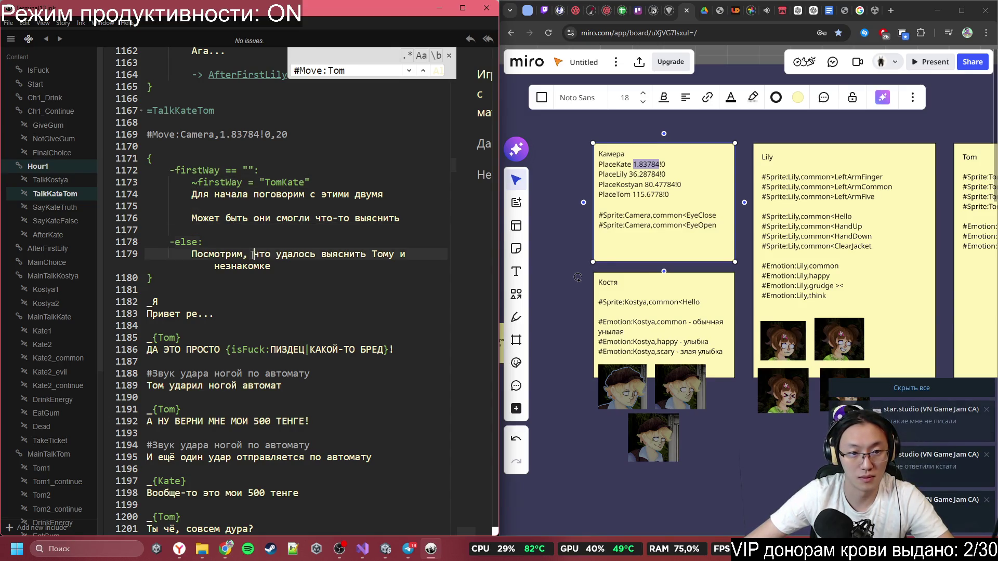
{"action": "mouse_move", "coordinate": [191, 255]}
{"action": "left_mouse_down"}
{"action": "mouse_move", "coordinate": [279, 256]}
{"action": "mouse_move", "coordinate": [364, 281]}
{"action": "left_mouse_up"}
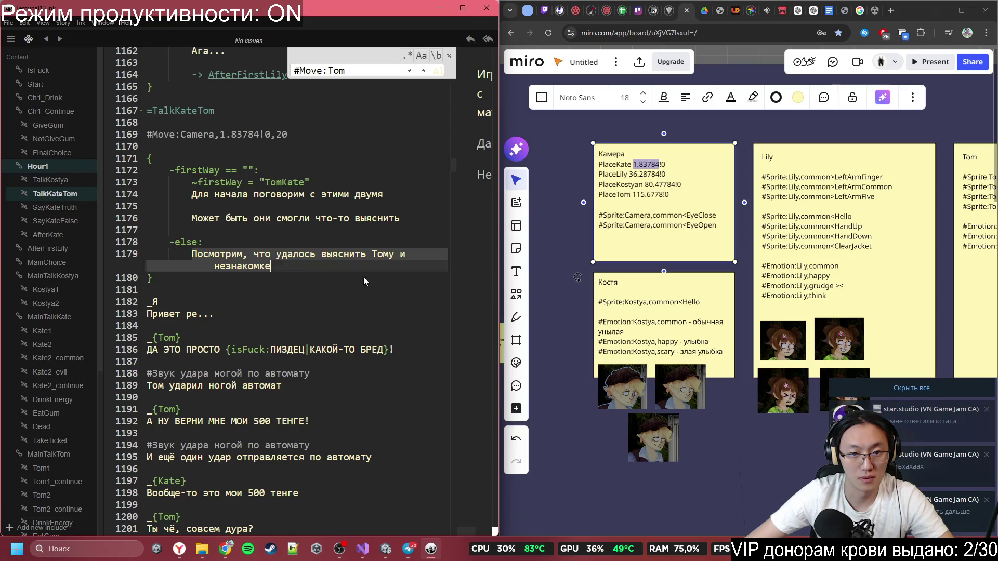
{"action": "left_click", "coordinate": [363, 281]}
- Clear the '#Звук удара ногой по автомату' comment on line 1188, leaving it blank
{"action": "scroll", "coordinate": [255, 295], "scroll_direction": "down", "scroll_amount": 2}
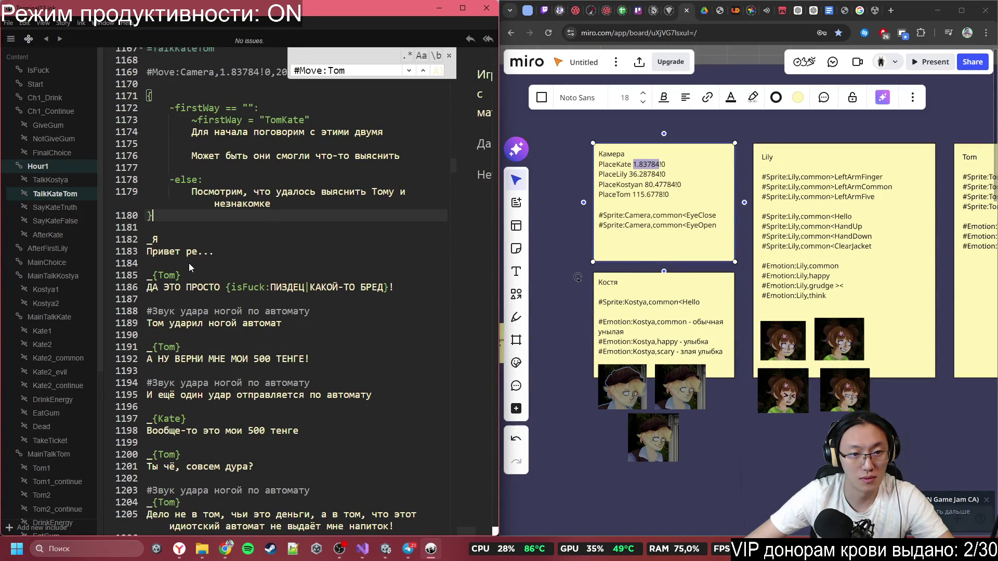
{"action": "scroll", "coordinate": [320, 245], "scroll_direction": "down", "scroll_amount": 1}
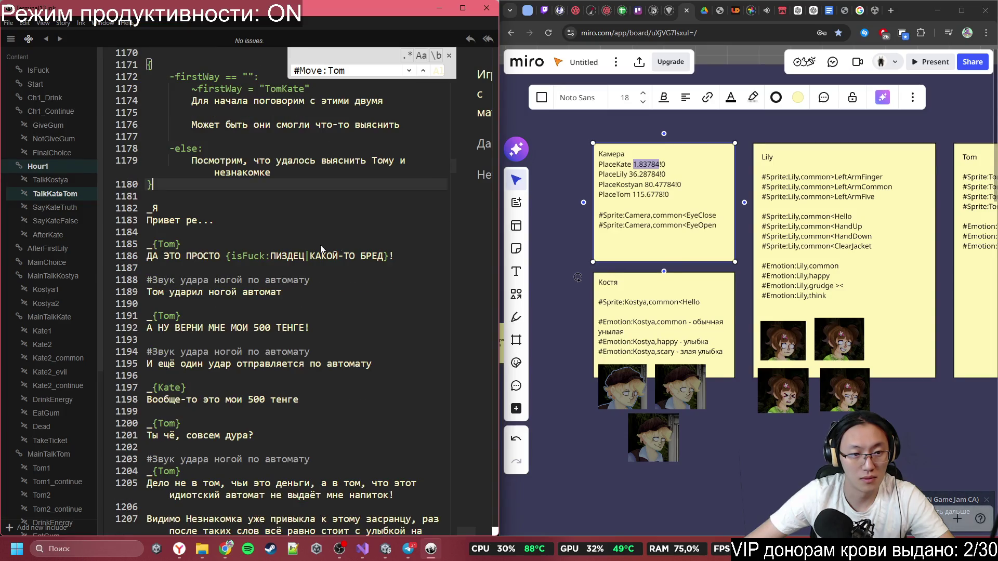
{"action": "left_click_drag", "start_coordinate": [311, 280], "coordinate": [147, 279]}
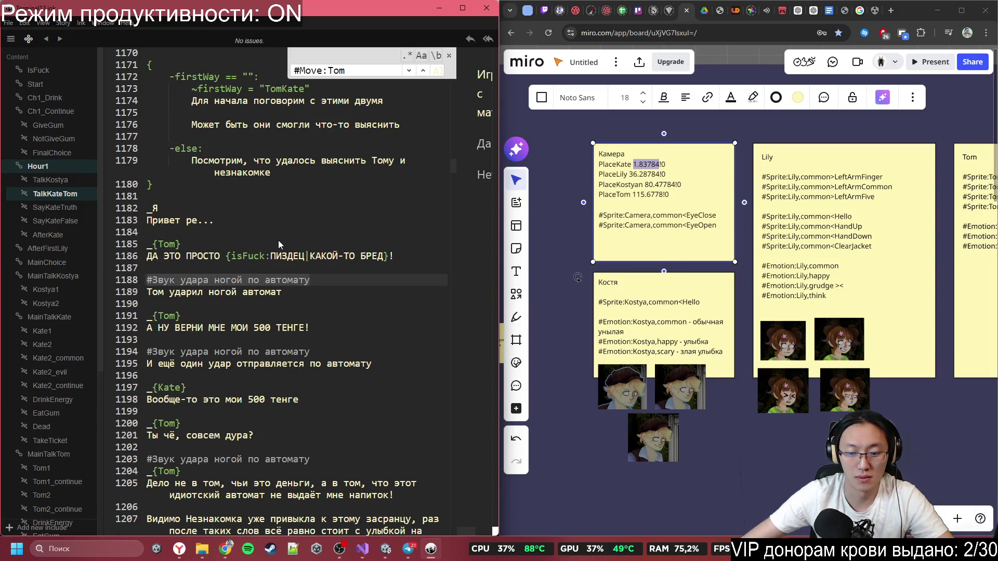
{"action": "key", "text": "ctrl+v"}
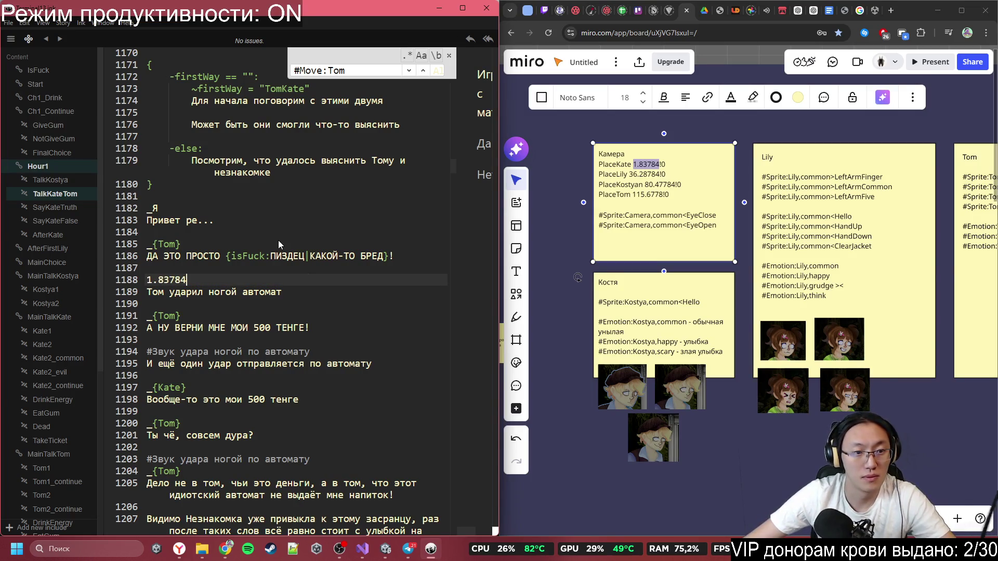
{"action": "key", "text": "ctrl+z"}
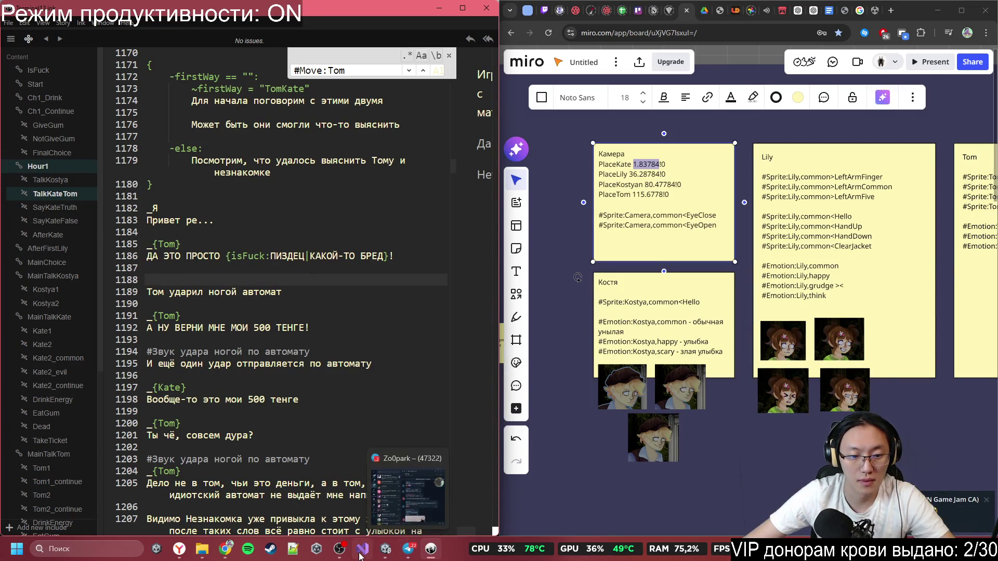
{"action": "left_click", "coordinate": [385, 548]}
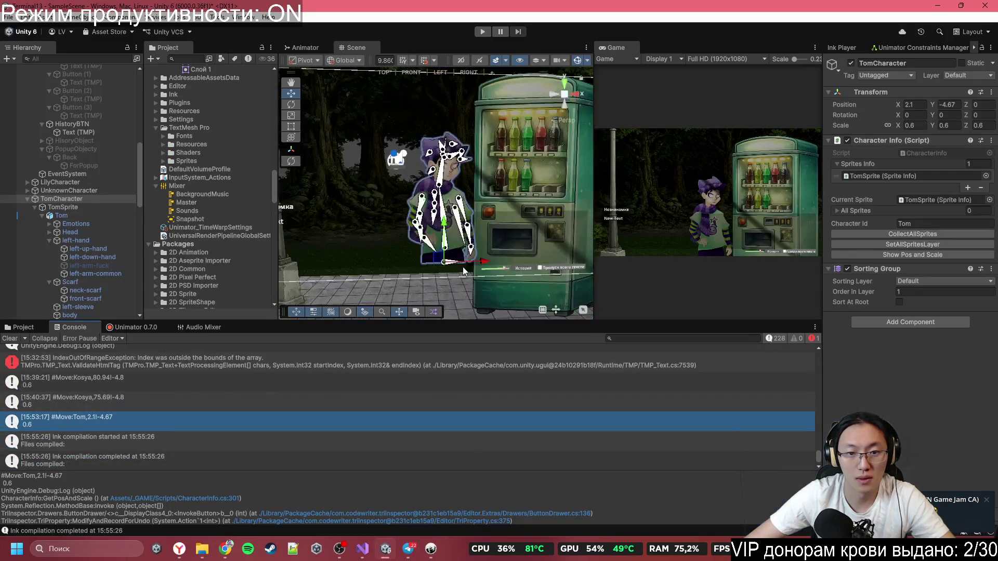
- Drag Tom rightward to Transform Position X 3.11, Y -4.67
{"action": "left_click_drag", "start_coordinate": [469, 264], "coordinate": [502, 274]}
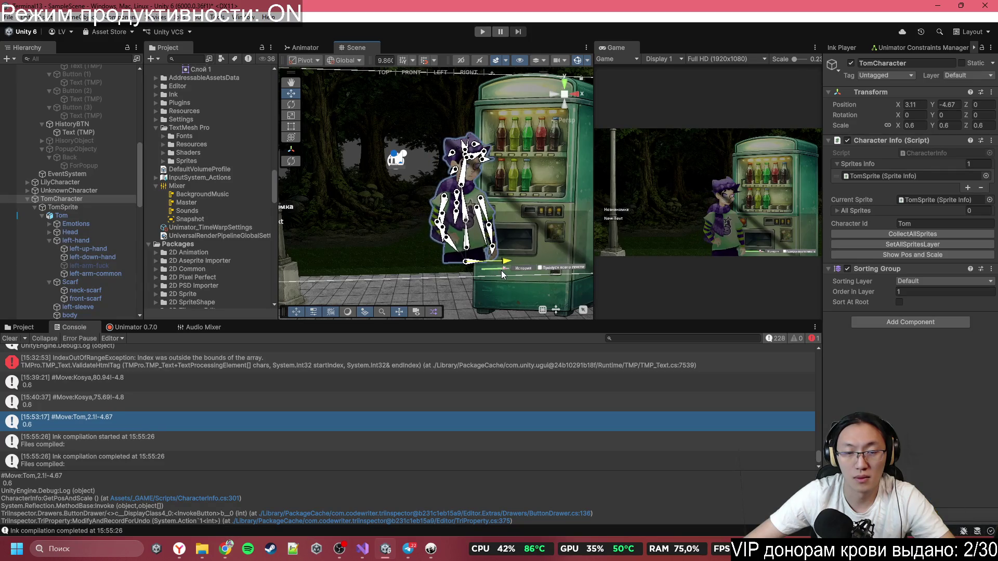
{"action": "left_click", "coordinate": [914, 104]}
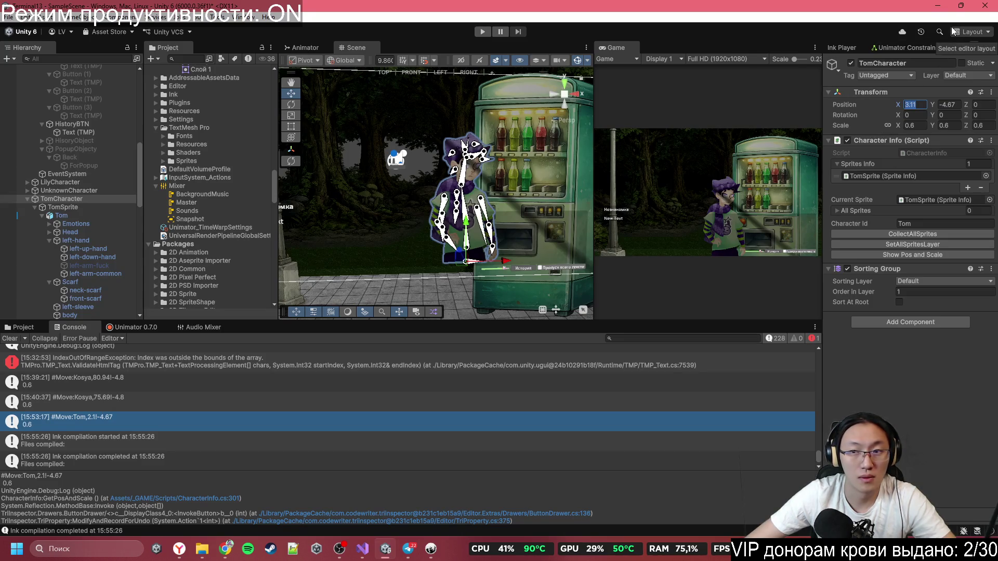
{"action": "left_click", "coordinate": [957, 104]}
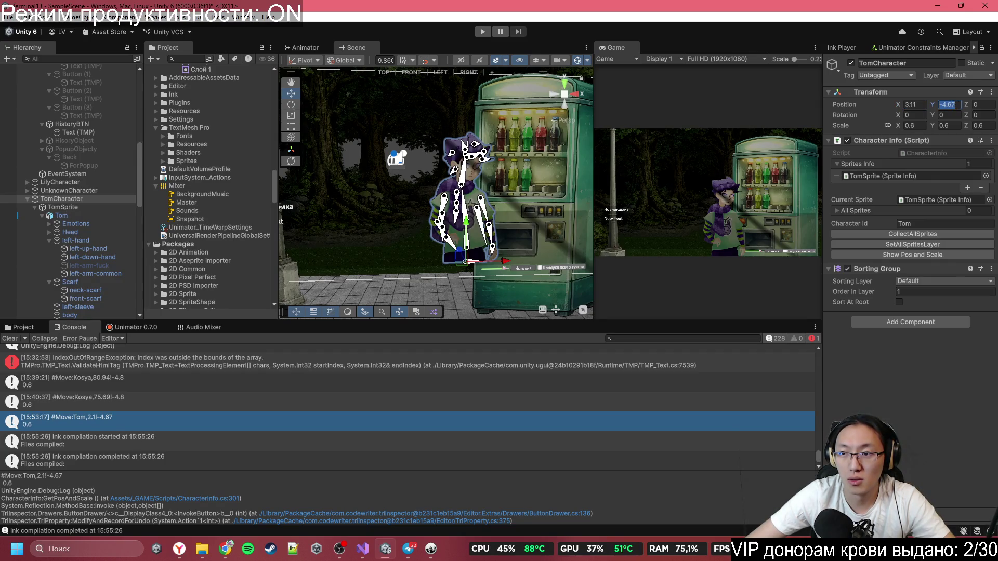
- Log Tom's position with Show Pos and Scale and select the #Move:Tom,3.11!-4.67 console entry
{"action": "mouse_move", "coordinate": [408, 559]}
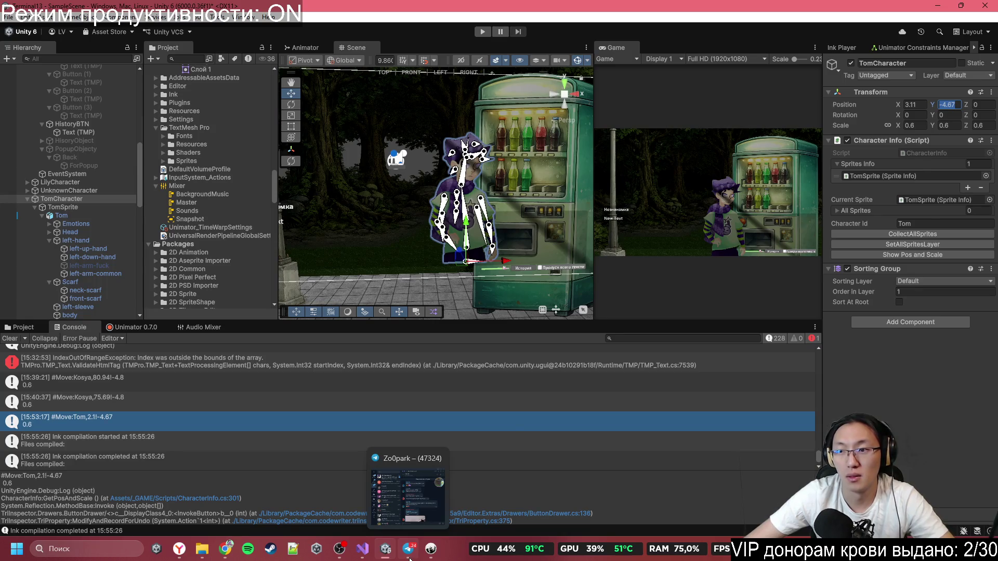
{"action": "key", "text": "alt+Tab"}
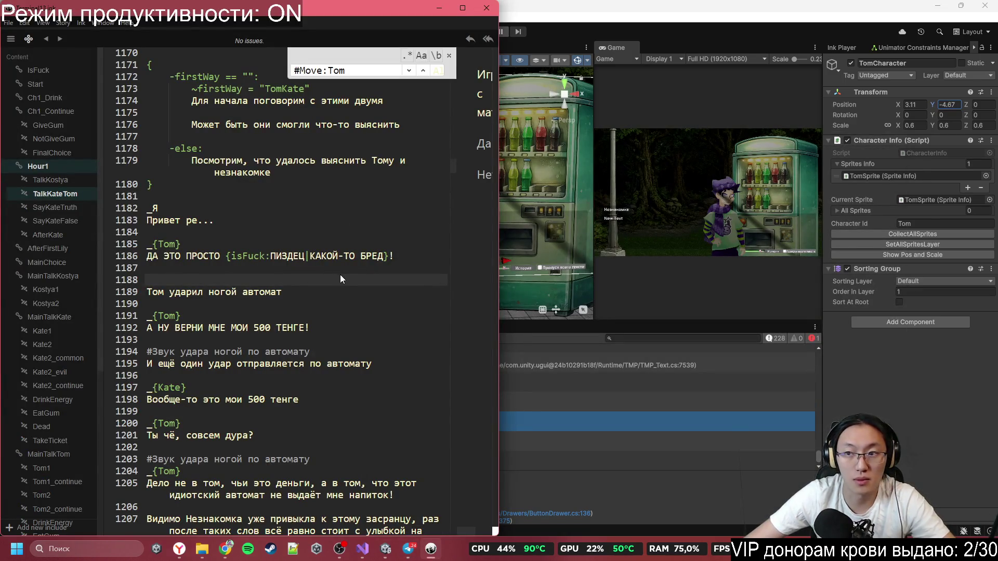
{"action": "left_click", "coordinate": [938, 394]}
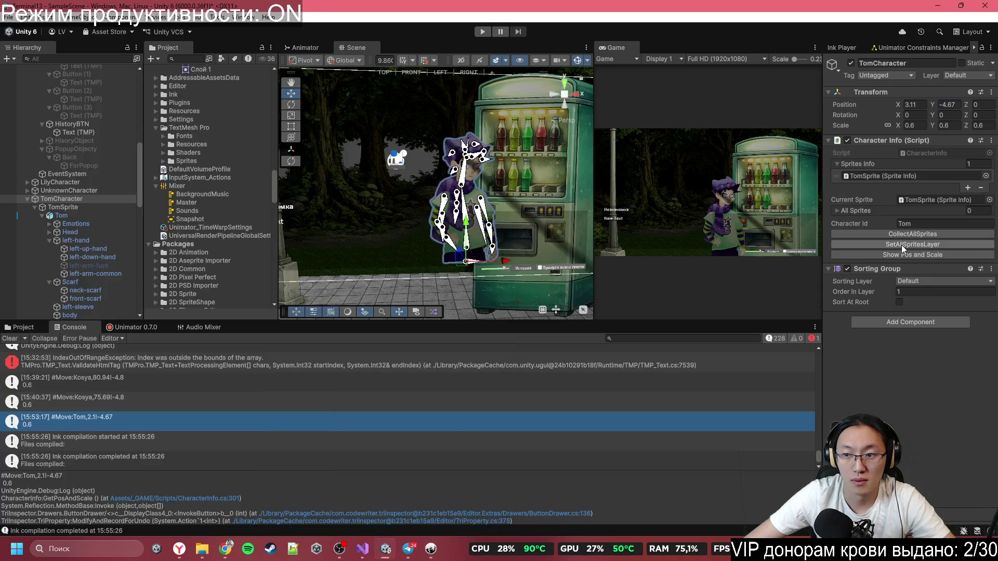
{"action": "left_click", "coordinate": [898, 254]}
{"action": "left_click", "coordinate": [100, 463]}
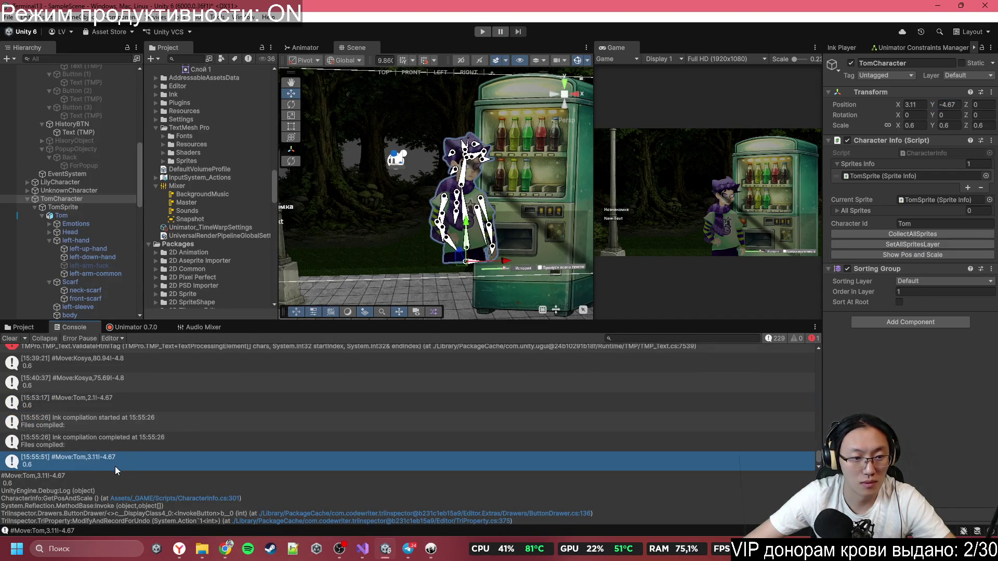
{"action": "left_click", "coordinate": [432, 550]}
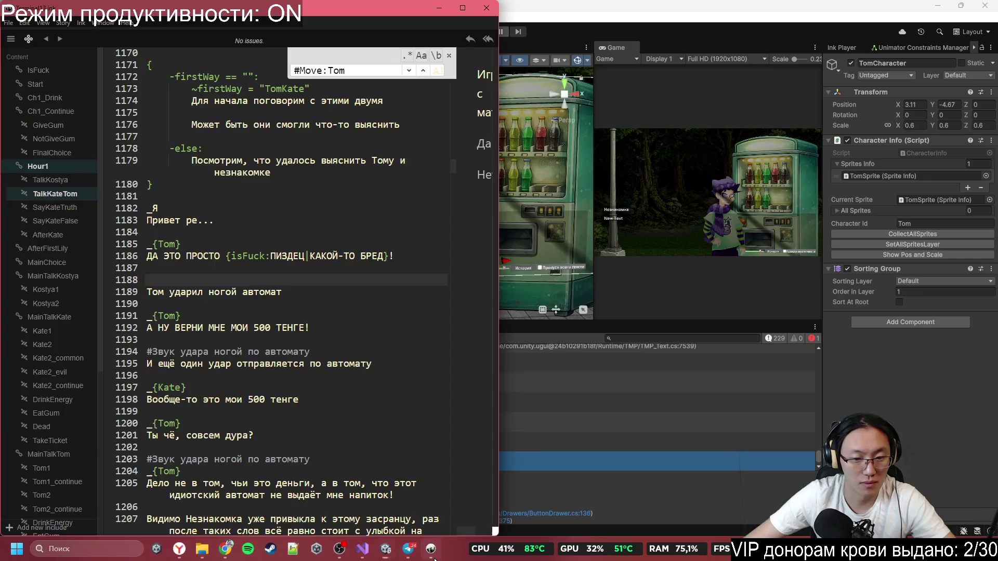
- Add Tom's #Move:Tom,3.11!-4.67 tag with duration 20 on line 1188
{"action": "type", "text": "#Move:Tom,3.11!-4.67"}
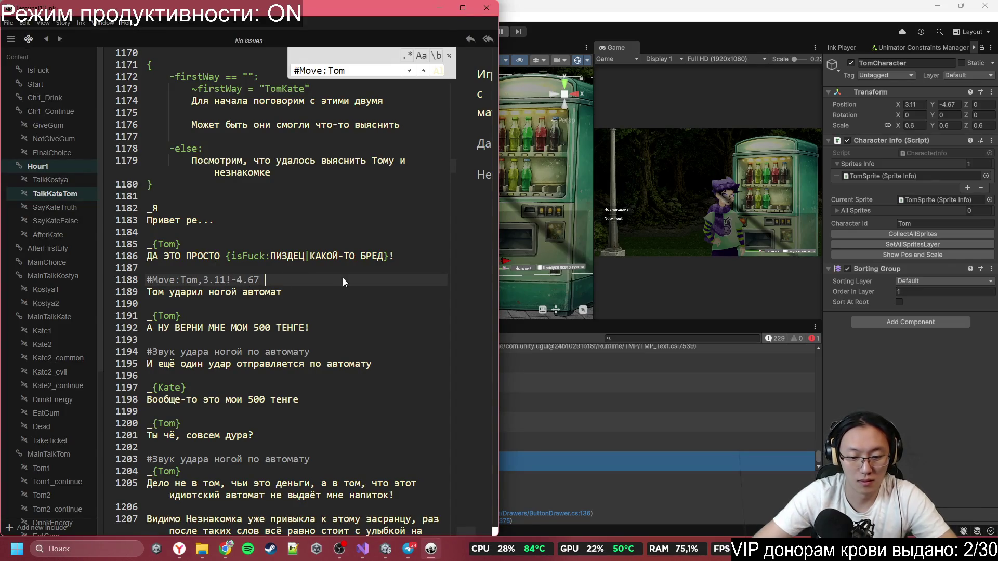
{"action": "key", "text": "BackSpace"}
{"action": "type", "text": "."}
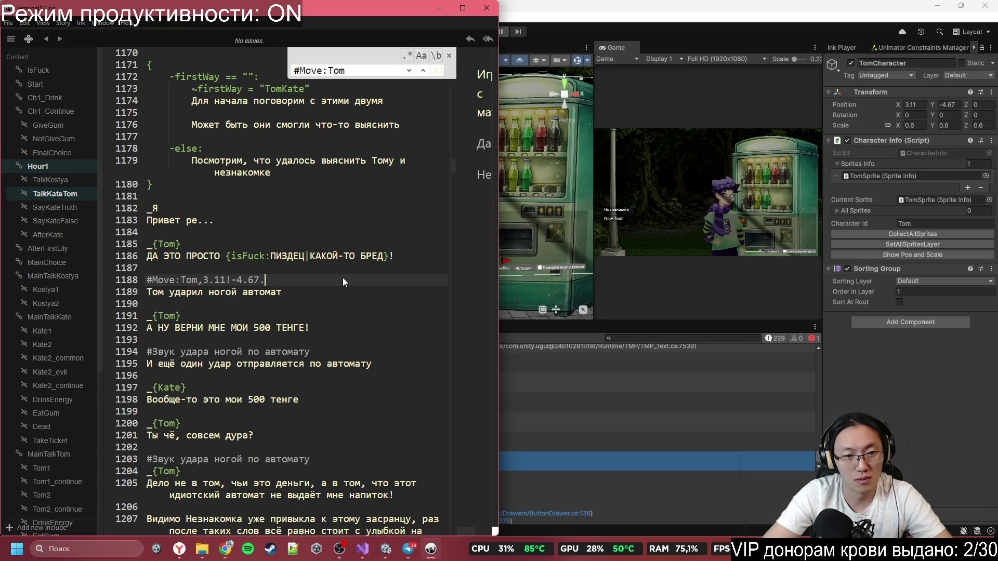
{"action": "key", "text": "BackSpace"}
{"action": "type", "text": ",20"}
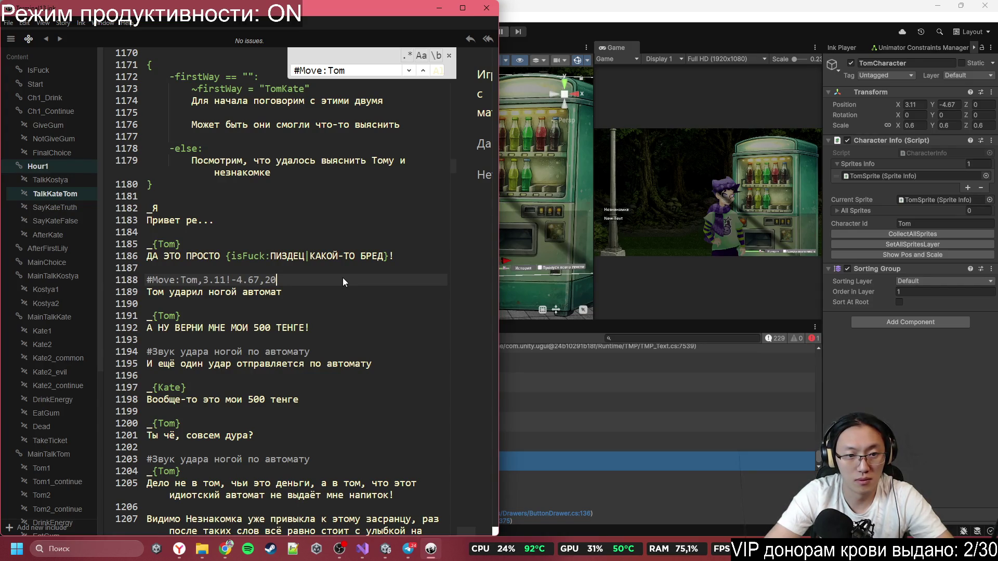
- Insert a #Move:Tom,2.1!-4.67,5 tag on new line 1191 below the kick line
{"action": "scroll", "coordinate": [341, 273], "scroll_direction": "up", "scroll_amount": 2}
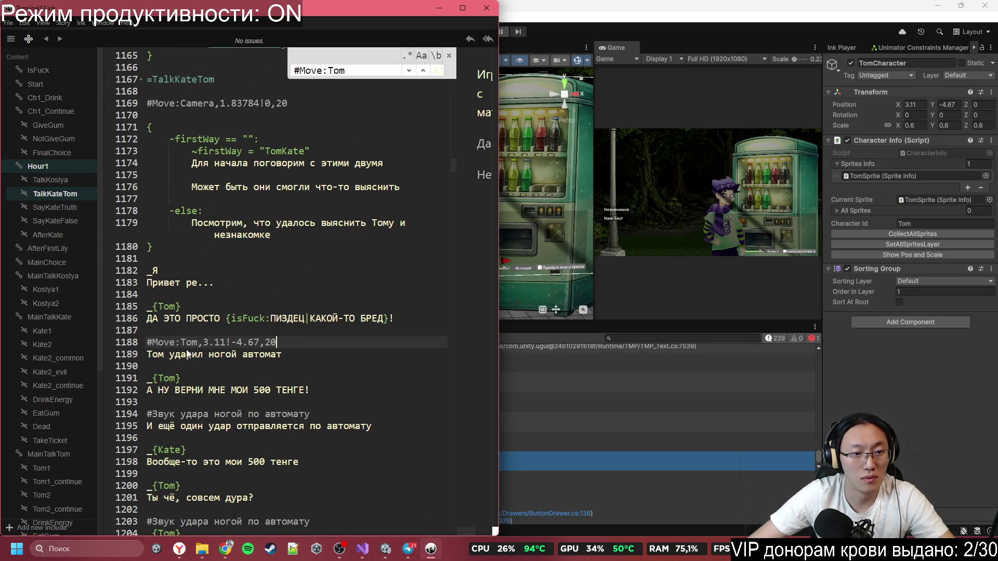
{"action": "scroll", "coordinate": [300, 250], "scroll_direction": "down", "scroll_amount": 2}
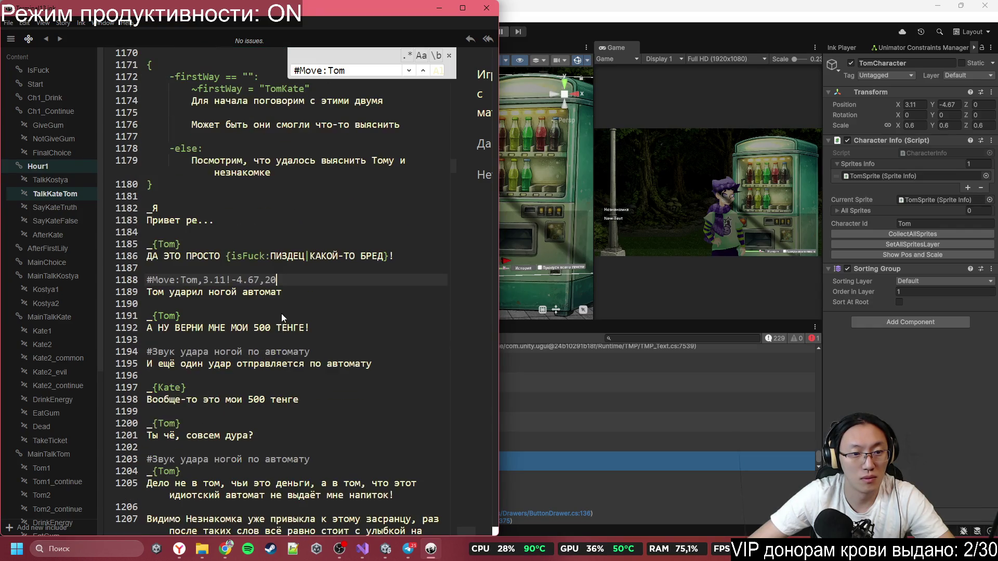
{"action": "left_click", "coordinate": [282, 305]}
{"action": "key", "text": "Return"}
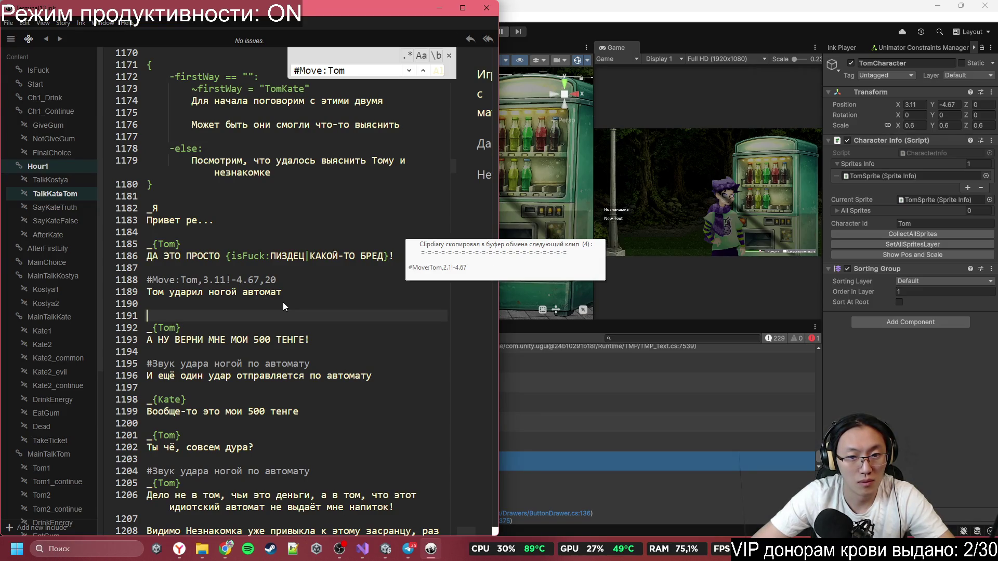
{"action": "type", "text": "#Move:Tom,2.1!-4.67"}
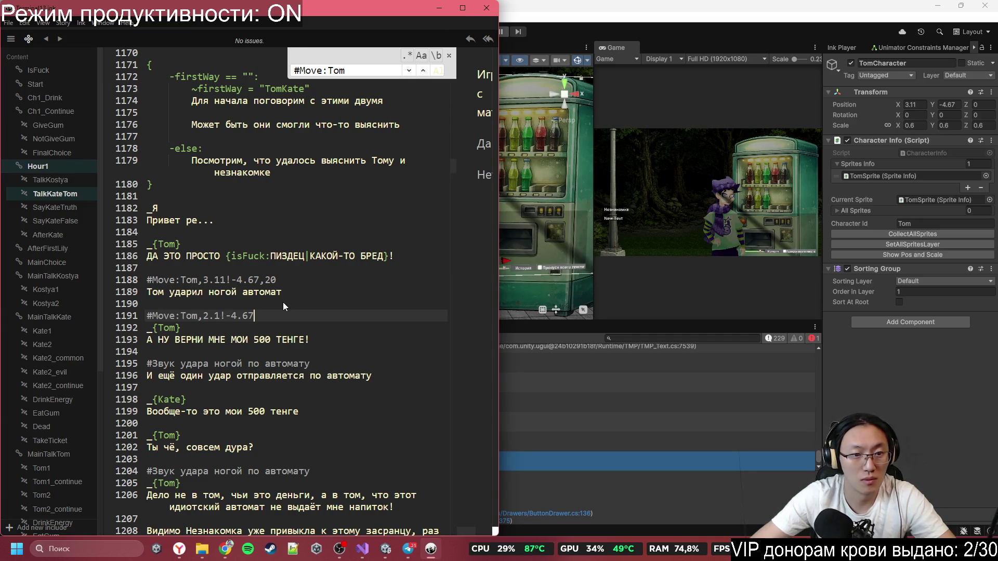
{"action": "type", "text": ","}
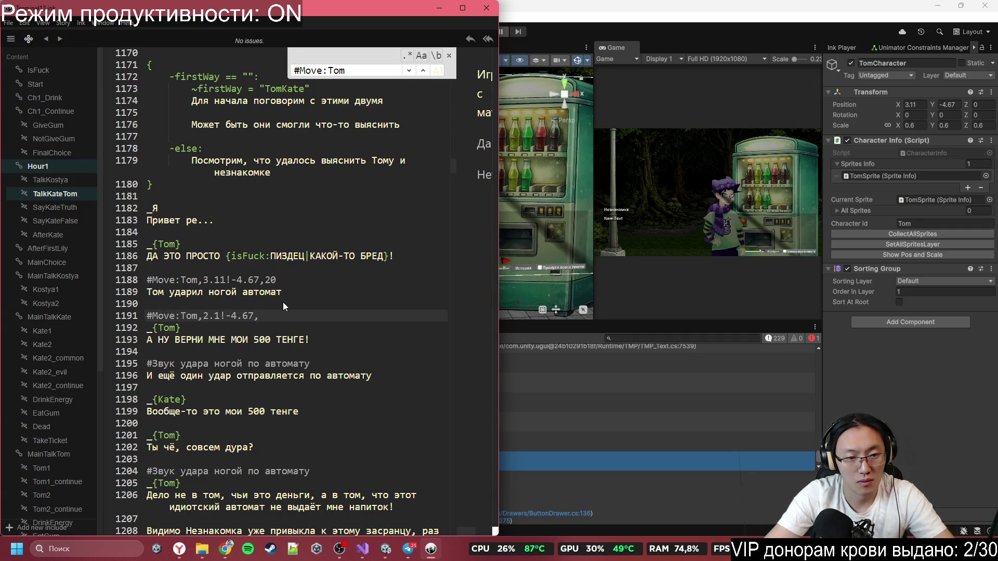
{"action": "type", "text": "5"}
{"action": "left_click", "coordinate": [282, 301]}
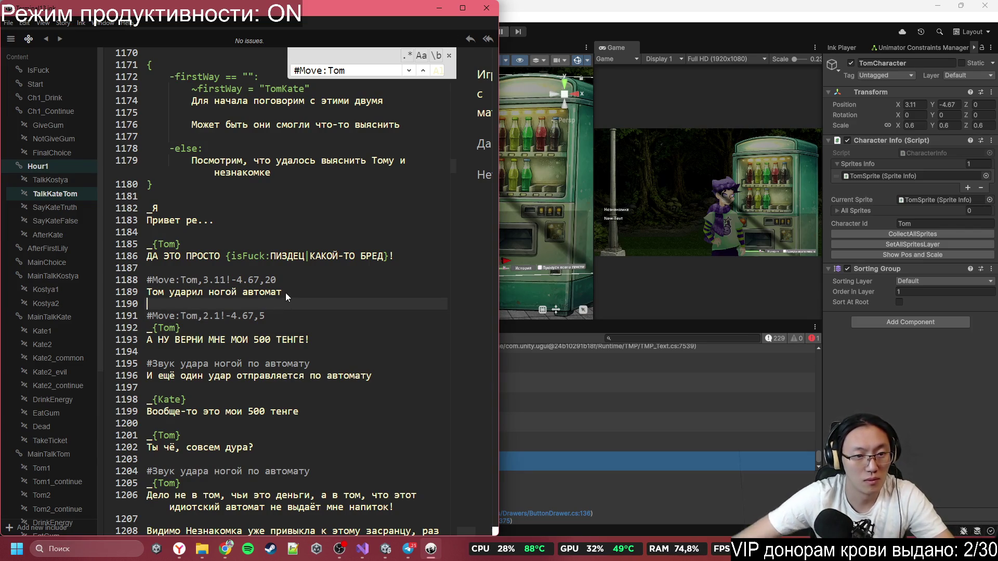
- Replace the second kick-sound comment on line 1195 with Tom's 3.11 Move tag
{"action": "scroll", "coordinate": [251, 326], "scroll_direction": "down", "scroll_amount": 1}
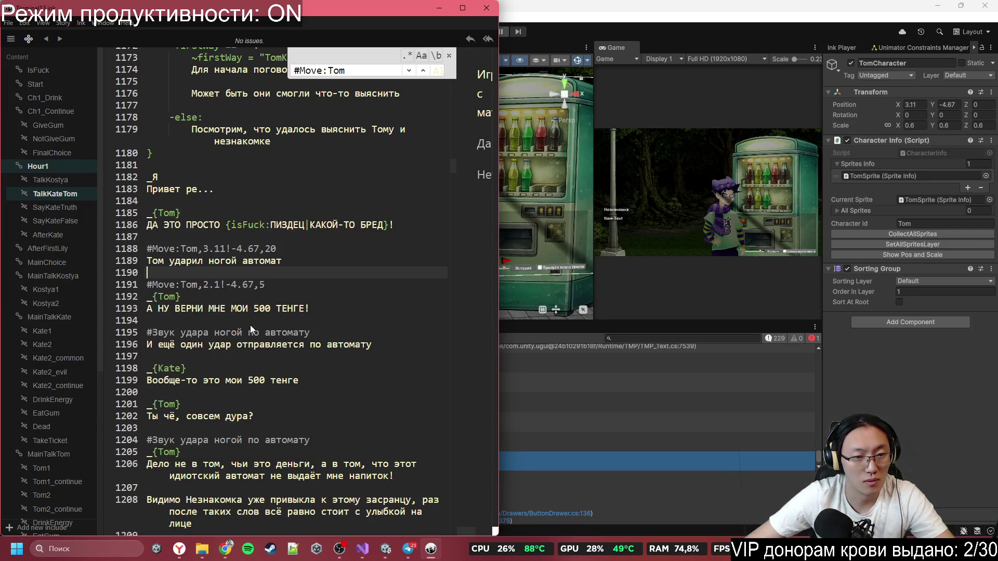
{"action": "left_click", "coordinate": [136, 250]}
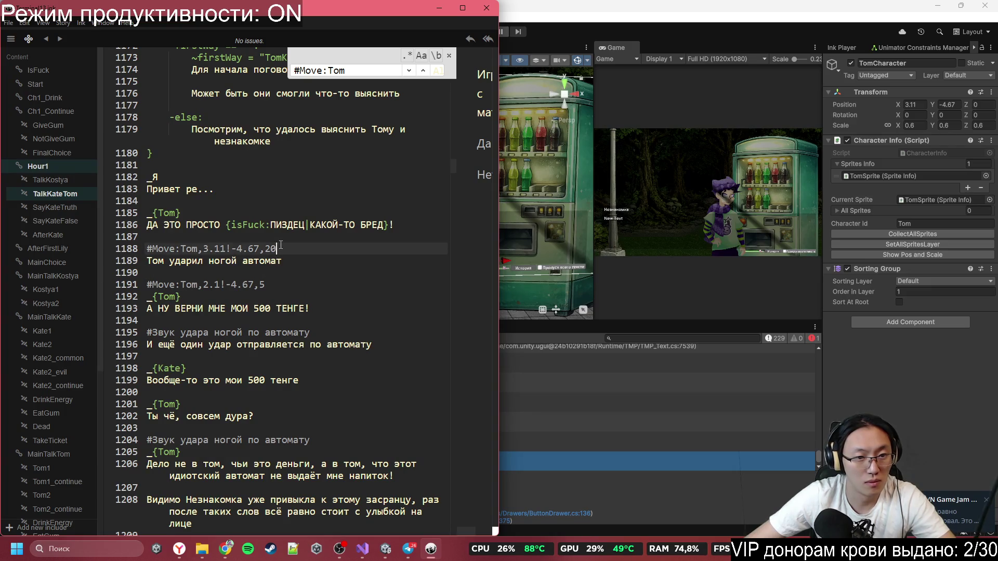
{"action": "left_click", "coordinate": [294, 332]}
{"action": "key", "text": "shift+Home"}
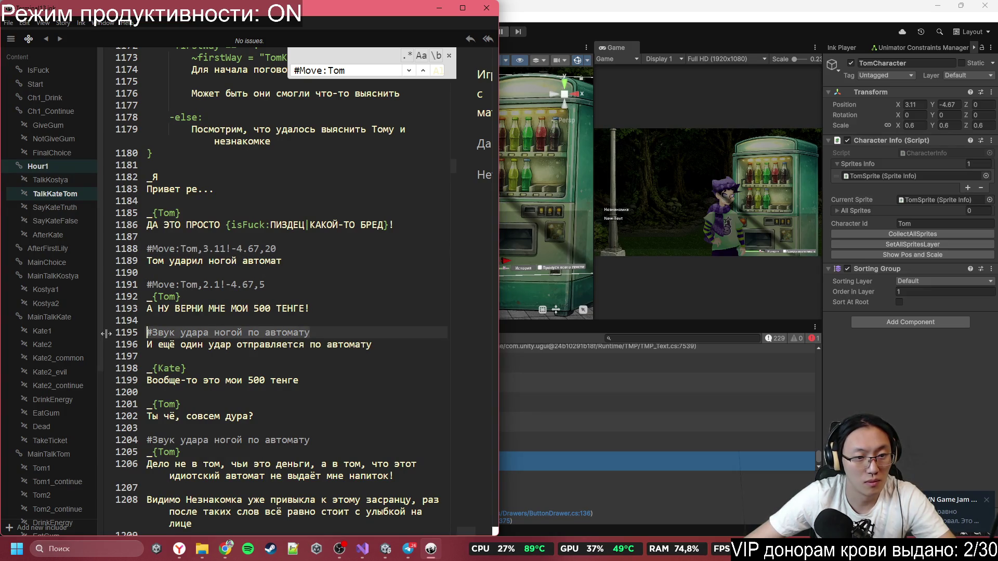
{"action": "type", "text": "#Move:Tom,3.11!-4.67,20"}
- Add a #Move:Tom,2.1!-4.67,5 tag on a new line above Kate's speech at line 1198
{"action": "left_click", "coordinate": [271, 249]}
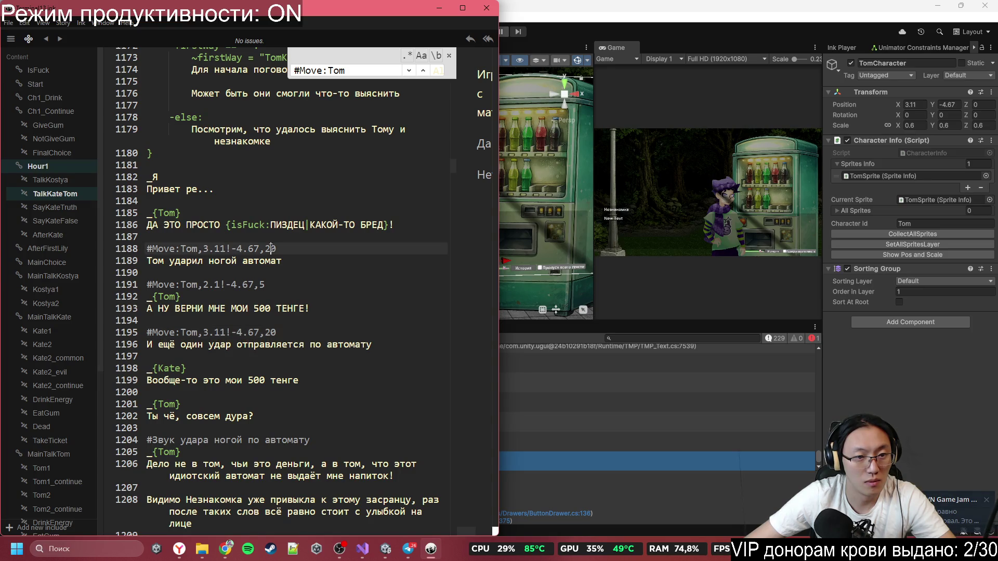
{"action": "left_click", "coordinate": [118, 289]}
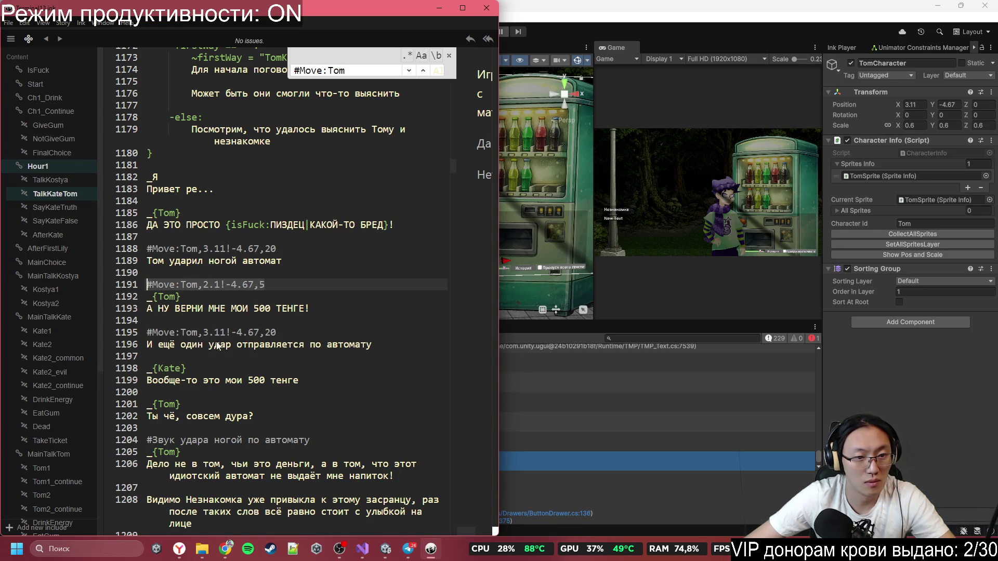
{"action": "left_click", "coordinate": [261, 357]}
{"action": "key", "text": "Return"}
{"action": "type", "text": "#Move:Tom,2.1!-4.67,5"}
{"action": "scroll", "coordinate": [263, 372], "scroll_direction": "down", "scroll_amount": 2}
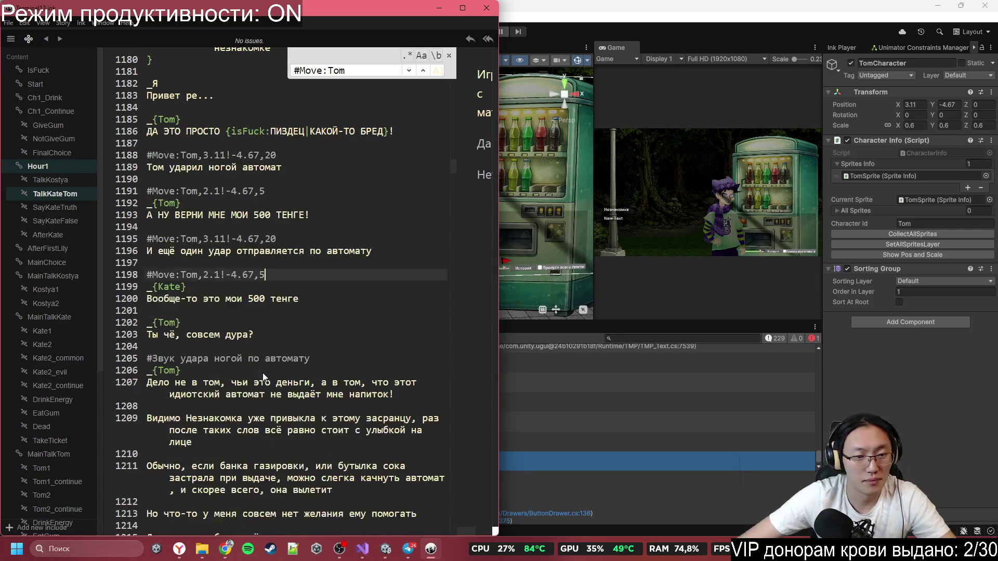
{"action": "scroll", "coordinate": [272, 304], "scroll_direction": "up", "scroll_amount": 3}
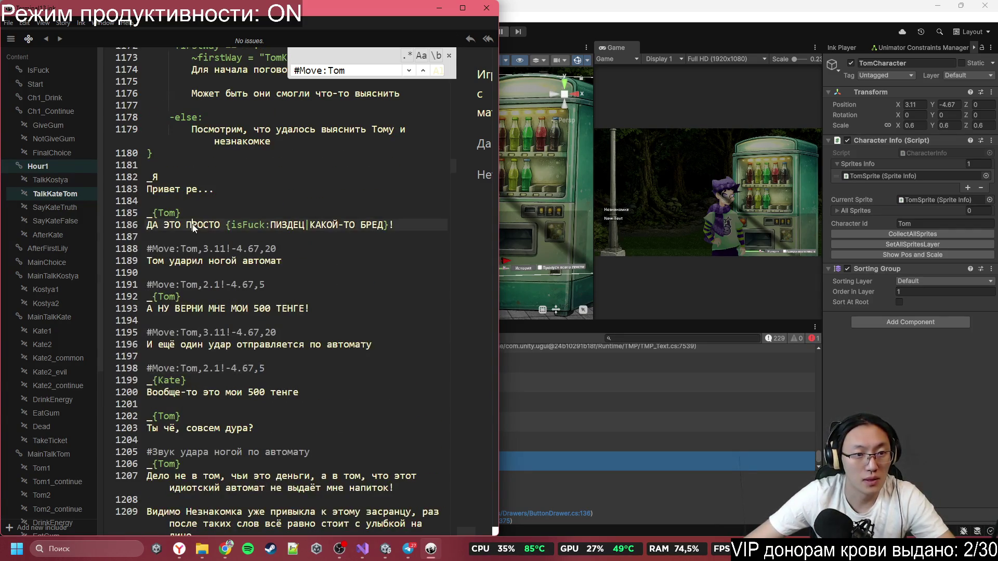
{"action": "left_click", "coordinate": [201, 205]}
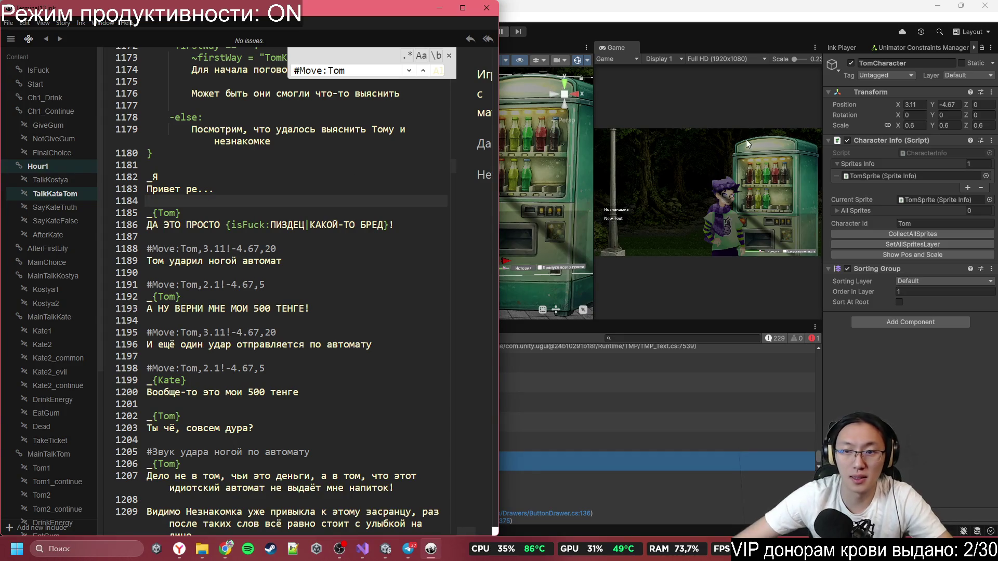
{"action": "left_click", "coordinate": [440, 7]}
{"action": "scroll", "coordinate": [450, 229], "scroll_direction": "up", "scroll_amount": 2}
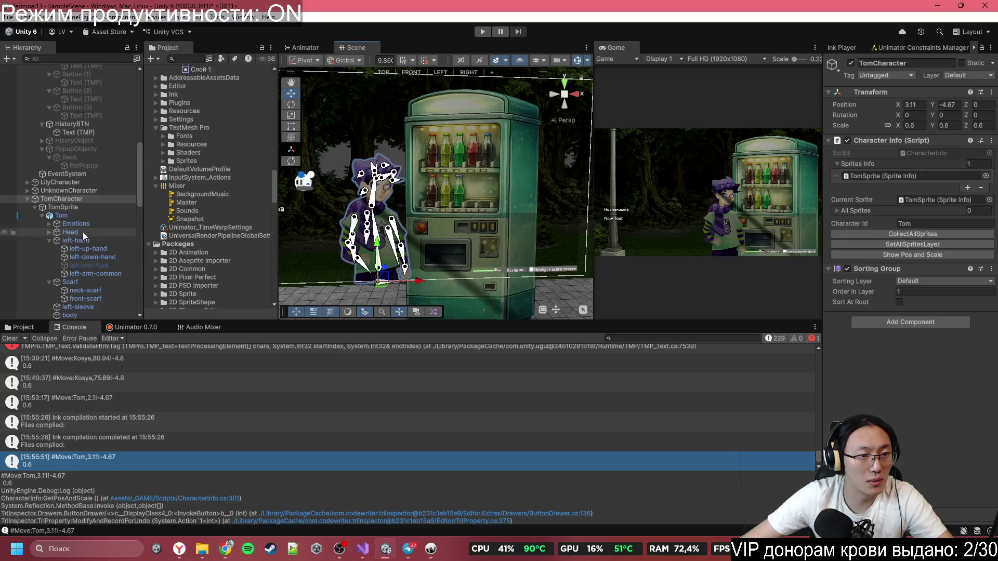
- Expand Tom's Emotions, select common, and snip Tom's head from the Game view
{"action": "left_click", "coordinate": [49, 223]}
{"action": "left_click", "coordinate": [79, 250]}
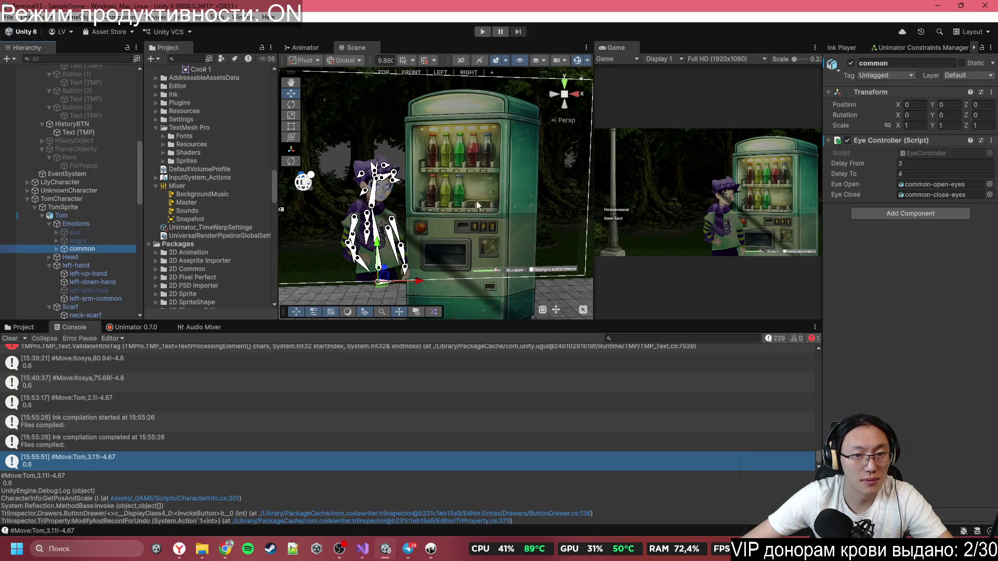
{"action": "scroll", "coordinate": [476, 201], "scroll_direction": "up", "scroll_amount": 2}
{"action": "scroll", "coordinate": [726, 194], "scroll_direction": "up", "scroll_amount": 5}
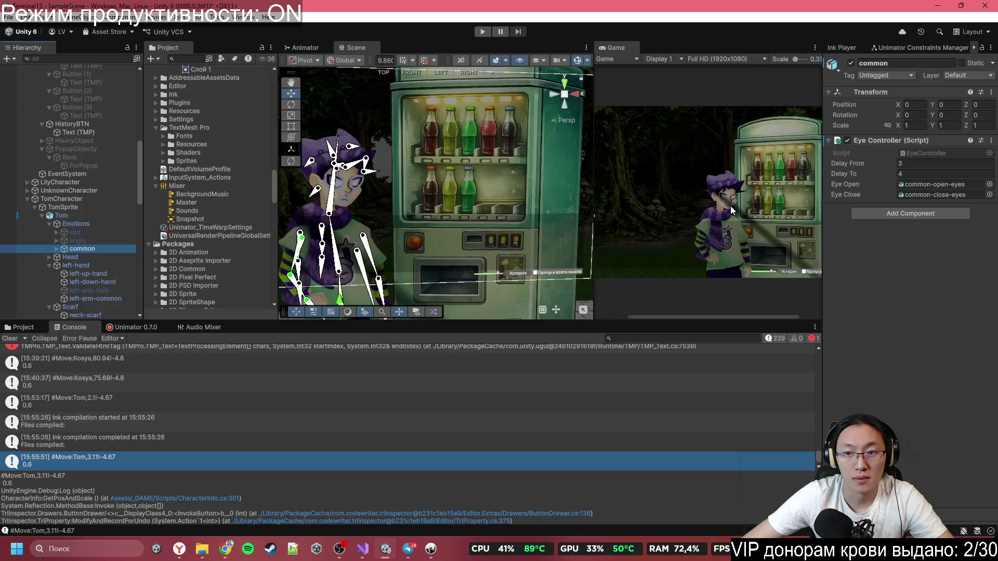
{"action": "key", "text": "super+shift+s"}
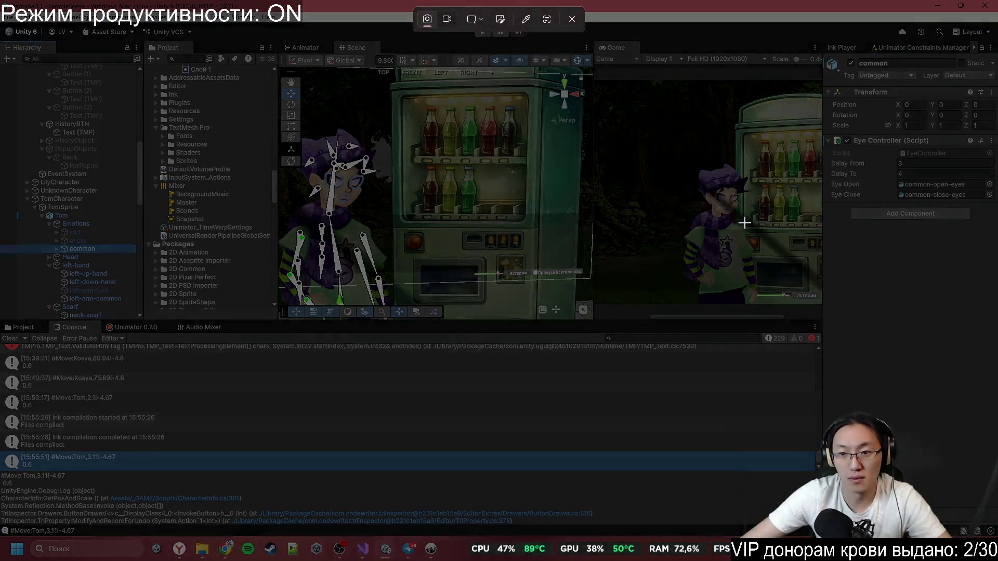
{"action": "left_click_drag", "start_coordinate": [680, 163], "coordinate": [749, 223]}
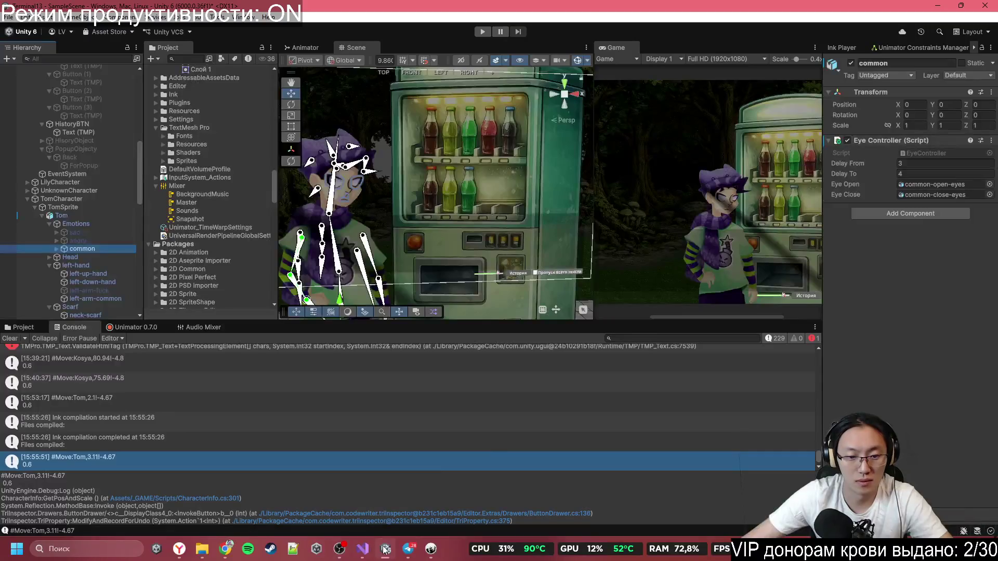
- Bring the Inky script and then the Miro board to the front
{"action": "left_click", "coordinate": [294, 549]}
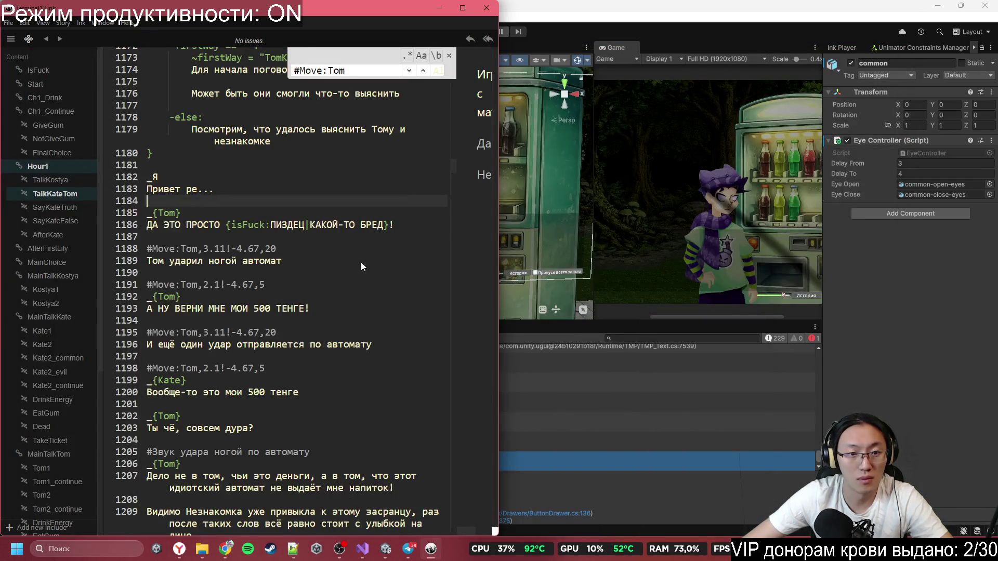
{"action": "mouse_move", "coordinate": [384, 551]}
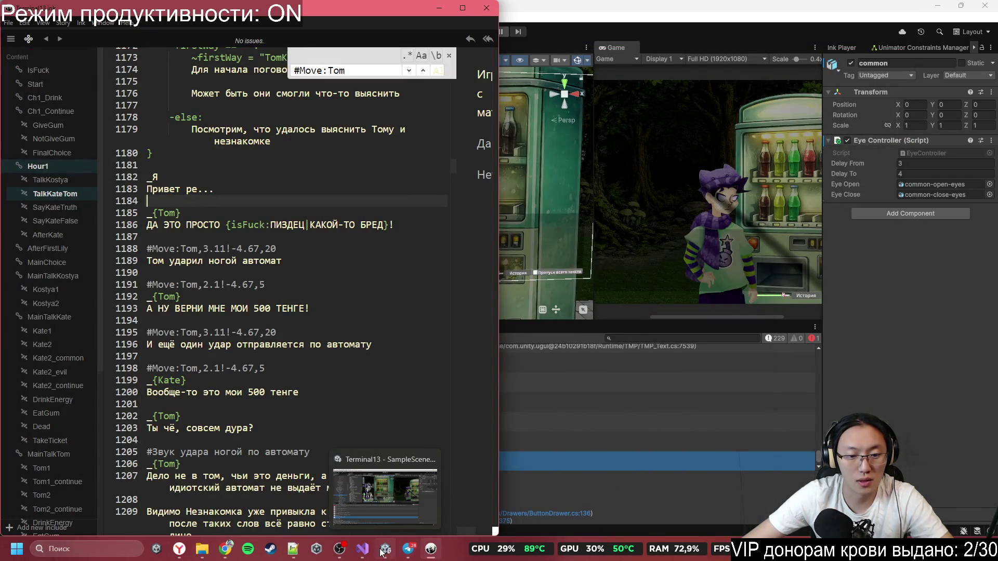
{"action": "left_click", "coordinate": [226, 549]}
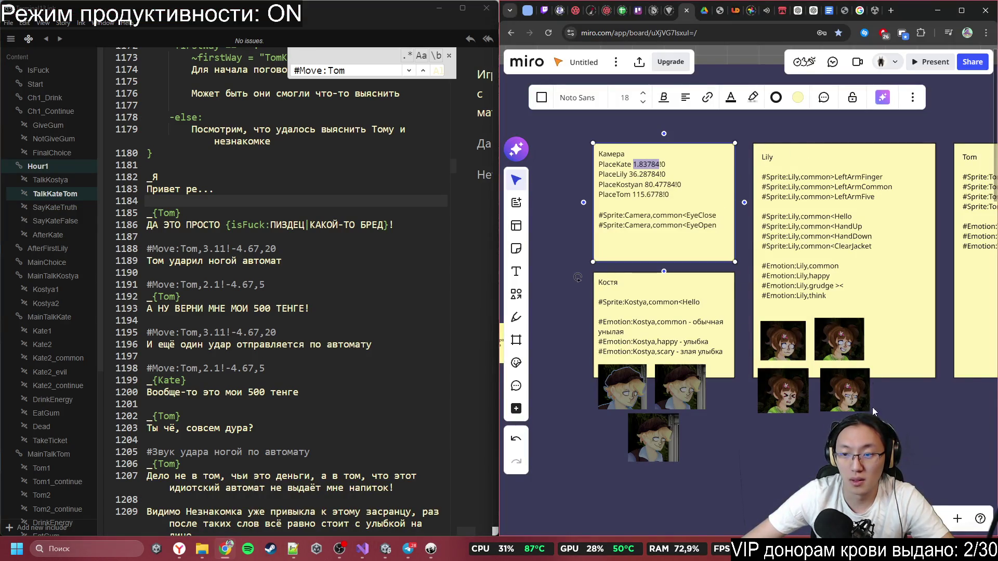
- Shorten the Tom sticky note and place Tom's common-face snip beneath its text
{"action": "scroll", "coordinate": [665, 312], "scroll_direction": "right", "scroll_amount": 5}
{"action": "left_click", "coordinate": [824, 308]}
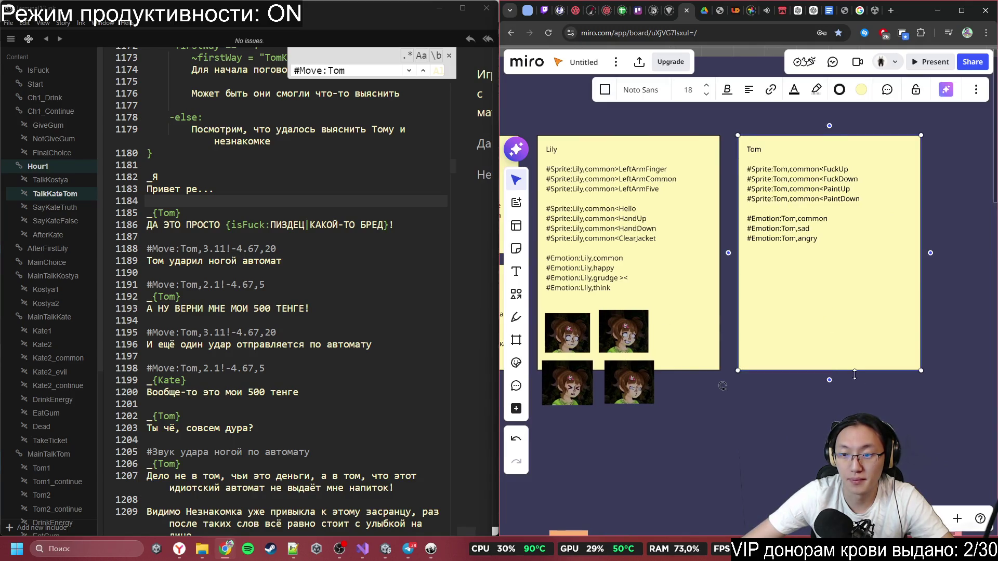
{"action": "left_click_drag", "start_coordinate": [849, 370], "coordinate": [849, 264]}
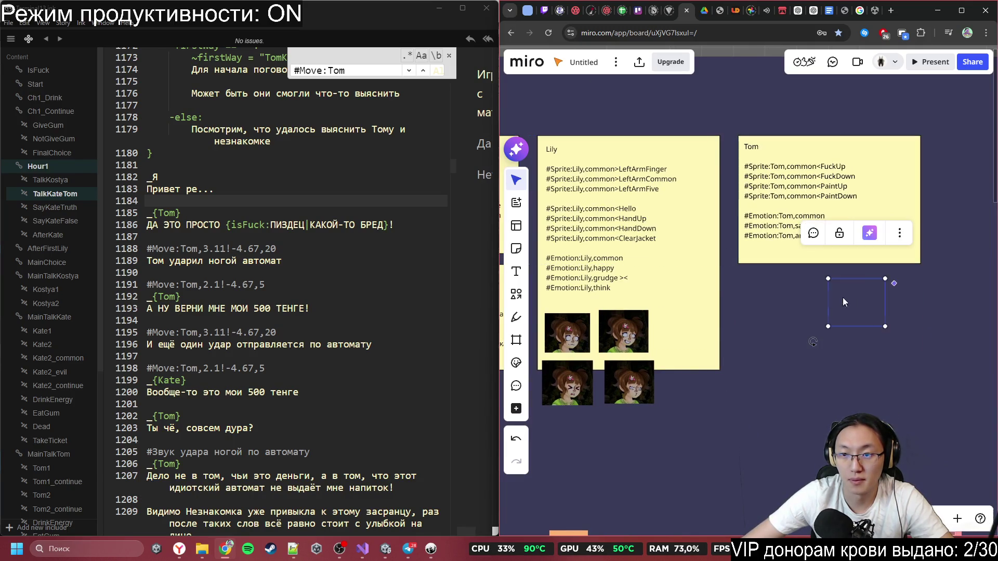
{"action": "key", "text": "ctrl+v"}
{"action": "left_click_drag", "start_coordinate": [860, 302], "coordinate": [779, 271]}
{"action": "key", "text": "alt+Tab"}
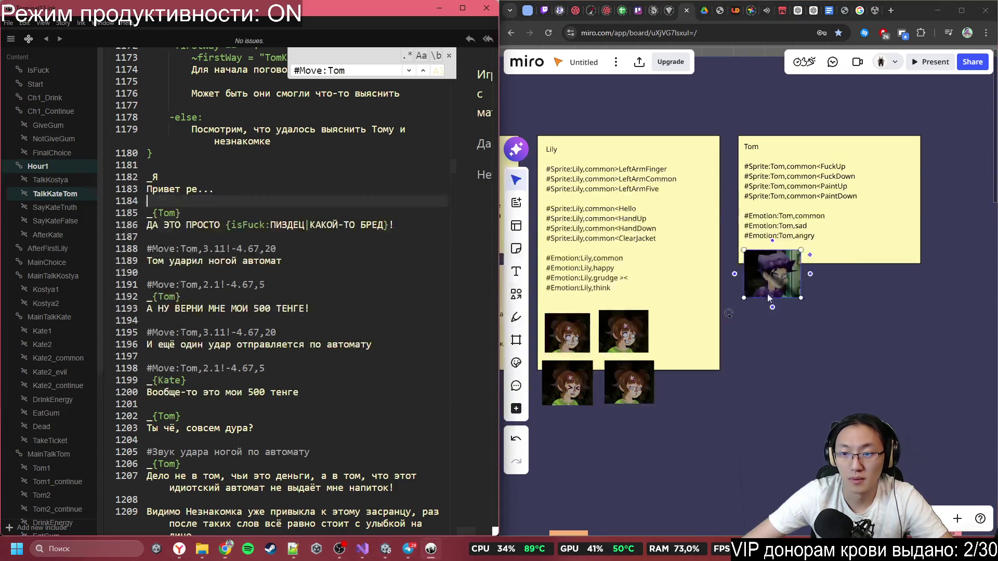
{"action": "left_click", "coordinate": [385, 548]}
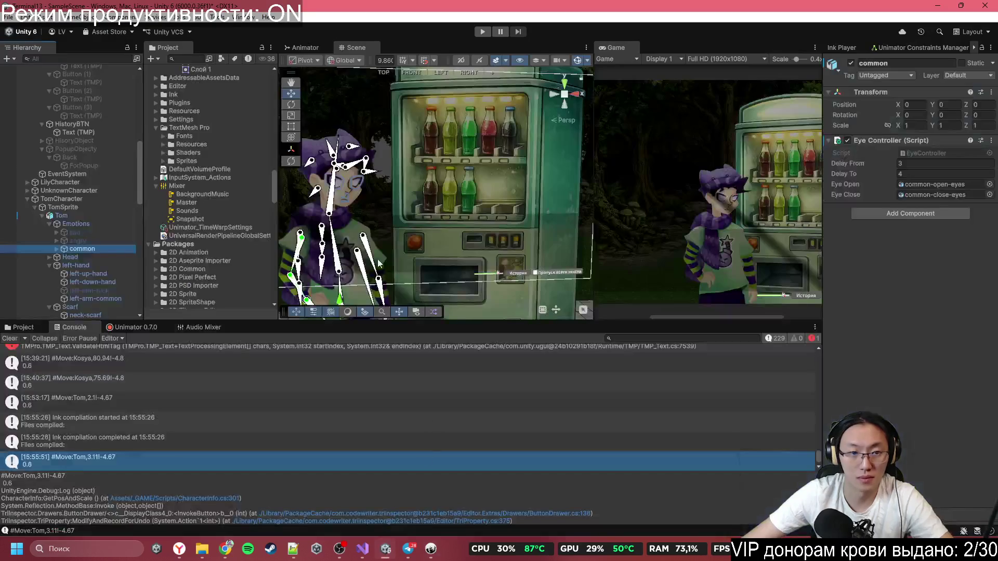
- Activate Tom's angry emotion, snip his face, and paste it onto the Miro board
{"action": "left_click", "coordinate": [91, 240]}
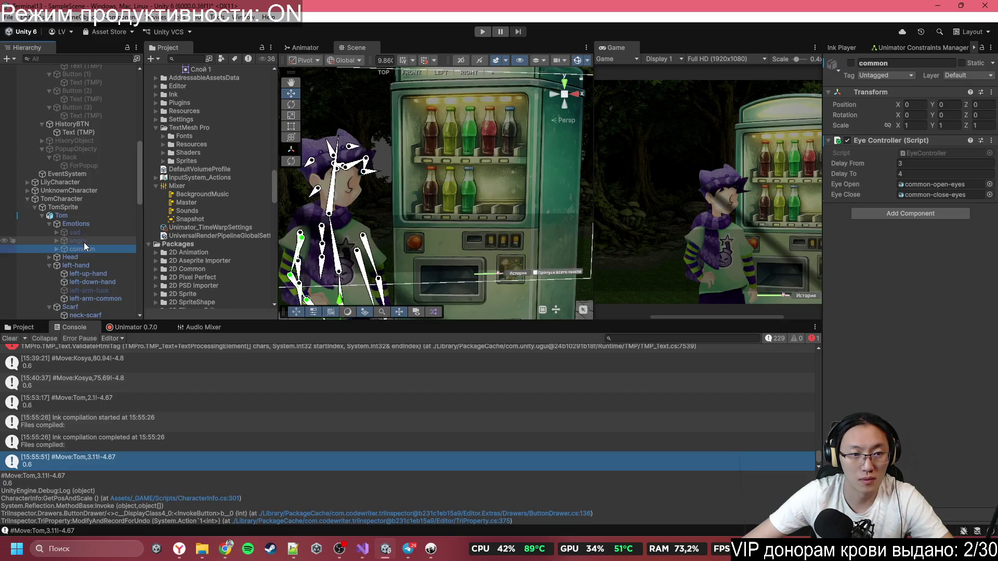
{"action": "key", "text": "alt+shift+a"}
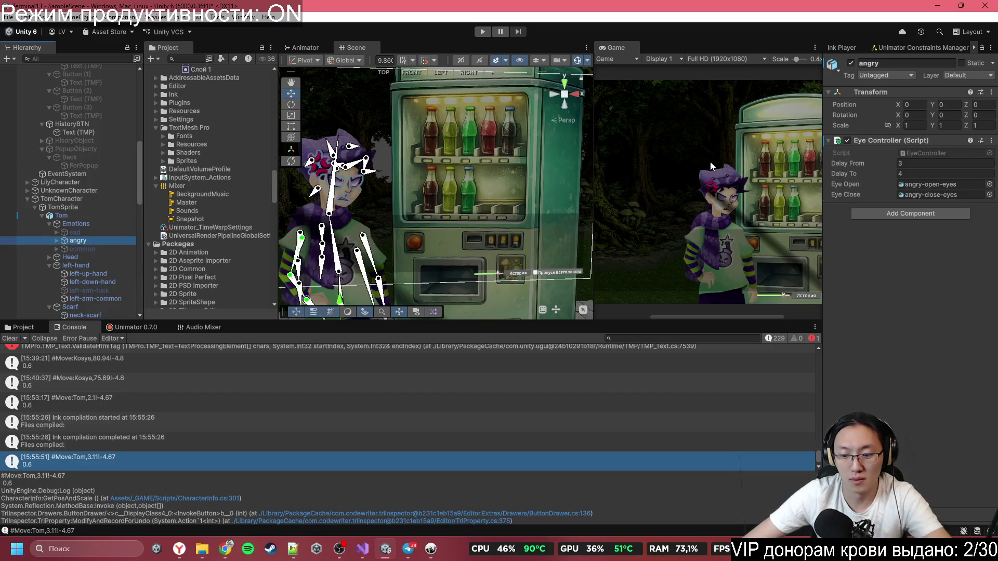
{"action": "key", "text": "Print"}
{"action": "mouse_move", "coordinate": [678, 156]}
{"action": "left_mouse_down"}
{"action": "mouse_move", "coordinate": [715, 183]}
{"action": "mouse_move", "coordinate": [752, 232]}
{"action": "left_mouse_up"}
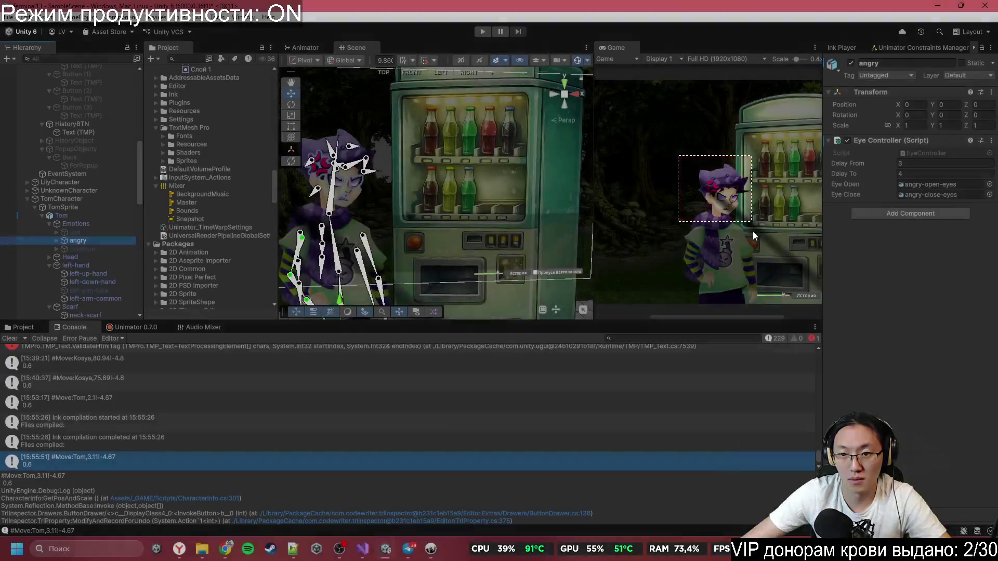
{"action": "left_click", "coordinate": [225, 548]}
{"action": "key", "text": "ctrl+v"}
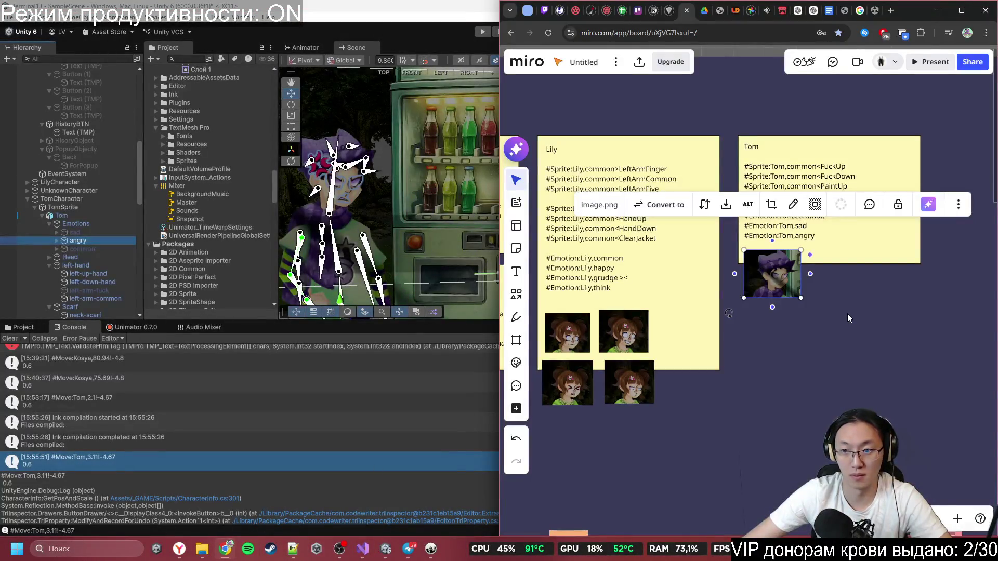
{"action": "left_click", "coordinate": [847, 314]}
{"action": "key", "text": "ctrl+v"}
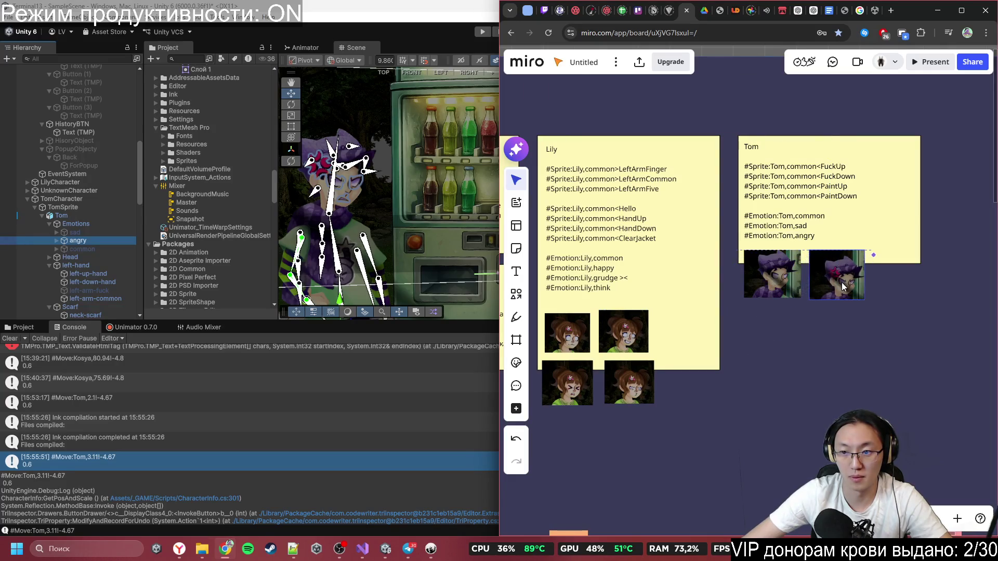
- Activate Tom's sad emotion, snip his face, and paste it onto the Miro board
{"action": "key", "text": "alt+Tab"}
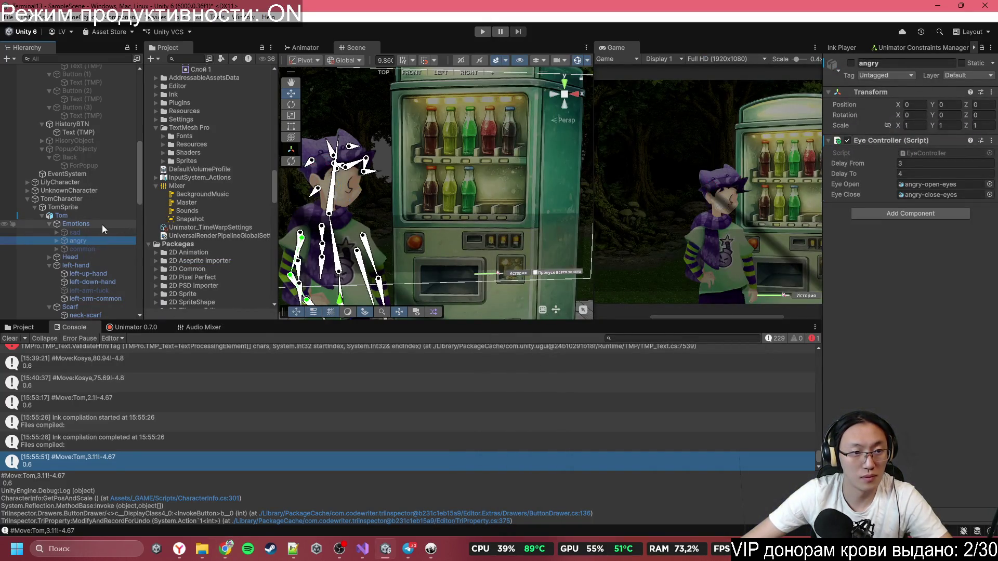
{"action": "left_click", "coordinate": [98, 235]}
{"action": "key", "text": "alt+shift+a"}
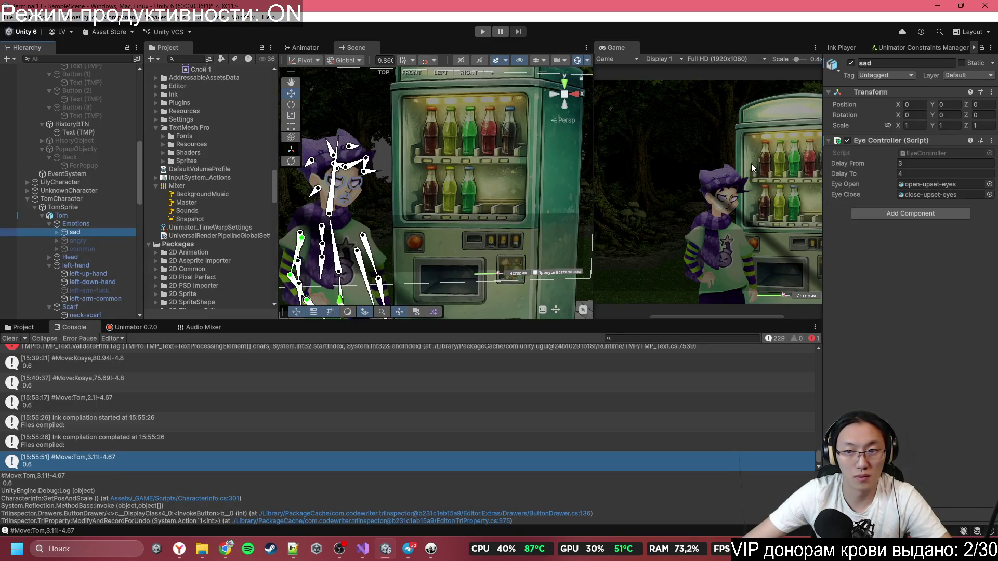
{"action": "key", "text": "super+shift+s"}
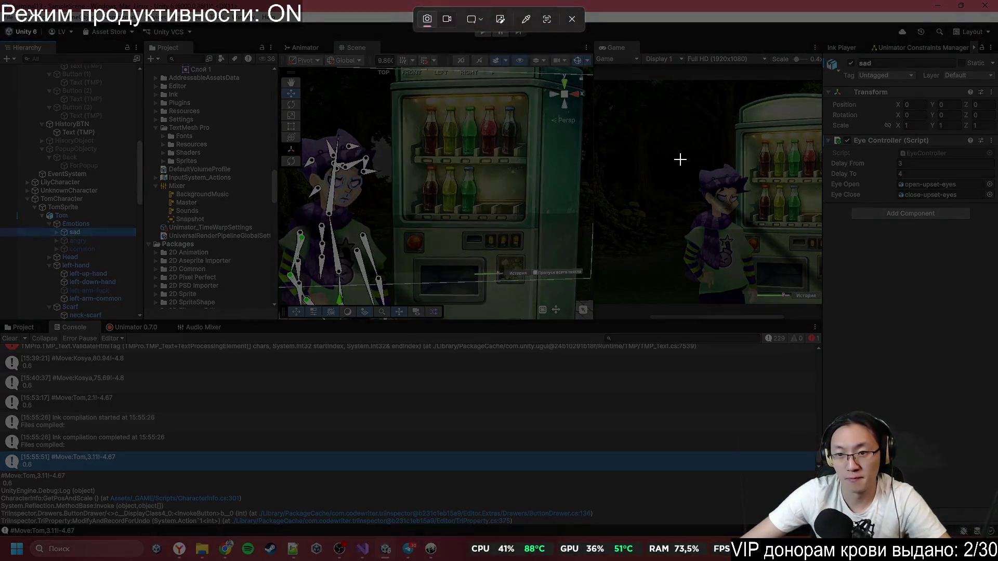
{"action": "left_click_drag", "start_coordinate": [680, 160], "coordinate": [753, 227]}
{"action": "key", "text": "alt+Tab"}
{"action": "key", "text": "ctrl+v"}
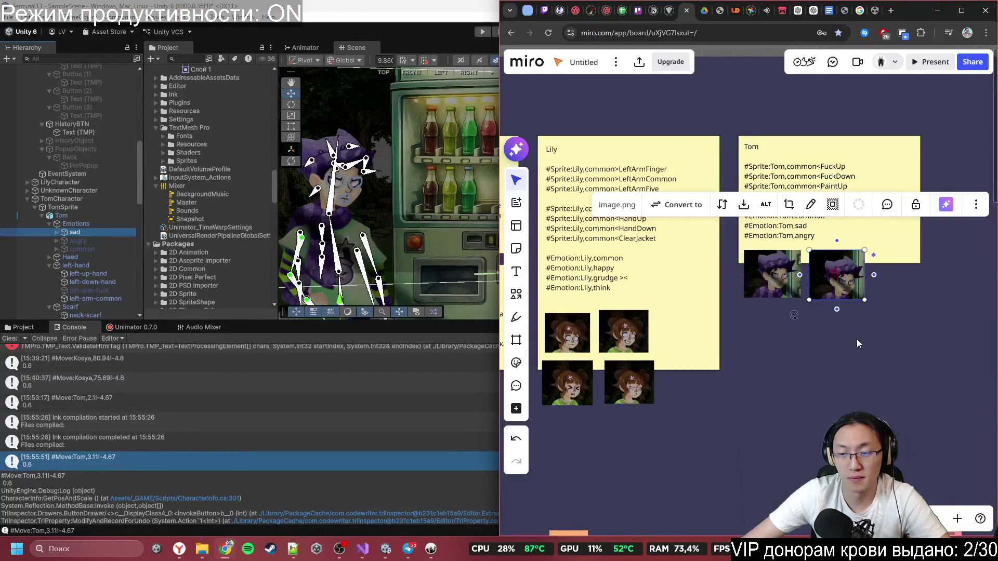
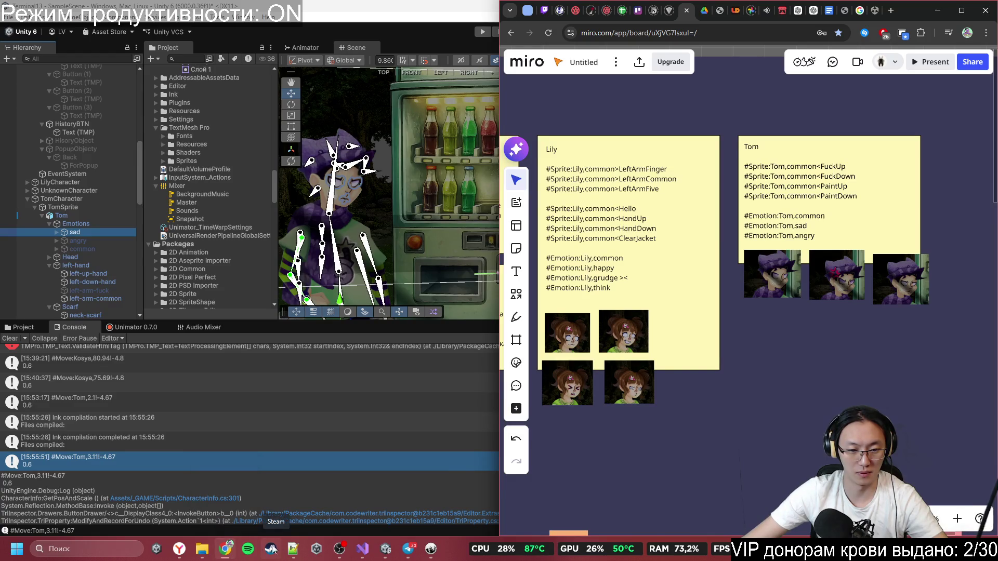
- Bring the Inky window with Terminal13.ink and Tom's vending-machine lines to the front
{"action": "mouse_move", "coordinate": [384, 550]}
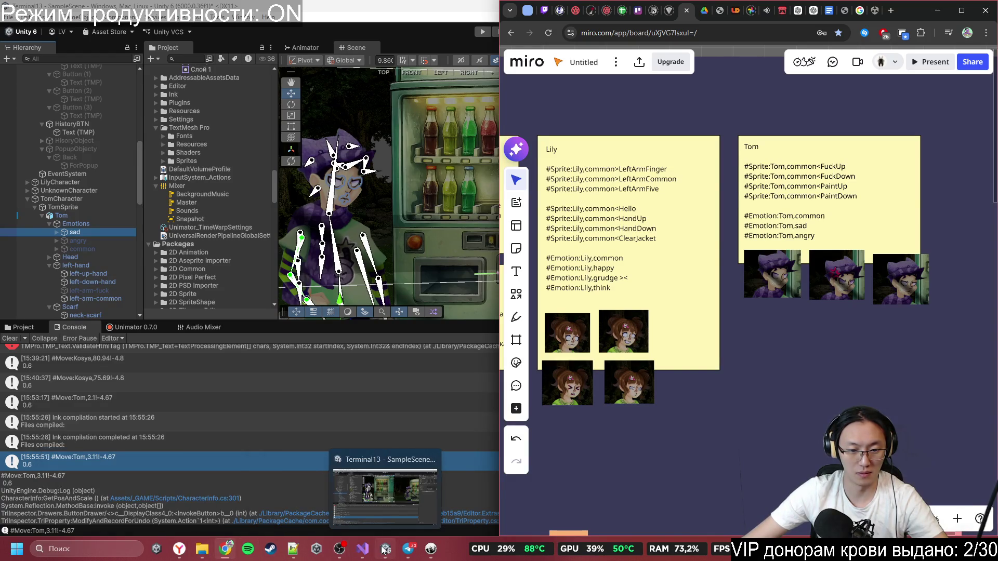
{"action": "left_click", "coordinate": [431, 549]}
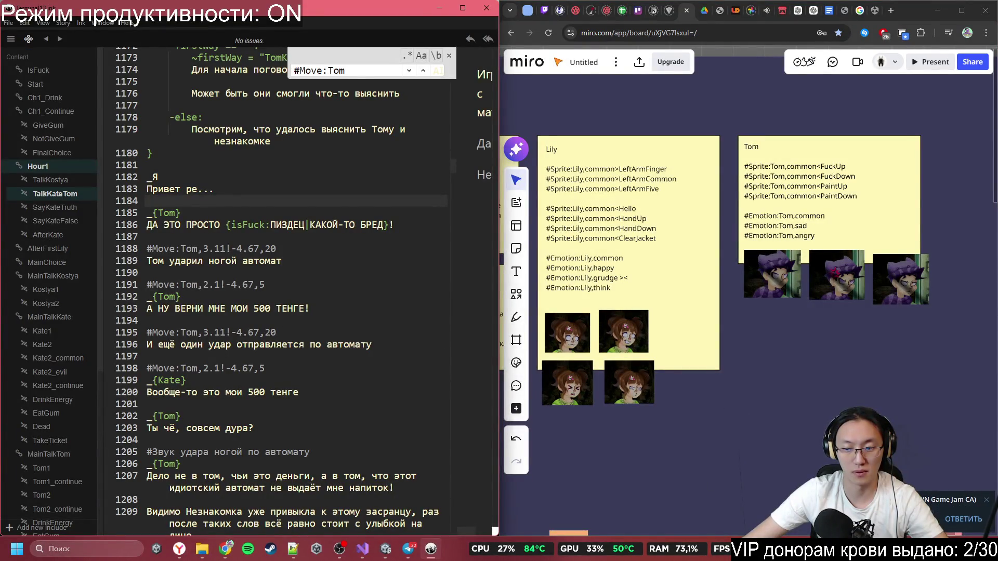
- Glance at the incoming Telegram chat, then return to the script near Tom's outburst
{"action": "left_click", "coordinate": [951, 504]}
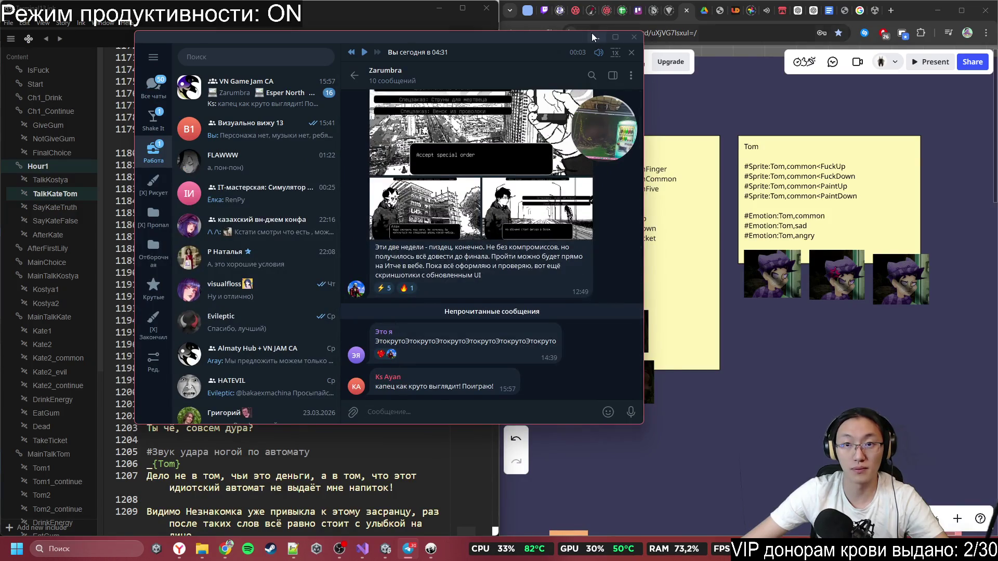
{"action": "left_click", "coordinate": [597, 37]}
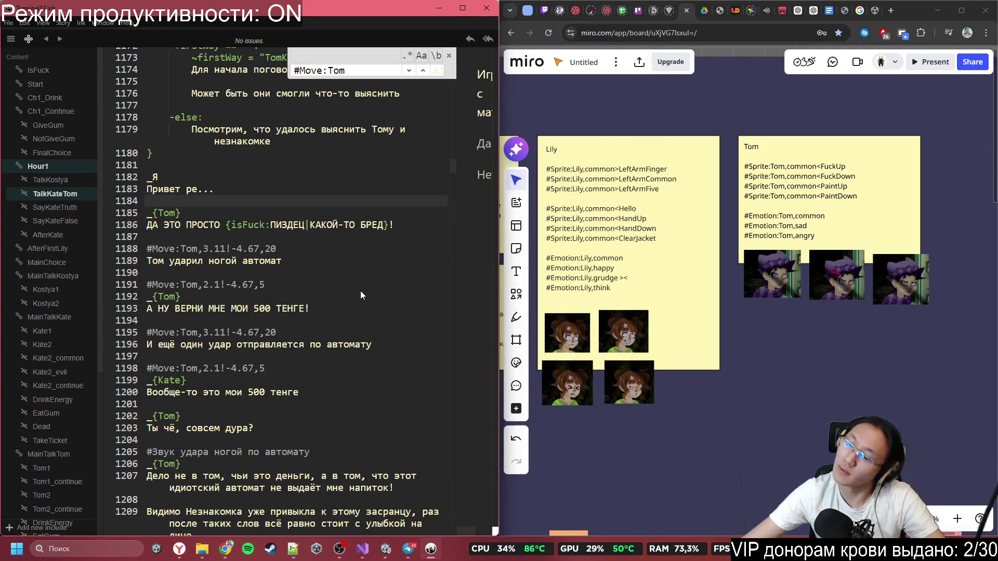
{"action": "left_click", "coordinate": [279, 213]}
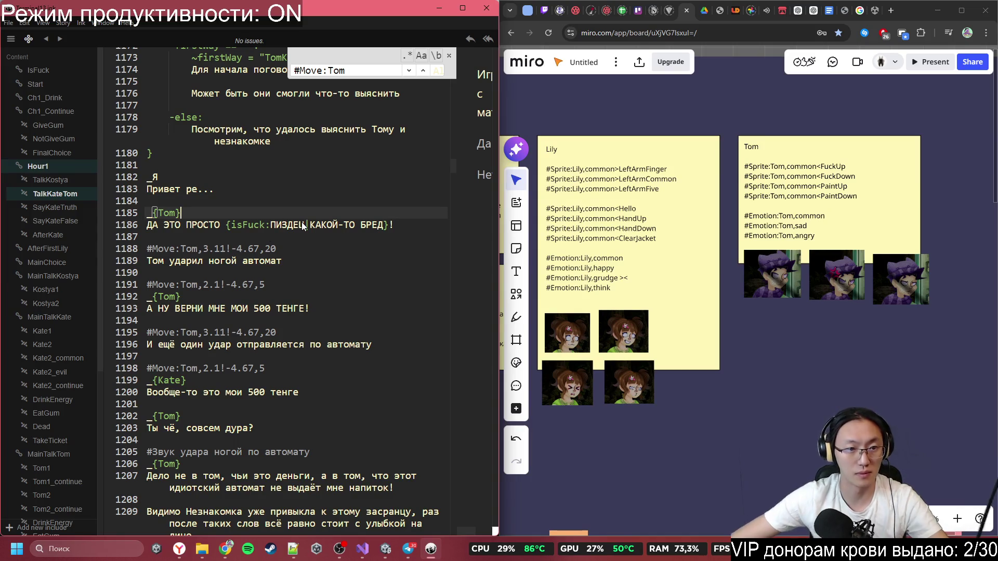
{"action": "left_click", "coordinate": [310, 205]}
{"action": "left_click", "coordinate": [292, 208]}
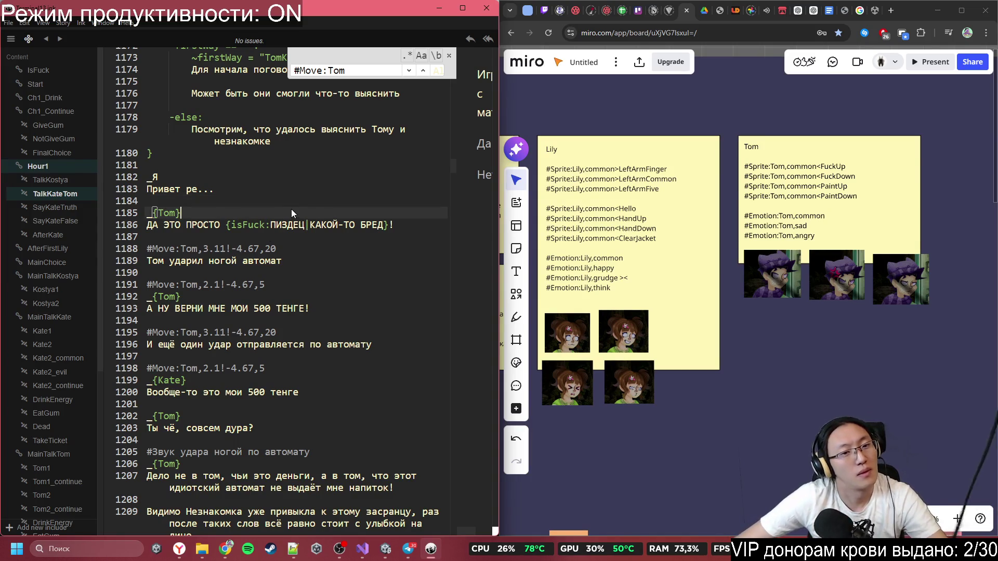
{"action": "left_click", "coordinate": [277, 238]}
{"action": "scroll", "coordinate": [296, 271], "scroll_direction": "down", "scroll_amount": 1}
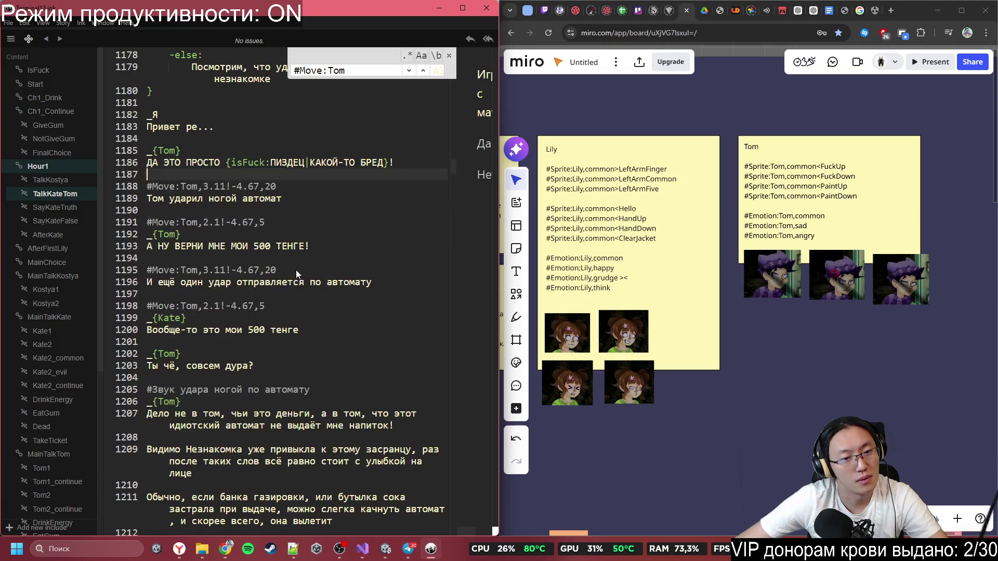
- Copy #Emotion:Tom,angry from Tom's Miro note and paste it after the camera move
{"action": "left_click", "coordinate": [819, 232]}
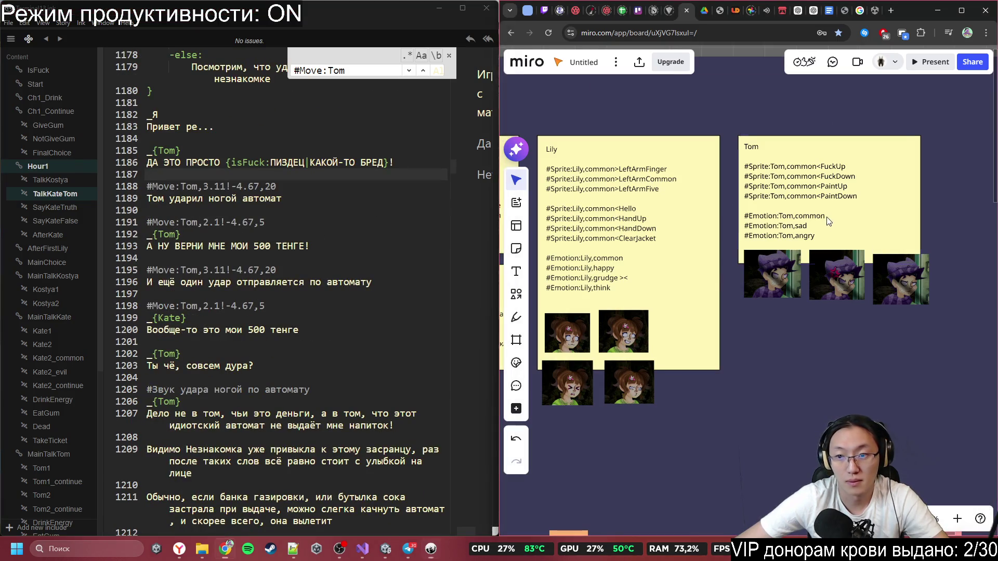
{"action": "left_click", "coordinate": [819, 233]}
{"action": "left_click_drag", "start_coordinate": [820, 236], "coordinate": [760, 235]}
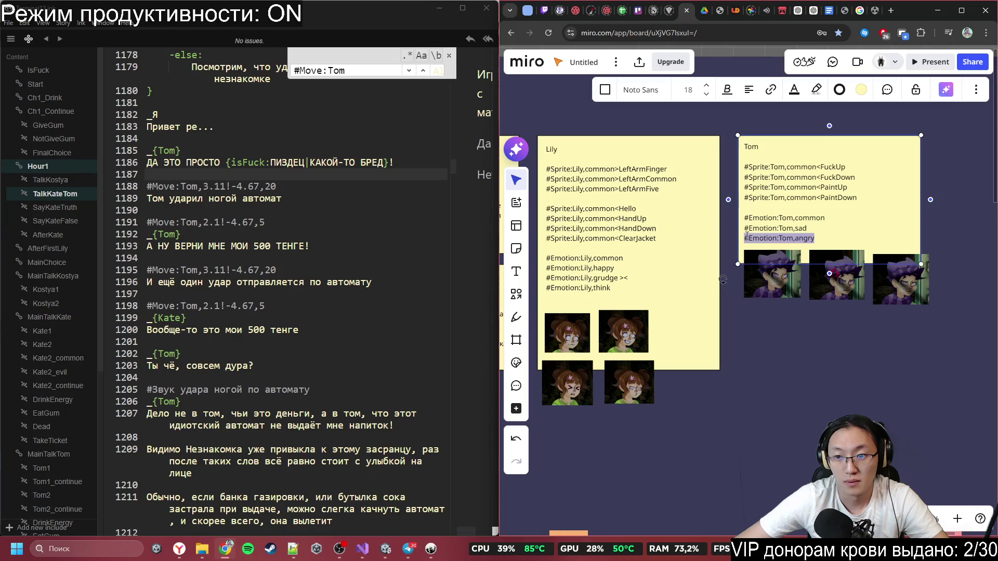
{"action": "left_click", "coordinate": [226, 153]}
{"action": "left_click", "coordinate": [229, 136]}
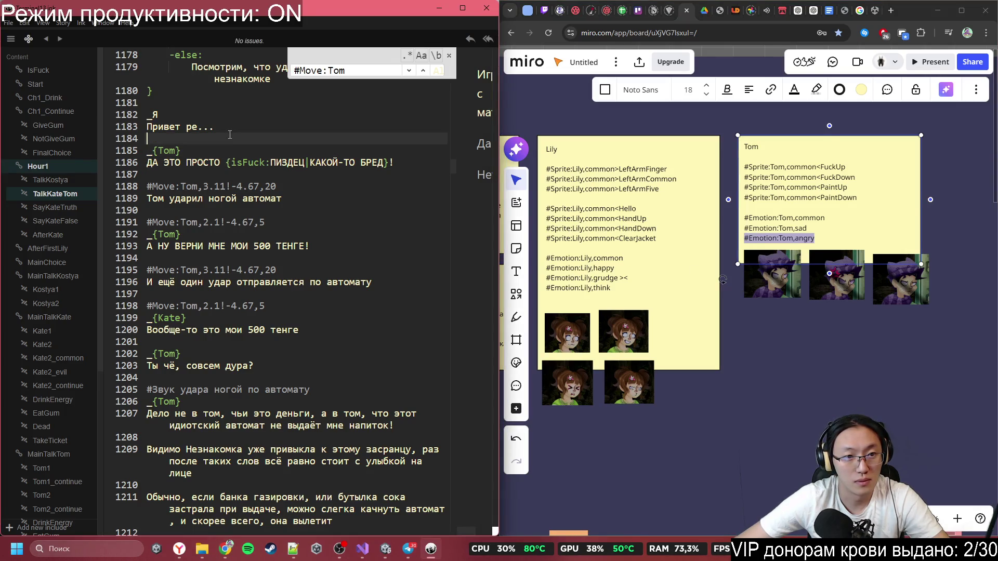
{"action": "scroll", "coordinate": [229, 134], "scroll_direction": "up", "scroll_amount": 3}
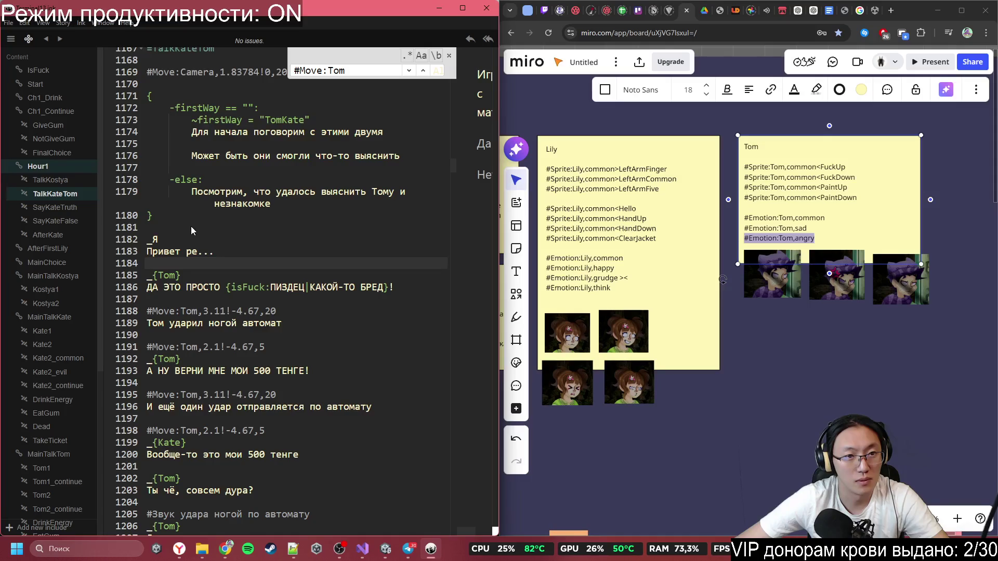
{"action": "scroll", "coordinate": [191, 228], "scroll_direction": "up", "scroll_amount": 2}
{"action": "left_click", "coordinate": [271, 145]}
{"action": "type", "text": "#Emotion:Tom,angry"}
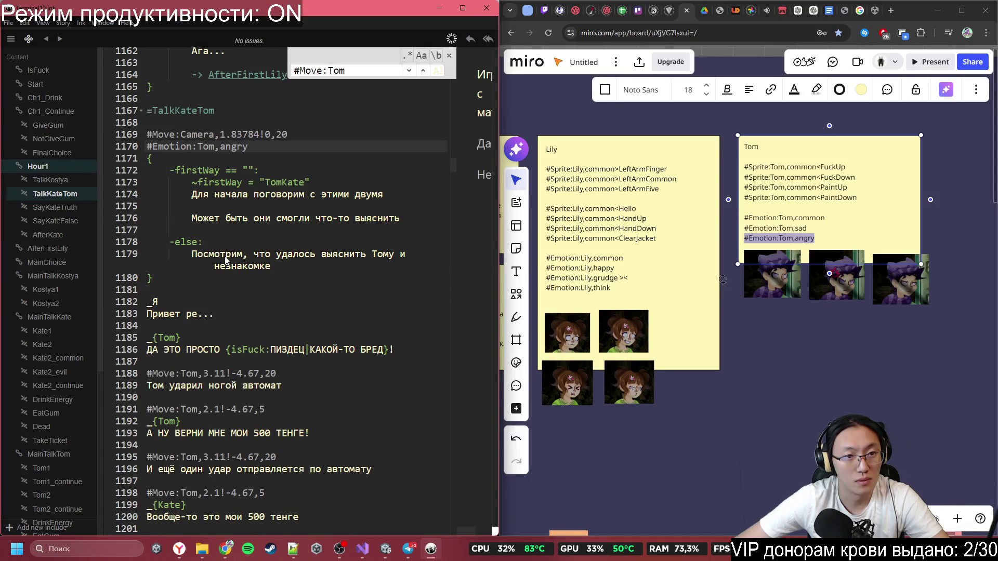
- Scroll down through the script and check the blank lines around Tom's reply
{"action": "scroll", "coordinate": [225, 259], "scroll_direction": "down", "scroll_amount": 2}
{"action": "scroll", "coordinate": [221, 264], "scroll_direction": "down", "scroll_amount": 3}
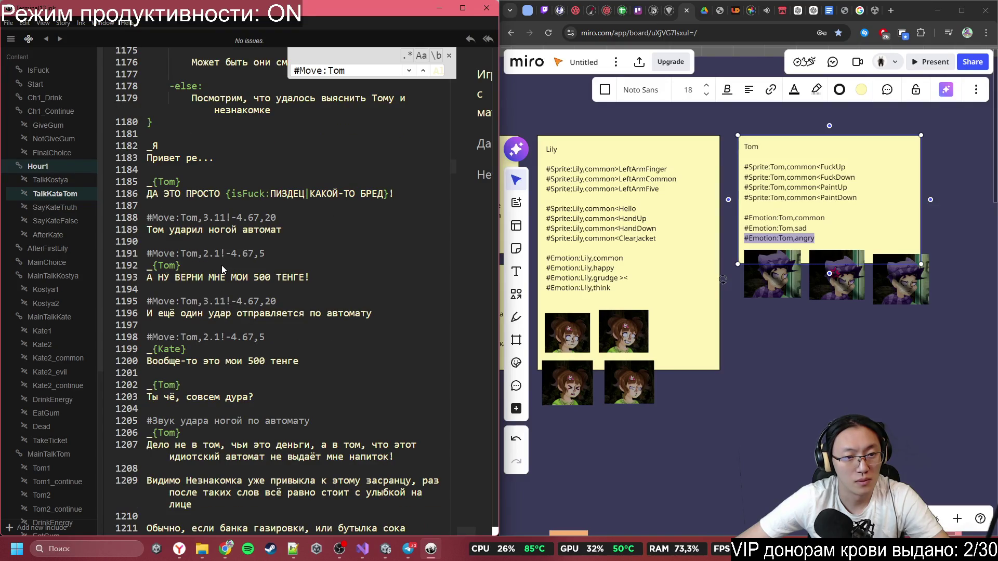
{"action": "scroll", "coordinate": [221, 265], "scroll_direction": "down", "scroll_amount": 2}
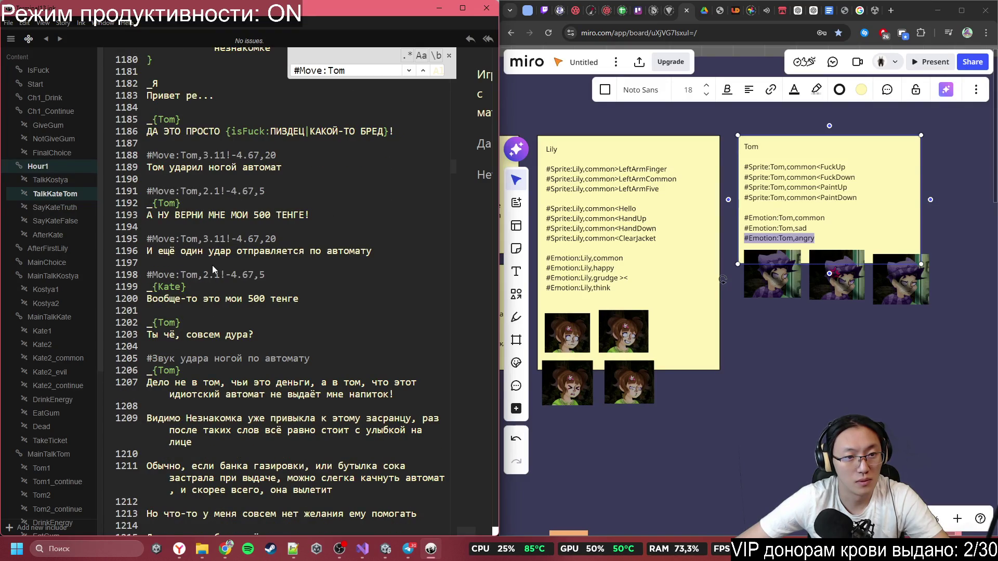
{"action": "scroll", "coordinate": [212, 265], "scroll_direction": "down", "scroll_amount": 2}
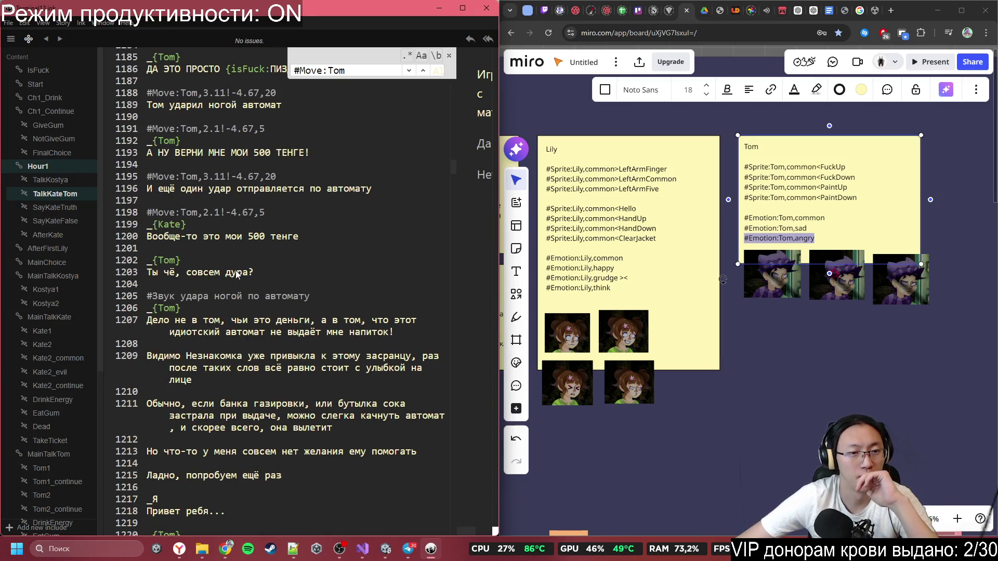
{"action": "left_click", "coordinate": [231, 252]}
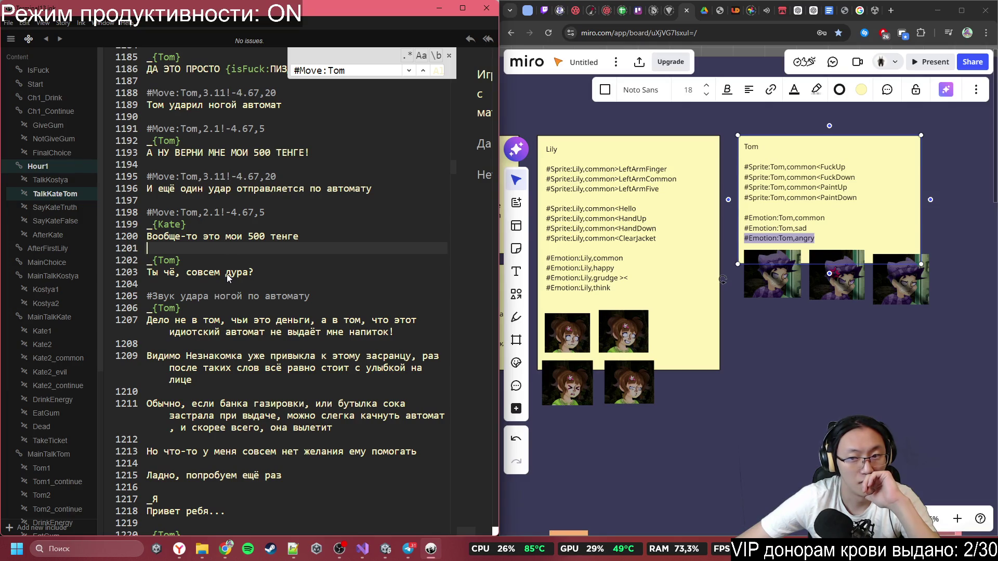
{"action": "left_click", "coordinate": [226, 277]}
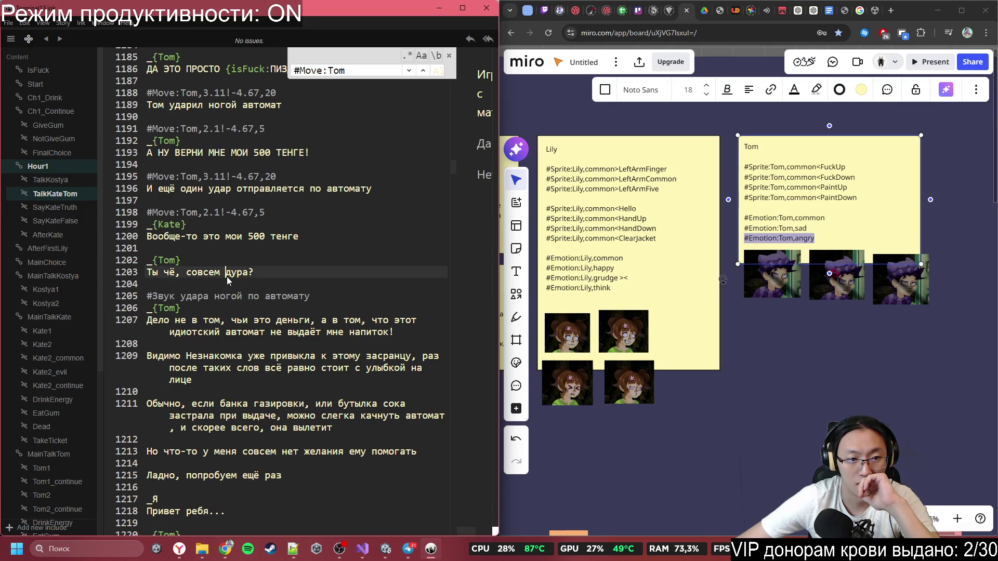
{"action": "left_click", "coordinate": [227, 286]}
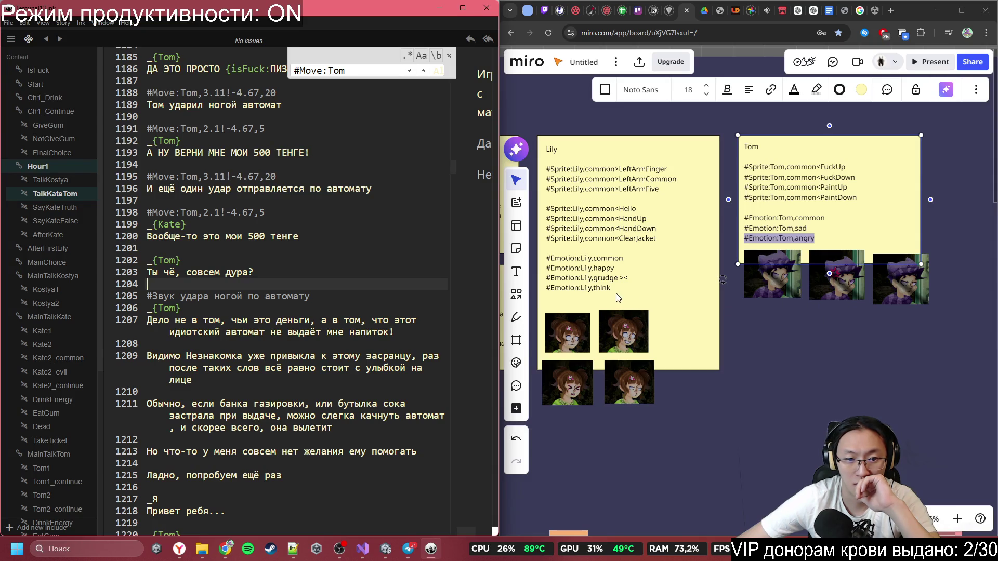
{"action": "scroll", "coordinate": [372, 337], "scroll_direction": "down", "scroll_amount": 1}
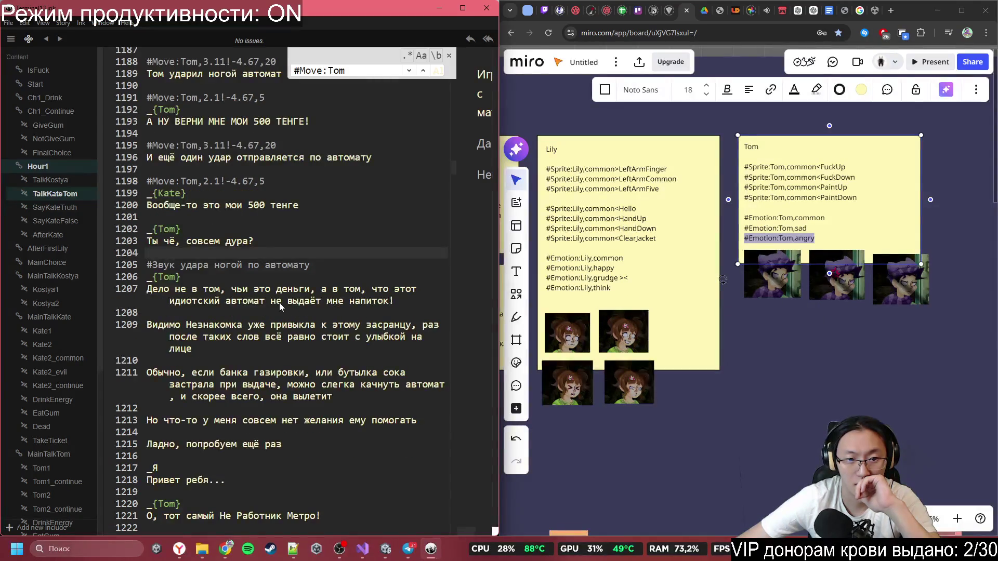
{"action": "scroll", "coordinate": [249, 286], "scroll_direction": "down", "scroll_amount": 1}
{"action": "mouse_move", "coordinate": [207, 259]}
{"action": "left_mouse_down"}
{"action": "mouse_move", "coordinate": [294, 289]}
{"action": "mouse_move", "coordinate": [288, 303]}
{"action": "left_mouse_up"}
{"action": "scroll", "coordinate": [292, 297], "scroll_direction": "down", "scroll_amount": 1}
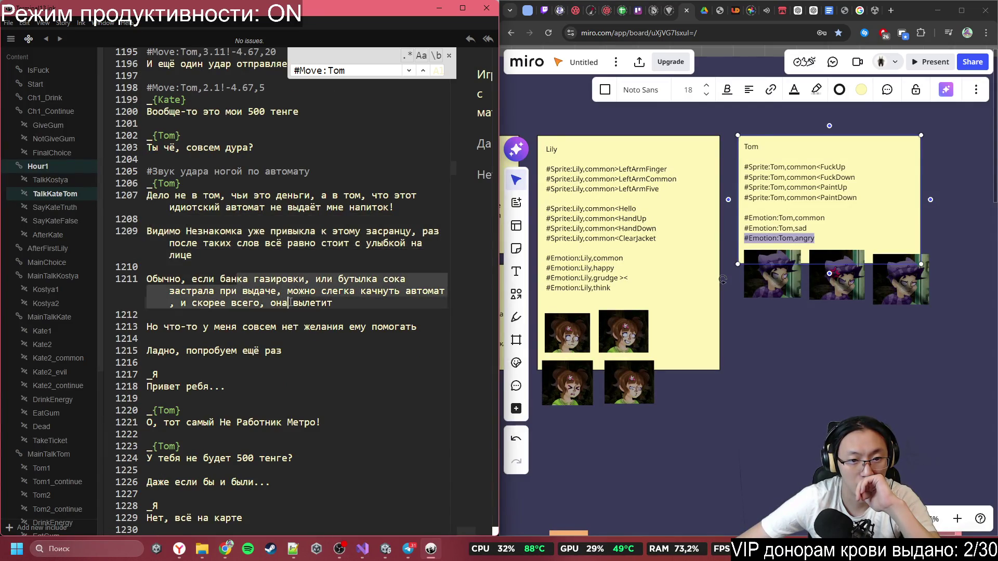
{"action": "scroll", "coordinate": [285, 338], "scroll_direction": "down", "scroll_amount": 2}
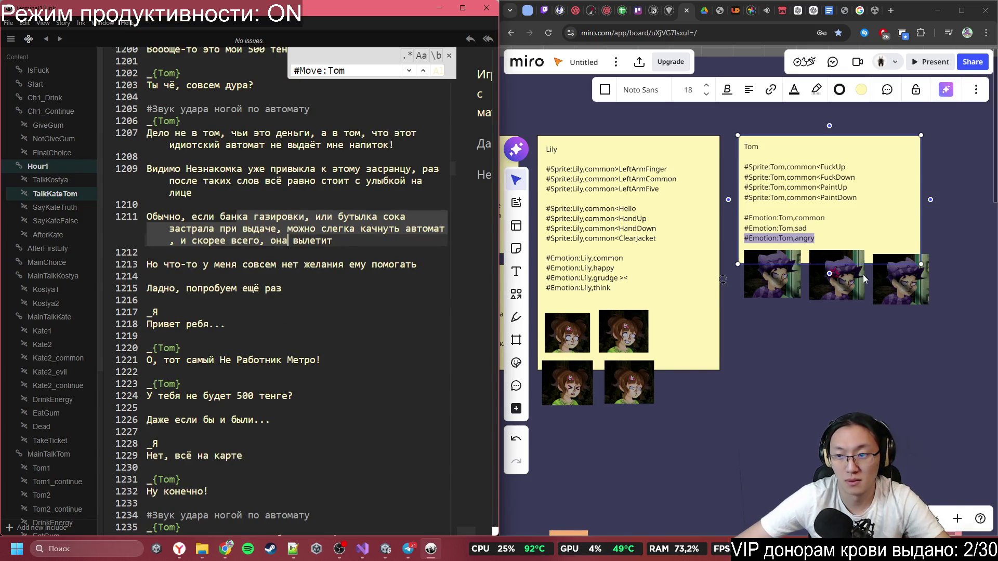
- Insert #Emotion:Tom,common from Tom's note above his greeting line, with an extra blank line after
{"action": "left_click_drag", "start_coordinate": [825, 218], "coordinate": [735, 219]}
{"action": "key", "text": "ctrl+c"}
{"action": "left_click", "coordinate": [207, 301]}
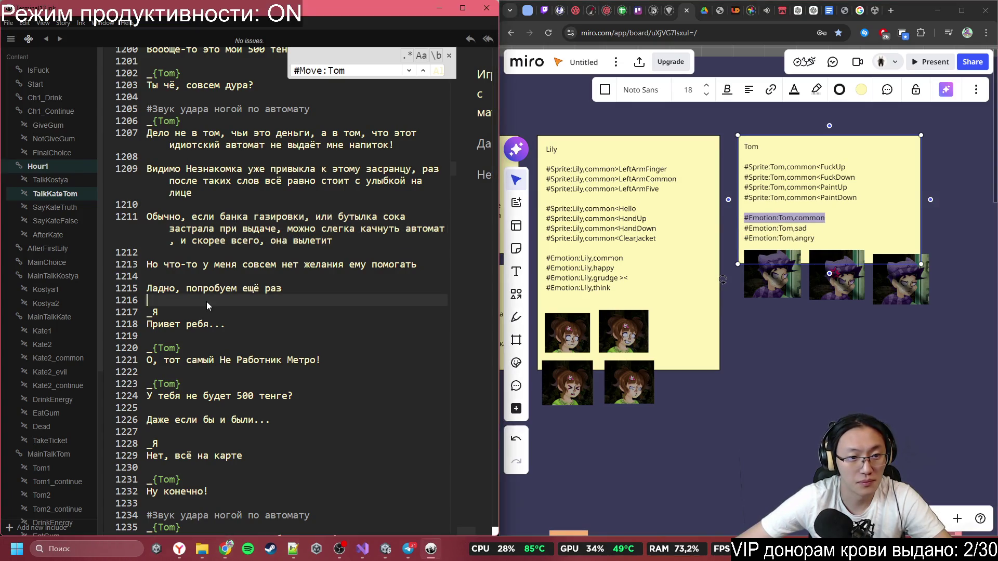
{"action": "left_click", "coordinate": [208, 335]}
{"action": "key", "text": "Return"}
{"action": "key", "text": "ctrl+v"}
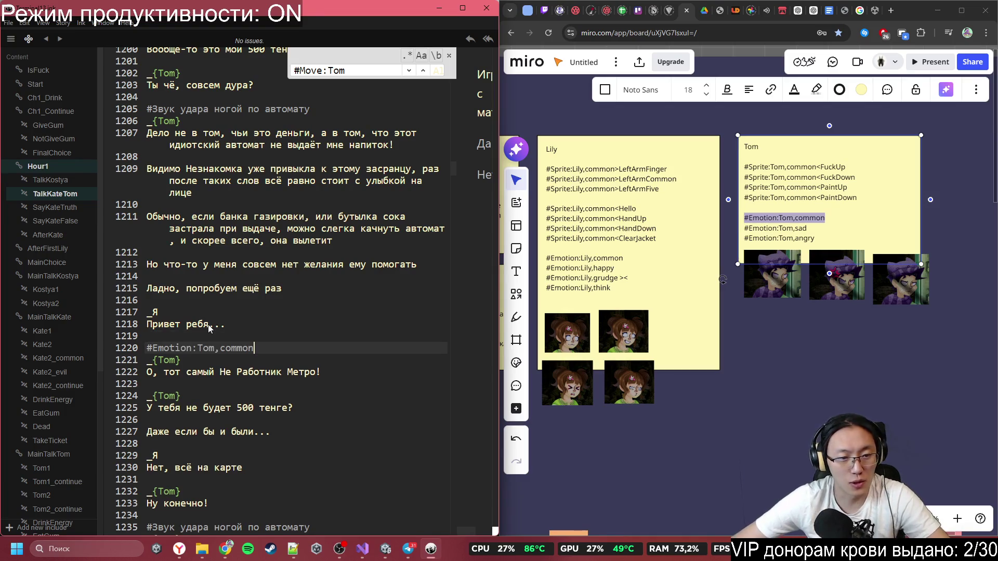
{"action": "scroll", "coordinate": [208, 325], "scroll_direction": "down", "scroll_amount": 5}
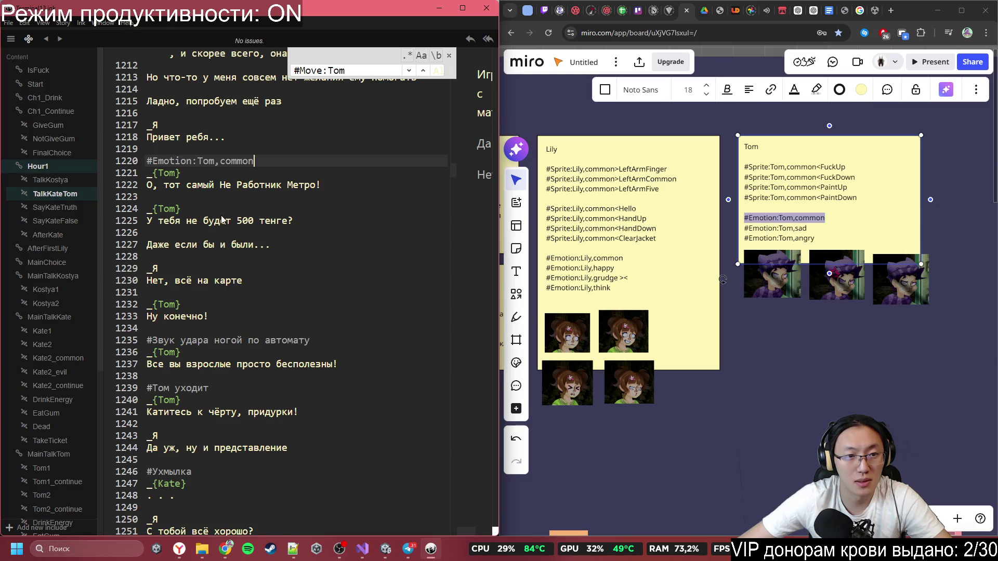
{"action": "left_click", "coordinate": [264, 197]}
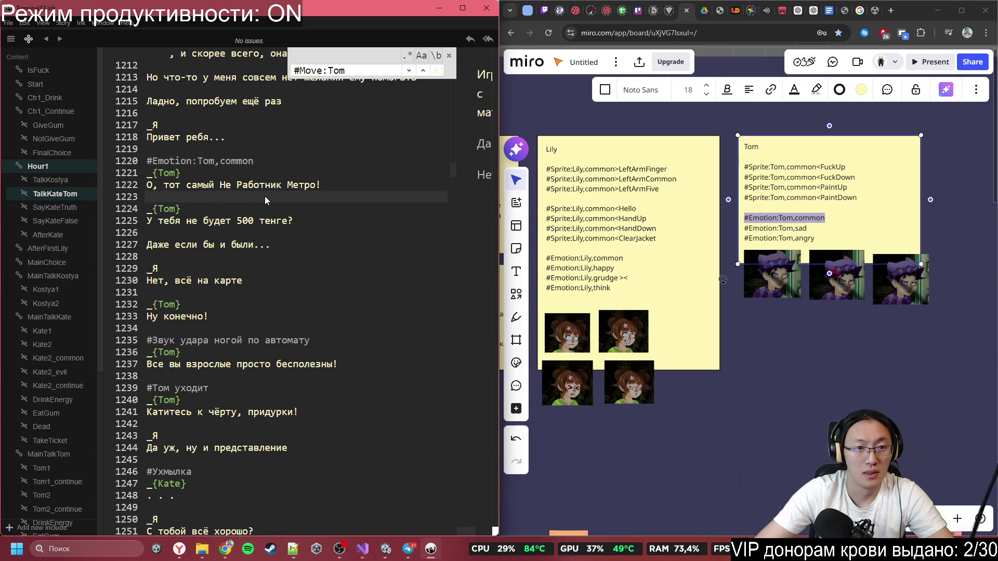
{"action": "key", "text": "Return"}
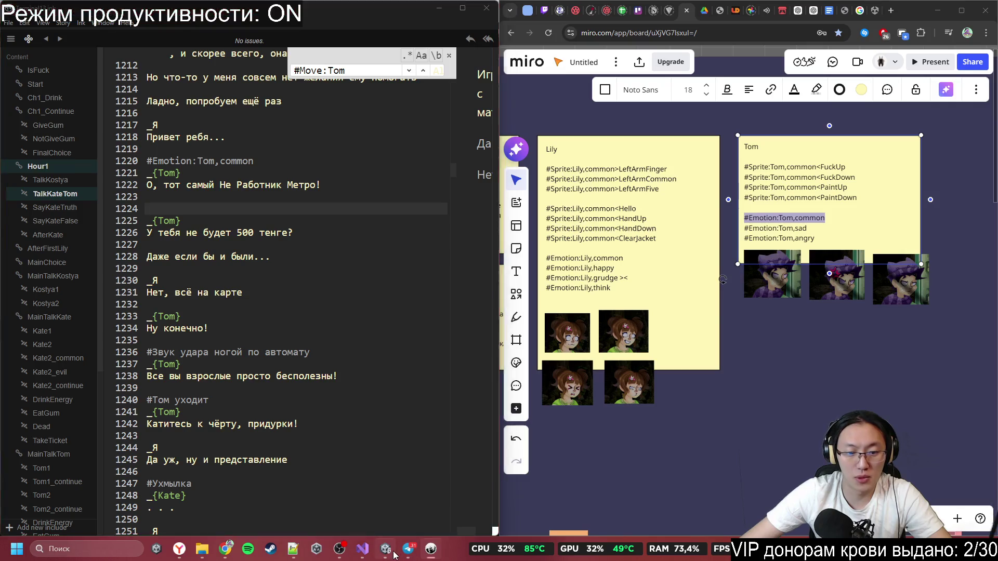
- Switch back to the Unity editor and scroll its view
{"action": "key", "text": "alt+Tab"}
{"action": "scroll", "coordinate": [537, 223], "scroll_direction": "down", "scroll_amount": 5}
{"action": "scroll", "coordinate": [754, 207], "scroll_direction": "down", "scroll_amount": 3}
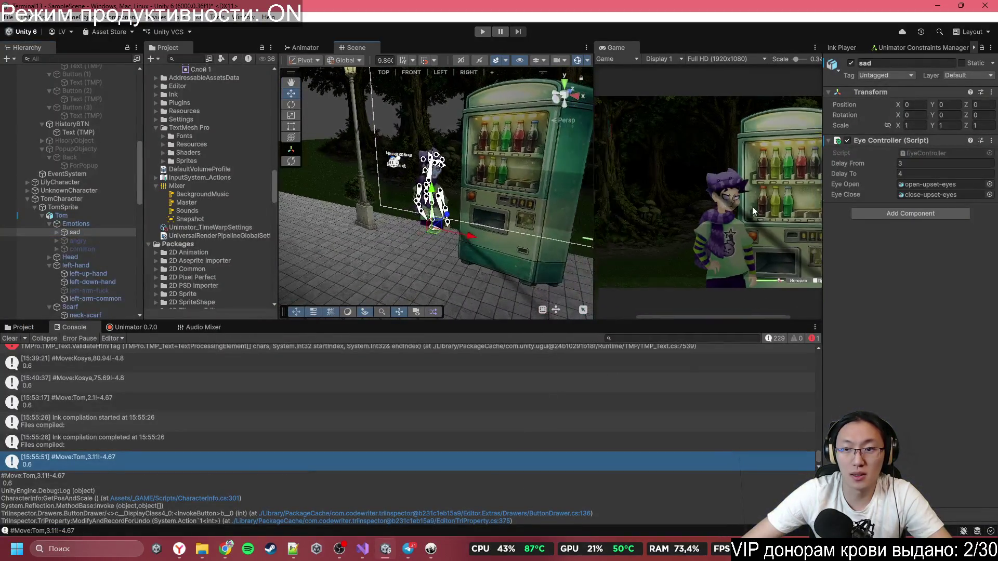
- Inspect TomCharacter's position in Unity, undo a trial Z move, then return to Inky at line 1227
{"action": "mouse_move", "coordinate": [455, 223]}
{"action": "left_mouse_down"}
{"action": "mouse_move", "coordinate": [367, 208]}
{"action": "mouse_move", "coordinate": [376, 218]}
{"action": "left_mouse_up"}
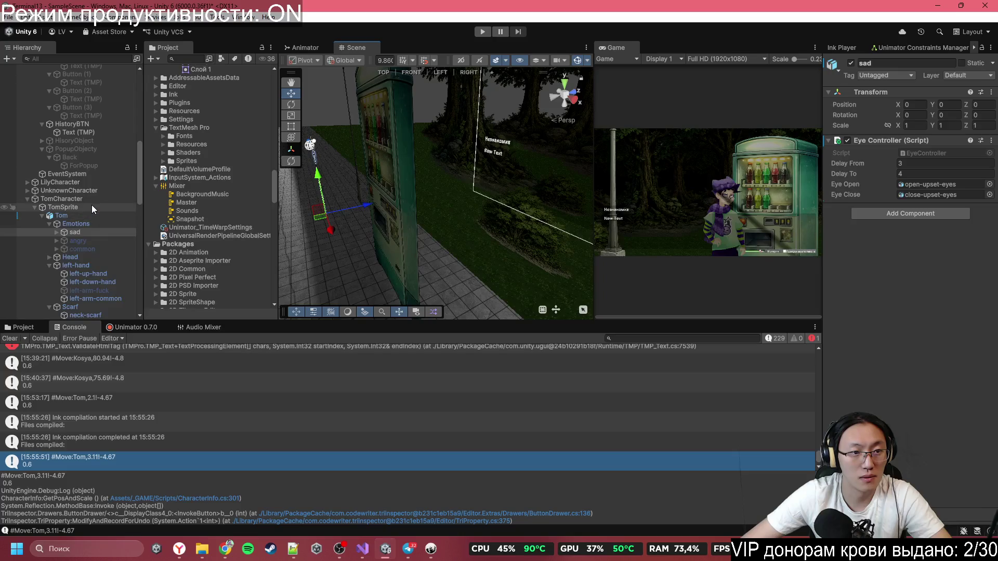
{"action": "left_click", "coordinate": [115, 199]}
{"action": "left_click_drag", "start_coordinate": [370, 203], "coordinate": [327, 214]}
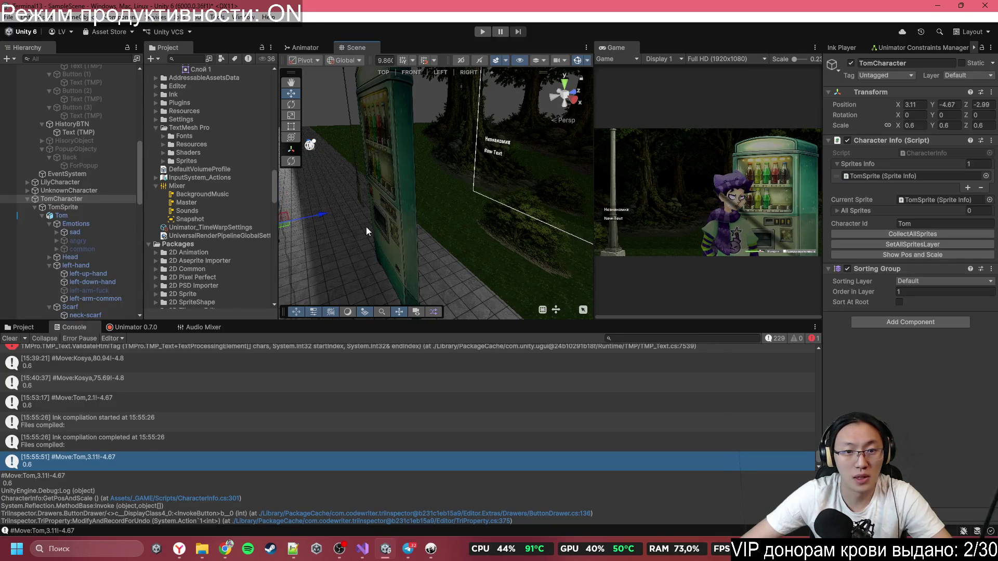
{"action": "key", "text": "ctrl+z"}
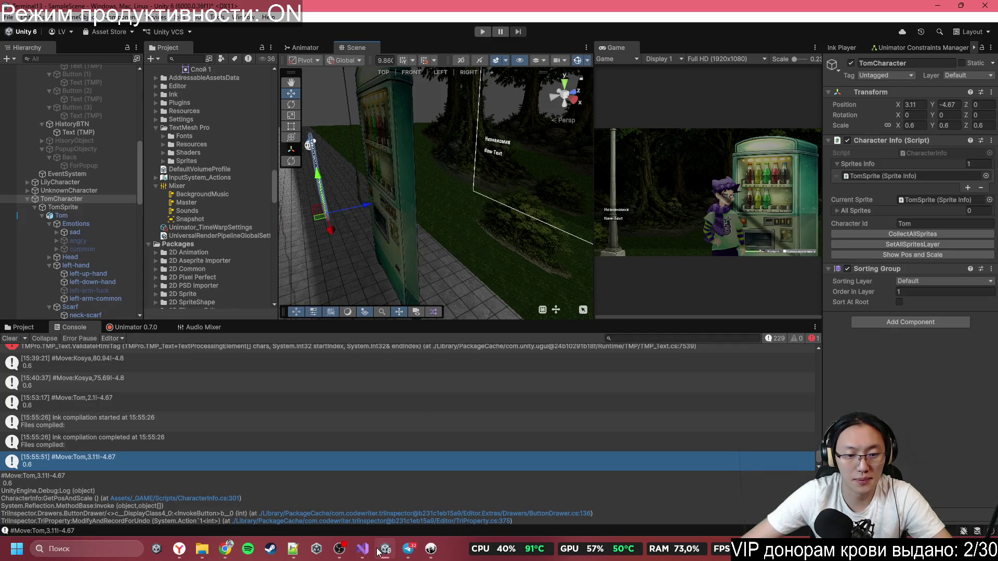
{"action": "left_click", "coordinate": [431, 548]}
{"action": "left_click", "coordinate": [302, 245]}
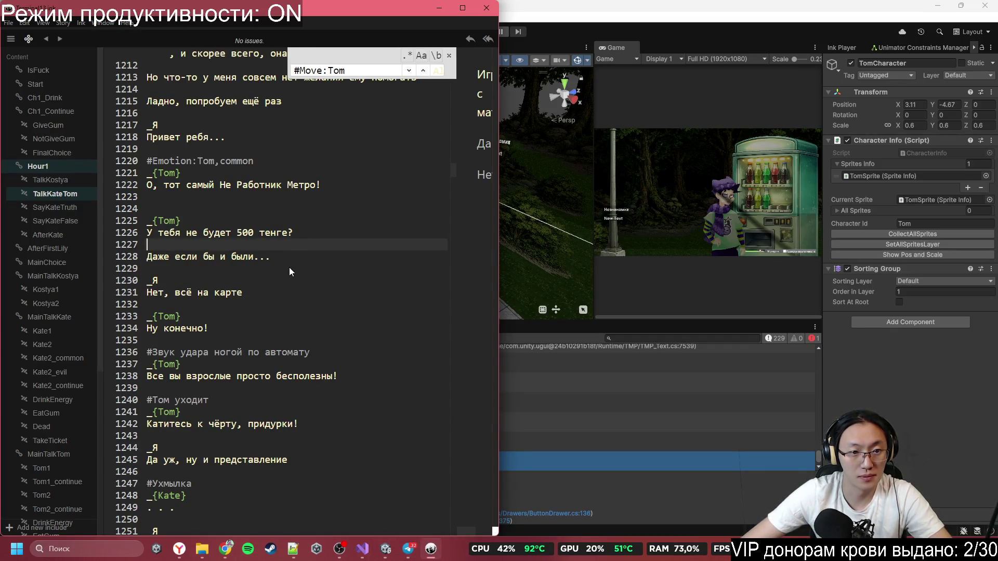
- Replace the pasted Emotion tag on line 1224 with a #MoveZ:-3,10 tag
{"action": "left_click", "coordinate": [297, 208]}
{"action": "key", "text": "ctrl+v"}
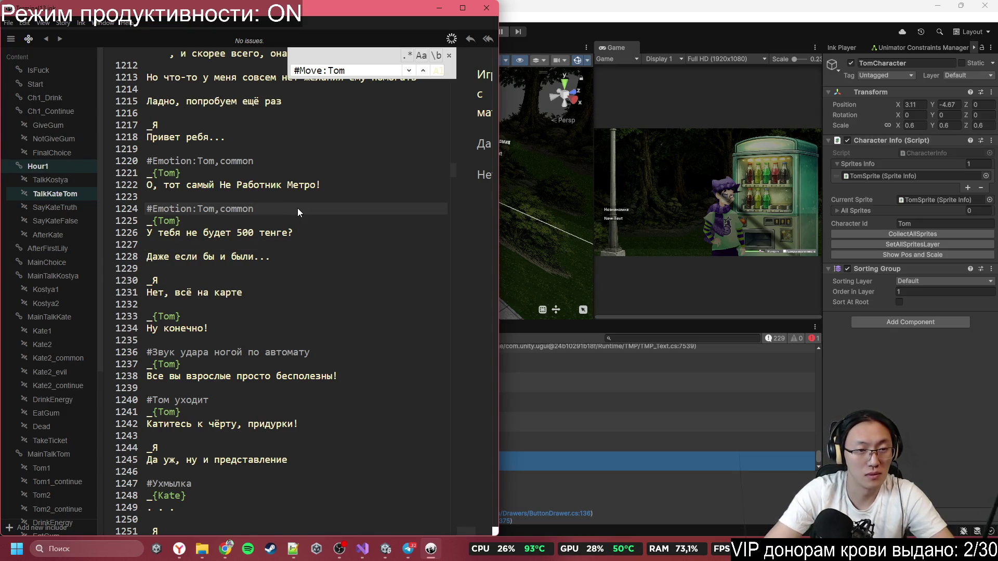
{"action": "key", "text": "ctrl+BackSpace"}
{"action": "key", "text": "ctrl+BackSpace"}
{"action": "key", "text": "ctrl+BackSpace"}
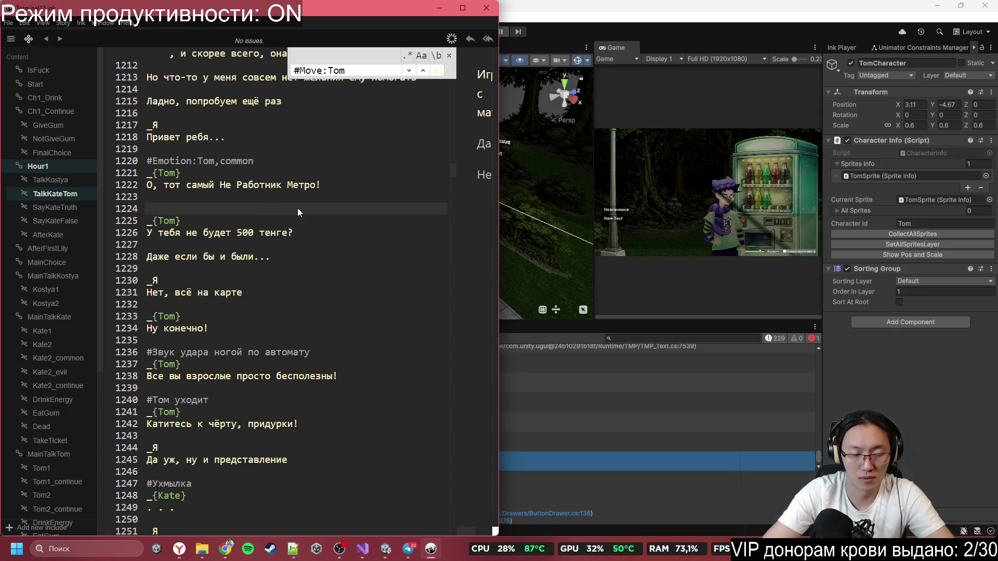
{"action": "type", "text": "#Move:"}
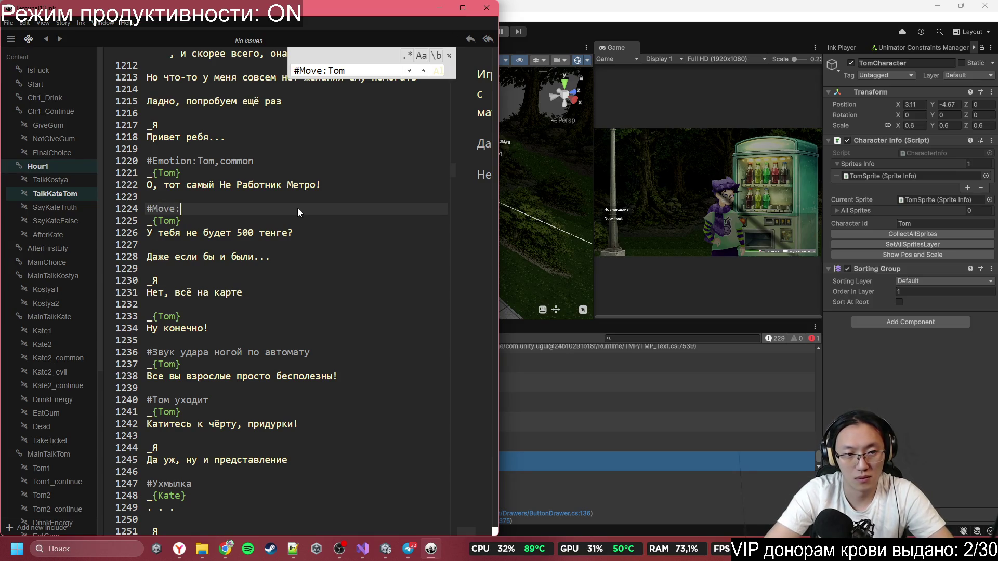
{"action": "key", "text": "Left"}
{"action": "type", "text": "Z:"}
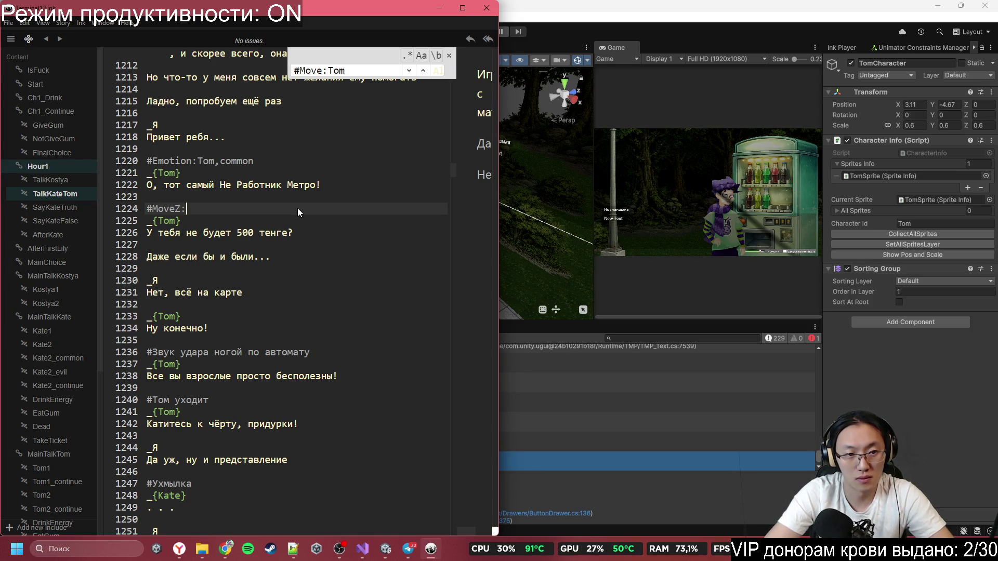
{"action": "type", "text": "-3,10"}
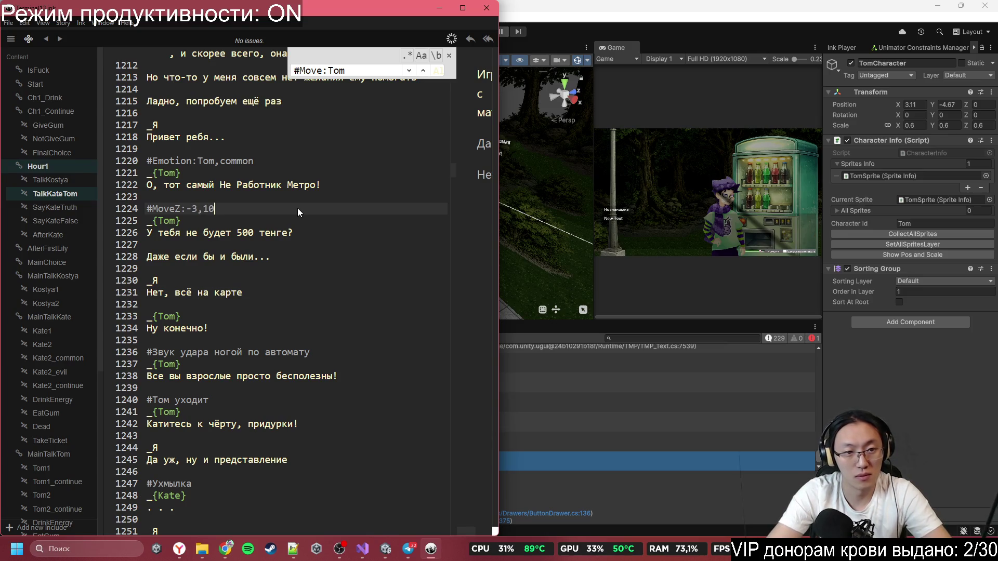
{"action": "key", "text": "Down"}
{"action": "key", "text": "Down"}
{"action": "key", "text": "Down"}
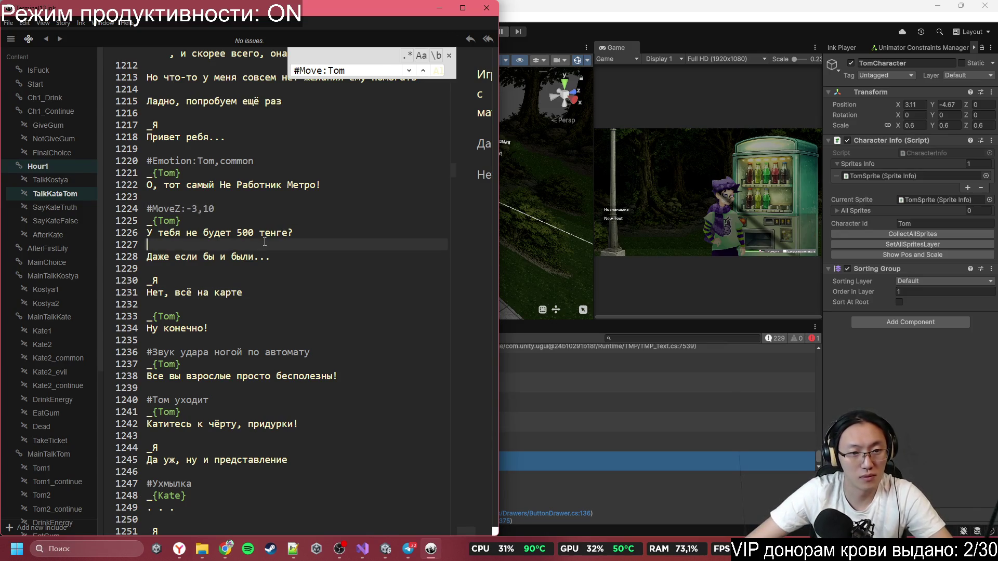
{"action": "left_click_drag", "start_coordinate": [220, 211], "coordinate": [148, 211]}
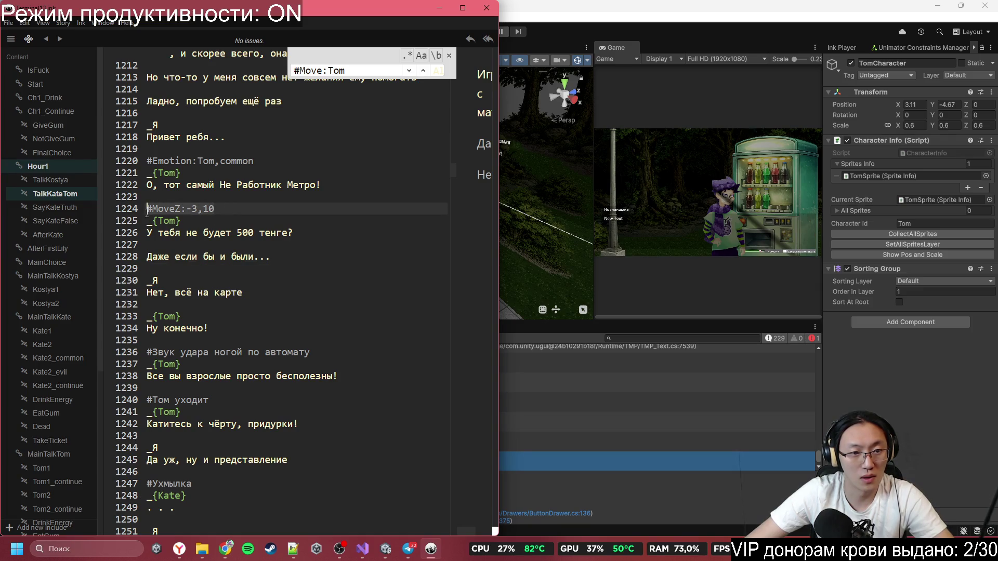
- Start a new line below the #MoveZ:0,10 tag
{"action": "left_click", "coordinate": [195, 301]}
{"action": "type", "text": "#MoveZ:0,10"}
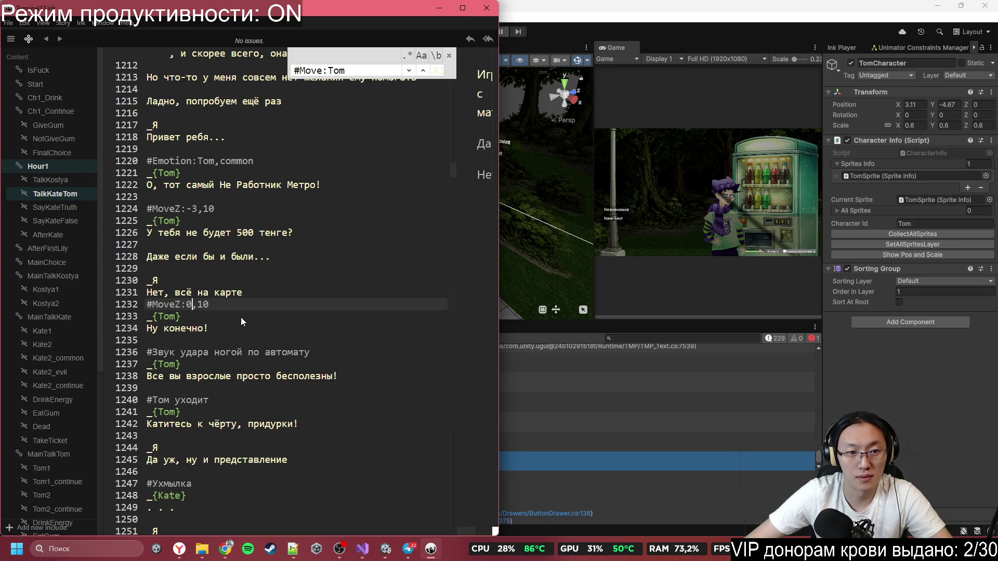
{"action": "left_click", "coordinate": [255, 305]}
{"action": "key", "text": "Return"}
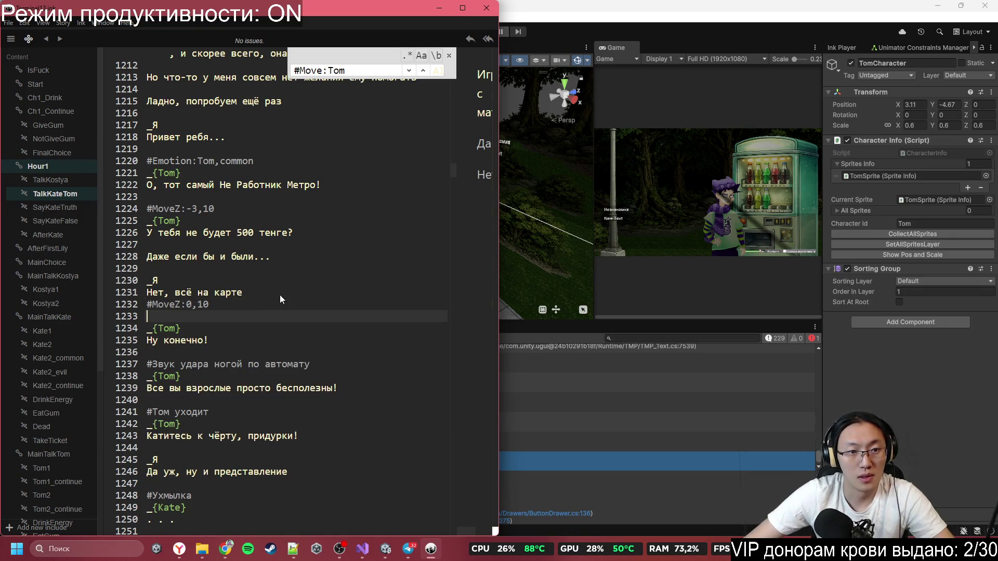
{"action": "scroll", "coordinate": [263, 170], "scroll_direction": "up", "scroll_amount": 6}
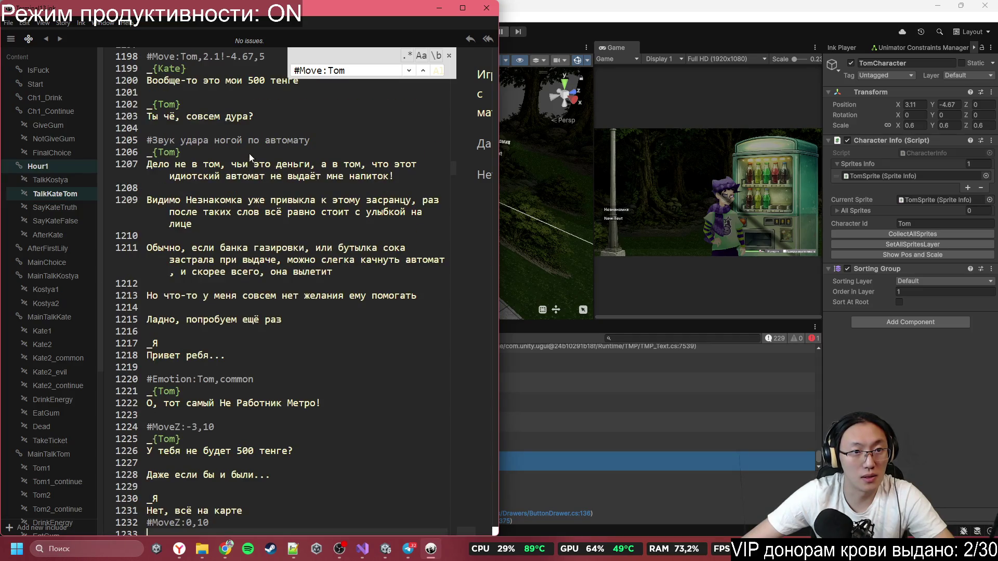
{"action": "scroll", "coordinate": [249, 153], "scroll_direction": "up", "scroll_amount": 7}
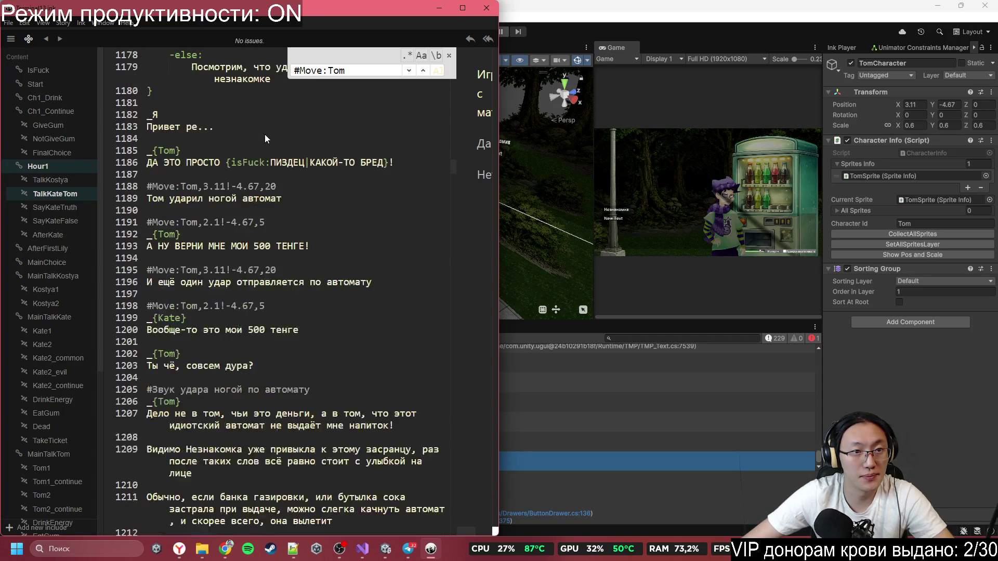
{"action": "scroll", "coordinate": [275, 200], "scroll_direction": "down", "scroll_amount": 1}
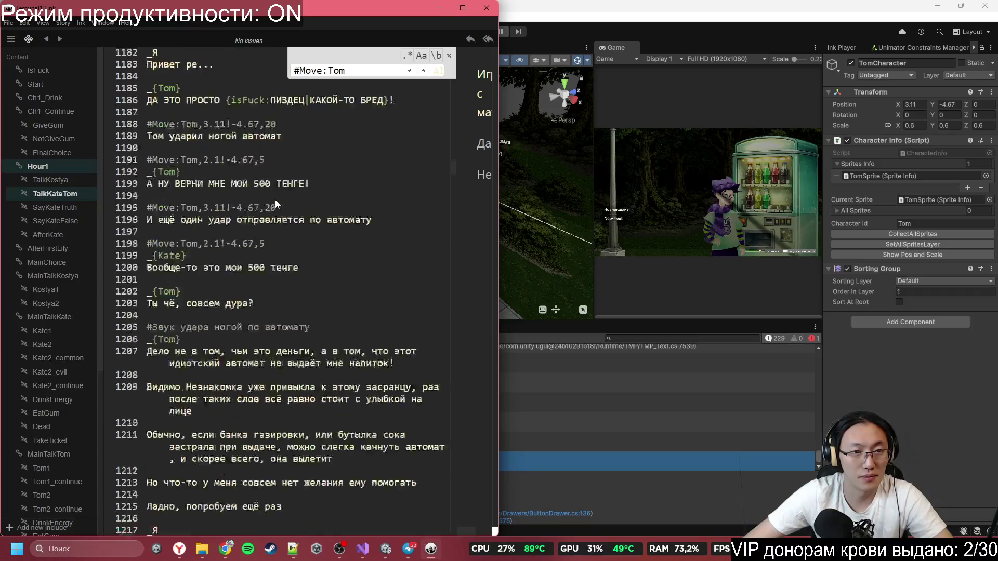
{"action": "scroll", "coordinate": [275, 199], "scroll_direction": "up", "scroll_amount": 8}
- Paste #Emotion:Tom,angry onto line 1233 and add a blank line before #MoveZ:0,10
{"action": "left_click", "coordinate": [148, 208]}
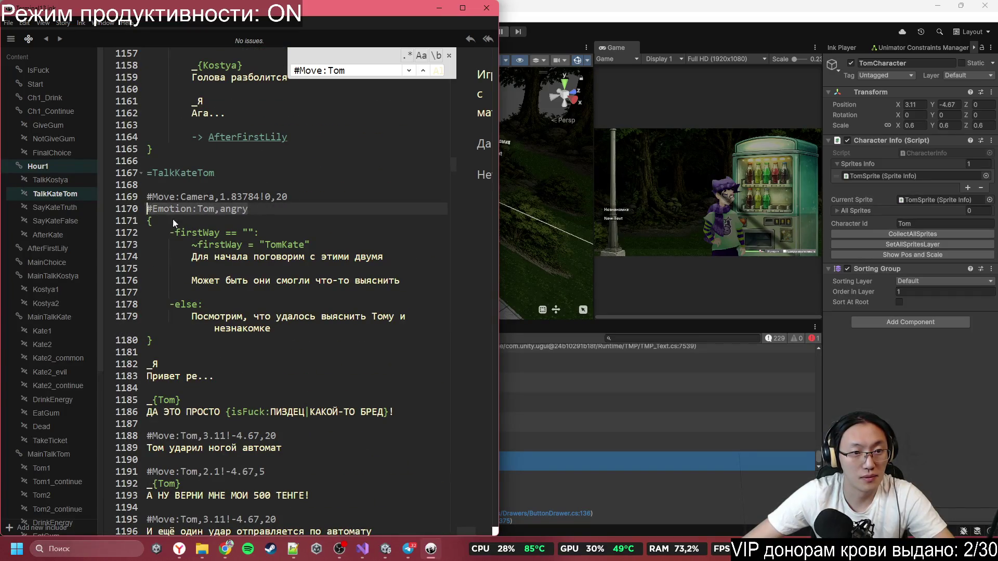
{"action": "scroll", "coordinate": [329, 308], "scroll_direction": "down", "scroll_amount": 18}
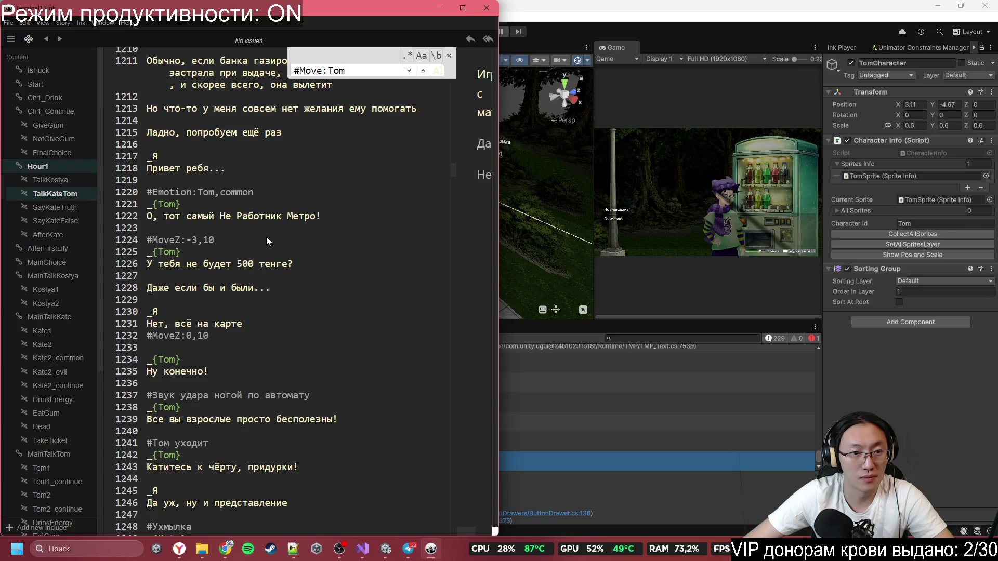
{"action": "left_click", "coordinate": [264, 349]}
{"action": "type", "text": "#Emotion:Tom,angry"}
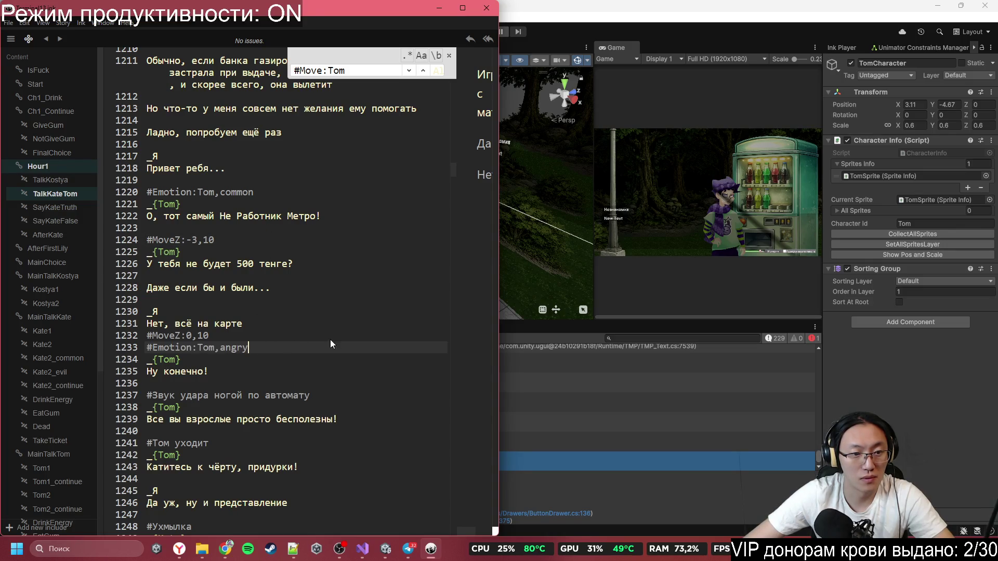
{"action": "left_click", "coordinate": [304, 323]}
{"action": "key", "text": "Return"}
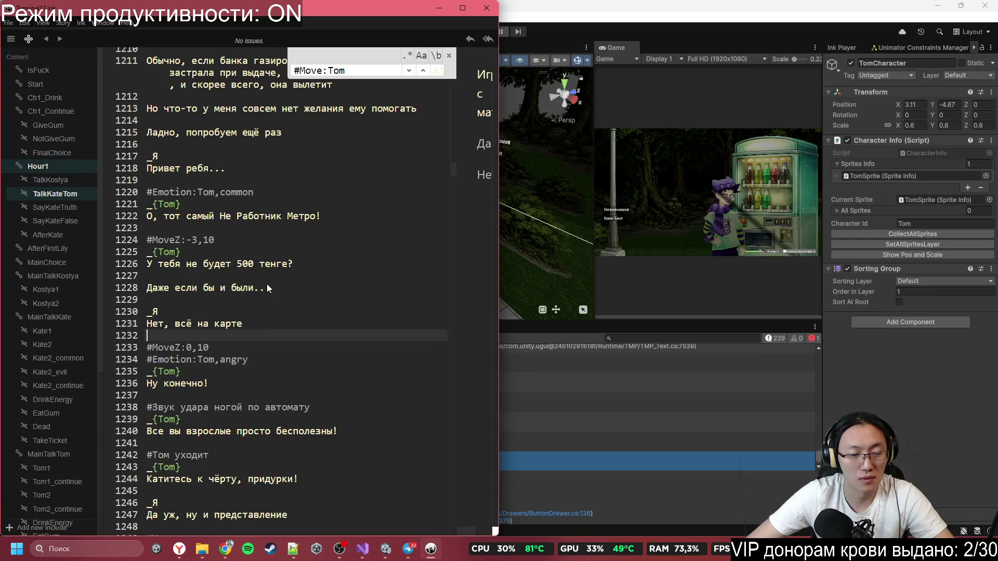
- Replace the kick-sound comment on line 1238 with the #Move:Tom,3.11!-4.67,20 tag
{"action": "scroll", "coordinate": [298, 263], "scroll_direction": "down", "scroll_amount": 3}
{"action": "scroll", "coordinate": [304, 248], "scroll_direction": "up", "scroll_amount": 3}
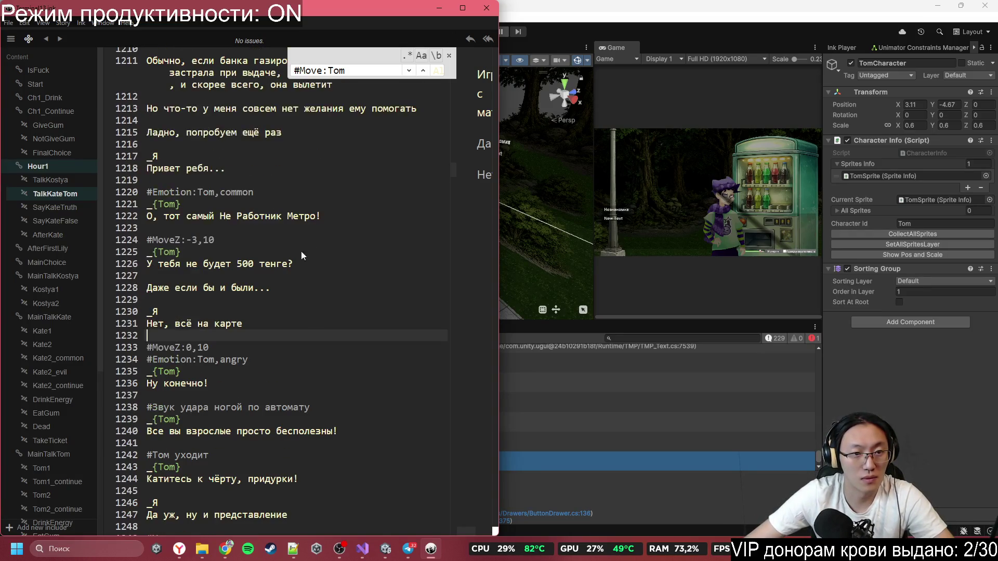
{"action": "scroll", "coordinate": [252, 208], "scroll_direction": "up", "scroll_amount": 9}
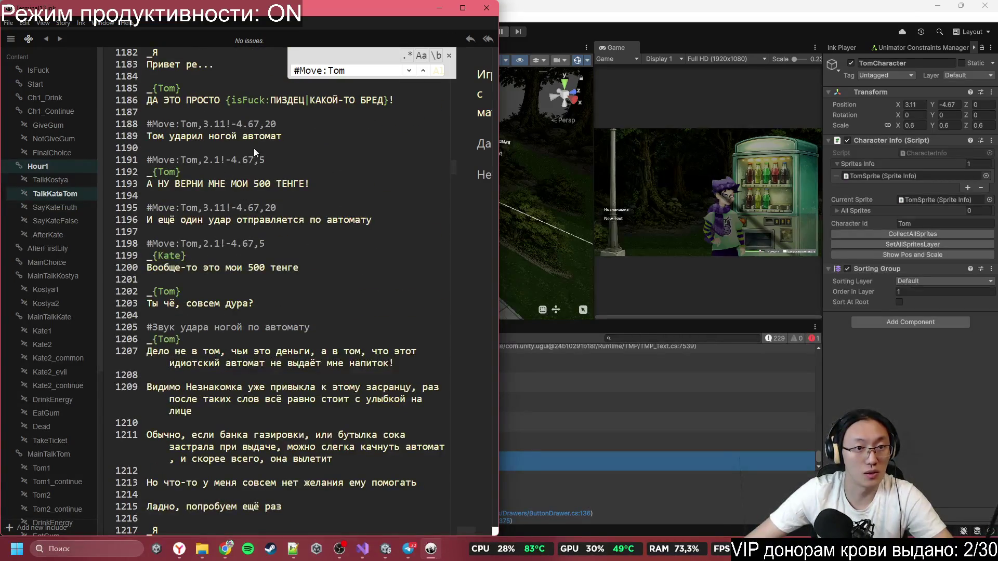
{"action": "left_click", "coordinate": [285, 123]}
{"action": "scroll", "coordinate": [344, 289], "scroll_direction": "down", "scroll_amount": 12}
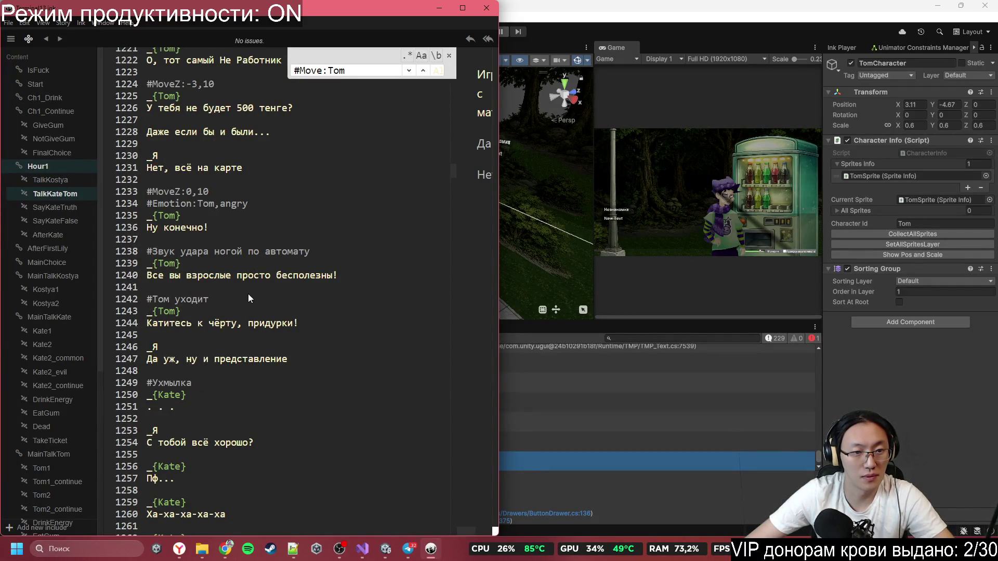
{"action": "left_click", "coordinate": [344, 240]}
{"action": "left_click", "coordinate": [134, 251]}
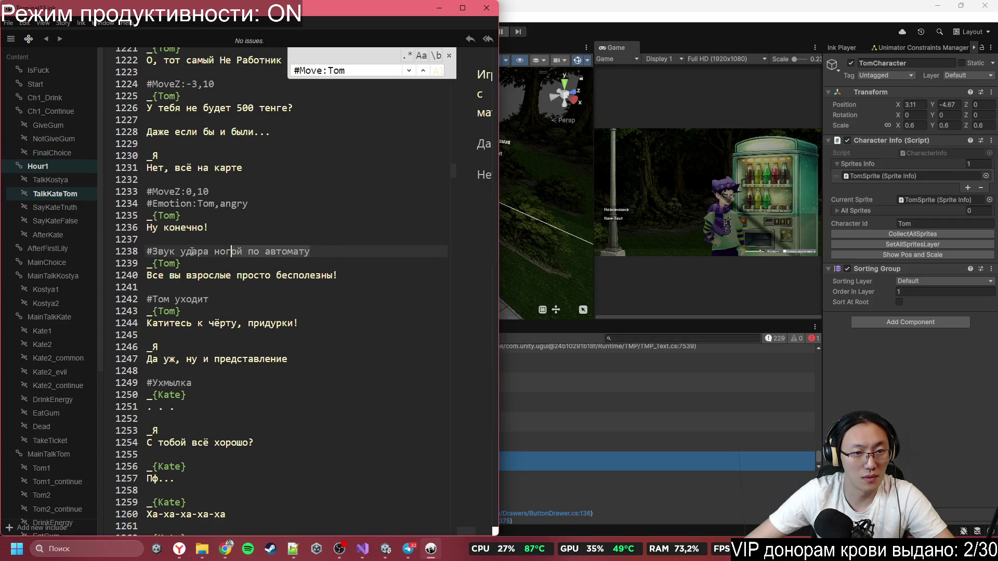
{"action": "type", "text": "#Move:Tom,3.11!-4.67,20"}
- Try pasting #Move:Tom,3.11!-4.67,20 over the #Том уходит comment, then undo it
{"action": "scroll", "coordinate": [313, 254], "scroll_direction": "up", "scroll_amount": 10}
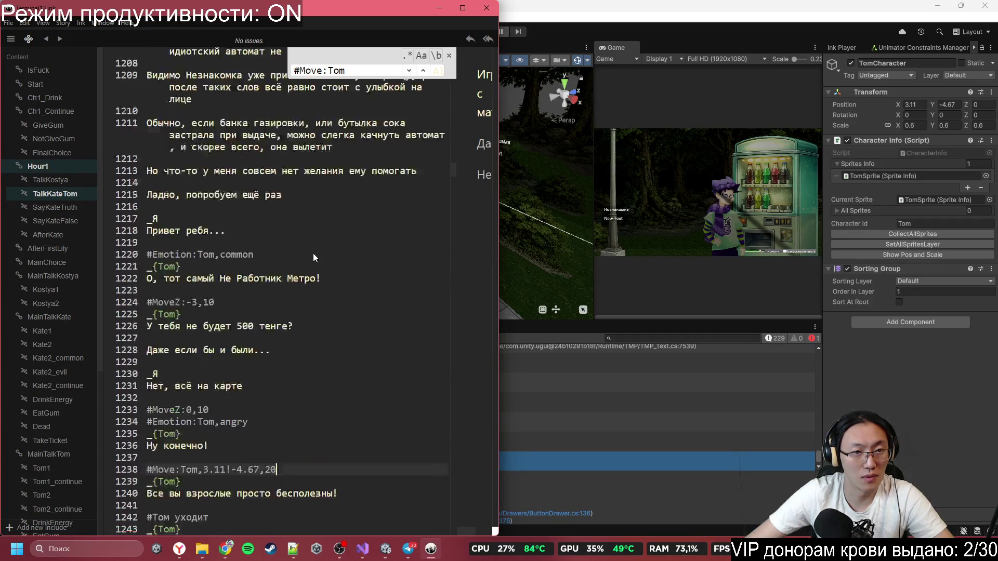
{"action": "left_click", "coordinate": [280, 151]}
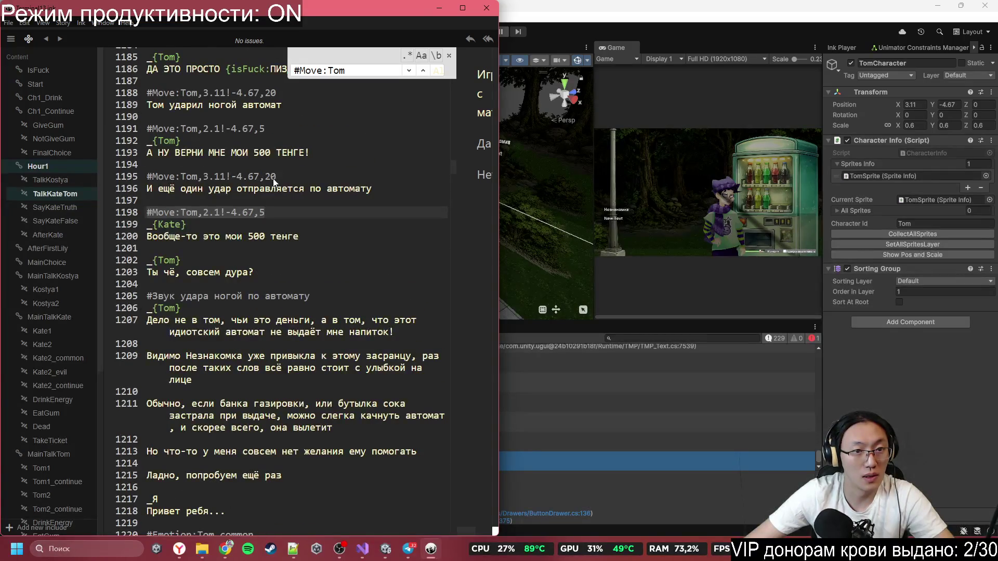
{"action": "key", "text": "shift+Return"}
{"action": "scroll", "coordinate": [319, 302], "scroll_direction": "down", "scroll_amount": 10}
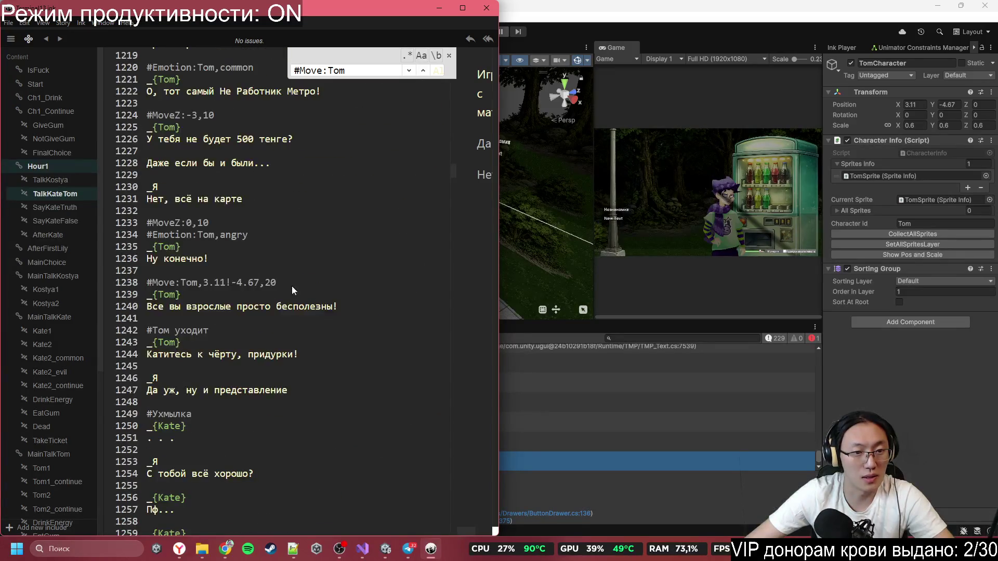
{"action": "left_click", "coordinate": [294, 317]}
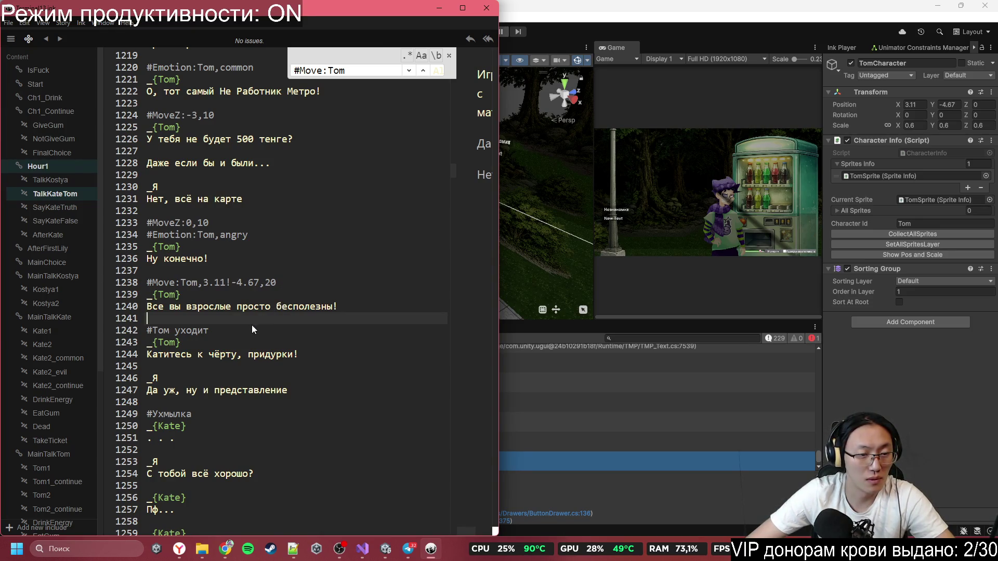
{"action": "left_click_drag", "start_coordinate": [244, 331], "coordinate": [154, 331]}
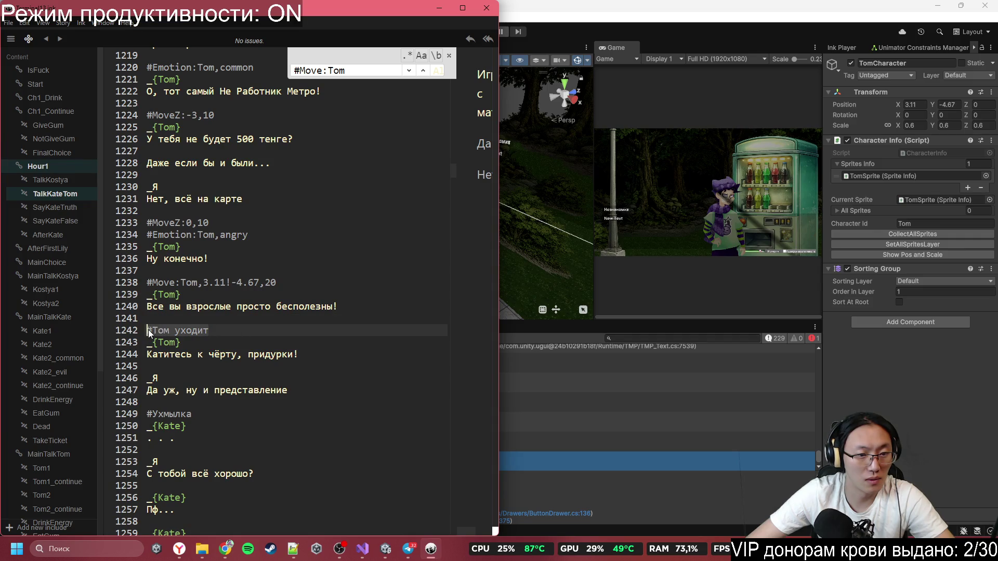
{"action": "type", "text": "#Move:Tom,3.11!-4.67,20"}
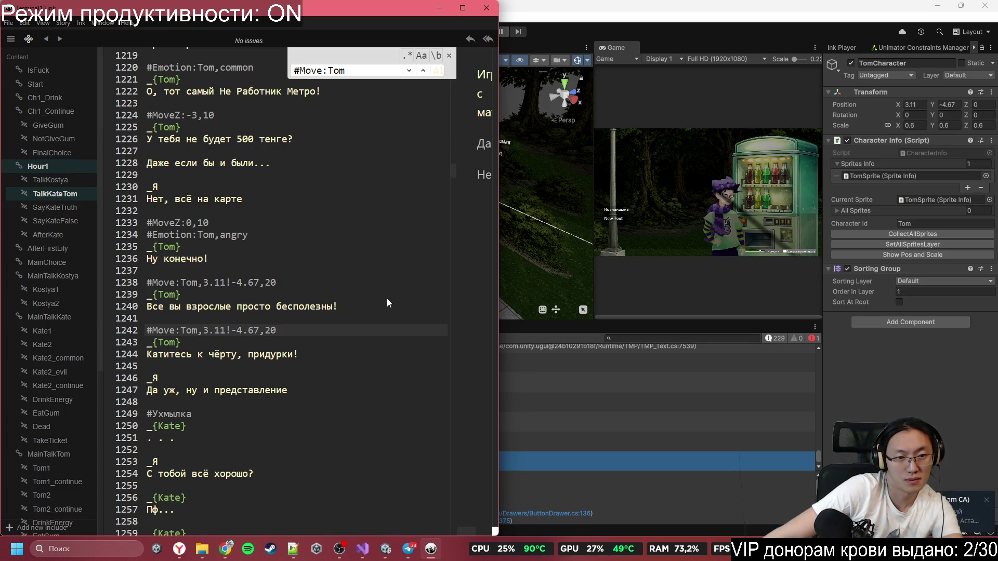
{"action": "key", "text": "ctrl+z"}
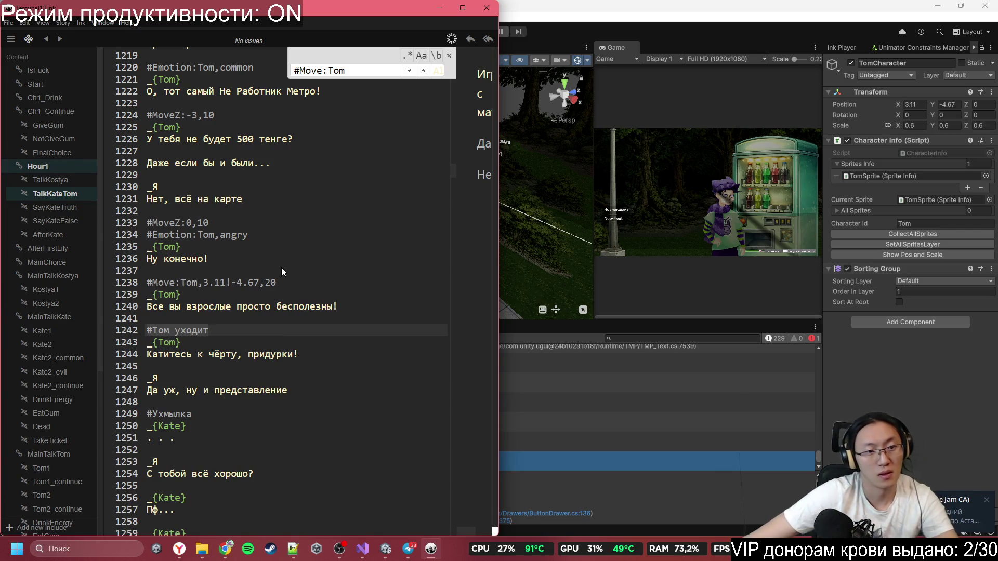
- Replace the #Том уходит comment line with the #Move:Tom,2.1!-4.67,5 tag
{"action": "scroll", "coordinate": [282, 267], "scroll_direction": "up", "scroll_amount": 10}
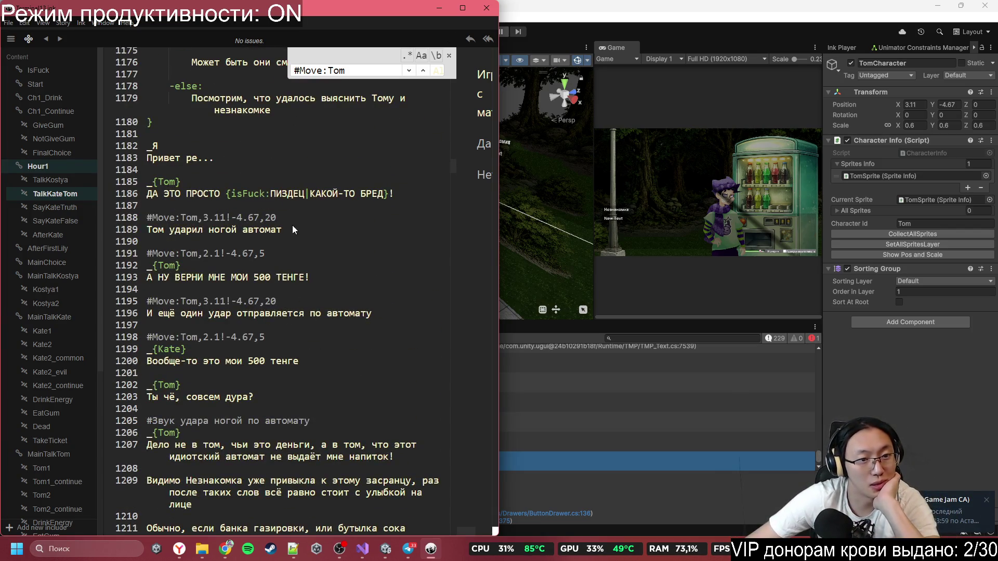
{"action": "left_click_drag", "start_coordinate": [277, 218], "coordinate": [147, 217]}
{"action": "left_click", "coordinate": [289, 254]}
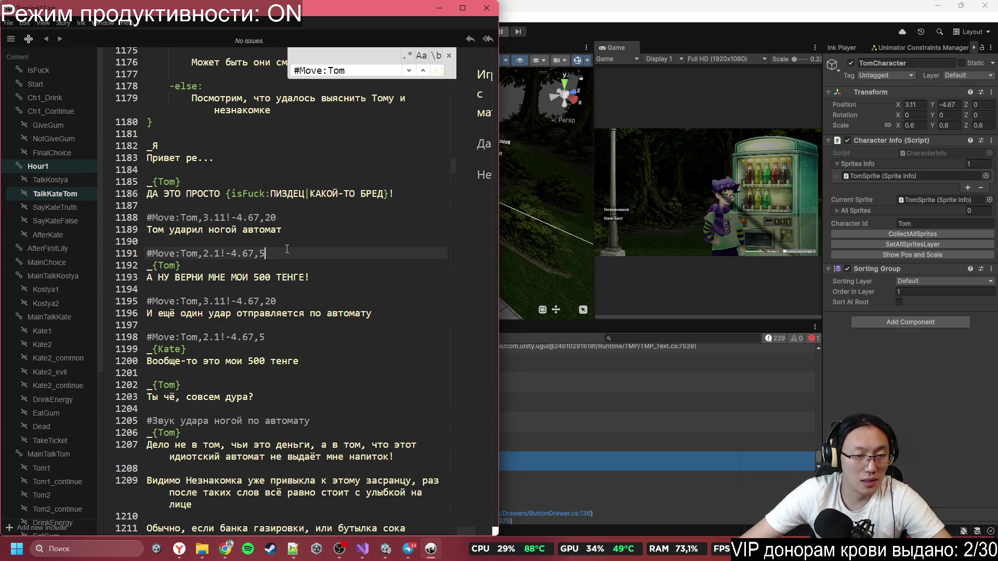
{"action": "scroll", "coordinate": [312, 306], "scroll_direction": "down", "scroll_amount": 13}
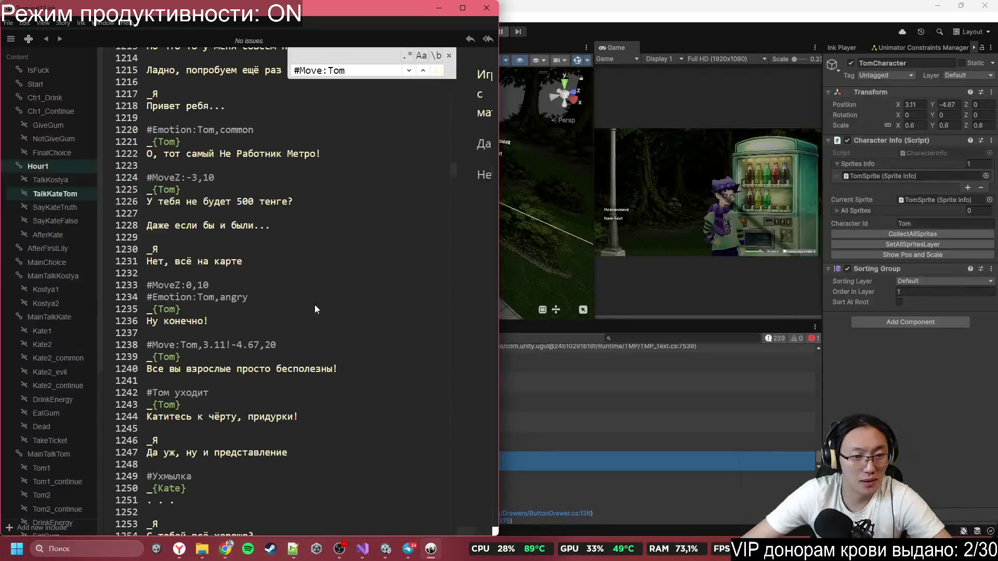
{"action": "left_click", "coordinate": [279, 353]}
{"action": "left_click", "coordinate": [304, 346]}
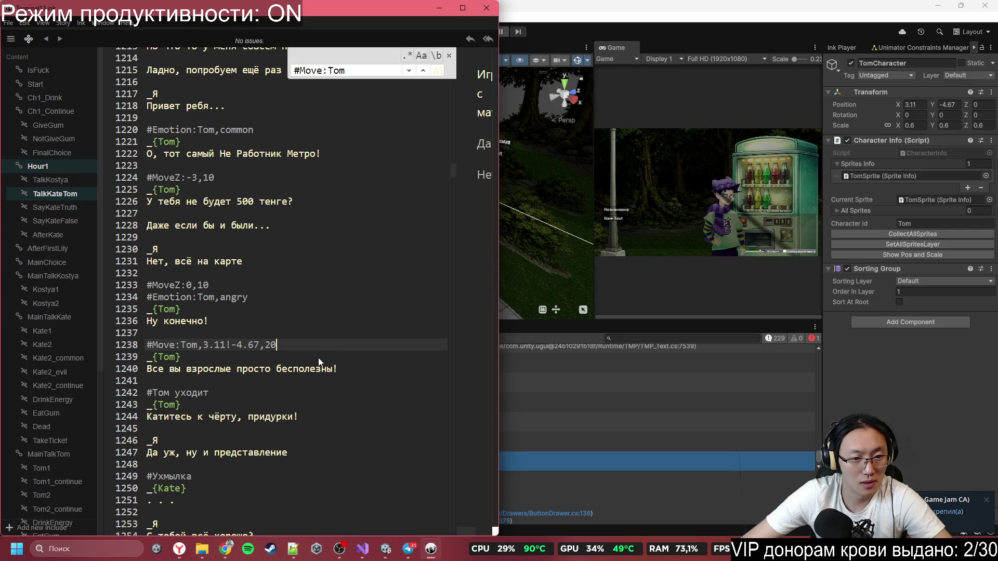
{"action": "left_click", "coordinate": [280, 377]}
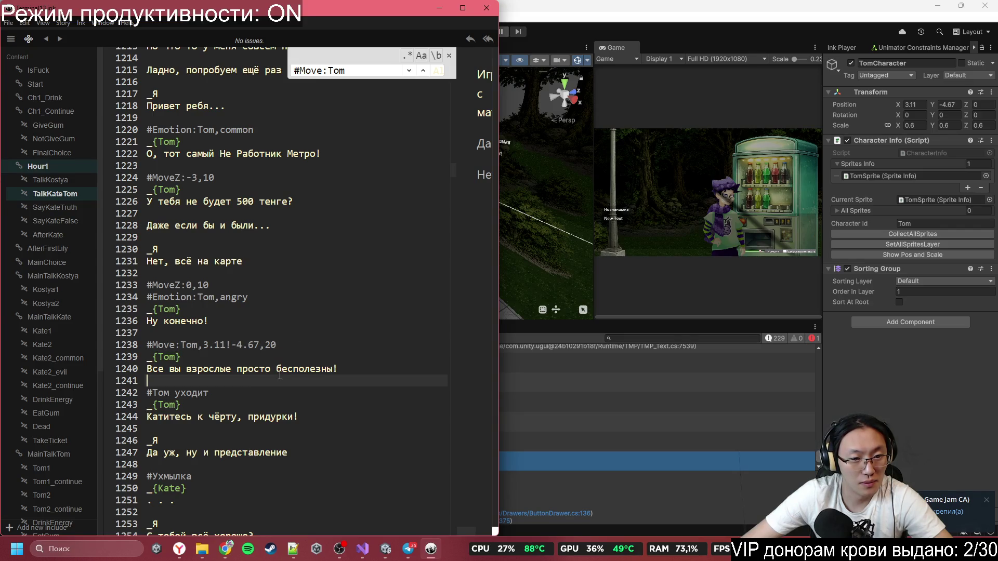
{"action": "triple_click", "coordinate": [221, 392]}
{"action": "key", "text": "ctrl+v"}
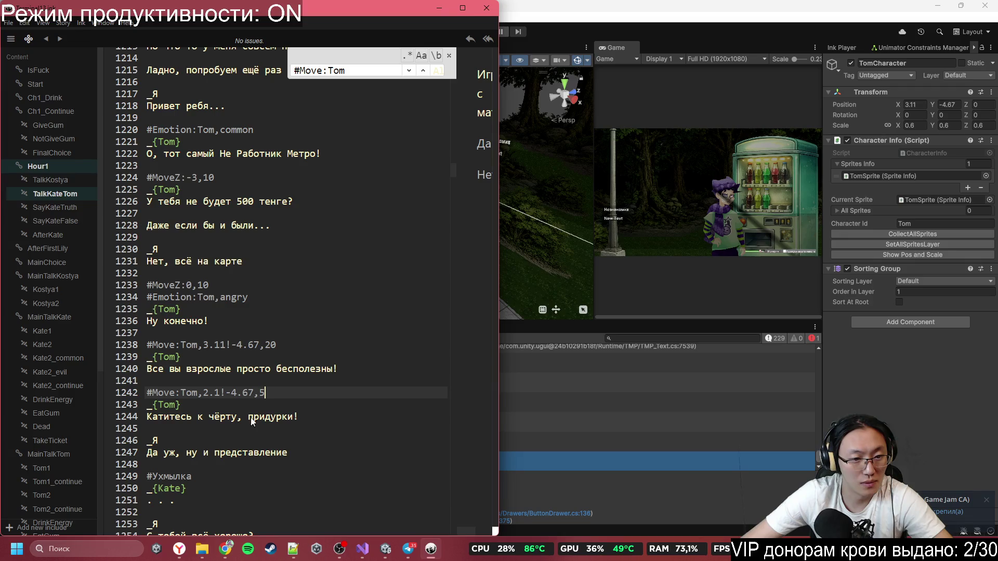
{"action": "scroll", "coordinate": [291, 375], "scroll_direction": "down", "scroll_amount": 3}
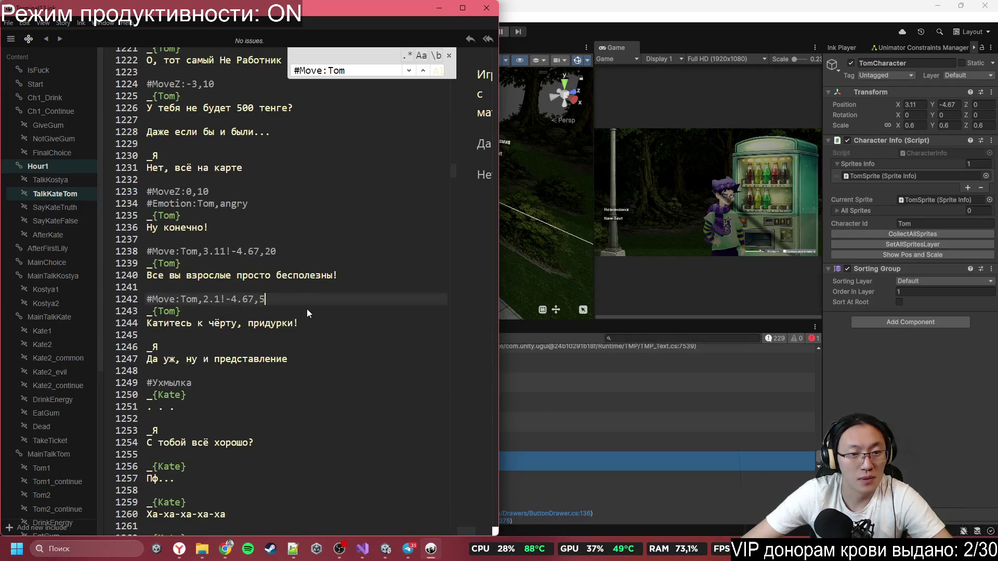
{"action": "key", "text": "alt+Tab"}
{"action": "key", "text": "alt+Tab"}
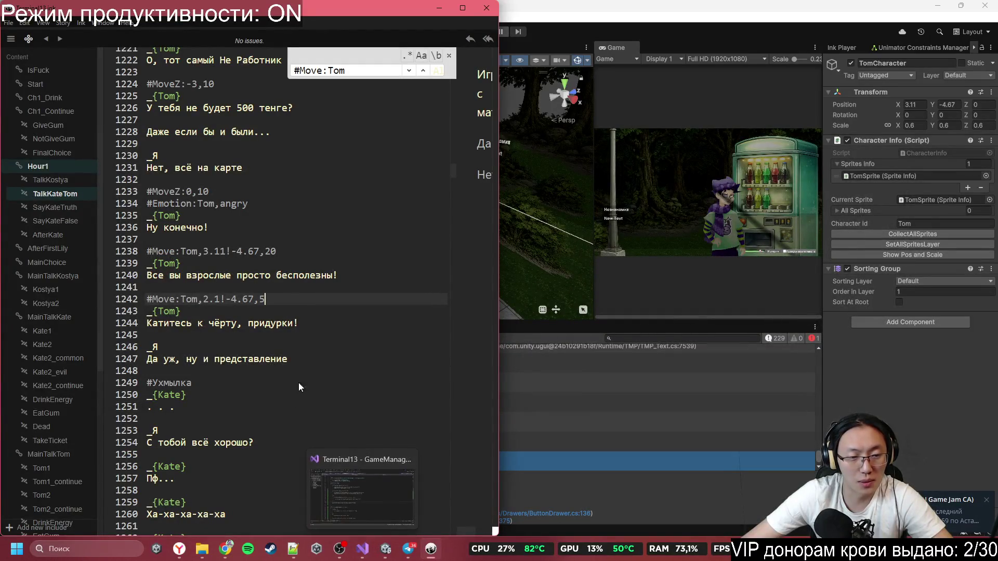
{"action": "left_click", "coordinate": [226, 549]}
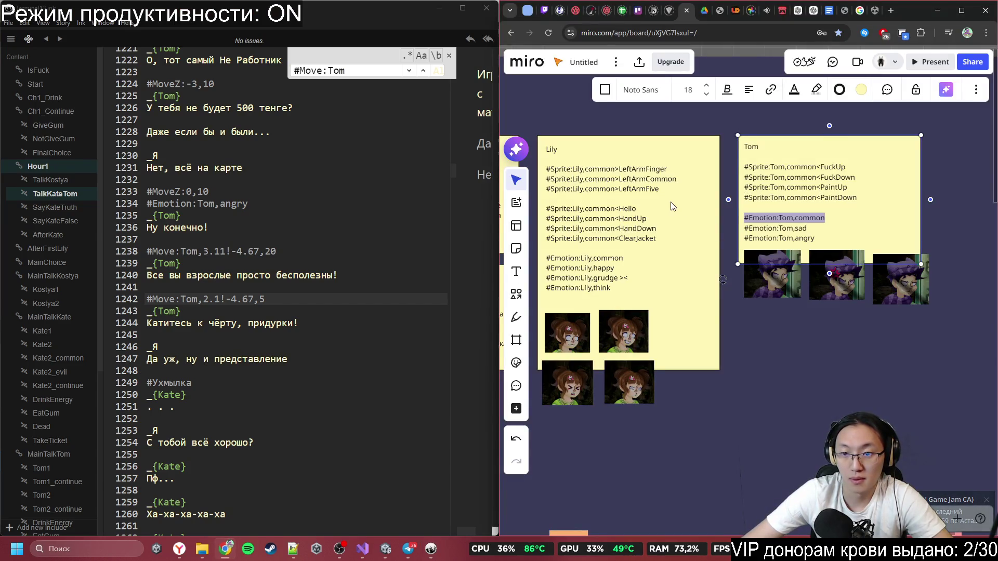
- Copy #Sprite:Tom,common<FuckUp from Tom's Miro note and paste it below the #Move:Tom,2.1!-4.67,5 line
{"action": "key", "text": "Escape"}
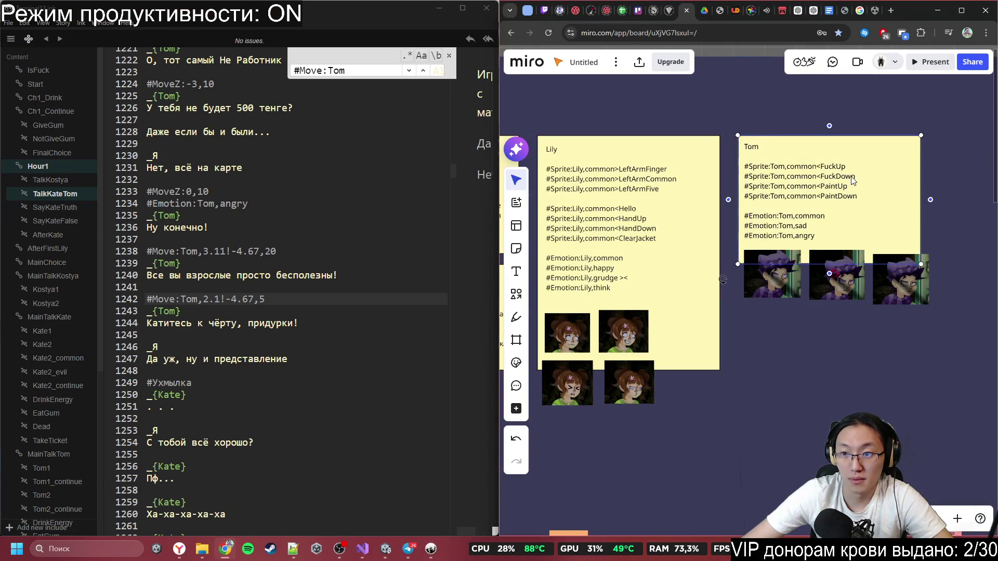
{"action": "left_click", "coordinate": [855, 170]}
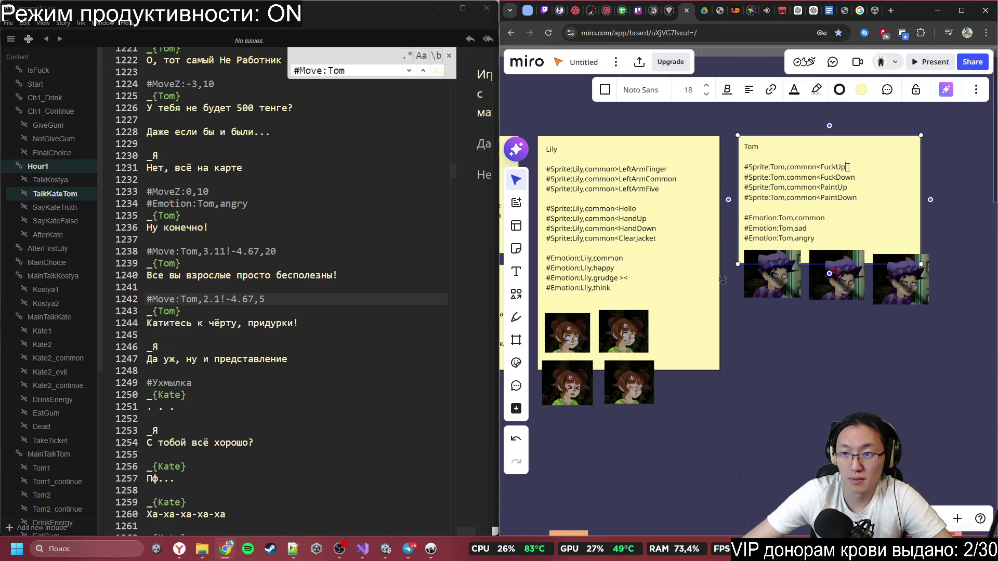
{"action": "left_click_drag", "start_coordinate": [847, 167], "coordinate": [744, 167]}
{"action": "key", "text": "ctrl+c"}
{"action": "left_click", "coordinate": [304, 298]}
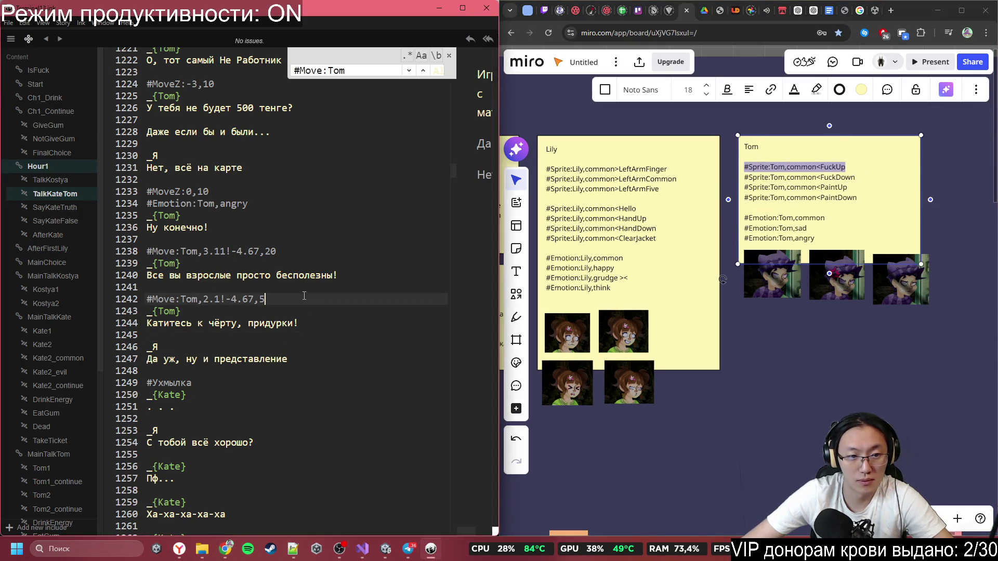
{"action": "key", "text": "Return"}
{"action": "key", "text": "ctrl+v"}
- Add a new «Эх...» line after Tom's reply, fixing keyboard-layout typos
{"action": "scroll", "coordinate": [347, 267], "scroll_direction": "down", "scroll_amount": 1}
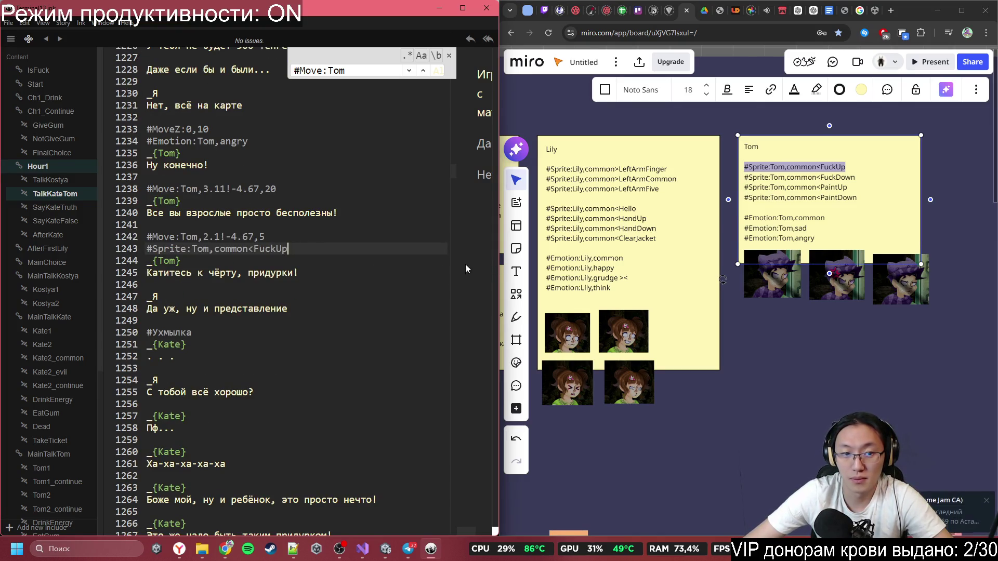
{"action": "left_click", "coordinate": [294, 283]}
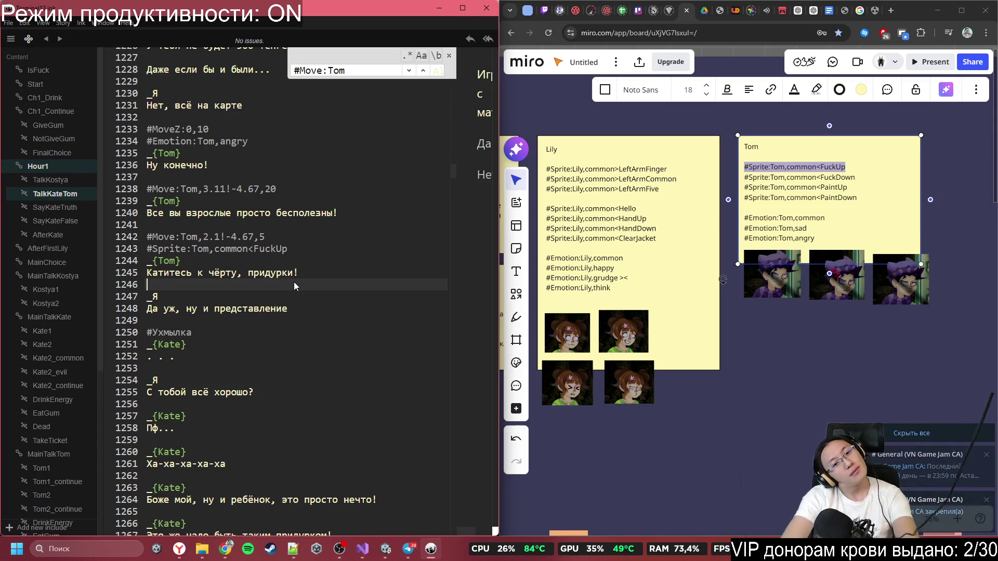
{"action": "key", "text": "Return"}
{"action": "key", "text": "Return"}
{"action": "key", "text": "Up"}
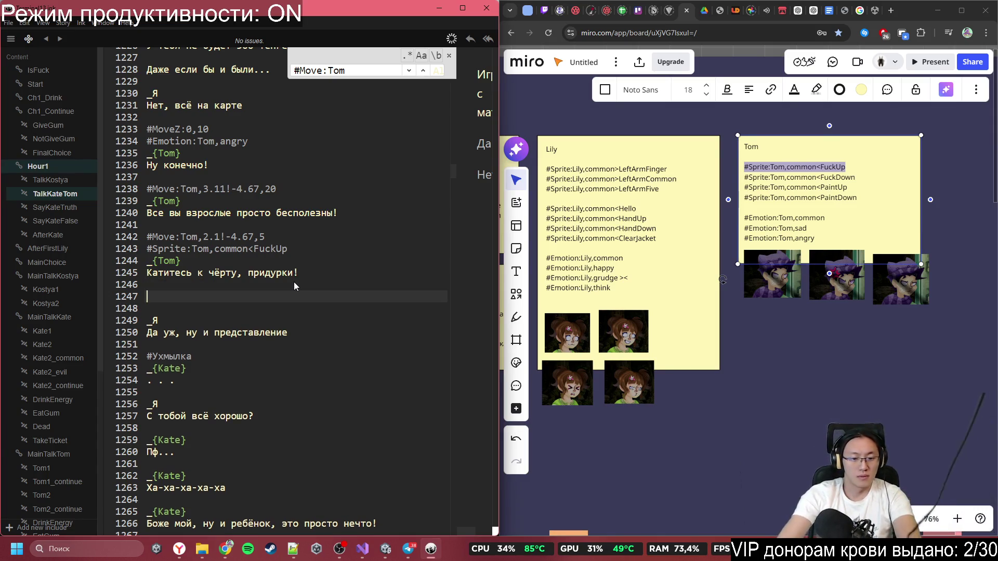
{"action": "type", "text": "Dh"}
{"action": "key", "text": "BackSpace"}
{"action": "key", "text": "BackSpace"}
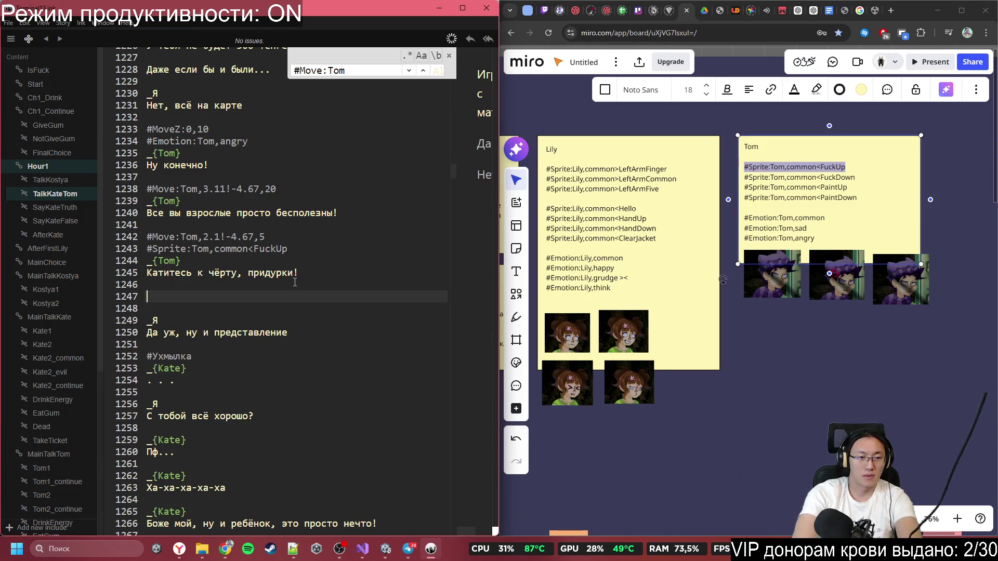
{"action": "type", "text": "вОТ"}
{"action": "key", "text": "BackSpace"}
{"action": "key", "text": "BackSpace"}
{"action": "key", "text": "BackSpace"}
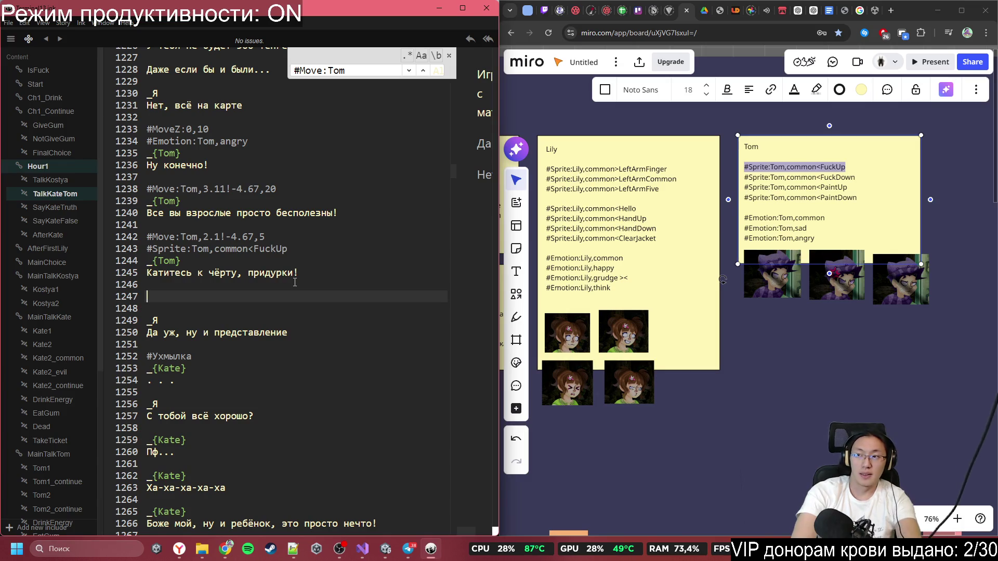
{"action": "type", "text": "х..."}
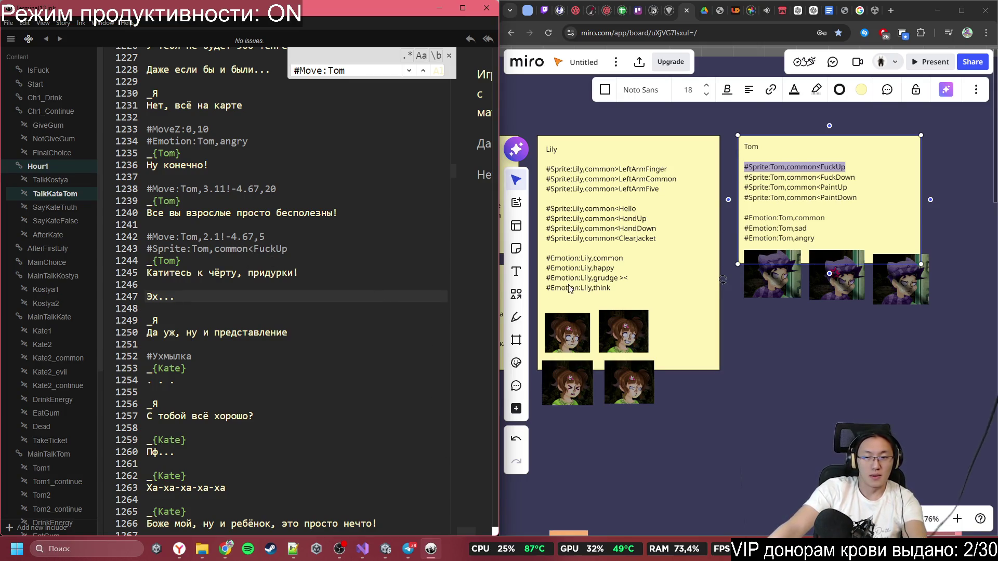
{"action": "left_click", "coordinate": [393, 551]}
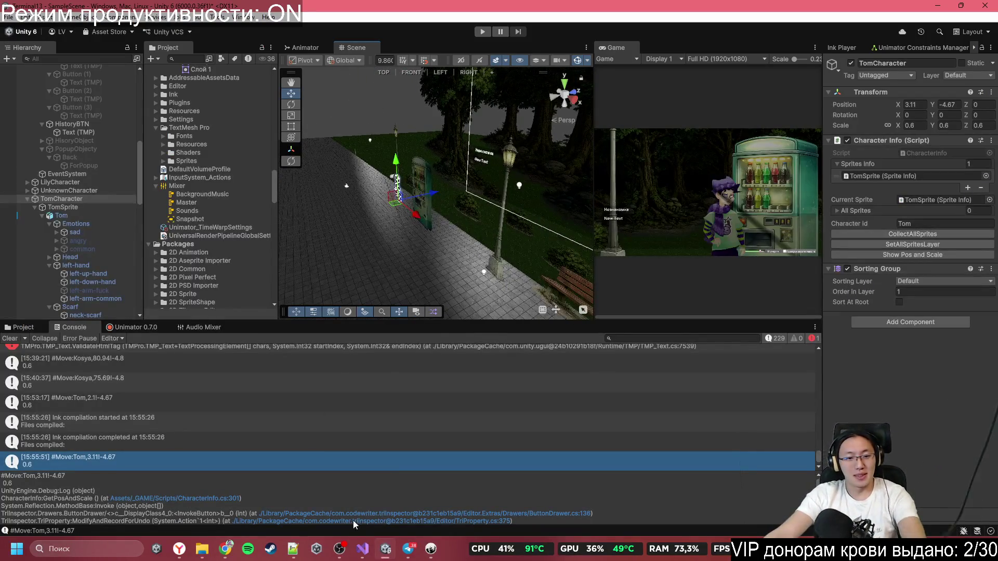
- Check the Unity Console, then return to the Inky script beside Tom's inspector
{"action": "key", "text": "alt+Tab"}
{"action": "key", "text": "alt+Tab"}
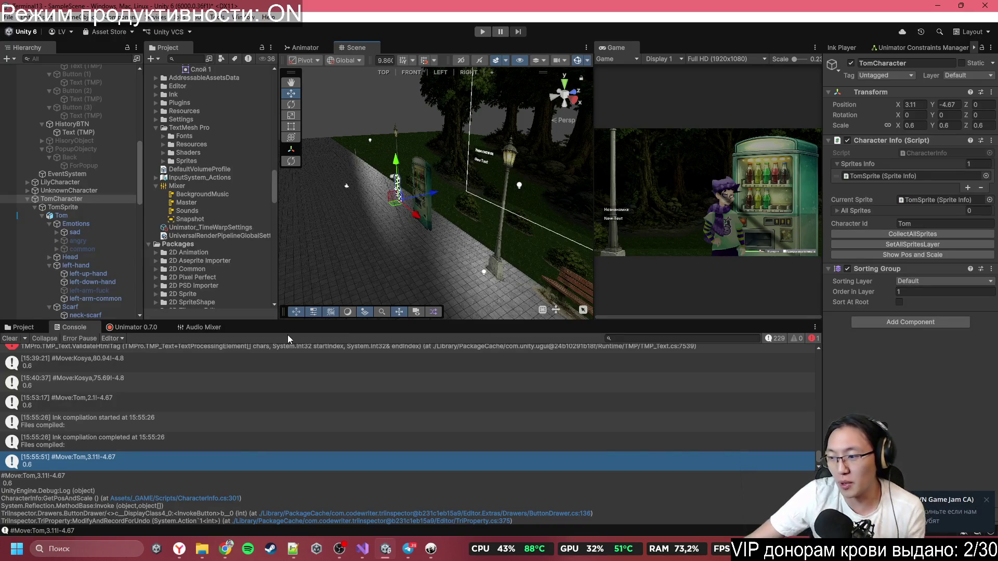
{"action": "left_click", "coordinate": [431, 549]}
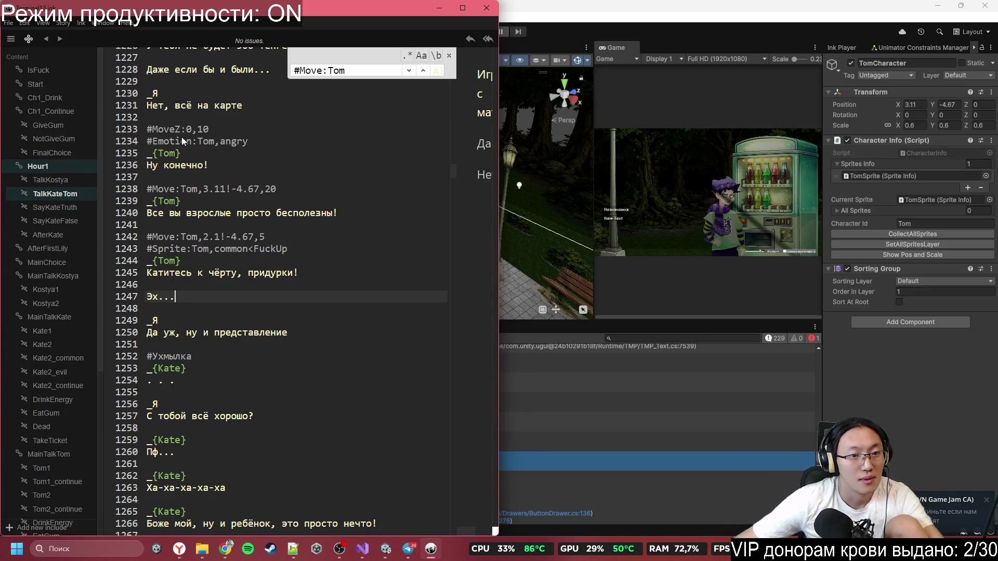
- Complete the #MoveZ: tags on lines 1233 and 1224 with 'Tom,'
{"action": "left_click", "coordinate": [177, 190]}
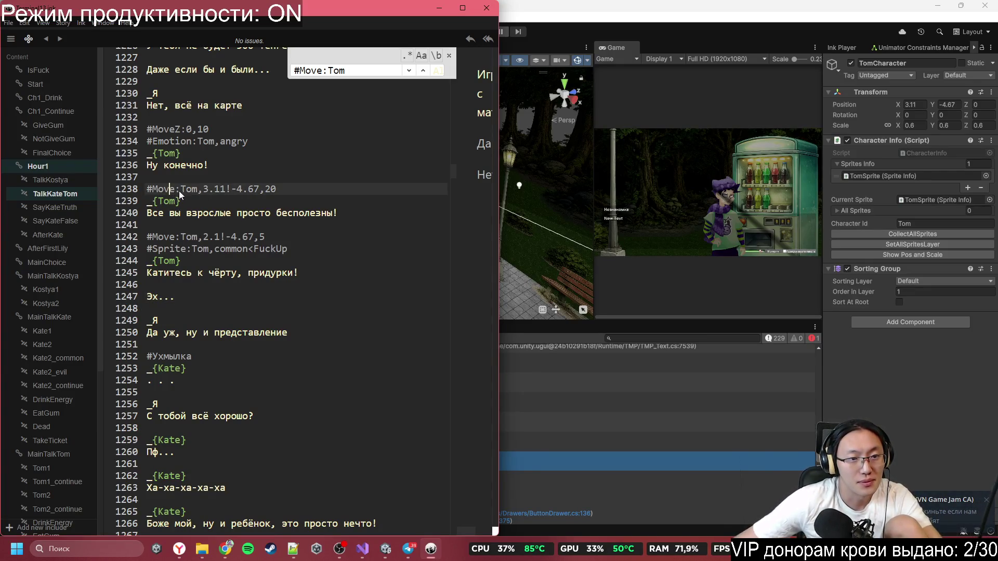
{"action": "left_click", "coordinate": [187, 129]}
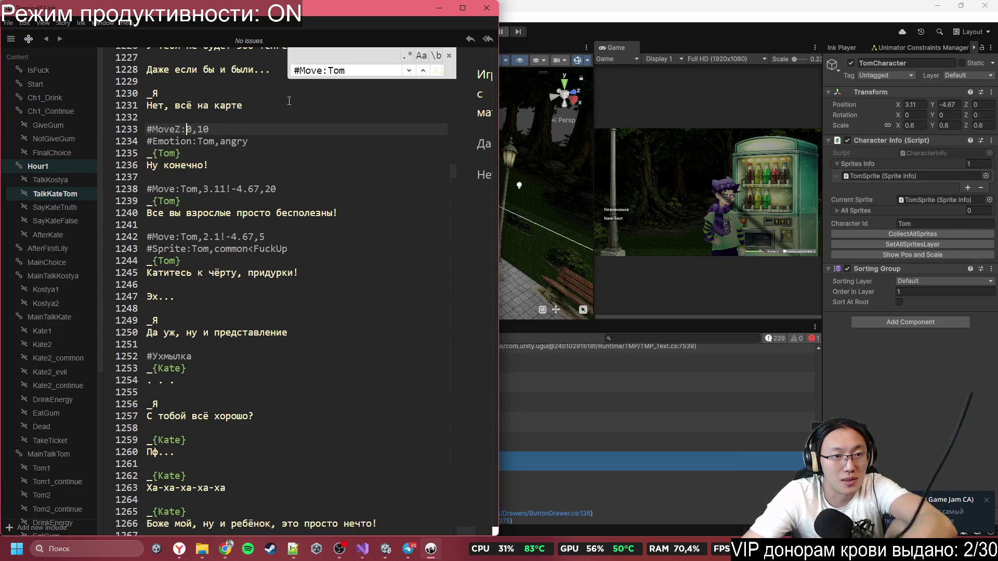
{"action": "type", "text": "To,"}
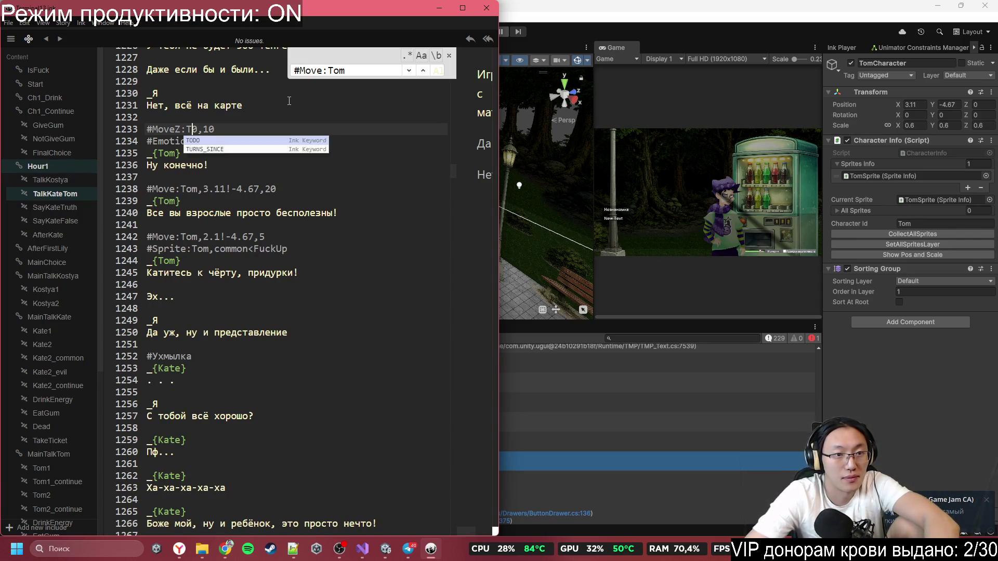
{"action": "key", "text": "BackSpace"}
{"action": "type", "text": "m"}
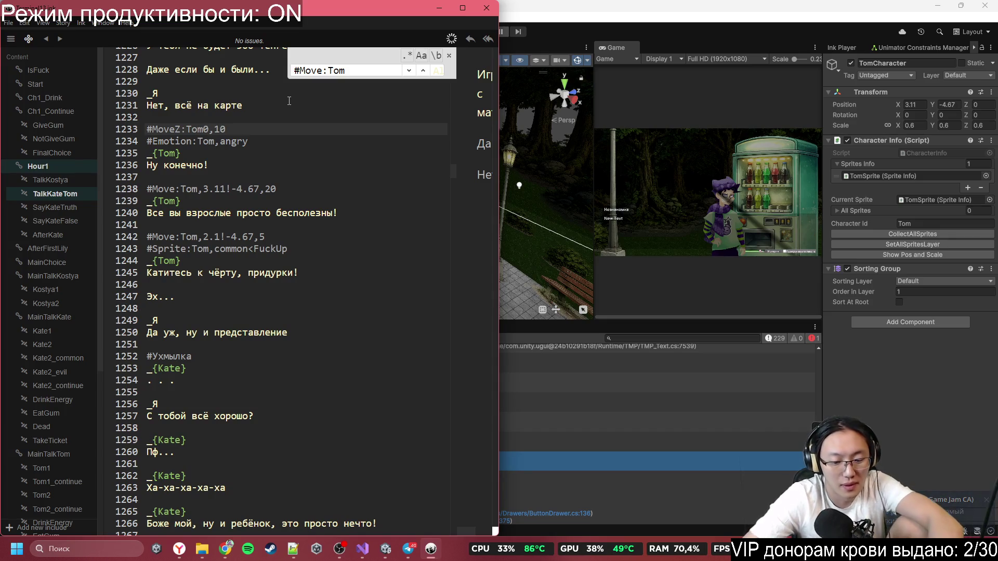
{"action": "type", "text": ","}
{"action": "scroll", "coordinate": [269, 248], "scroll_direction": "up", "scroll_amount": 3}
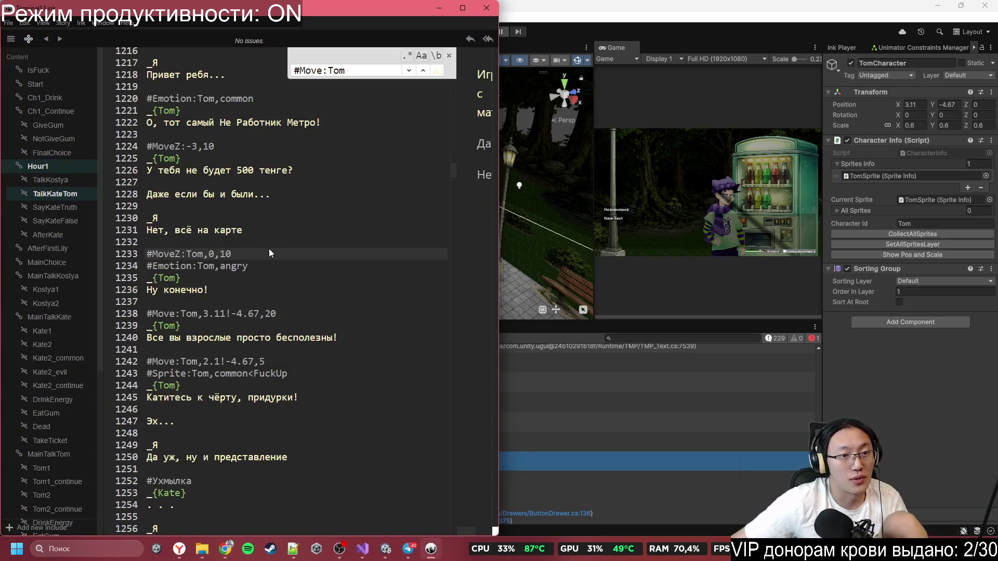
{"action": "left_click", "coordinate": [188, 146]}
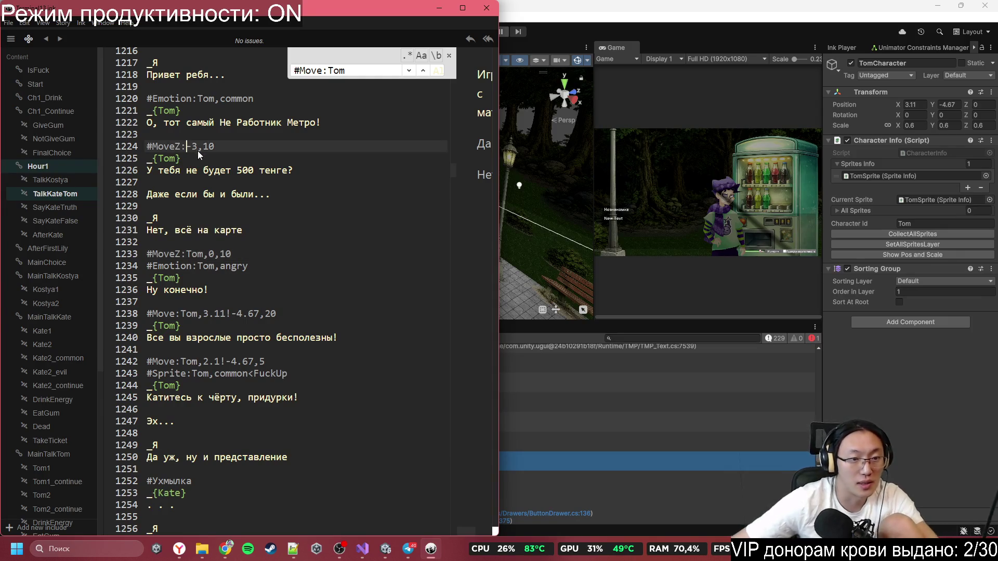
{"action": "type", "text": "To,."}
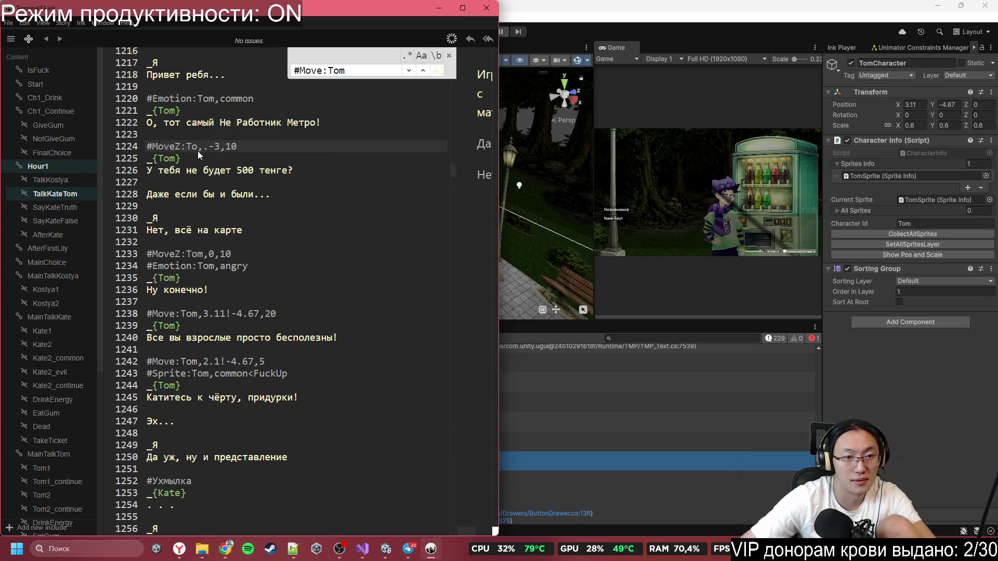
{"action": "key", "text": "BackSpace"}
{"action": "key", "text": "BackSpace"}
{"action": "type", "text": "m,"}
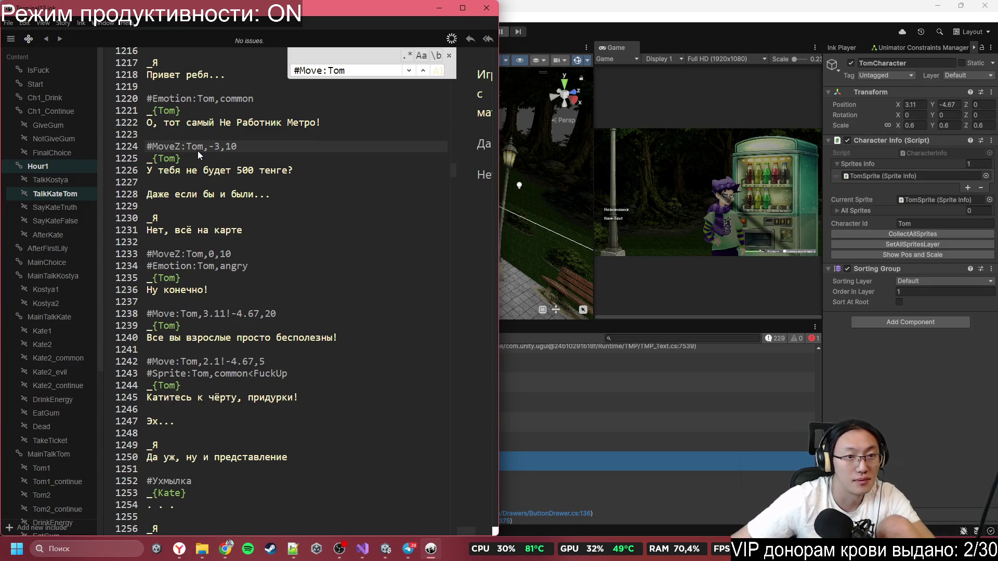
- Replace the kick sound note on line 1205 with #Move:Tom,3.11!-4.67,20
{"action": "scroll", "coordinate": [198, 151], "scroll_direction": "up", "scroll_amount": 10}
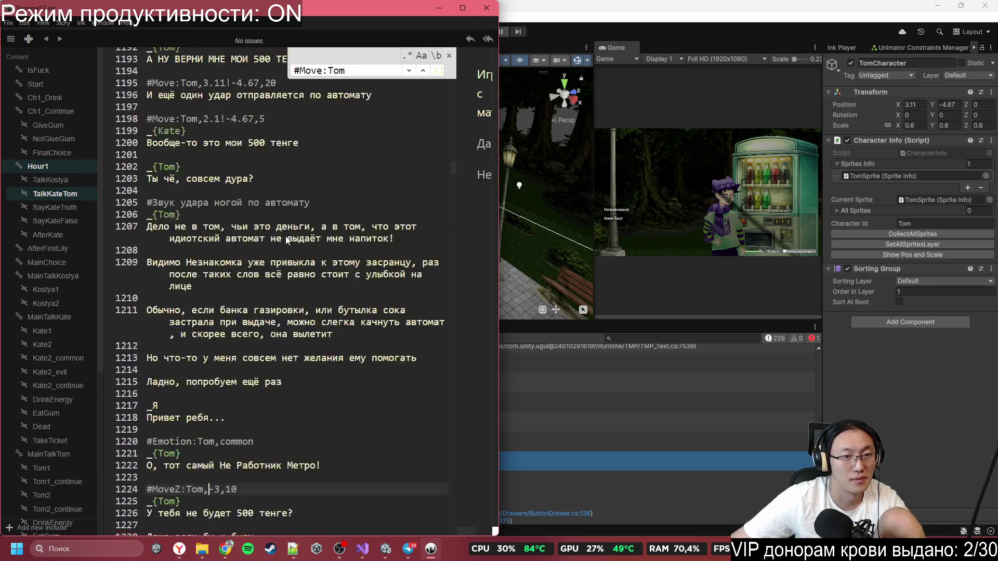
{"action": "scroll", "coordinate": [286, 236], "scroll_direction": "up", "scroll_amount": 3}
{"action": "scroll", "coordinate": [192, 294], "scroll_direction": "up", "scroll_amount": 2}
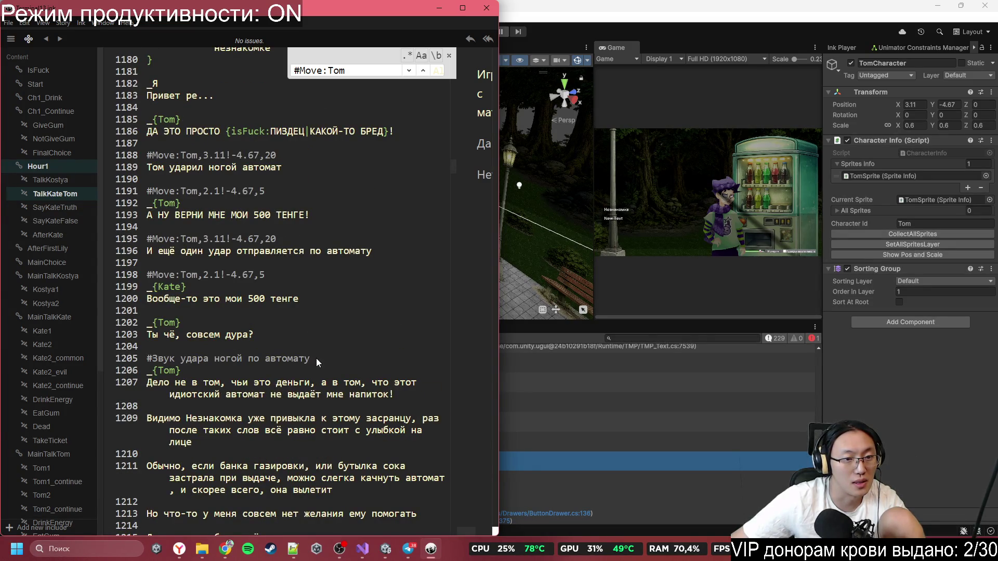
{"action": "left_click_drag", "start_coordinate": [316, 358], "coordinate": [240, 345]}
{"action": "left_click", "coordinate": [136, 358]}
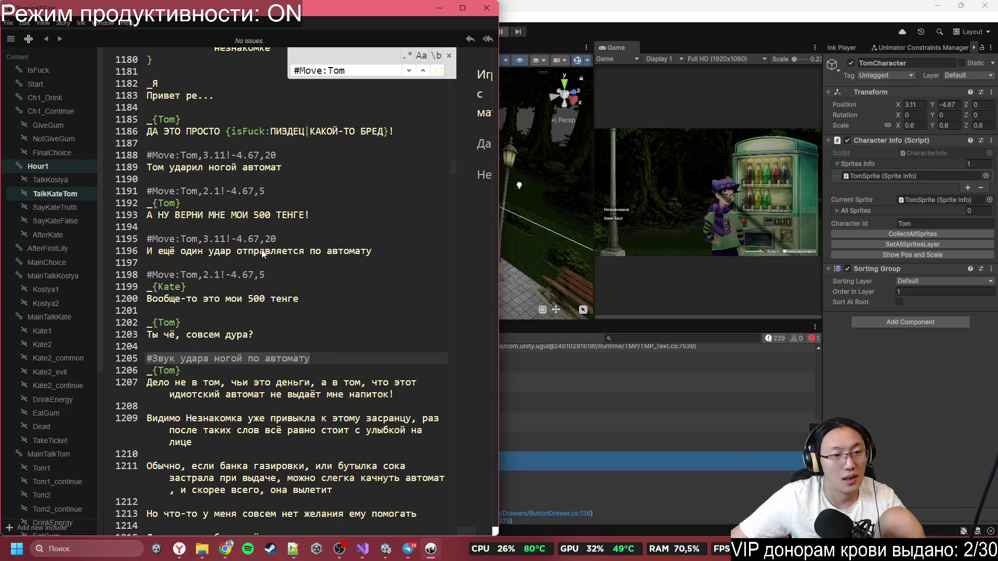
{"action": "left_click", "coordinate": [136, 154]}
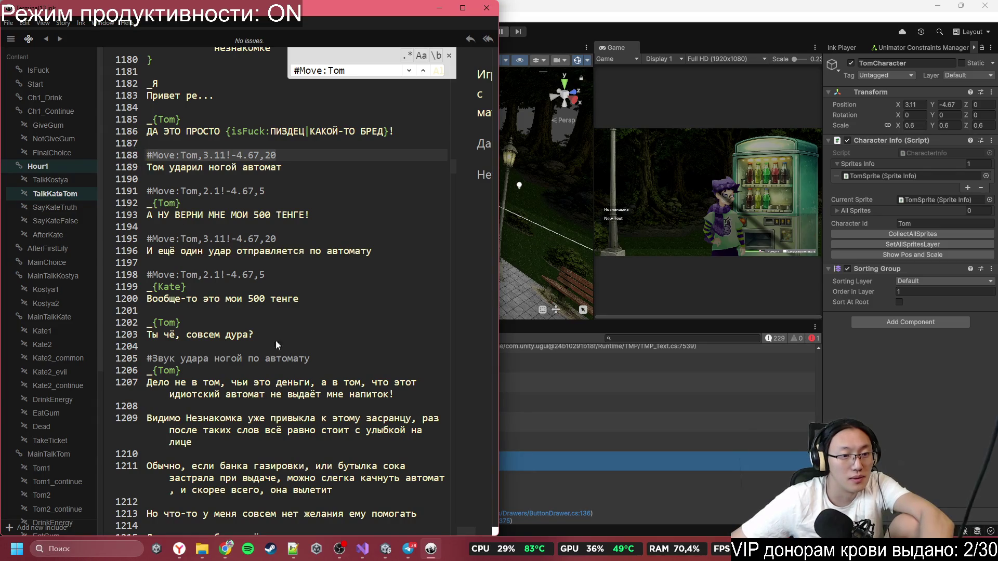
{"action": "left_click_drag", "start_coordinate": [311, 358], "coordinate": [147, 358]}
{"action": "type", "text": "#Move:Tom,3.11!-4.67,20"}
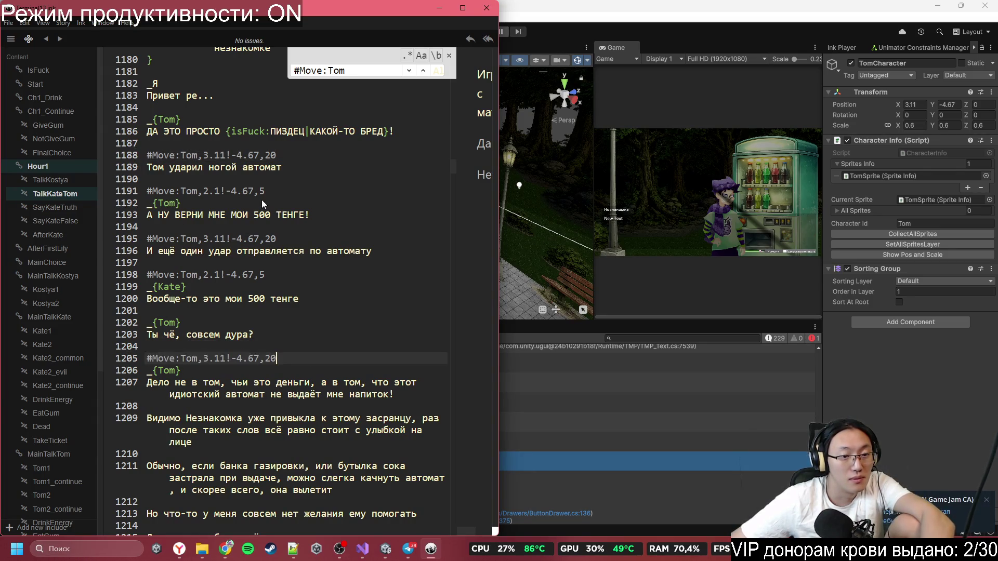
- Insert #Move:Tom,2.1!-4.67,5 on a new line after line 1208
{"action": "left_click", "coordinate": [136, 191]}
{"action": "left_click", "coordinate": [230, 411]}
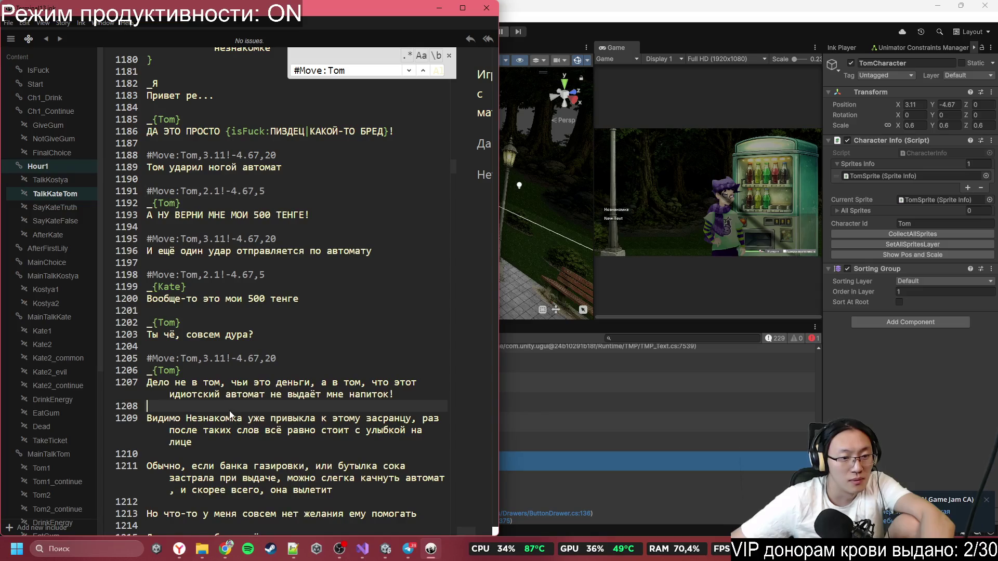
{"action": "key", "text": "Return"}
{"action": "type", "text": "#Move:Tom,2.1!-4.67,5"}
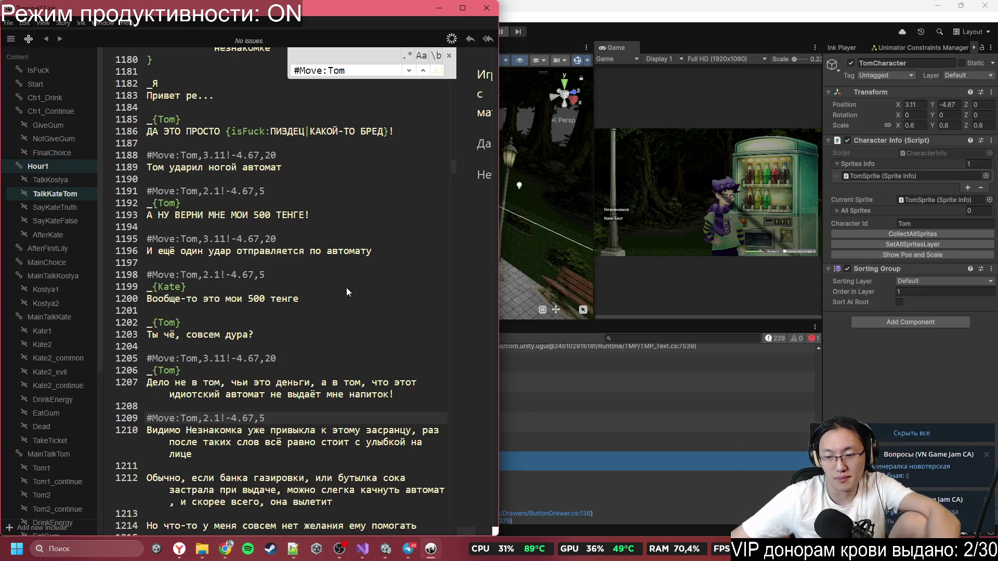
{"action": "scroll", "coordinate": [357, 237], "scroll_direction": "up", "scroll_amount": 3}
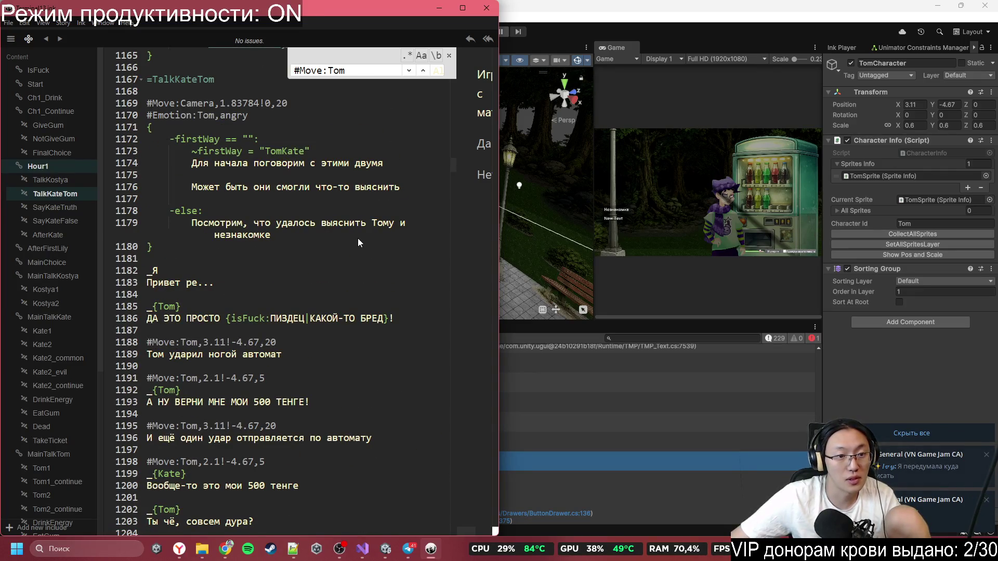
{"action": "scroll", "coordinate": [344, 242], "scroll_direction": "down", "scroll_amount": 3}
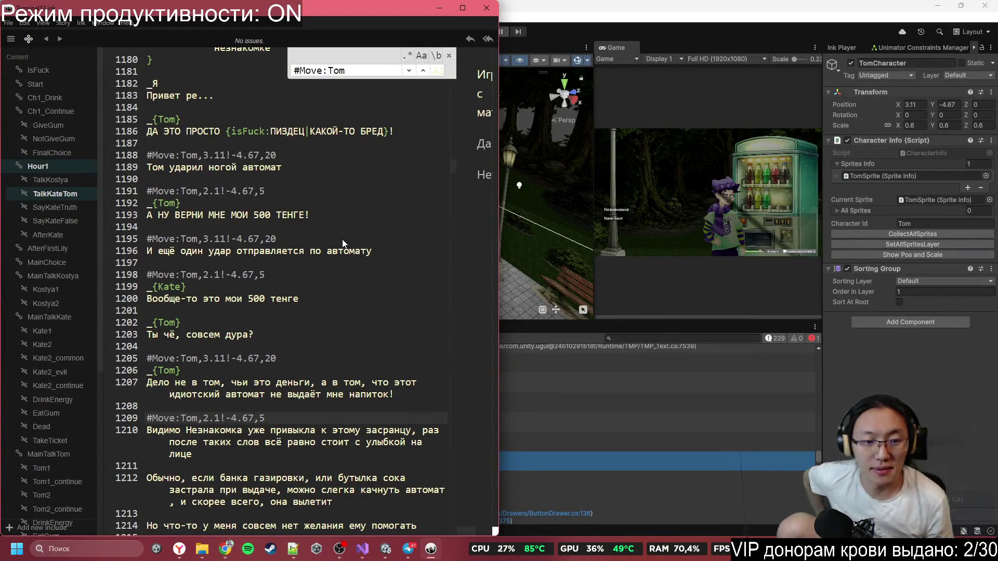
{"action": "scroll", "coordinate": [292, 251], "scroll_direction": "down", "scroll_amount": 11}
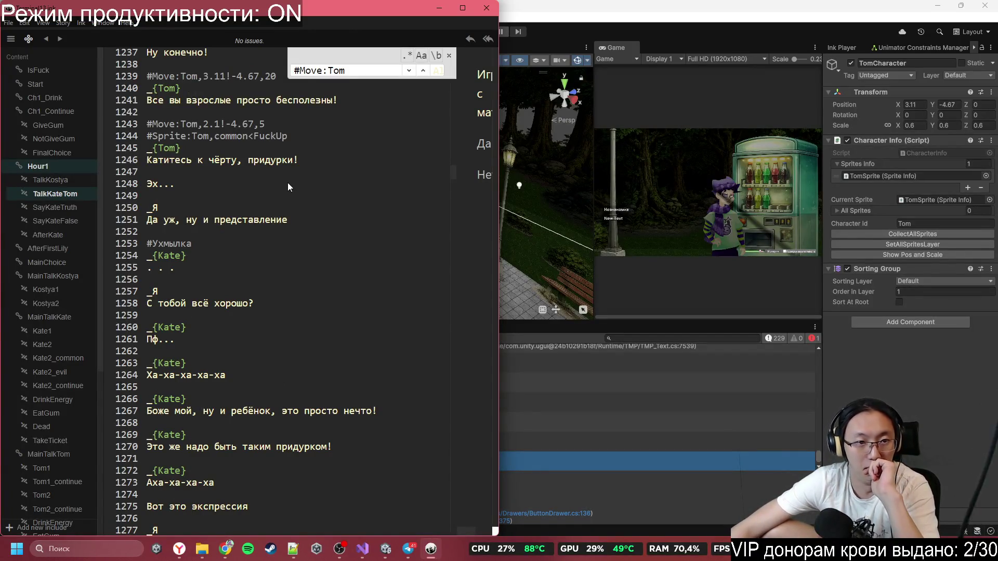
{"action": "scroll", "coordinate": [288, 183], "scroll_direction": "down", "scroll_amount": 3}
{"action": "scroll", "coordinate": [288, 183], "scroll_direction": "up", "scroll_amount": 3}
{"action": "scroll", "coordinate": [214, 167], "scroll_direction": "up", "scroll_amount": 1}
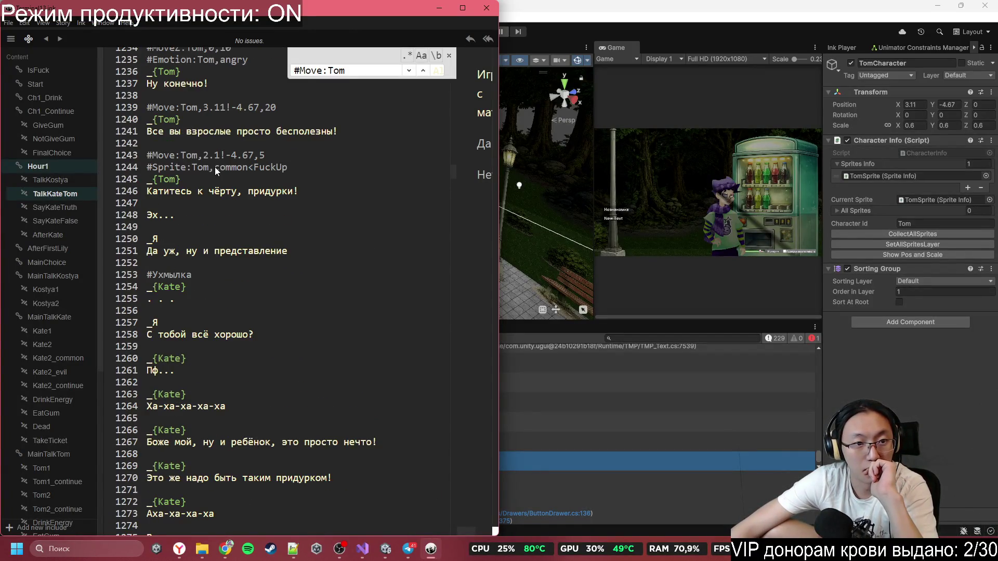
{"action": "left_click", "coordinate": [635, 270]}
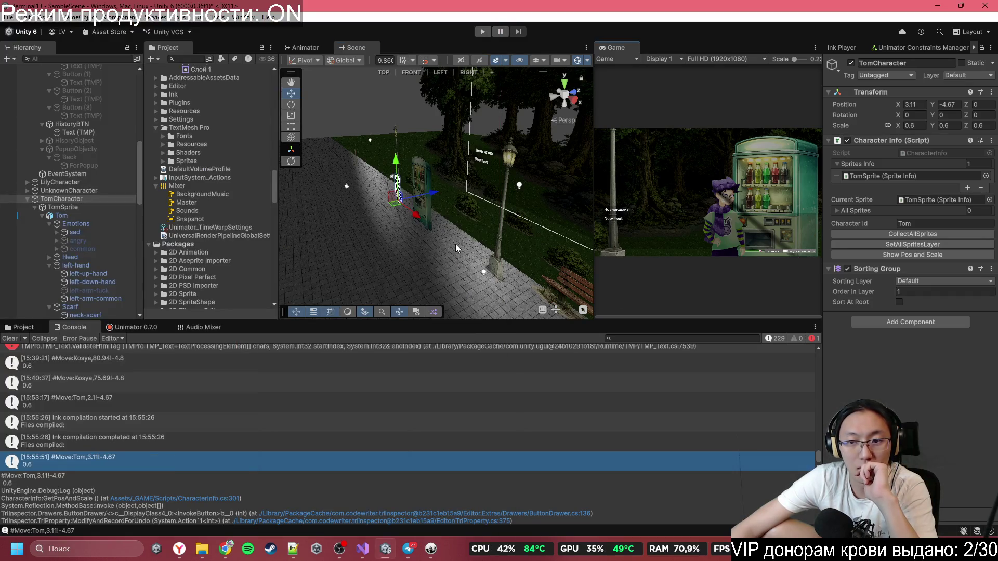
- Slide TomCharacter along X to 113.3 beside the dumpster
{"action": "scroll", "coordinate": [426, 228], "scroll_direction": "down", "scroll_amount": 5}
{"action": "left_click_drag", "start_coordinate": [424, 227], "coordinate": [550, 228]}
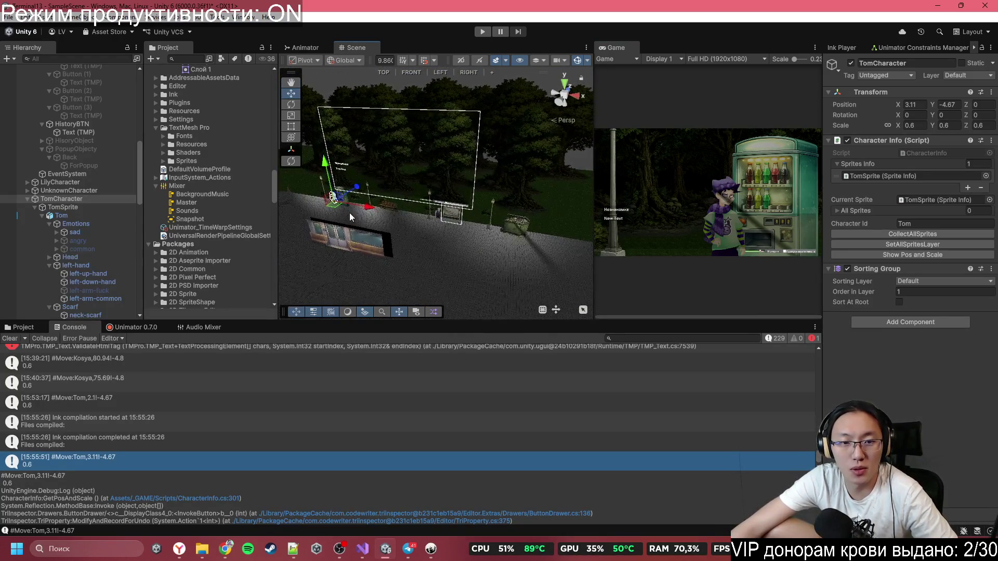
{"action": "mouse_move", "coordinate": [370, 206]}
{"action": "left_mouse_down"}
{"action": "mouse_move", "coordinate": [542, 257]}
{"action": "mouse_move", "coordinate": [503, 216]}
{"action": "left_mouse_up"}
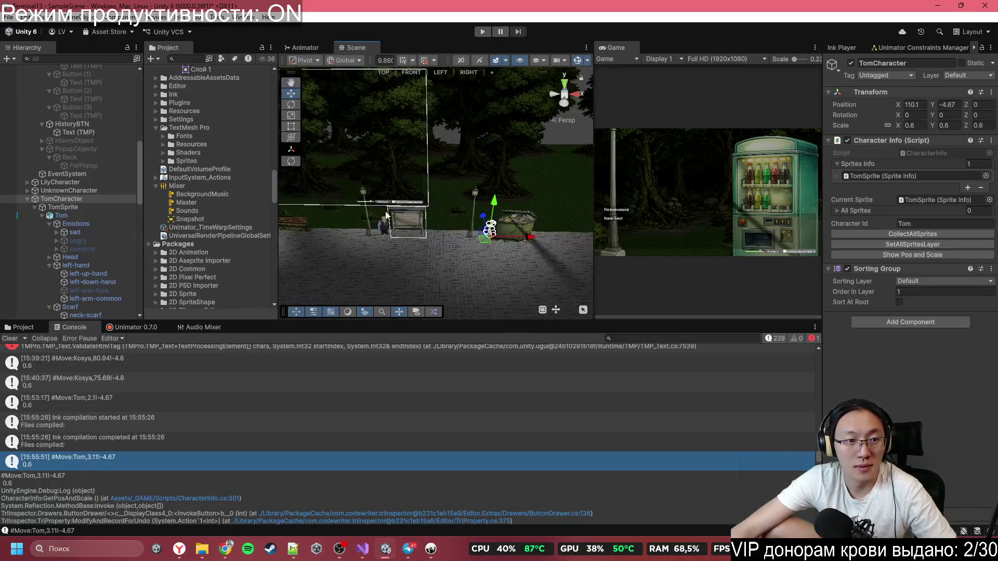
{"action": "scroll", "coordinate": [94, 179], "scroll_direction": "up", "scroll_amount": 10}
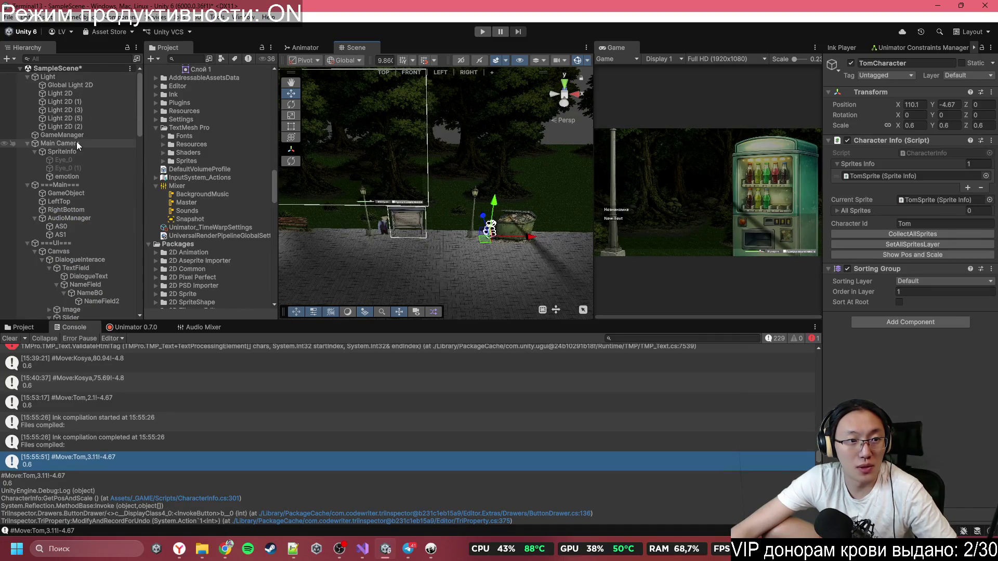
{"action": "left_click", "coordinate": [76, 142]}
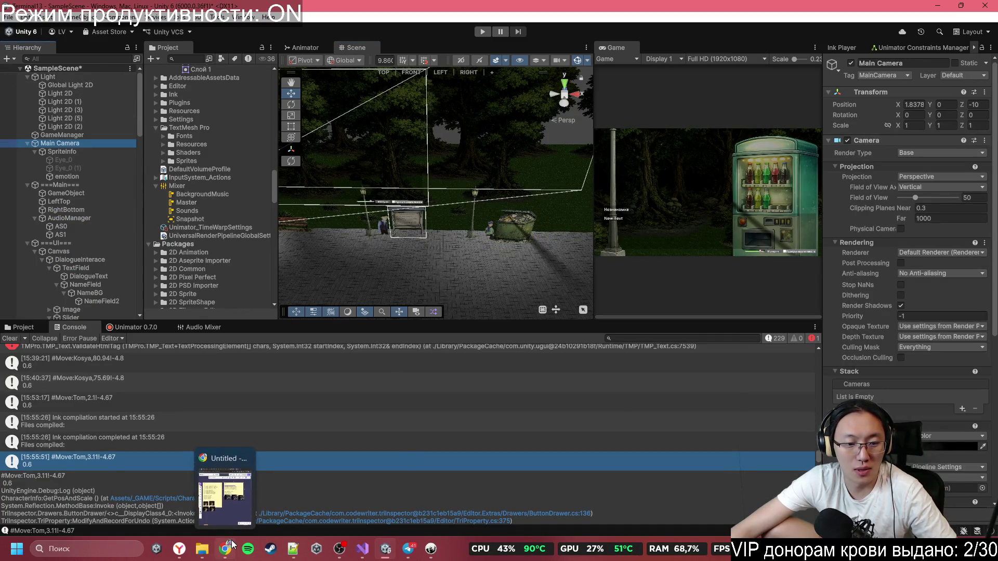
{"action": "left_click", "coordinate": [226, 549]}
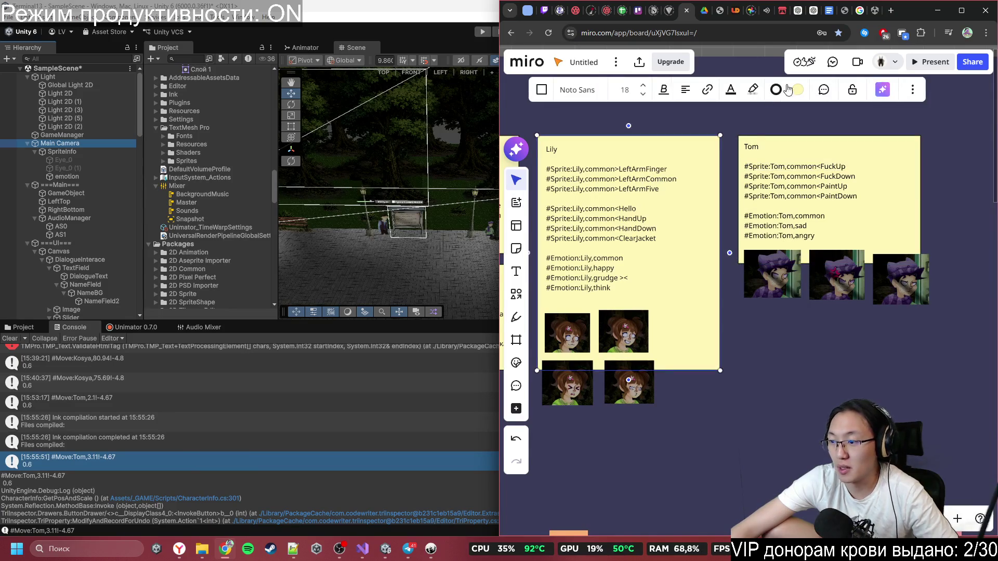
{"action": "left_click", "coordinate": [938, 11]}
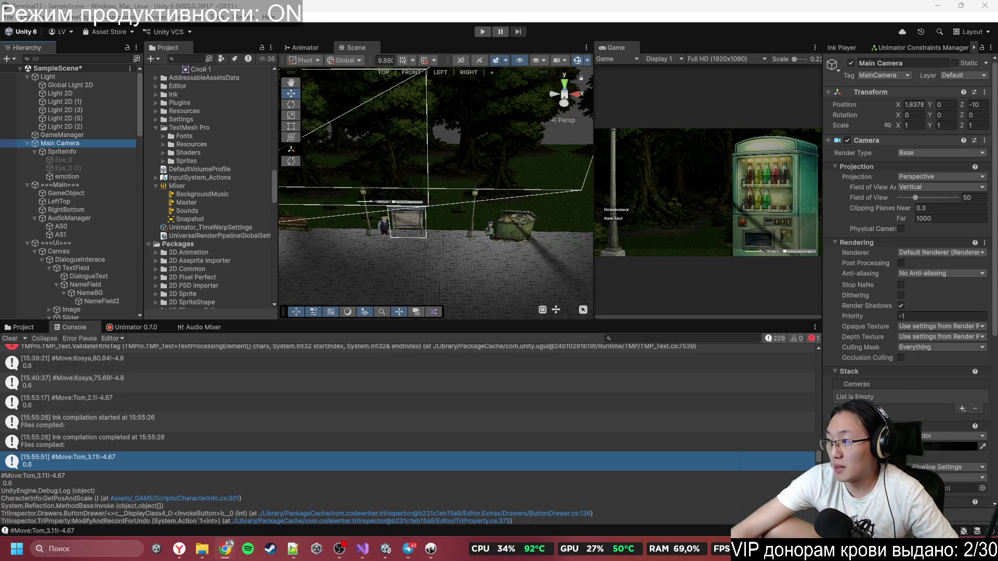
{"action": "left_click", "coordinate": [490, 227]}
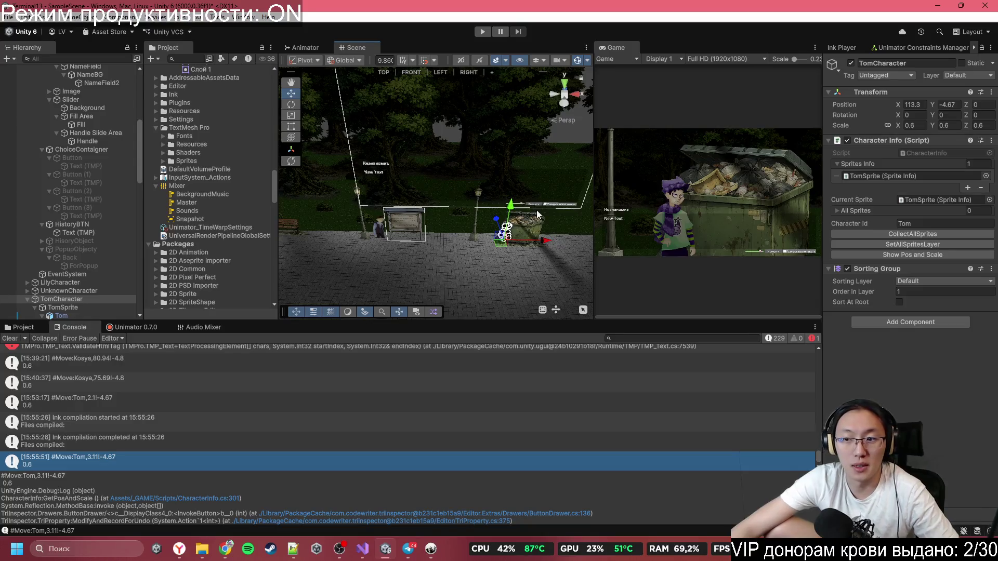
{"action": "left_click", "coordinate": [917, 106]}
{"action": "left_click", "coordinate": [958, 407]}
- Log Tom's position, copy #Move:Tom,113.3!-4.67 and select line 1244 in Inky
{"action": "left_click", "coordinate": [928, 255]}
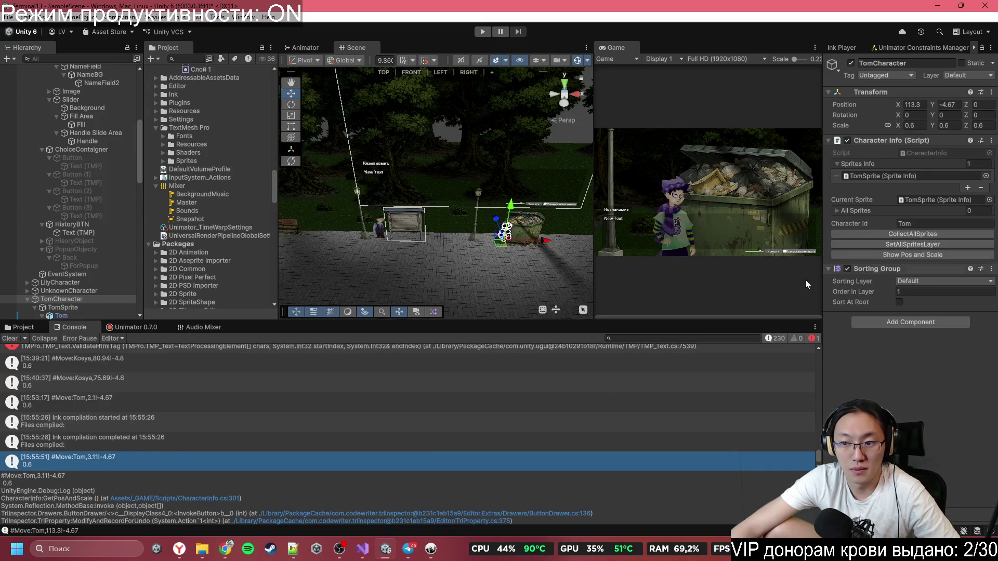
{"action": "left_click", "coordinate": [110, 463]}
{"action": "left_click_drag", "start_coordinate": [86, 475], "coordinate": [4, 481]}
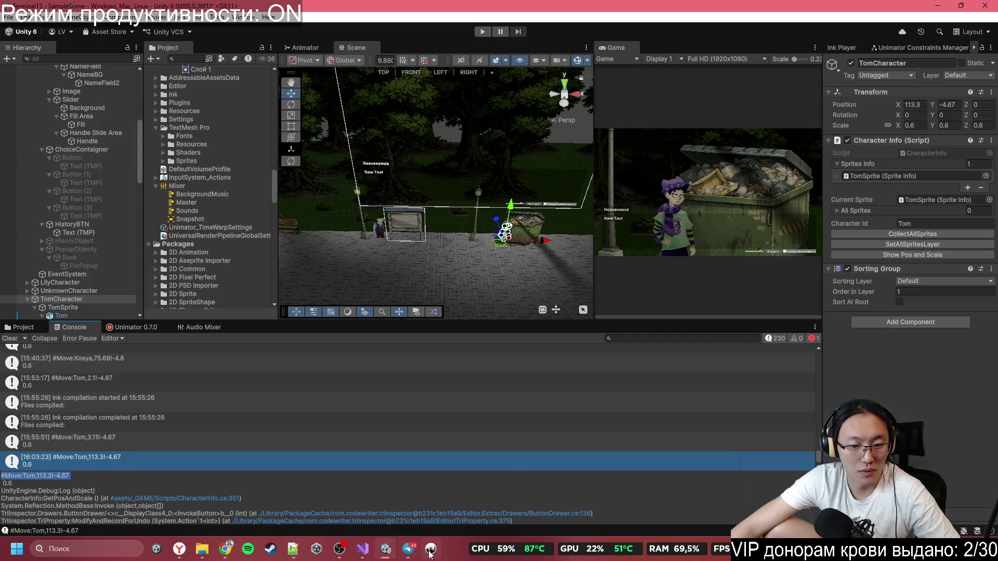
{"action": "left_click", "coordinate": [431, 548]}
{"action": "left_click_drag", "start_coordinate": [285, 166], "coordinate": [136, 170]}
{"action": "type", "text": "#Move:Tom,113.3!-4.67"}
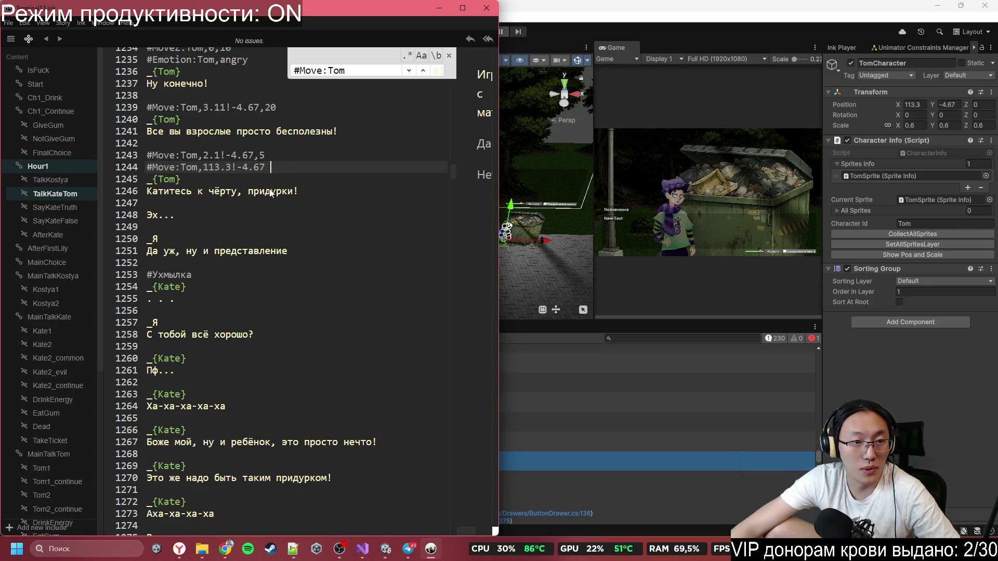
{"action": "key", "text": "ctrl+z"}
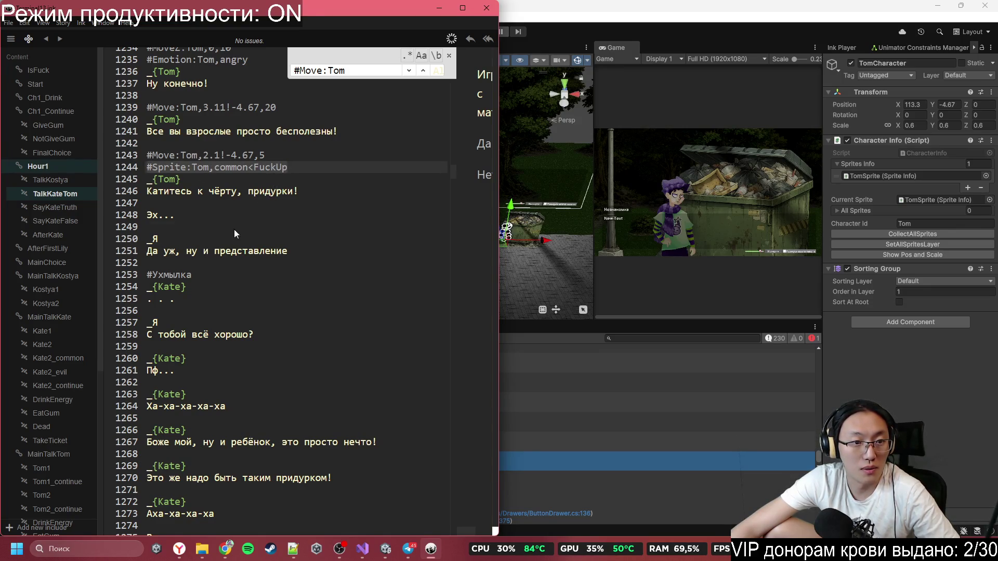
{"action": "left_click", "coordinate": [234, 229]}
{"action": "left_click", "coordinate": [212, 216]}
{"action": "left_click", "coordinate": [222, 200]}
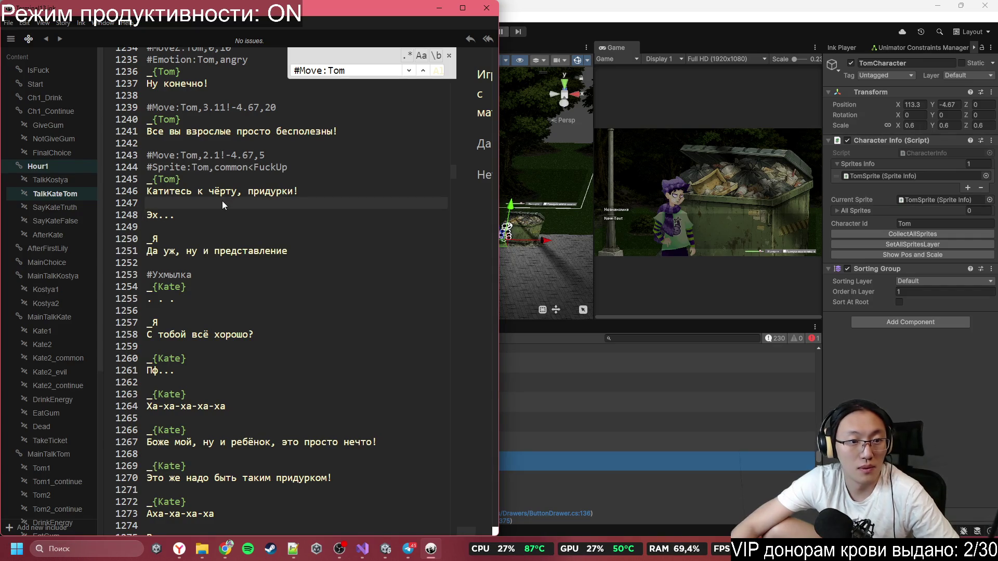
{"action": "key", "text": "Return"}
{"action": "type", "text": "#Move:Tom,113.3!-4.67"}
{"action": "left_click", "coordinate": [297, 249]}
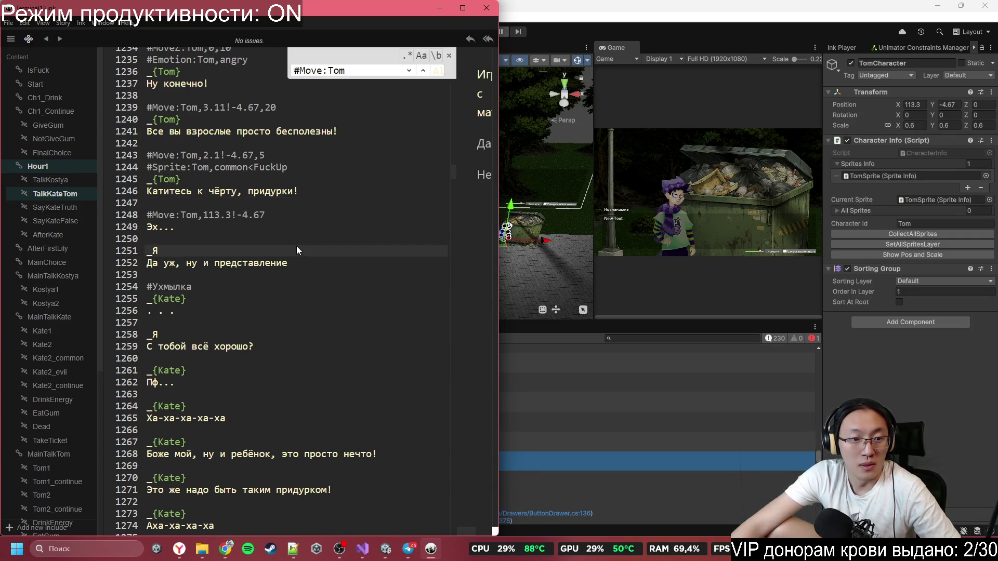
{"action": "scroll", "coordinate": [281, 268], "scroll_direction": "down", "scroll_amount": 1}
{"action": "scroll", "coordinate": [268, 260], "scroll_direction": "down", "scroll_amount": 15}
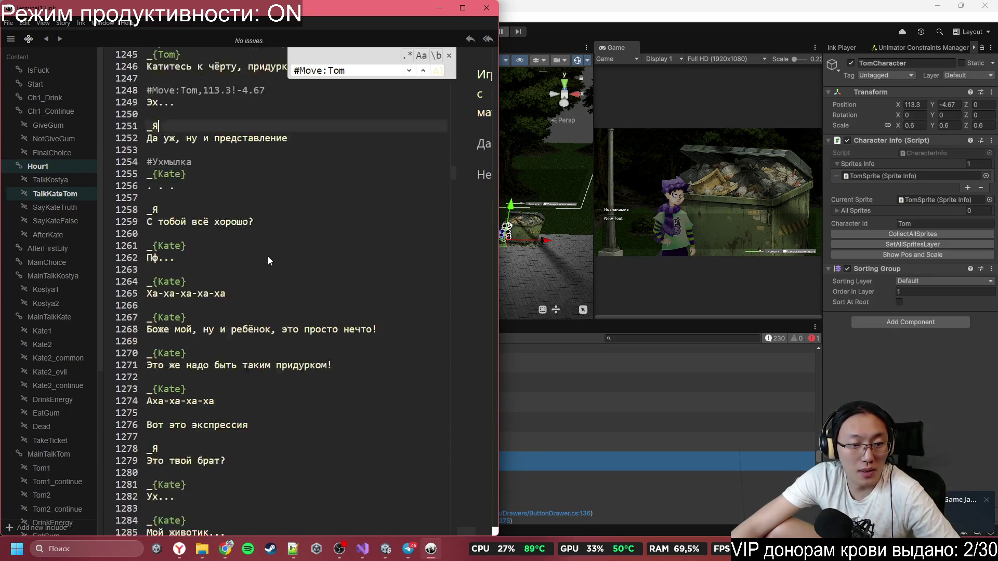
{"action": "scroll", "coordinate": [268, 256], "scroll_direction": "down", "scroll_amount": 20}
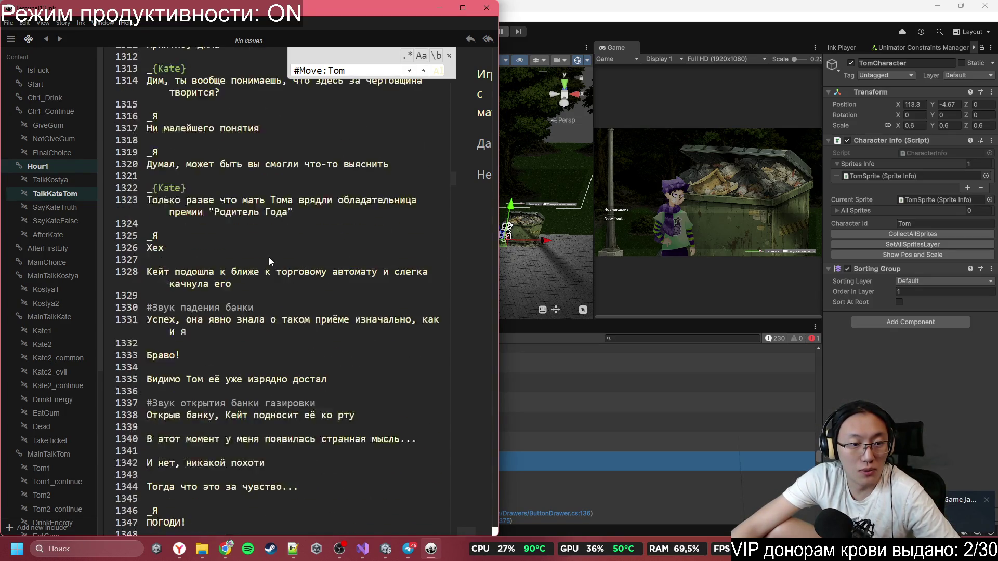
{"action": "scroll", "coordinate": [269, 253], "scroll_direction": "down", "scroll_amount": 20}
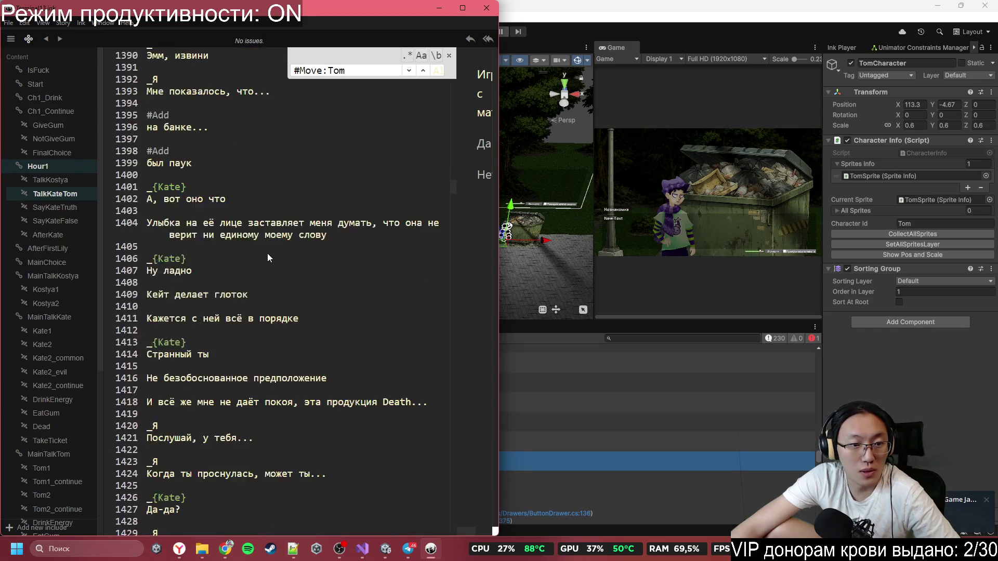
{"action": "scroll", "coordinate": [270, 254], "scroll_direction": "down", "scroll_amount": 5}
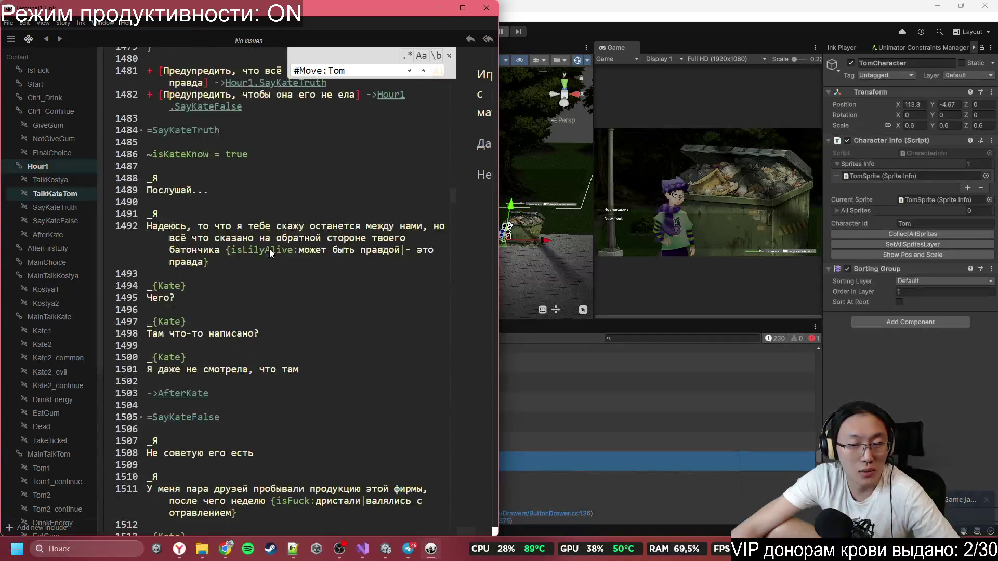
{"action": "scroll", "coordinate": [269, 248], "scroll_direction": "up", "scroll_amount": 20}
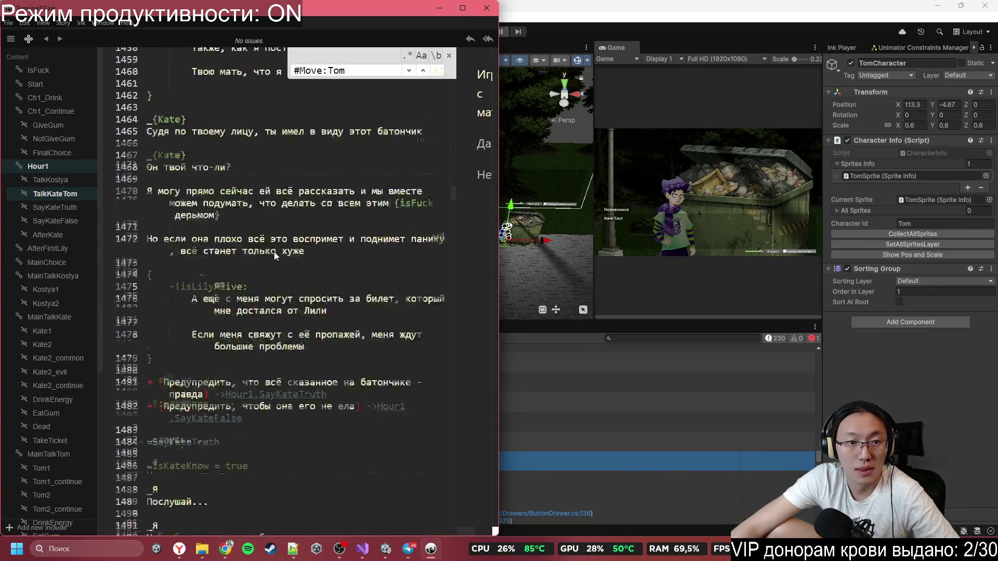
{"action": "scroll", "coordinate": [274, 248], "scroll_direction": "up", "scroll_amount": 20}
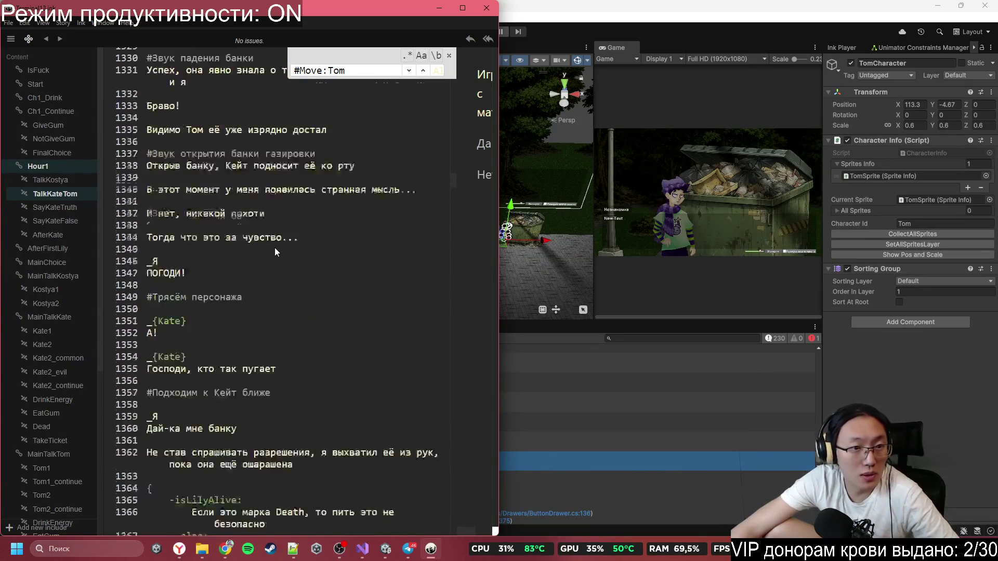
{"action": "scroll", "coordinate": [268, 226], "scroll_direction": "up", "scroll_amount": 9}
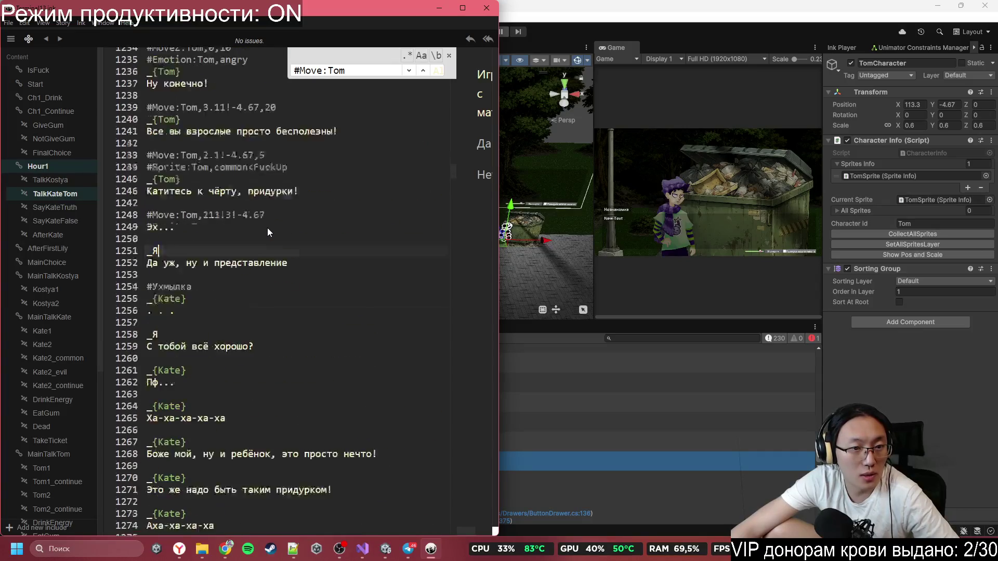
{"action": "scroll", "coordinate": [216, 224], "scroll_direction": "up", "scroll_amount": 1}
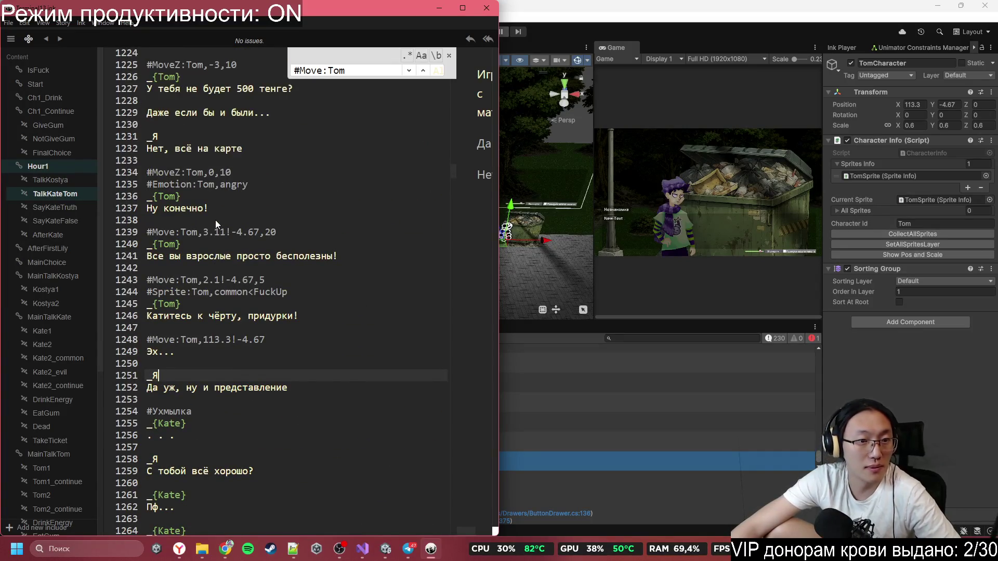
{"action": "left_click", "coordinate": [147, 184]}
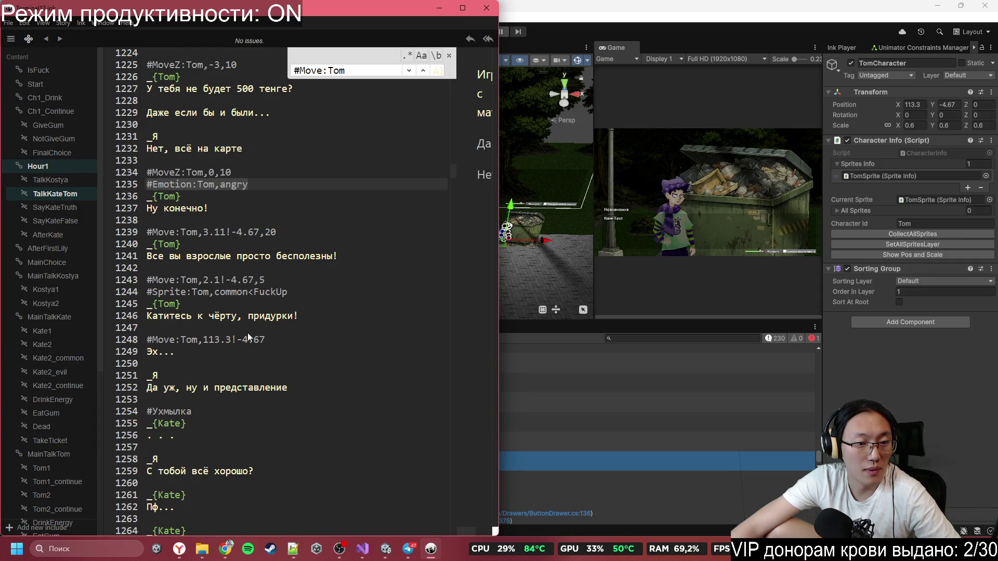
{"action": "scroll", "coordinate": [211, 284], "scroll_direction": "down", "scroll_amount": 1}
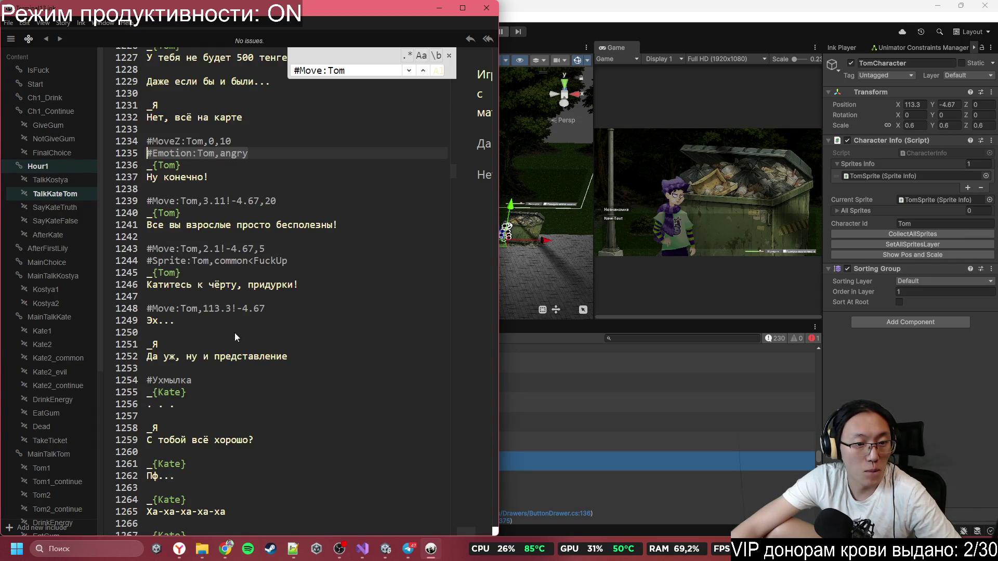
{"action": "scroll", "coordinate": [238, 326], "scroll_direction": "down", "scroll_amount": 2}
- Add #Emotion:Tom,common and #Sprite:Tom,common<FuckDown lines after Kate's ellipsis line
{"action": "left_click", "coordinate": [212, 352]}
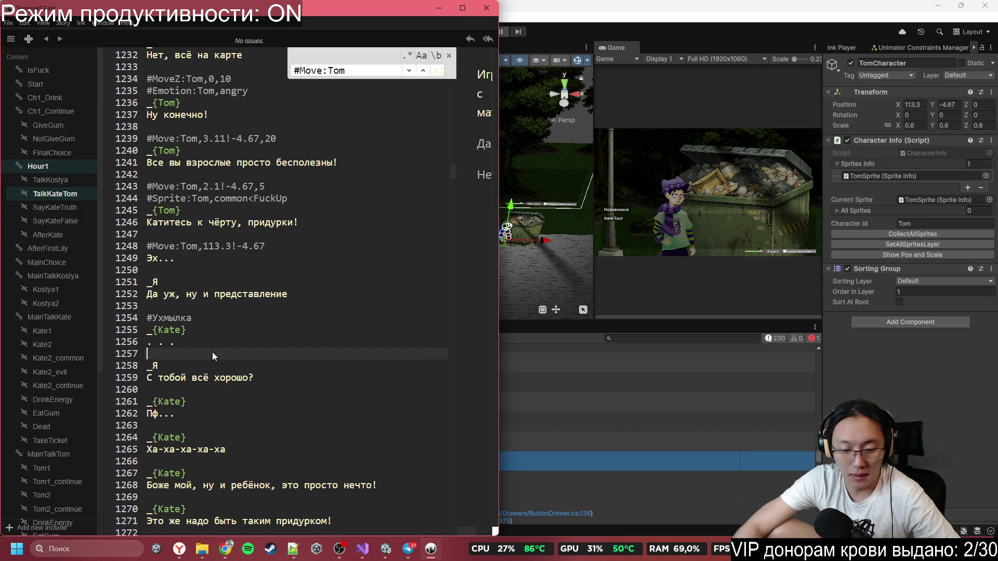
{"action": "key", "text": "Return"}
{"action": "type", "text": "#Emotion:Tom,angry"}
{"action": "key", "text": "BackSpace"}
{"action": "key", "text": "BackSpace"}
{"action": "key", "text": "BackSpace"}
{"action": "type", "text": "common"}
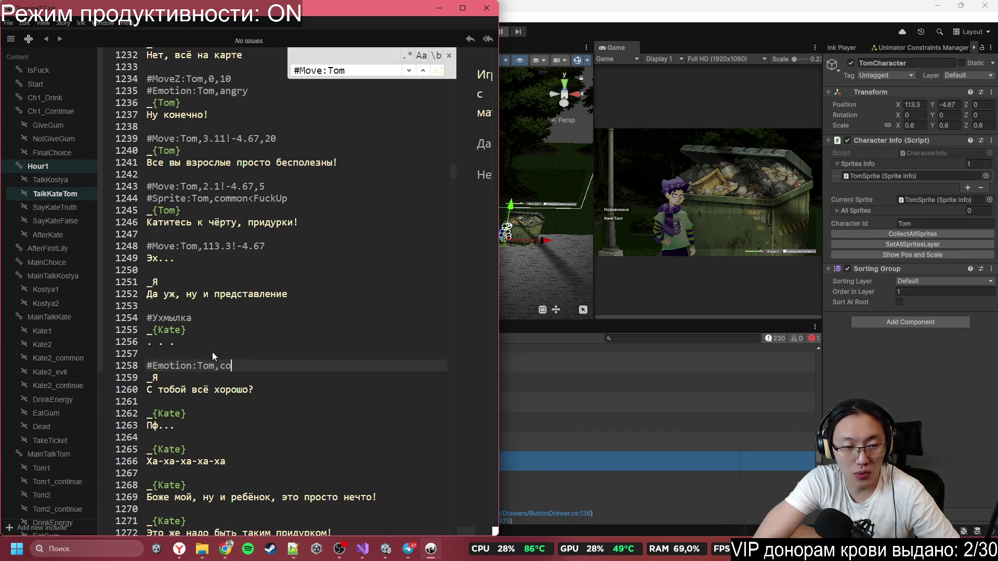
{"action": "key", "text": "Return"}
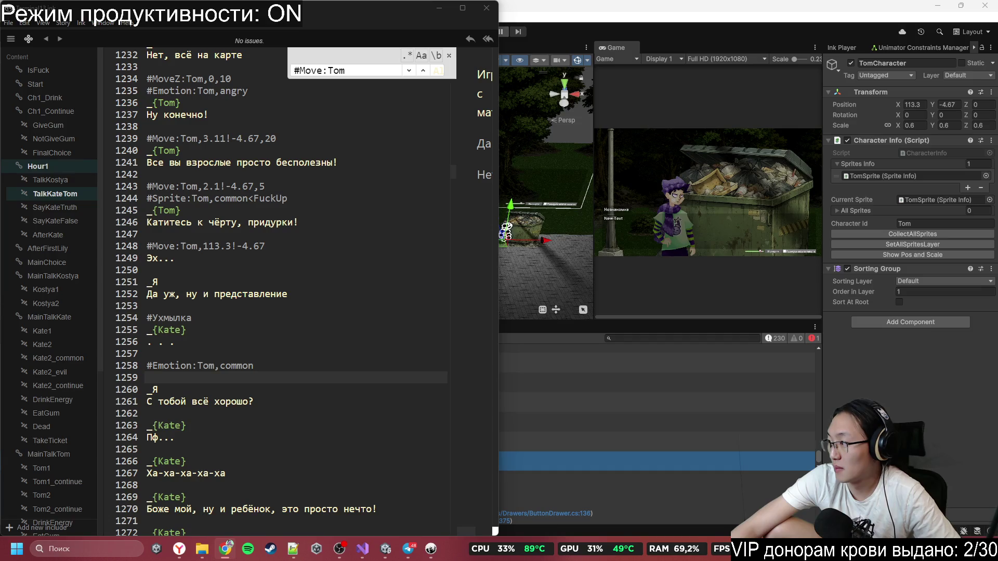
{"action": "left_click", "coordinate": [222, 375]}
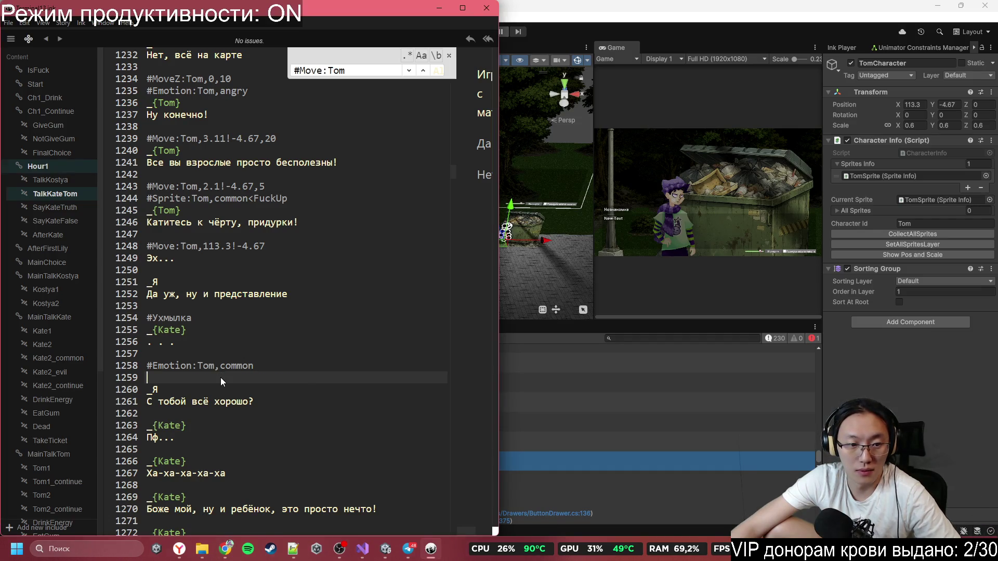
{"action": "type", "text": "#Sprite:Tom,common<FuckDown"}
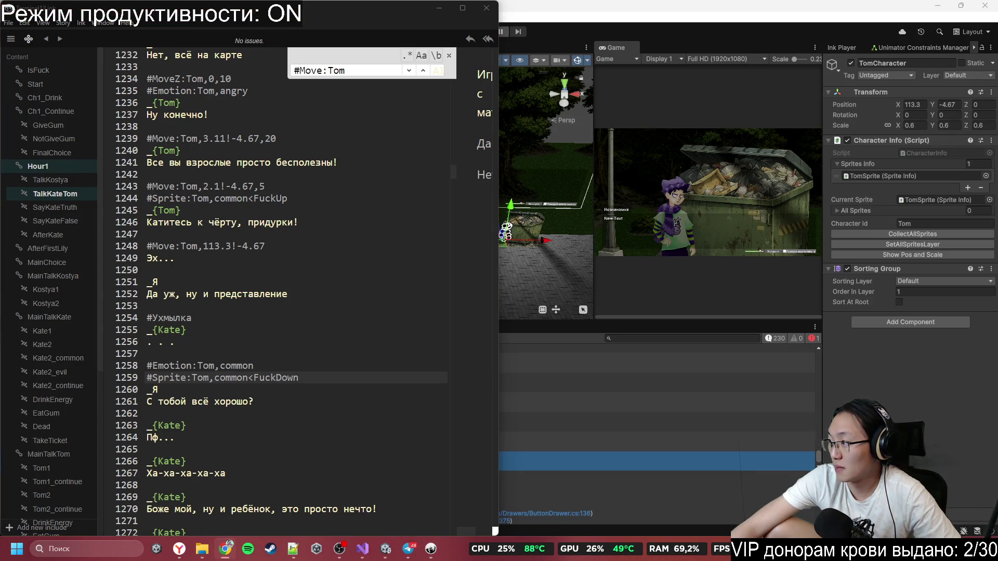
- Add #Sprite:Tom,common<PaintUp above Kate's 'Пф...' and select TomSprite in Unity
{"action": "left_click", "coordinate": [292, 408]}
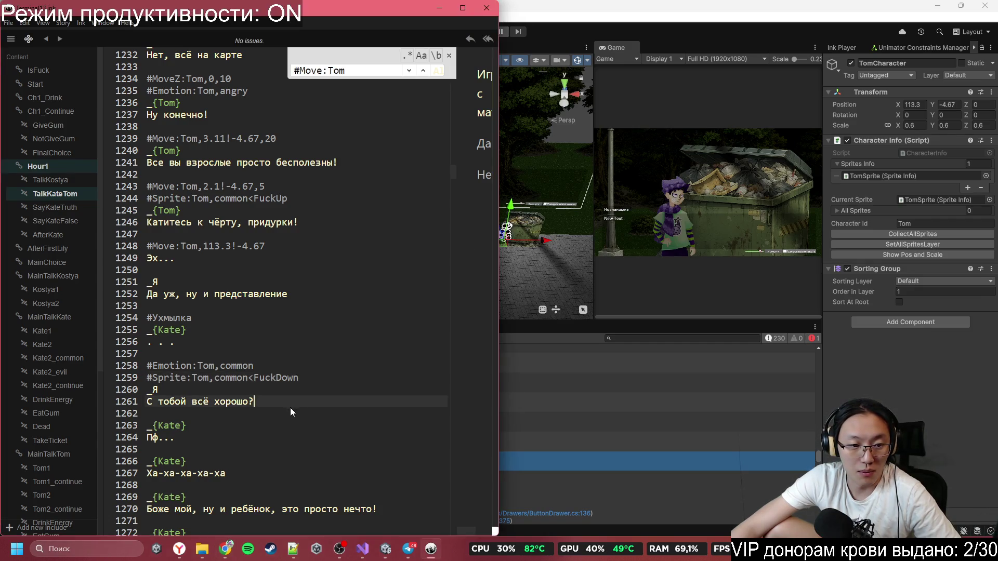
{"action": "key", "text": "Return"}
{"action": "type", "text": "#Sprite:Tom,common<PaintUp"}
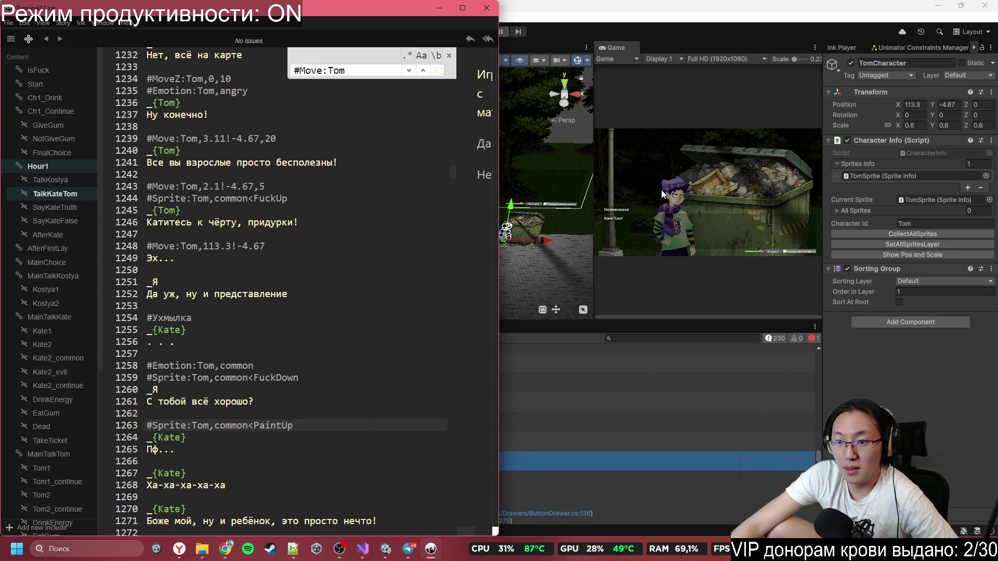
{"action": "key", "text": "alt+Tab"}
{"action": "scroll", "coordinate": [65, 288], "scroll_direction": "down", "scroll_amount": 3}
{"action": "left_click", "coordinate": [71, 245]}
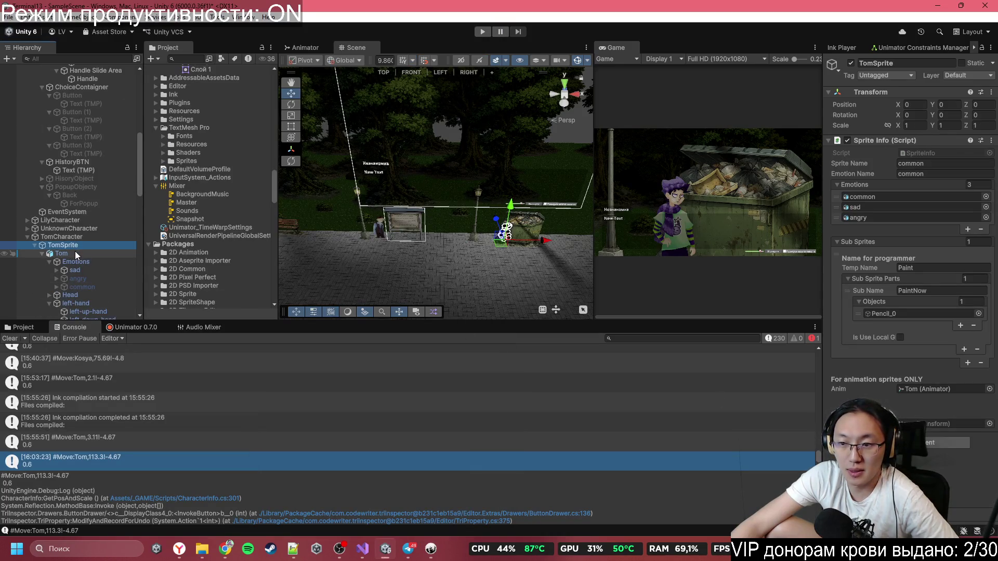
- Add #Sprite:Tom,common>PaintNow on a new line above Kate's laugh line
{"action": "key", "text": "alt+Tab"}
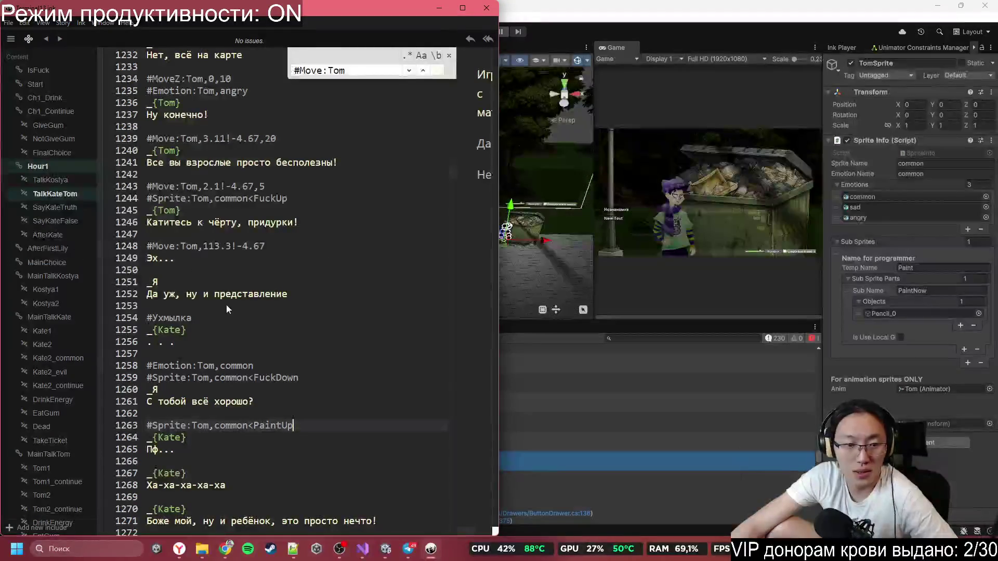
{"action": "scroll", "coordinate": [297, 430], "scroll_direction": "down", "scroll_amount": 2}
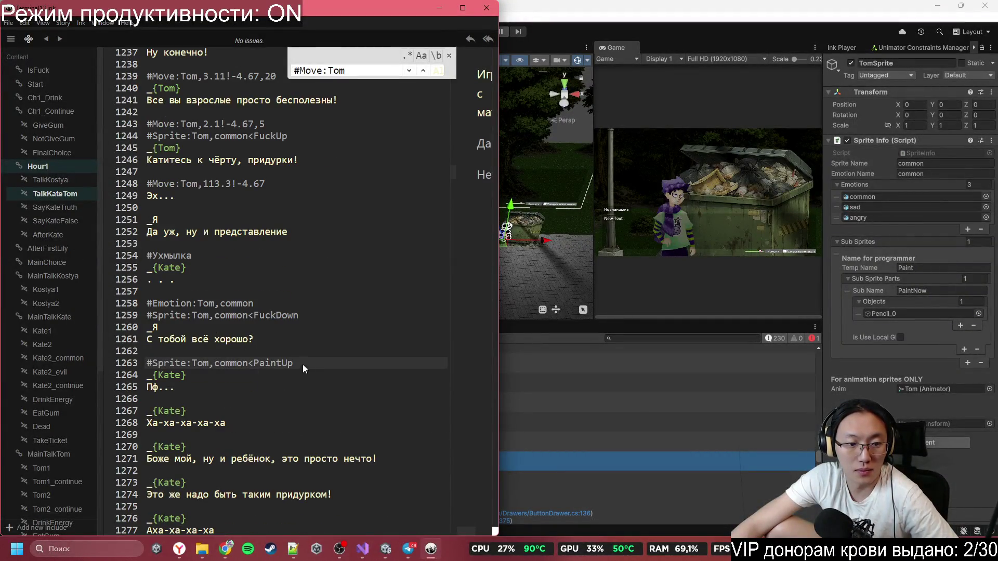
{"action": "key", "text": "Down"}
{"action": "key", "text": "Down"}
{"action": "key", "text": "Down"}
{"action": "key", "text": "Return"}
{"action": "key", "text": "Return"}
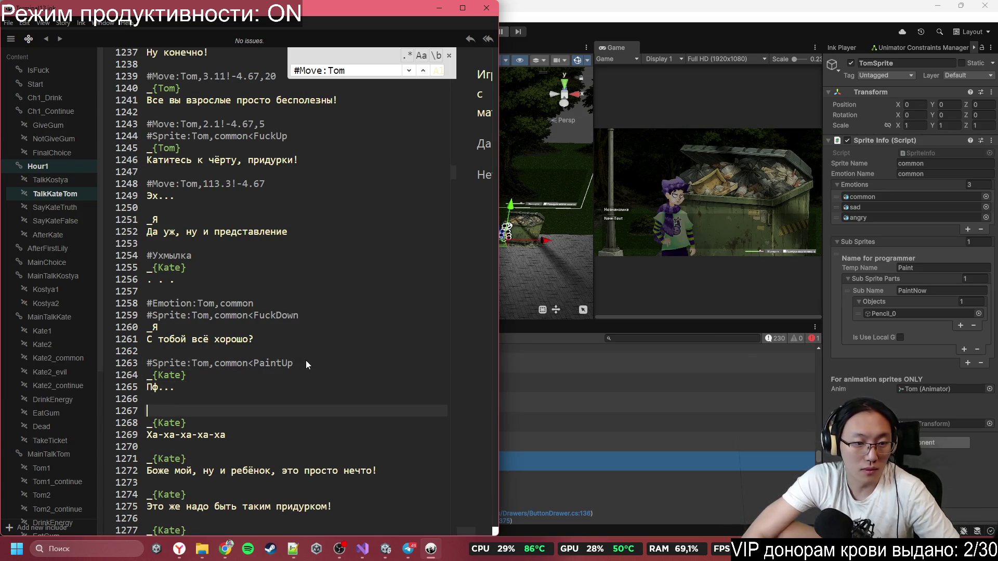
{"action": "type", "text": "#Sprite"}
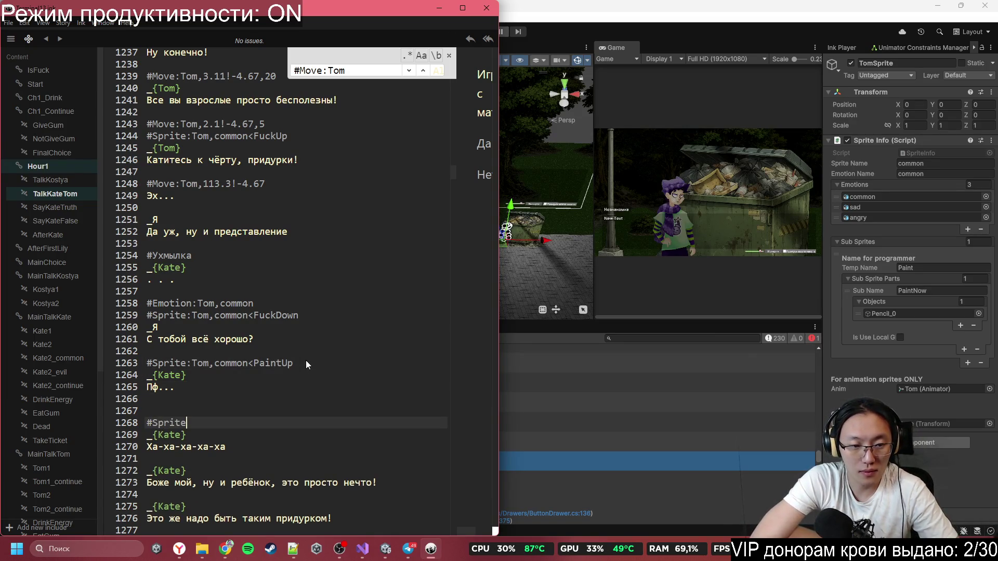
{"action": "type", "text": ":Tim"}
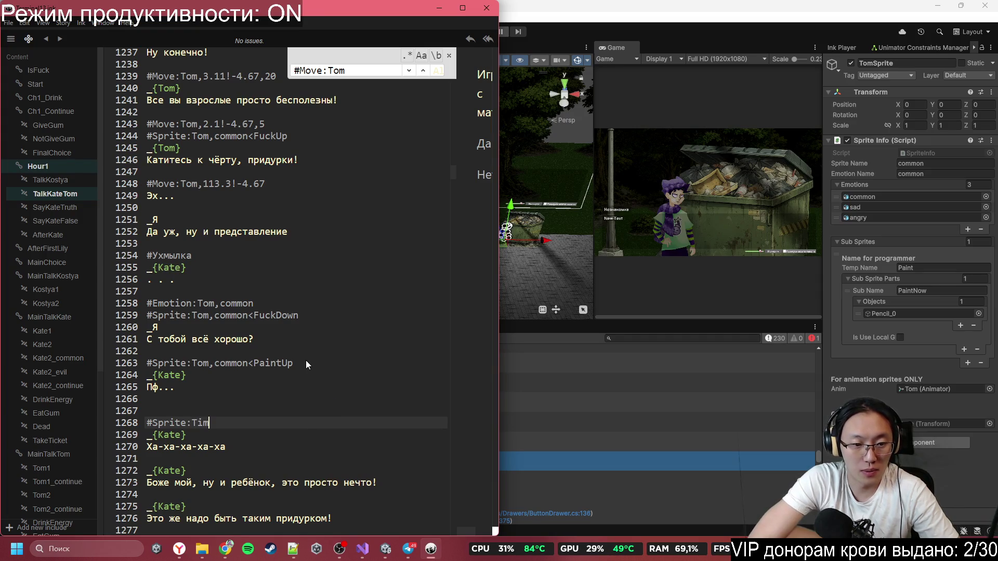
{"action": "key", "text": "BackSpace"}
{"action": "key", "text": "BackSpace"}
{"action": "type", "text": "om<"}
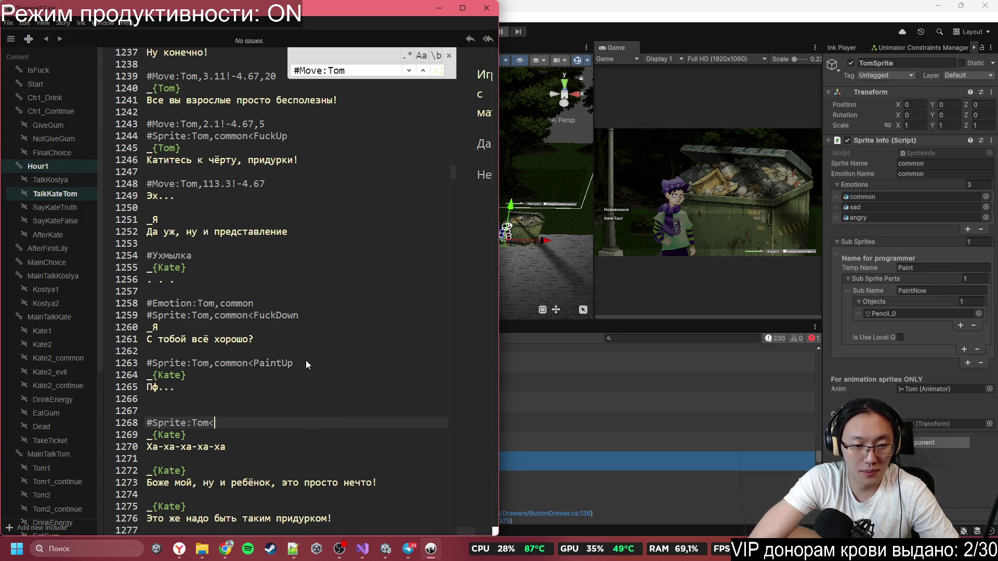
{"action": "key", "text": "BackSpace"}
{"action": "type", "text": ",common>"}
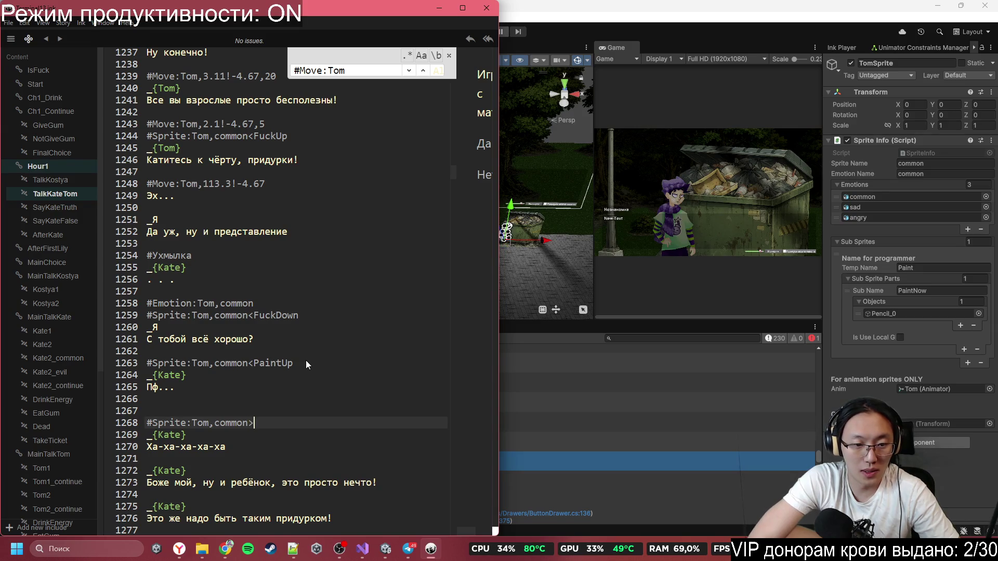
{"action": "type", "text": "Paint"}
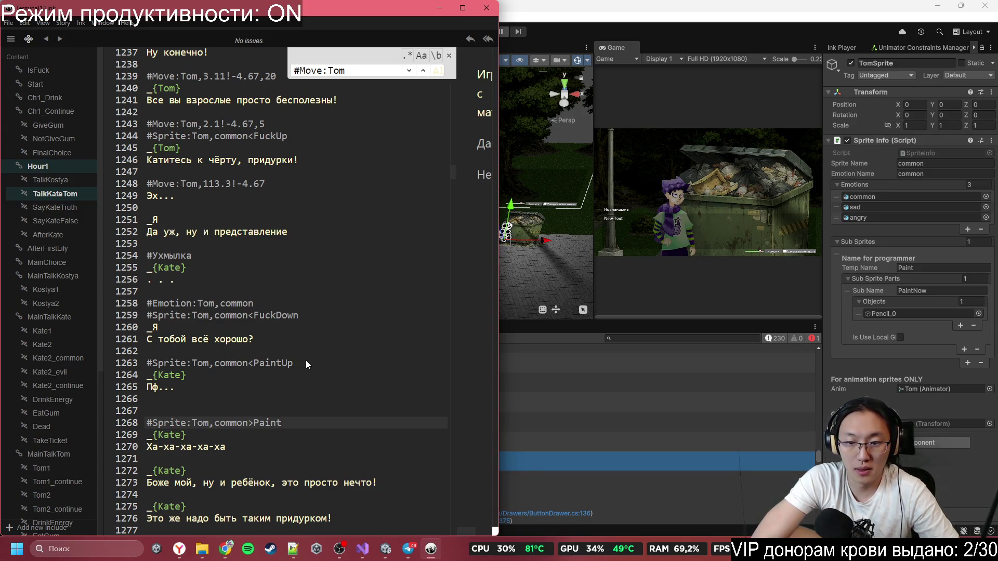
{"action": "type", "text": "Now"}
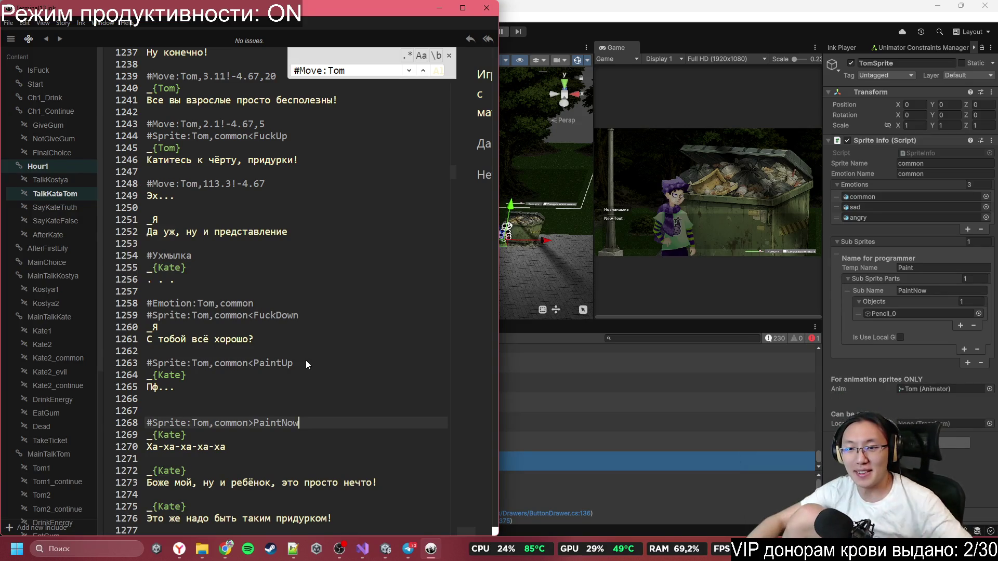
- Jump to the MainTalkTom knot from the Content list
{"action": "scroll", "coordinate": [306, 364], "scroll_direction": "down", "scroll_amount": 3}
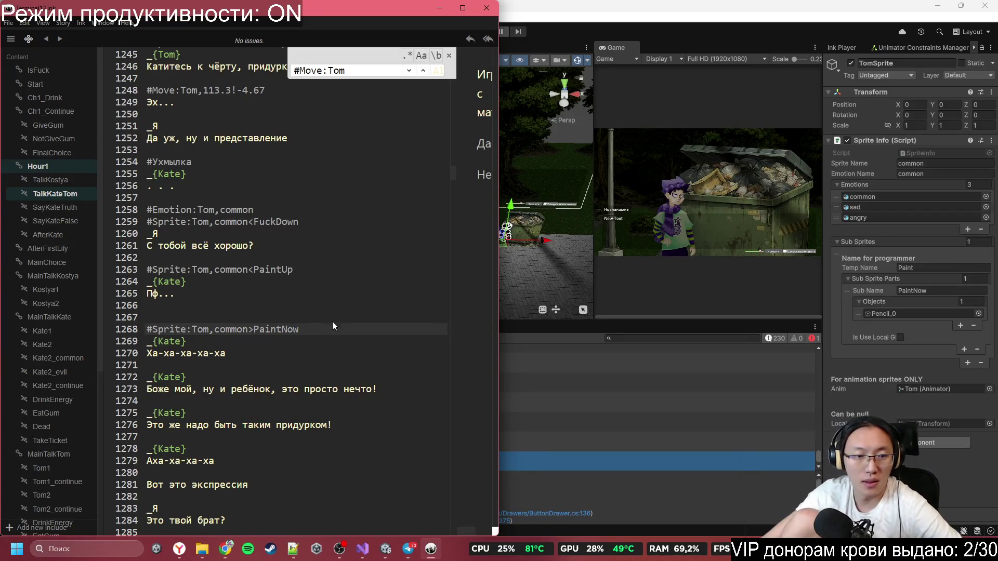
{"action": "scroll", "coordinate": [312, 333], "scroll_direction": "down", "scroll_amount": 2}
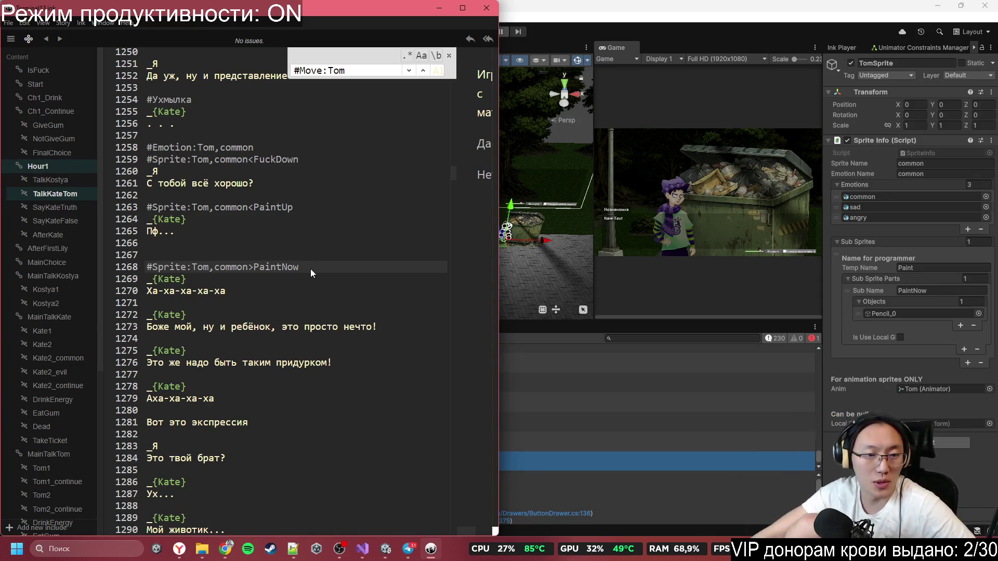
{"action": "scroll", "coordinate": [311, 269], "scroll_direction": "down", "scroll_amount": 15}
{"action": "scroll", "coordinate": [310, 269], "scroll_direction": "down", "scroll_amount": 5}
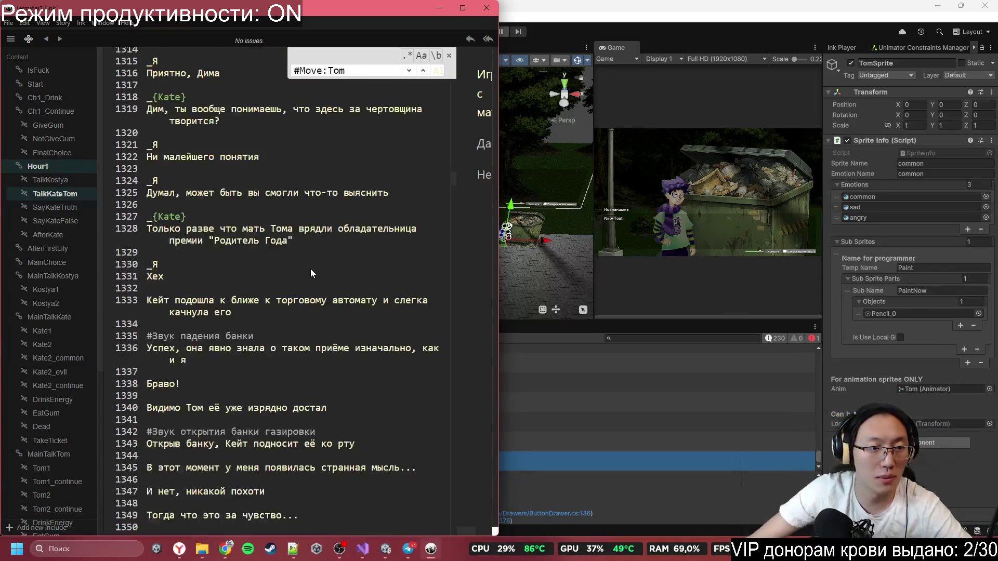
{"action": "scroll", "coordinate": [73, 301], "scroll_direction": "down", "scroll_amount": 6}
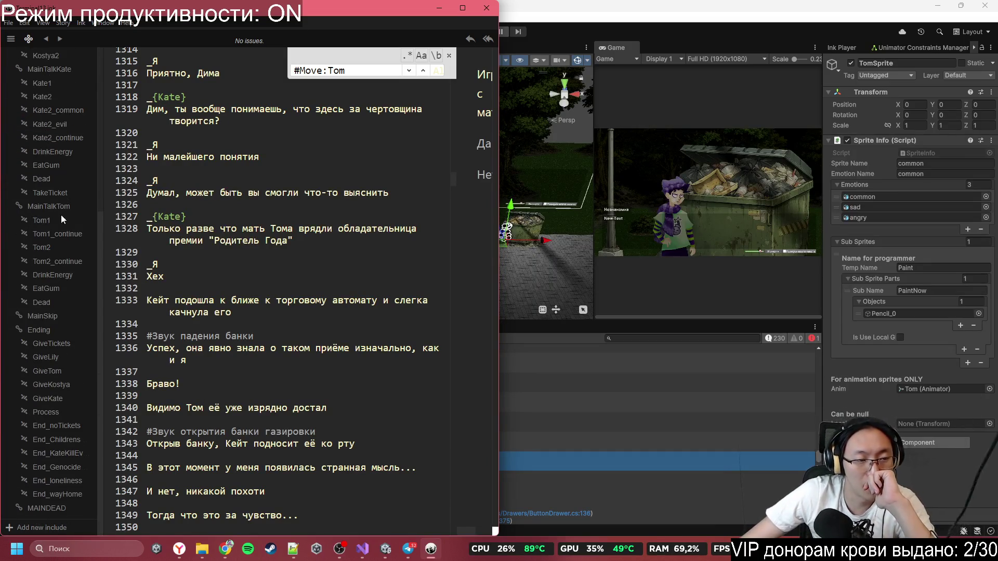
{"action": "left_click", "coordinate": [60, 211]}
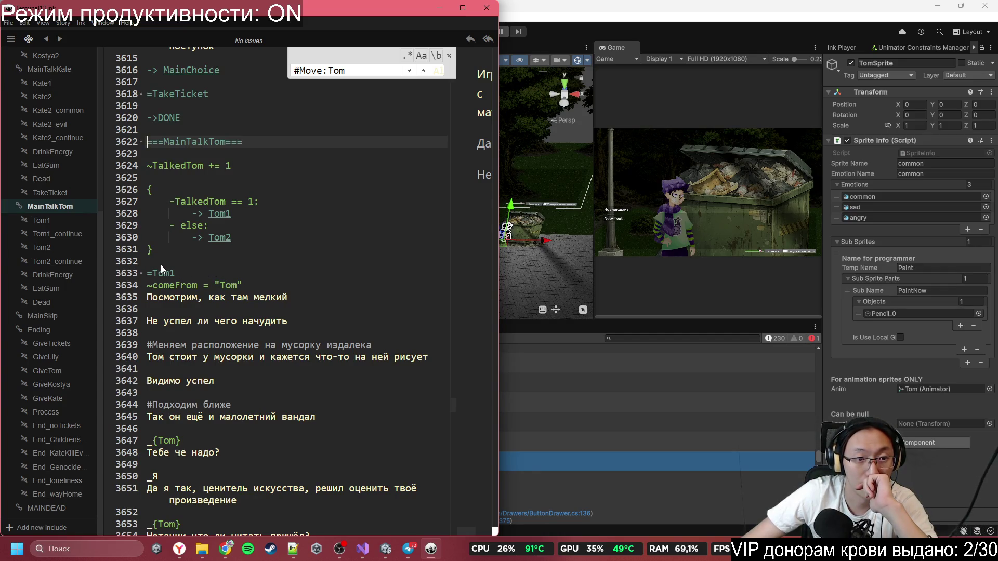
- Add a #Move:Camera,115.6778,0,20 tag line under the MainTalkTom knot header
{"action": "left_click", "coordinate": [232, 166]}
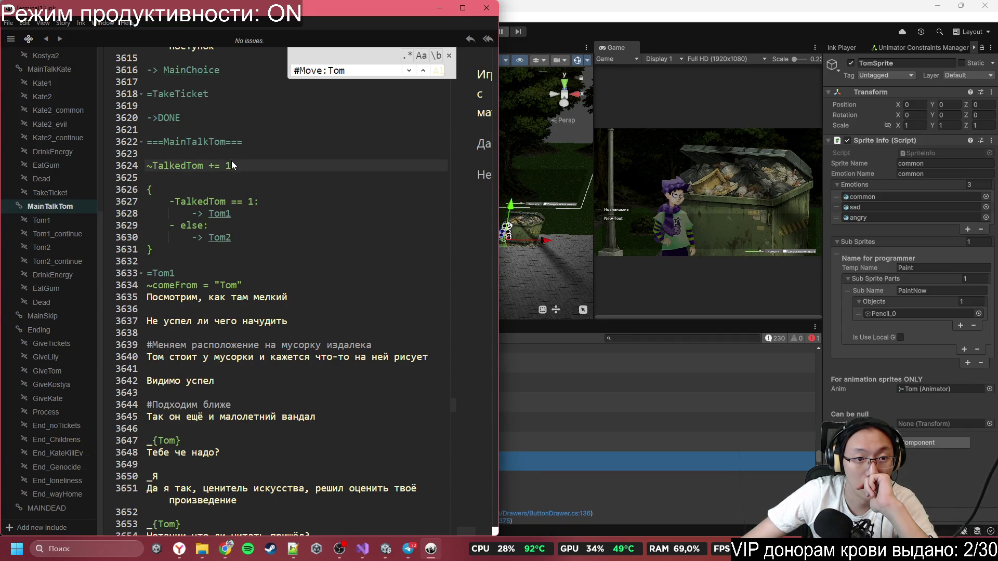
{"action": "left_click", "coordinate": [236, 156]}
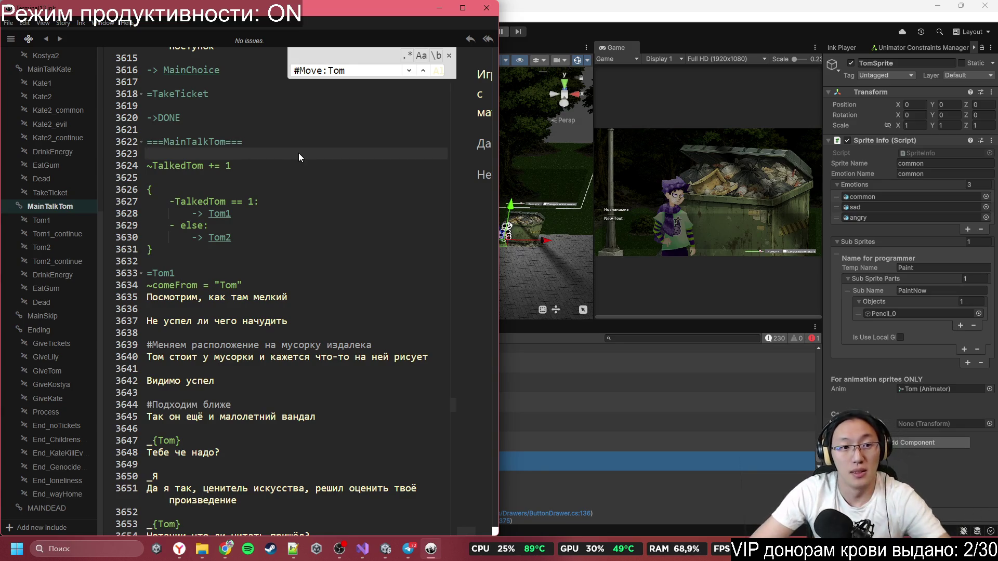
{"action": "key", "text": "Return"}
{"action": "key", "text": "Return"}
{"action": "key", "text": "Up"}
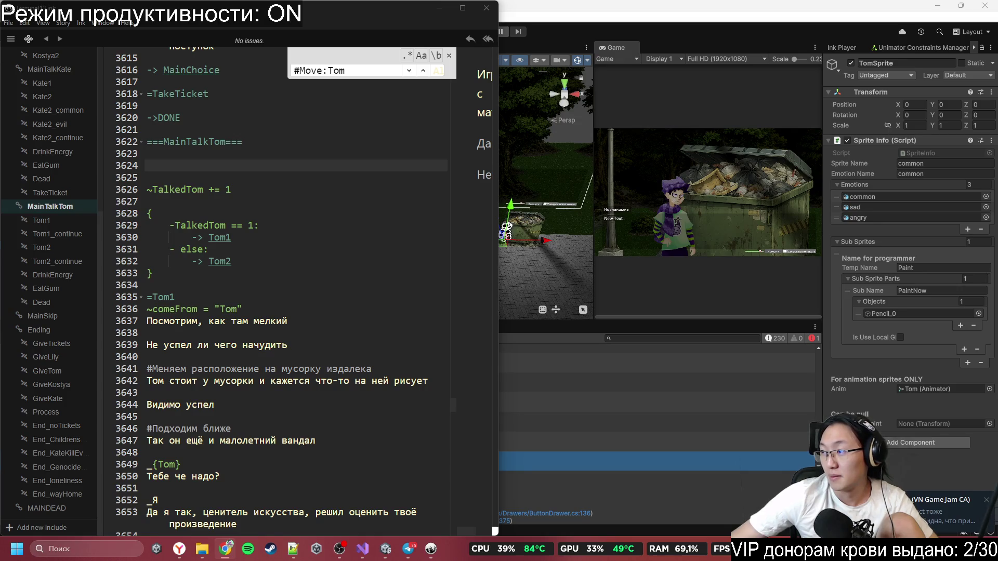
{"action": "left_click", "coordinate": [265, 164]}
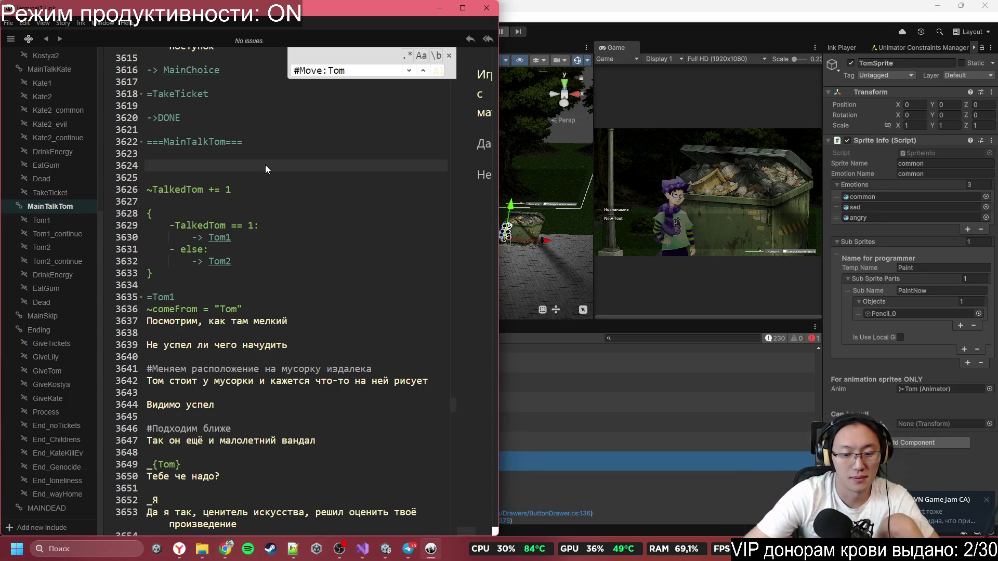
{"action": "type", "text": "#Move:"}
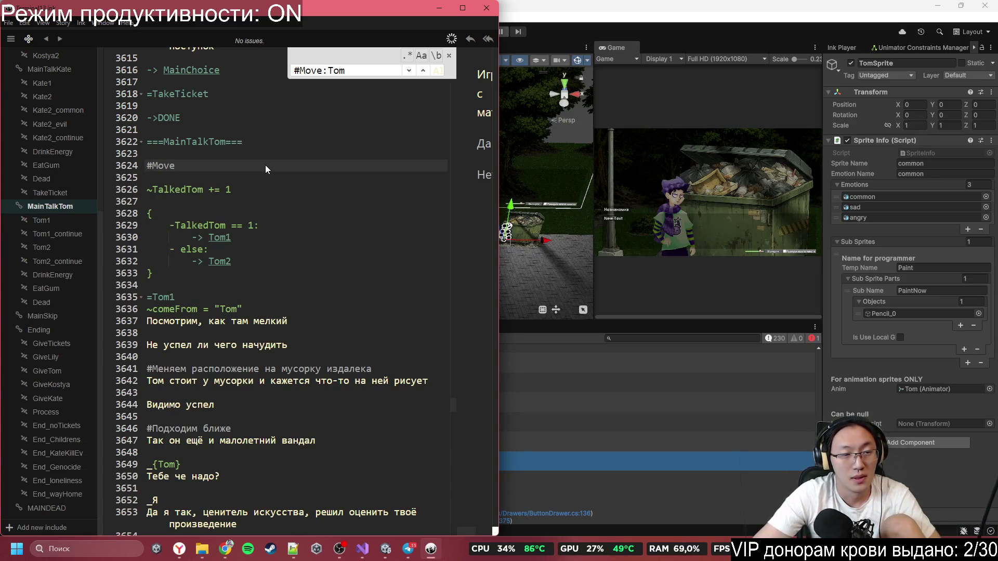
{"action": "type", "text": "Camera"}
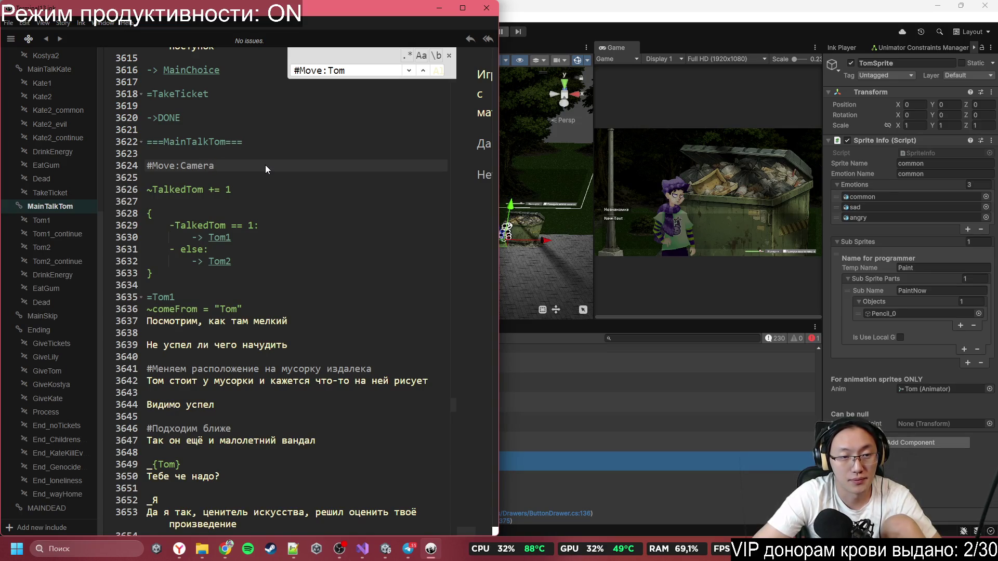
{"action": "type", "text": "115.6778,0"}
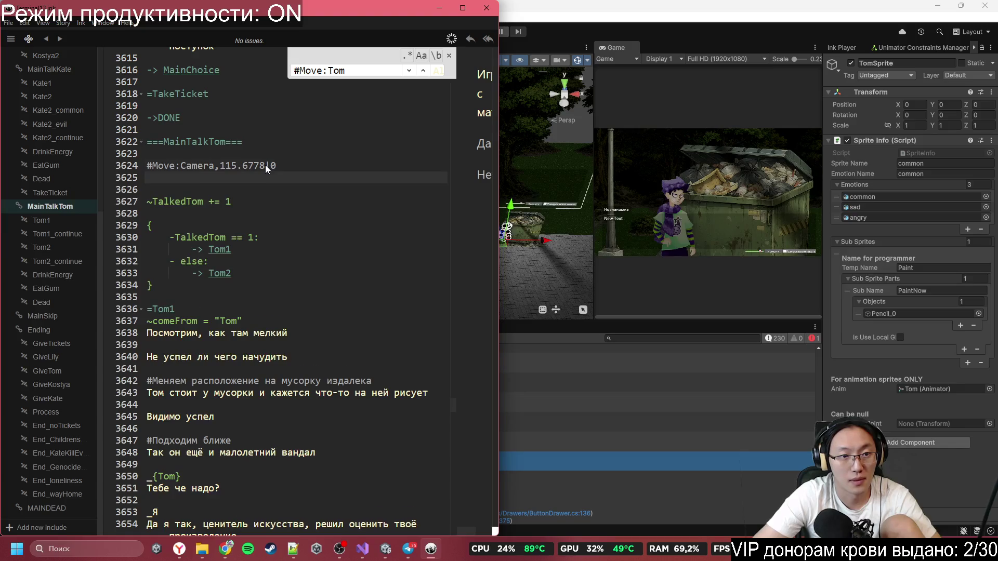
{"action": "key", "text": "BackSpace"}
{"action": "type", "text": ",20"}
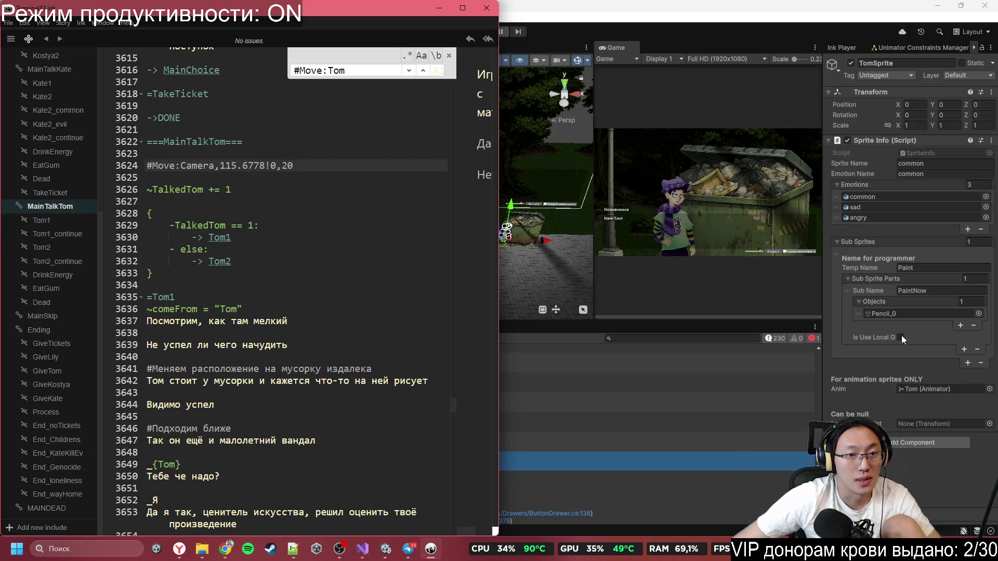
{"action": "left_click", "coordinate": [291, 190]}
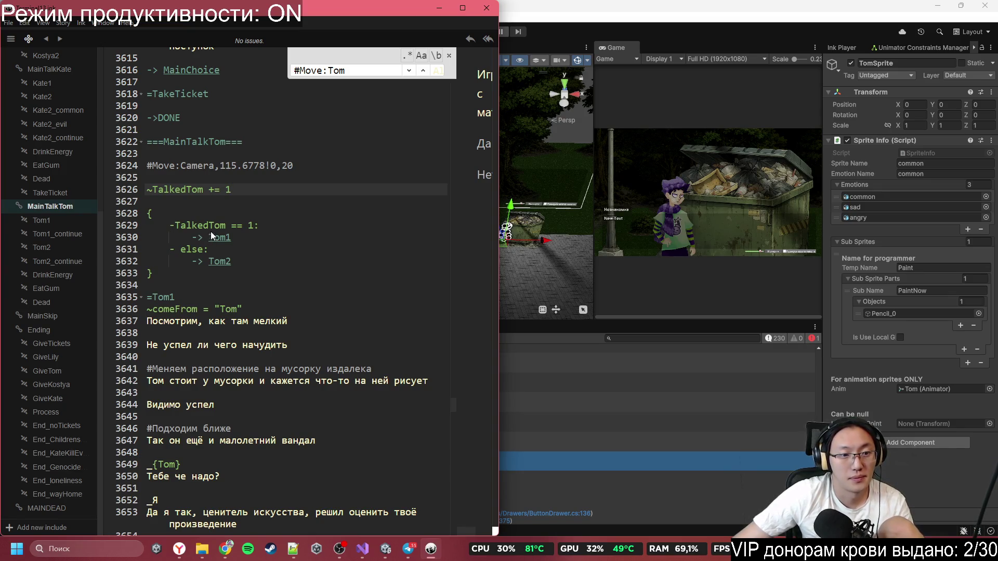
{"action": "scroll", "coordinate": [251, 320], "scroll_direction": "down", "scroll_amount": 5}
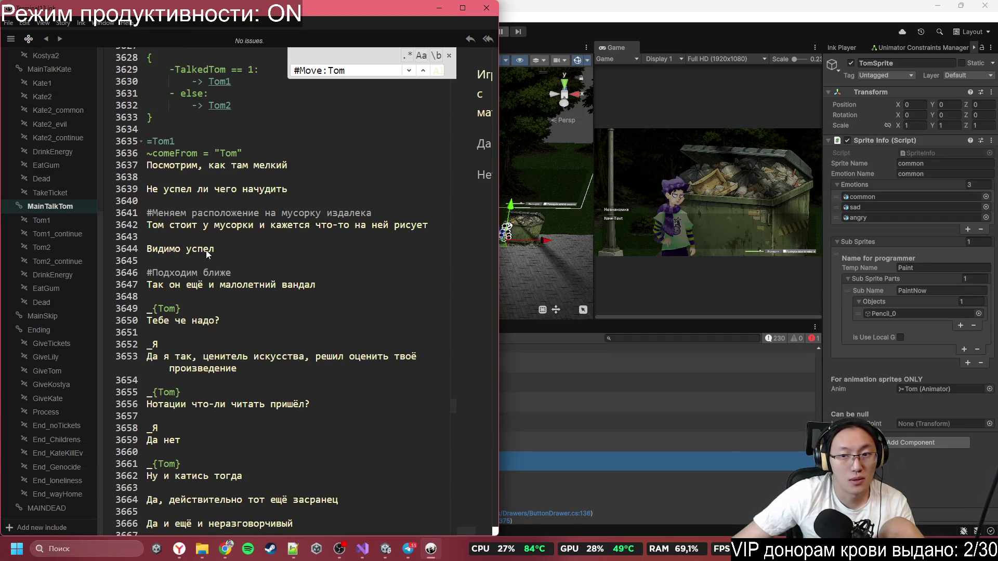
{"action": "scroll", "coordinate": [268, 255], "scroll_direction": "down", "scroll_amount": 1}
{"action": "scroll", "coordinate": [268, 255], "scroll_direction": "down", "scroll_amount": 1}
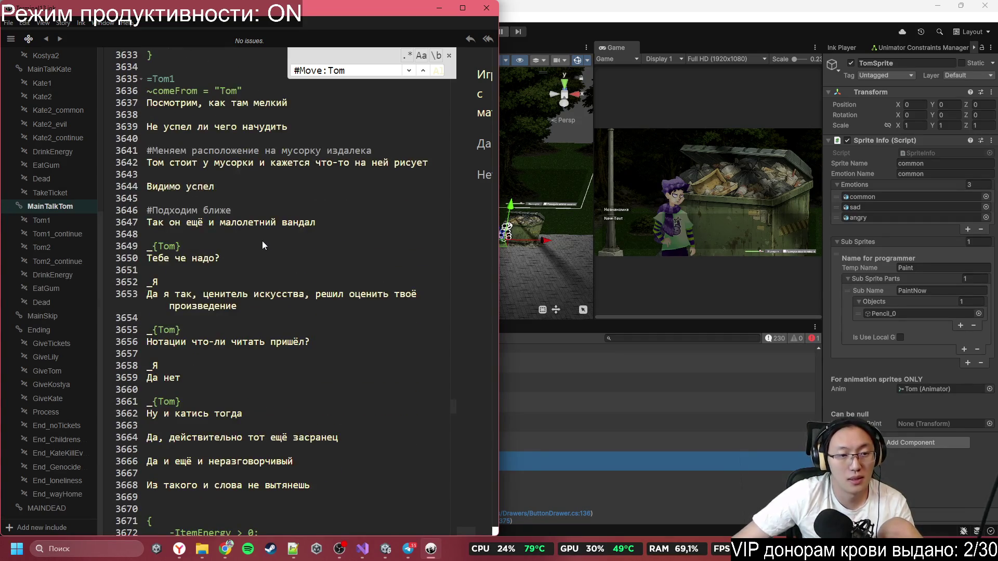
{"action": "left_click", "coordinate": [258, 241]}
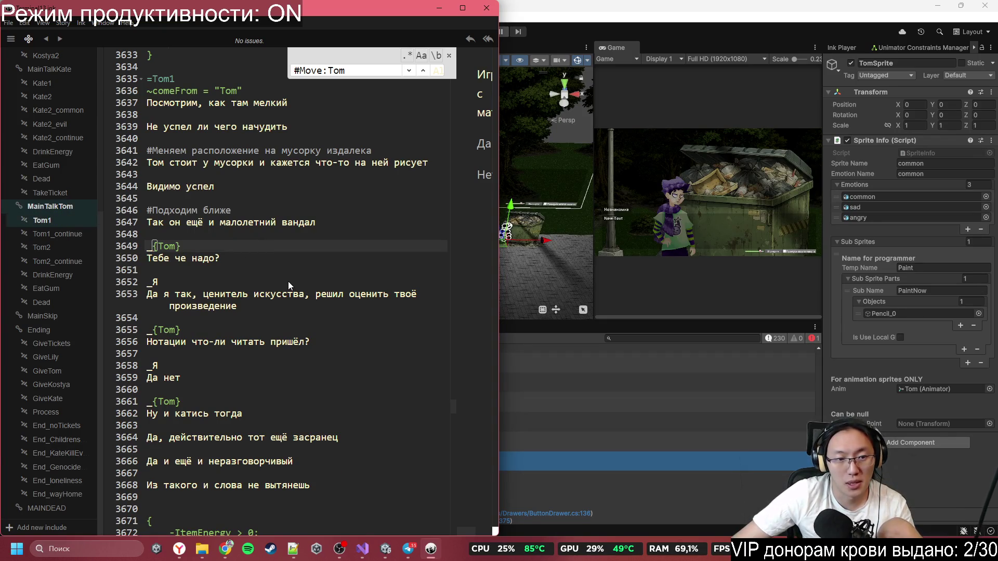
{"action": "scroll", "coordinate": [260, 296], "scroll_direction": "down", "scroll_amount": 3}
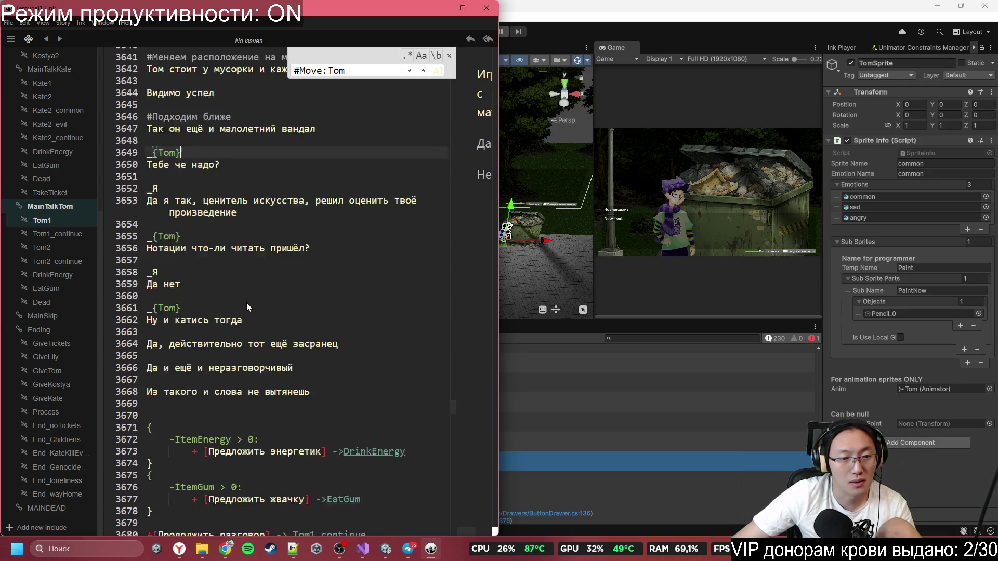
{"action": "scroll", "coordinate": [246, 303], "scroll_direction": "down", "scroll_amount": 1}
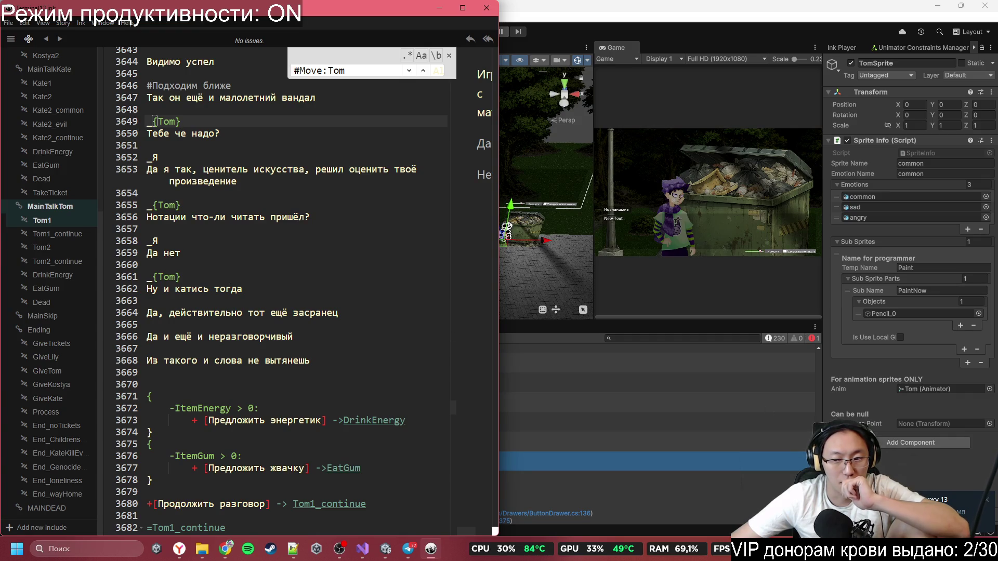
{"action": "left_click", "coordinate": [962, 506]}
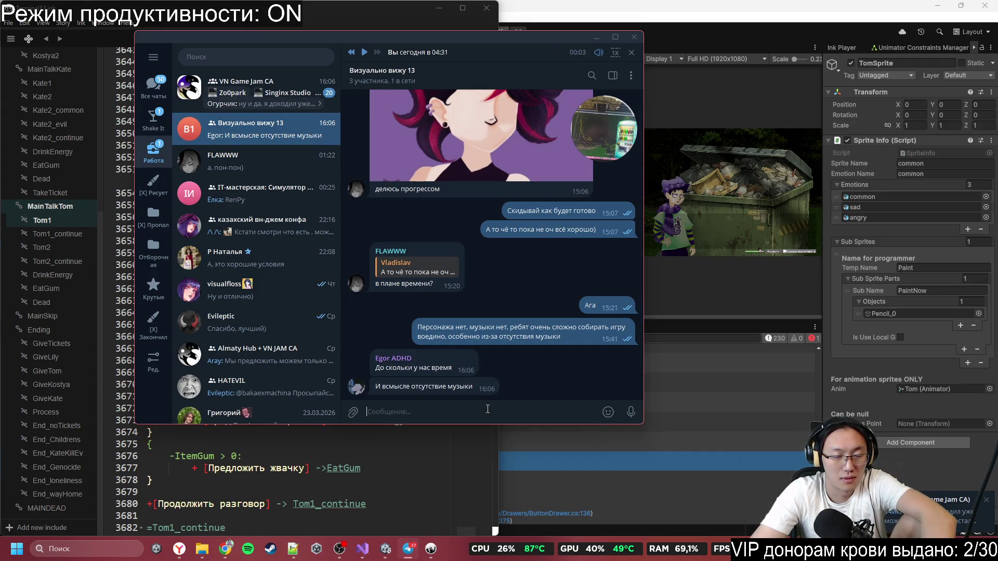
- Send a reply about the available music tracks
{"action": "type", "text": "у на рука"}
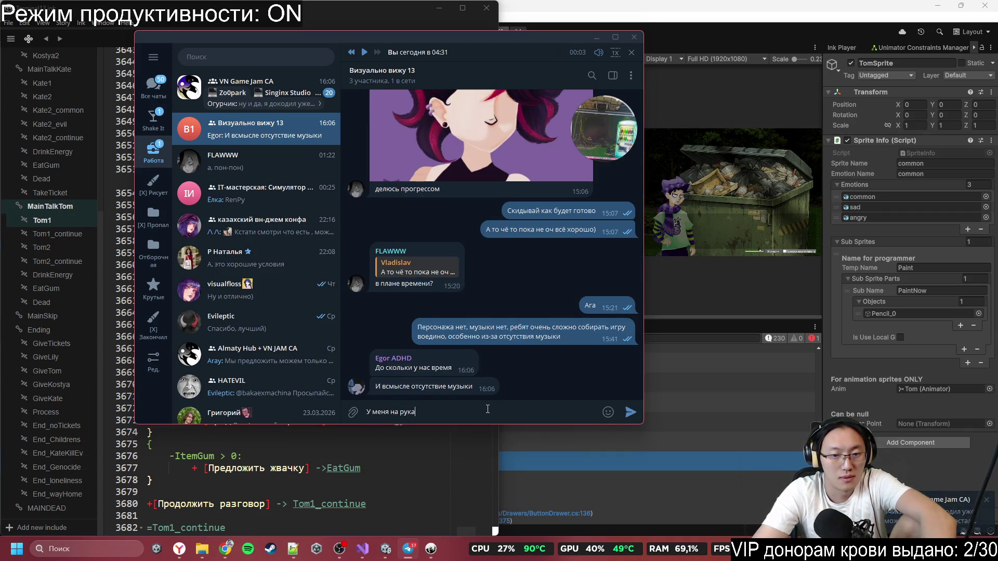
{"action": "type", "text": "3"}
{"action": "key", "text": "BackSpace"}
{"action": "key", "text": "BackSpace"}
{"action": "key", "text": "BackSpace"}
{"action": "type", "text": "1ад"}
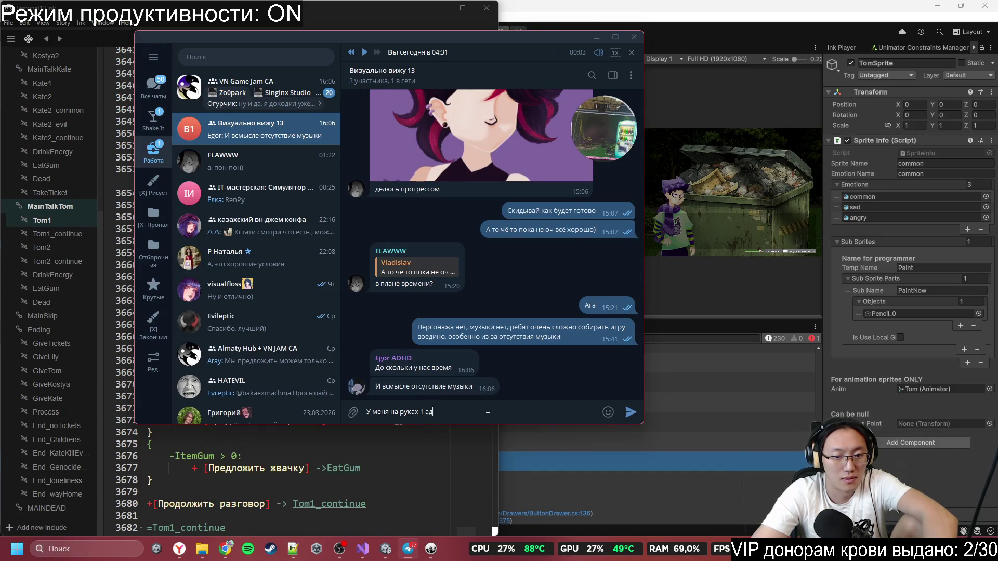
{"action": "type", "text": "пативны"}
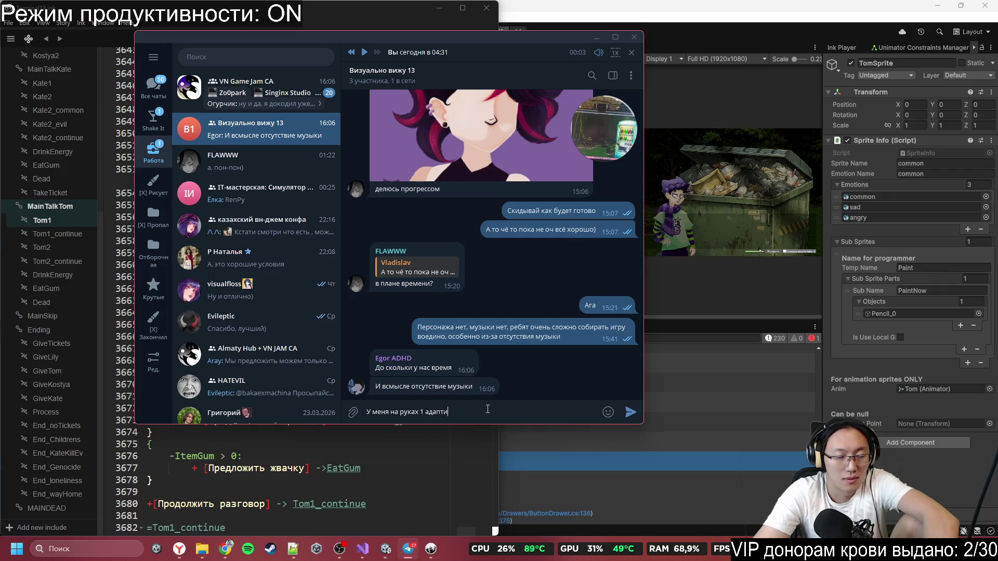
{"action": "type", "text": "й"}
{"action": "type", "text": "и"}
{"action": "type", "text": "щз"}
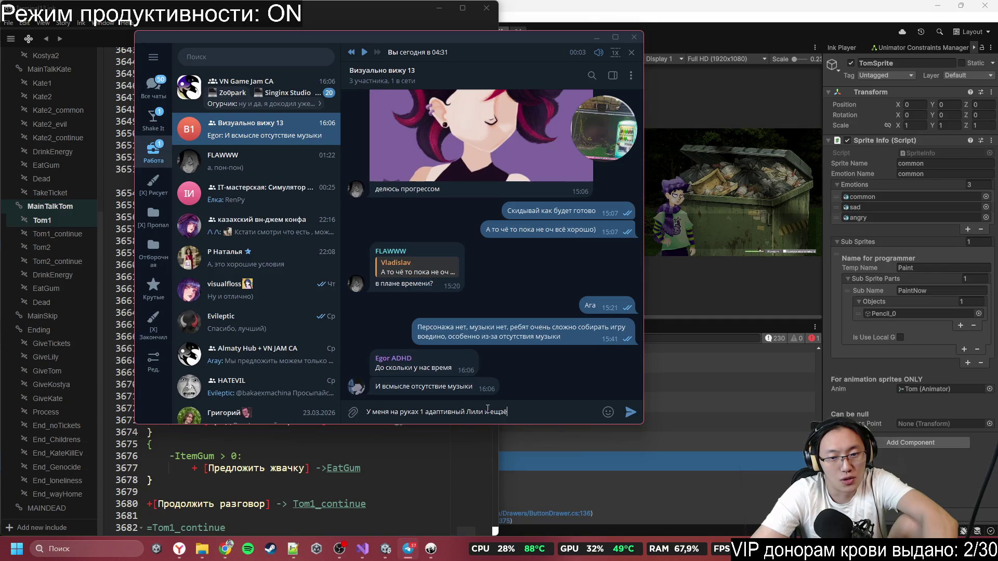
{"action": "type", "text": " об"}
{"action": "type", "text": "дин"}
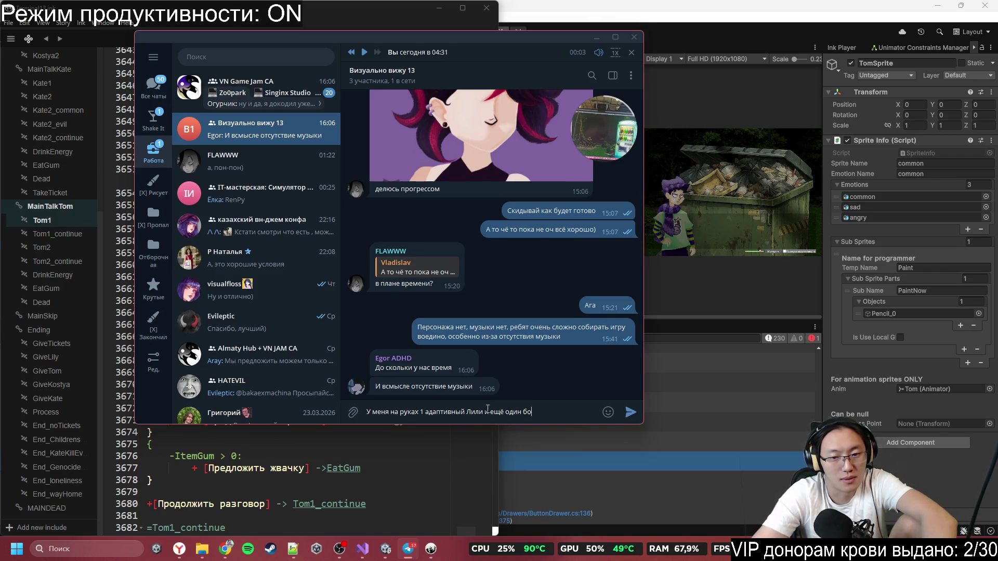
{"action": "type", "text": "об"}
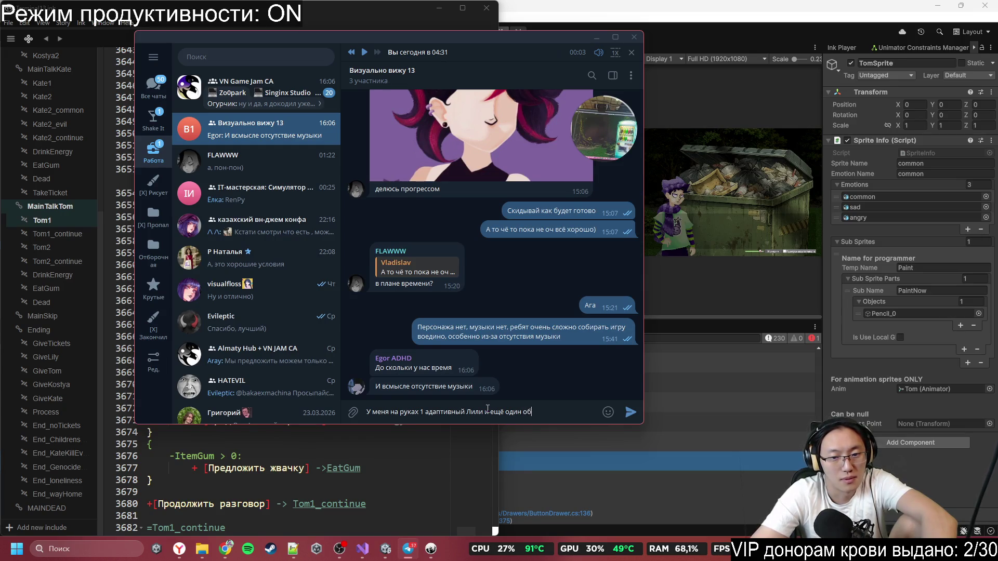
{"action": "type", "text": "щий"}
{"action": "key", "text": "Return"}
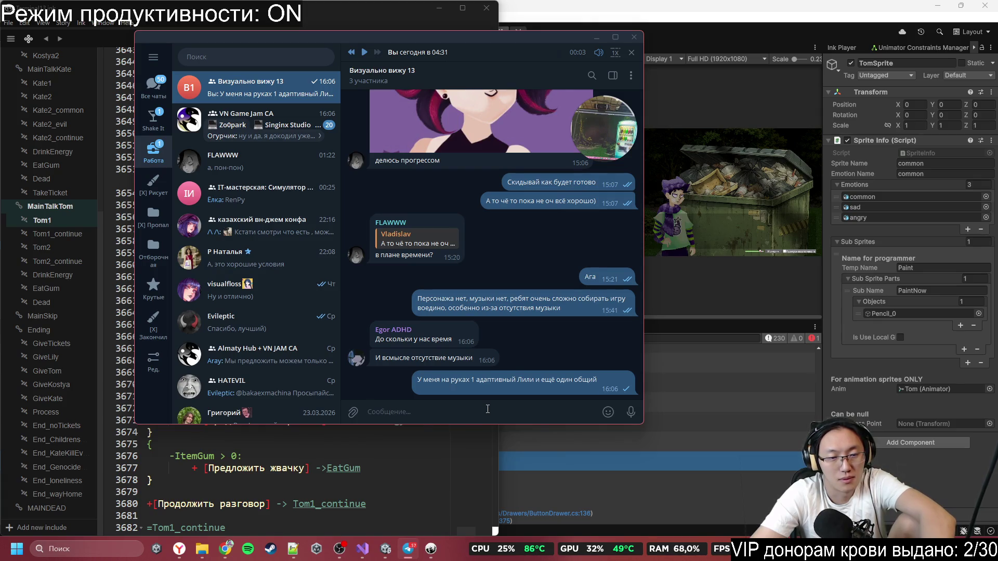
- Send the follow-up reply 'Чем раньше тем лучше'
{"action": "type", "text": "Это"}
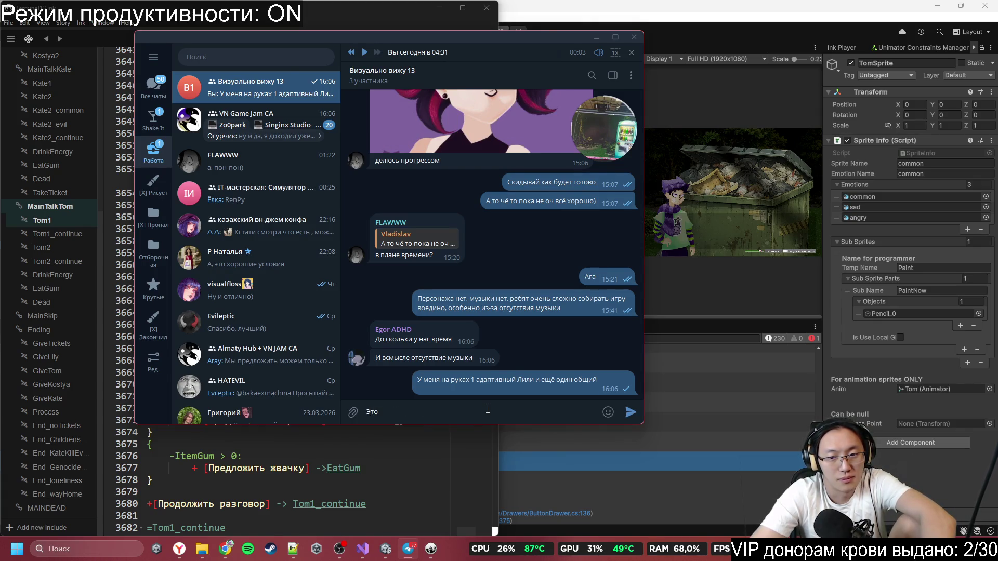
{"action": "type", "text": " даж"}
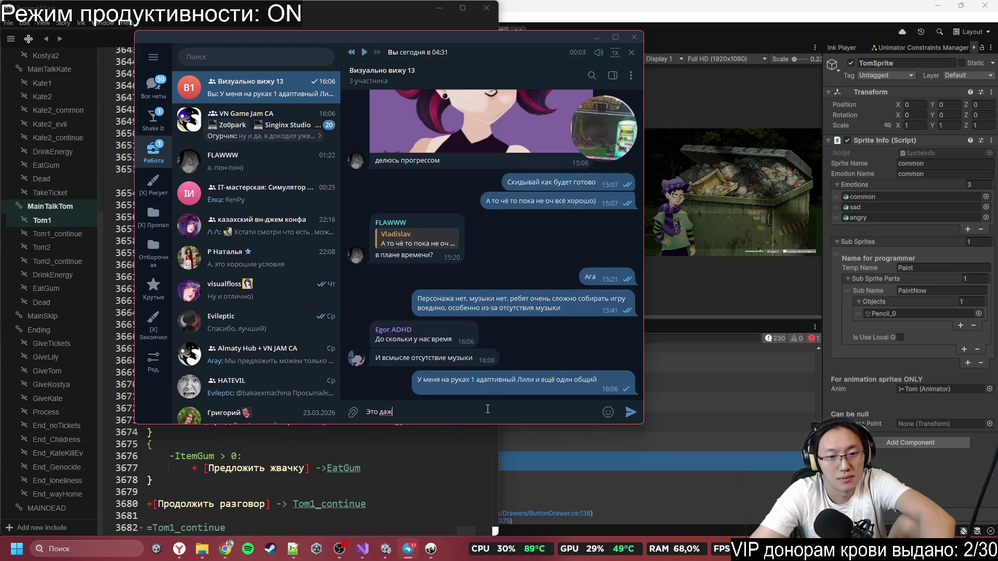
{"action": "key", "text": "BackSpace"}
{"action": "key", "text": "BackSpace"}
{"action": "key", "text": "BackSpace"}
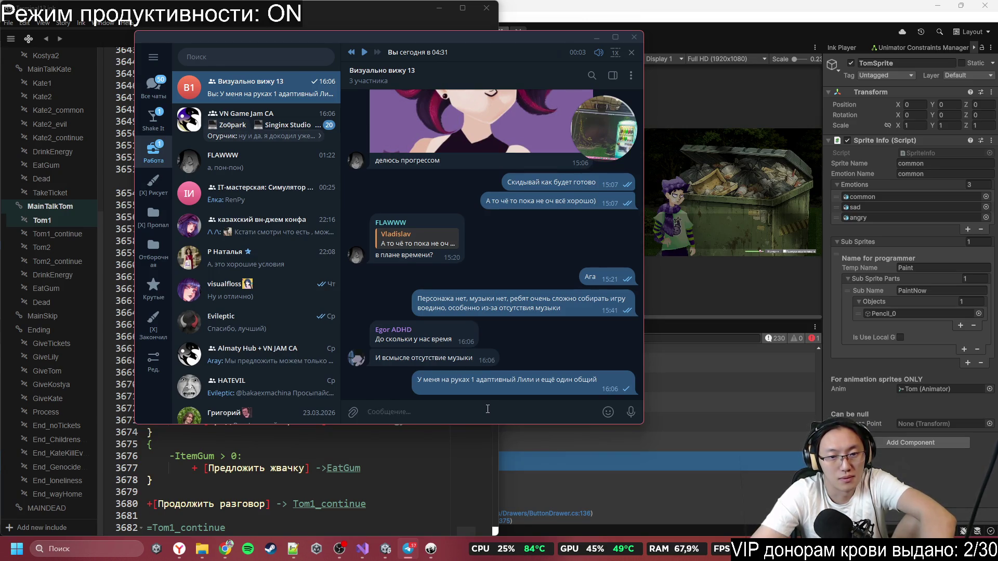
{"action": "type", "text": "Чем раньше"}
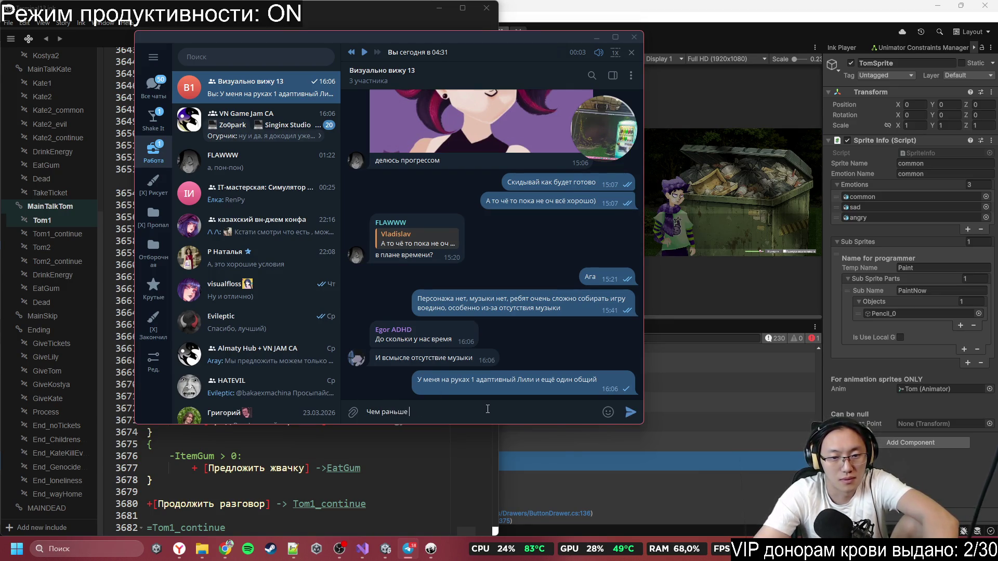
{"action": "key", "text": "BackSpace"}
{"action": "key", "text": "BackSpace"}
{"action": "type", "text": "лучше"}
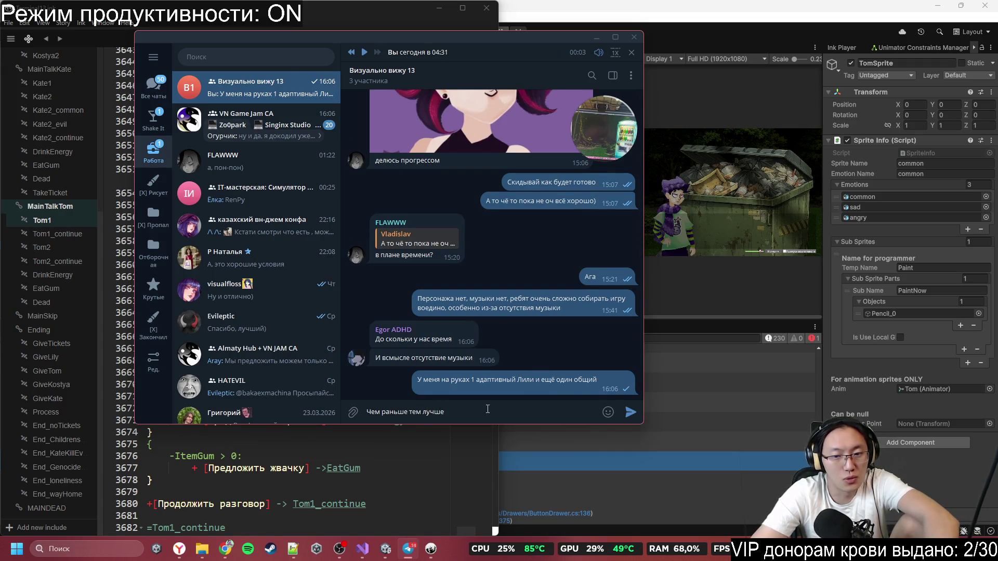
{"action": "key", "text": "Return"}
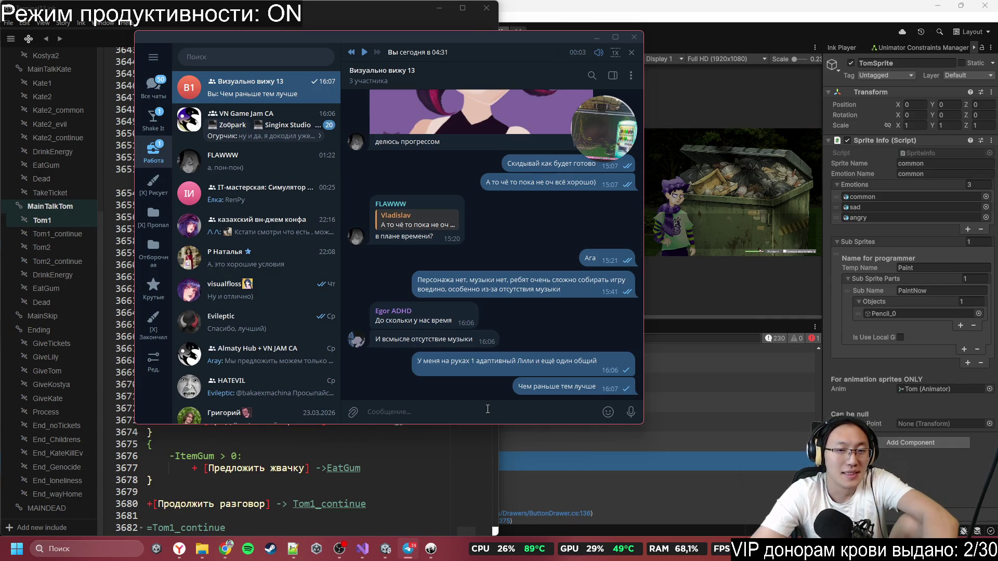
{"action": "type", "text": "я"}
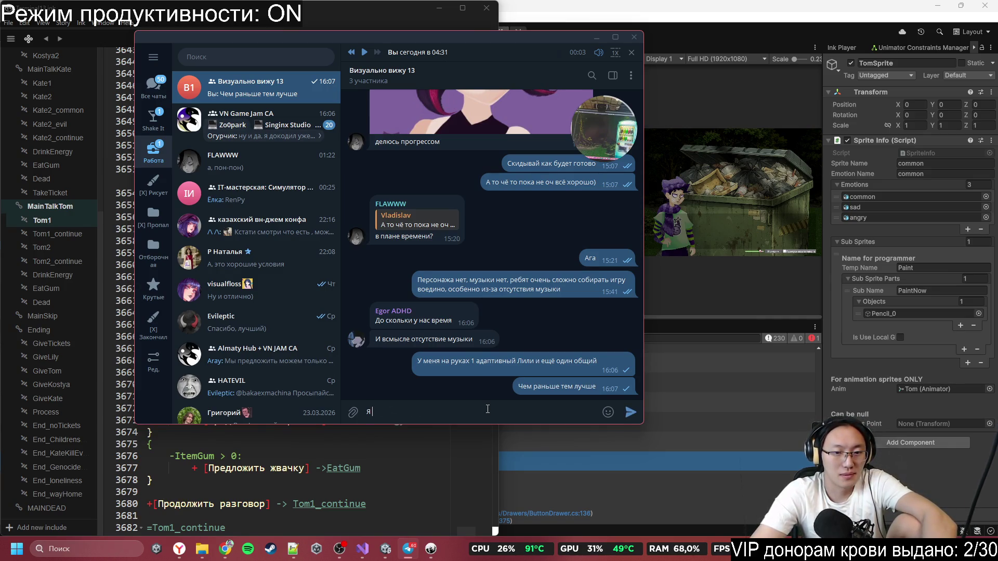
{"action": "key", "text": "BackSpace"}
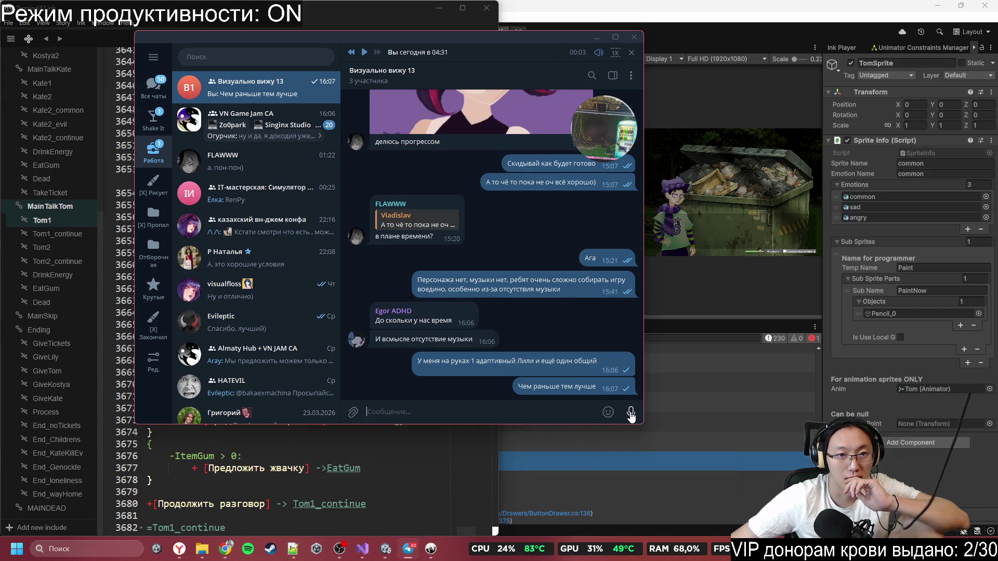
- Record and send a 27-second voice message, then play it back
{"action": "left_click_drag", "start_coordinate": [631, 414], "coordinate": [637, 289]}
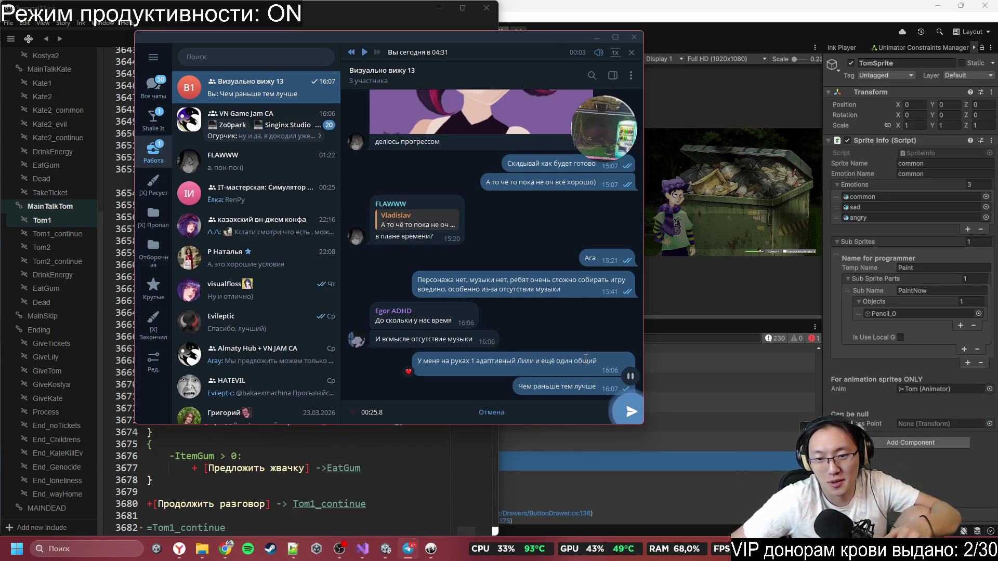
{"action": "left_click", "coordinate": [630, 412]}
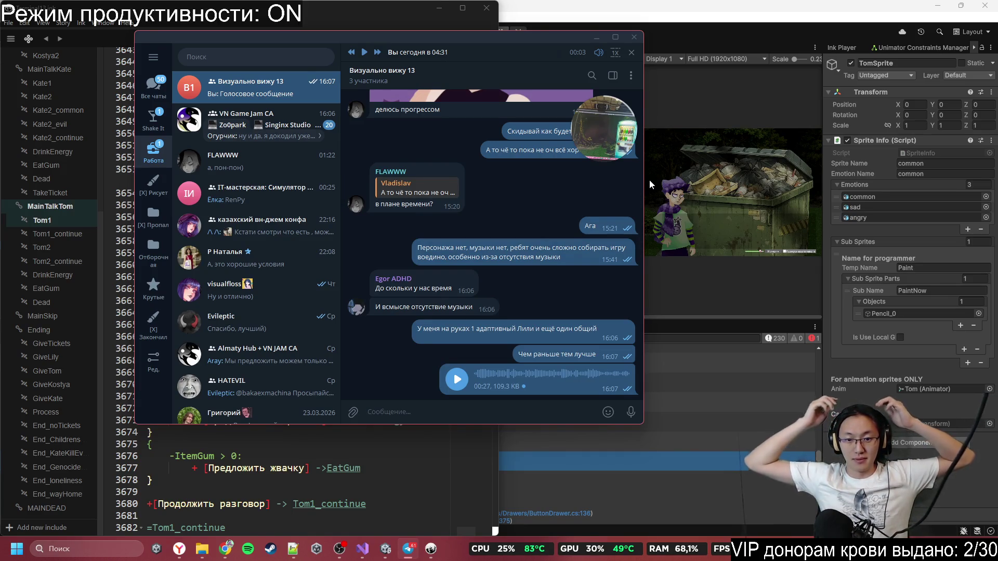
{"action": "left_click", "coordinate": [456, 382]}
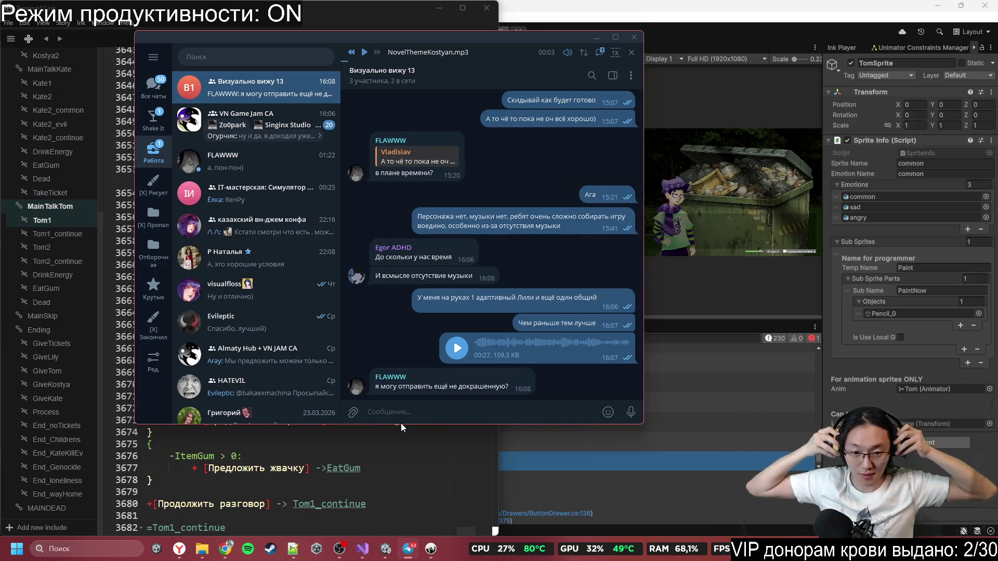
- Answer 'Нет)' to the question about sending an unfinished version
{"action": "type", "text": "Ннет"}
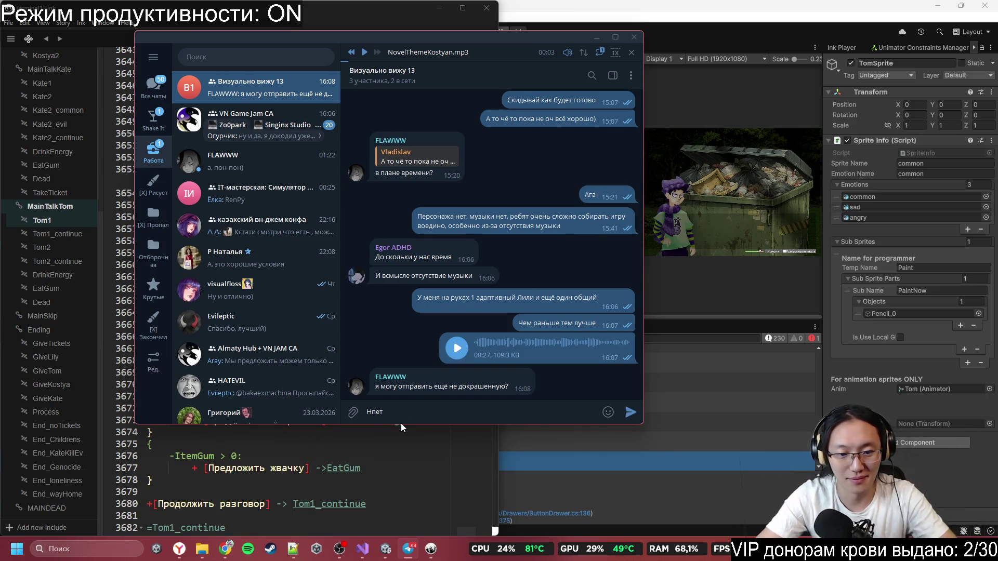
{"action": "key", "text": "BackSpace"}
{"action": "key", "text": "BackSpace"}
{"action": "type", "text": "ет)"}
{"action": "key", "text": "Return"}
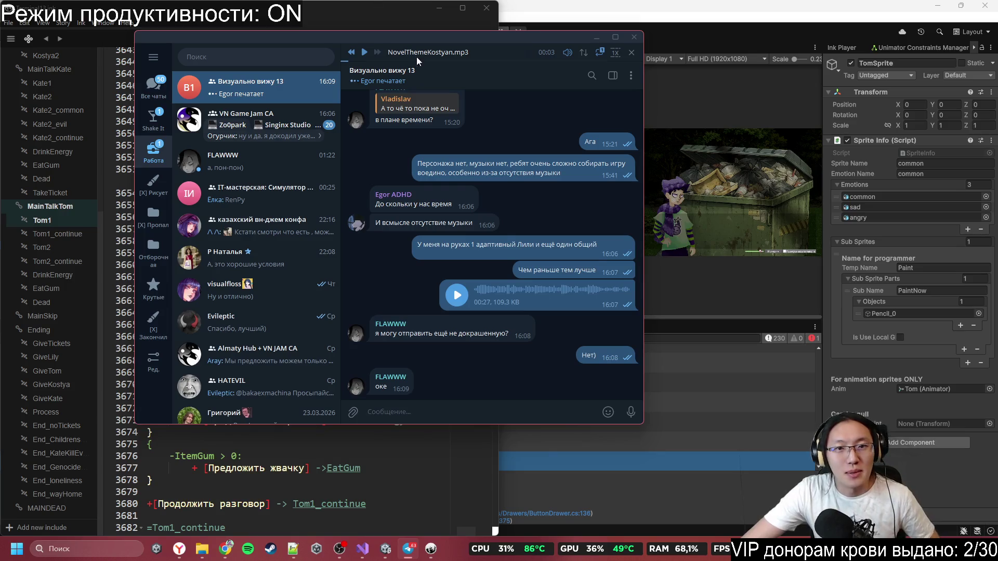
- Play NovelThemeAmbientEEry1.mp3 from the group's shared audio files
{"action": "left_click", "coordinate": [424, 79]}
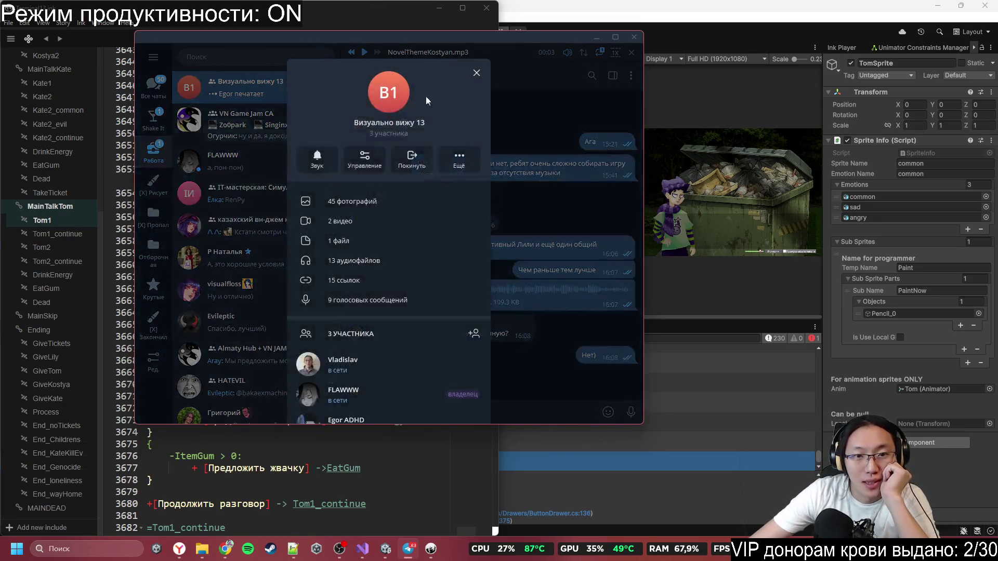
{"action": "scroll", "coordinate": [409, 290], "scroll_direction": "down", "scroll_amount": 1}
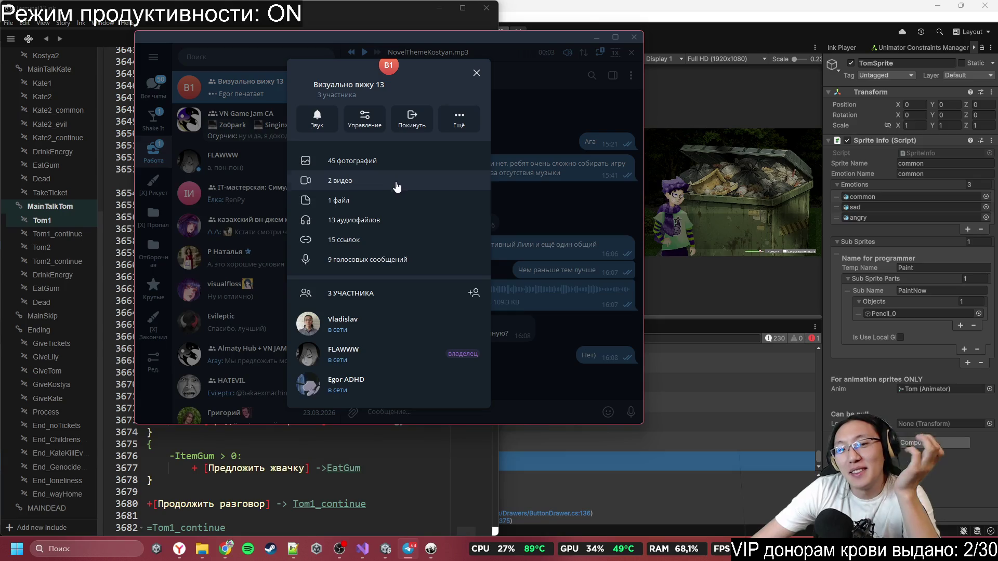
{"action": "left_click", "coordinate": [384, 218]}
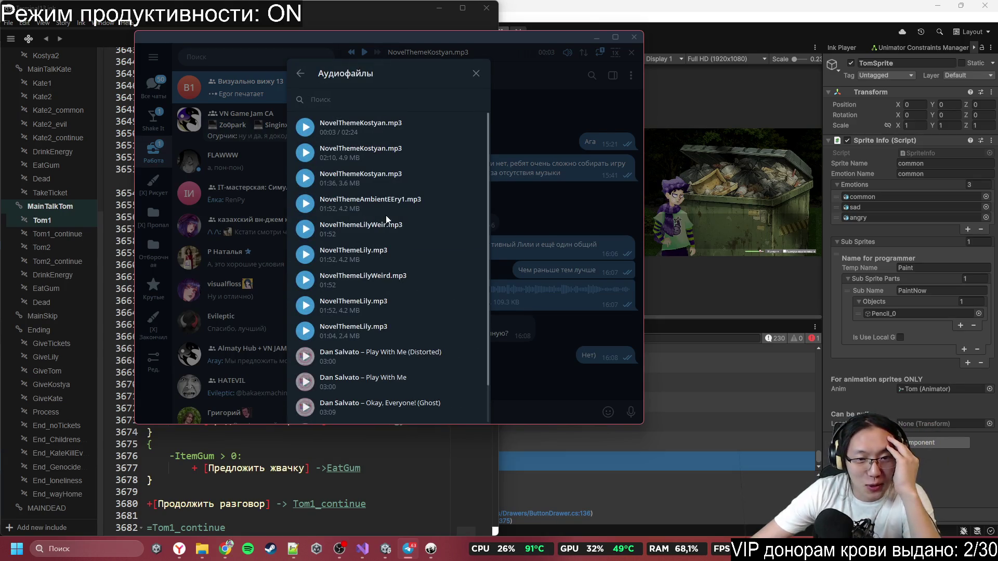
{"action": "left_click", "coordinate": [353, 206]}
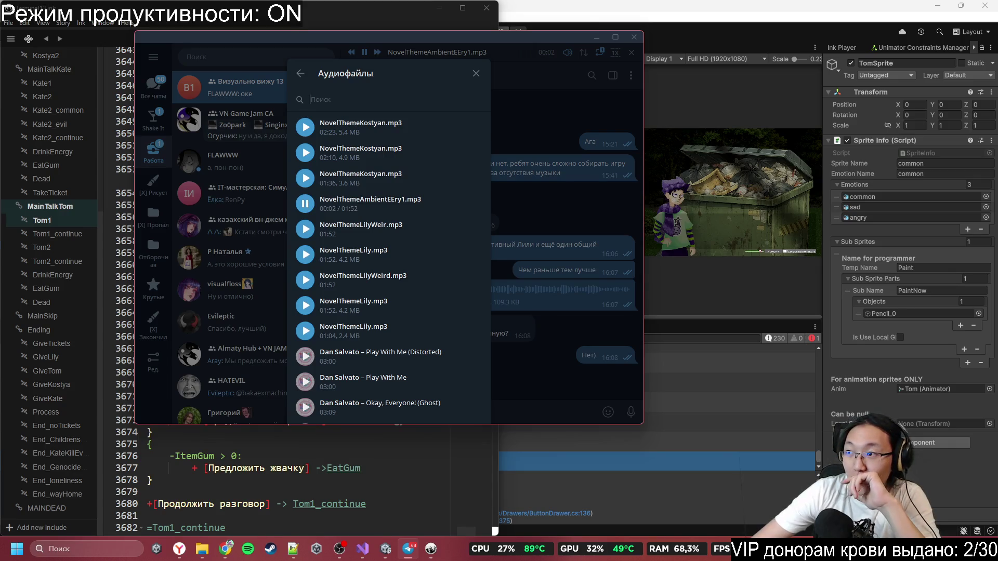
- Save the ambient track to disk as NovelThemeAmbient1.mp3
{"action": "mouse_move", "coordinate": [227, 548]}
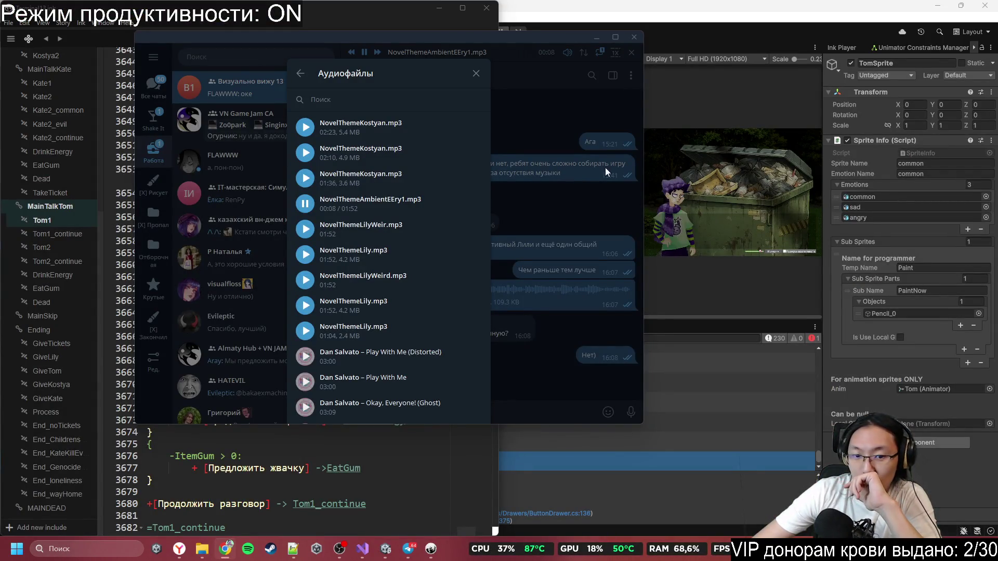
{"action": "right_click", "coordinate": [409, 217]}
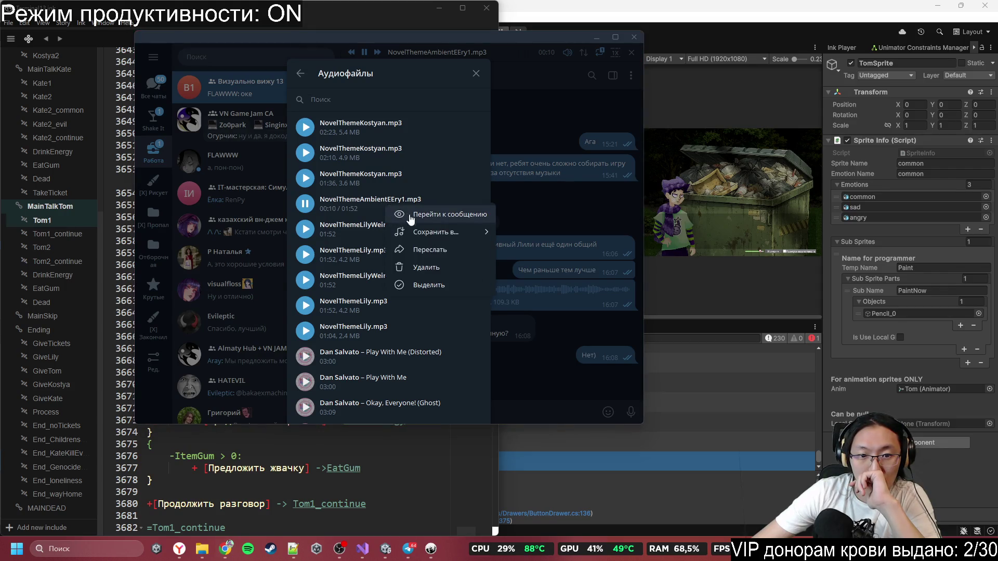
{"action": "mouse_move", "coordinate": [439, 233]}
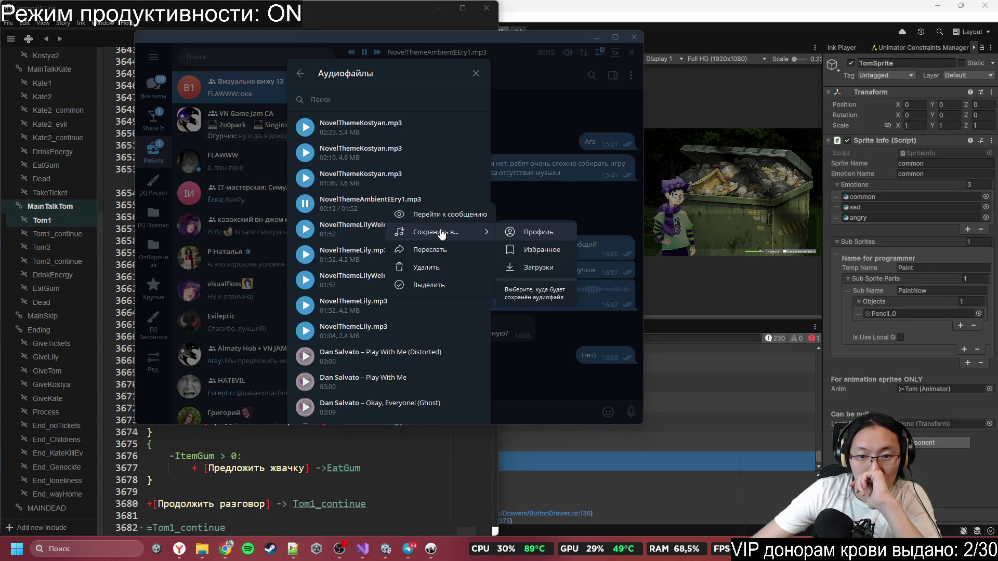
{"action": "mouse_move", "coordinate": [486, 232]}
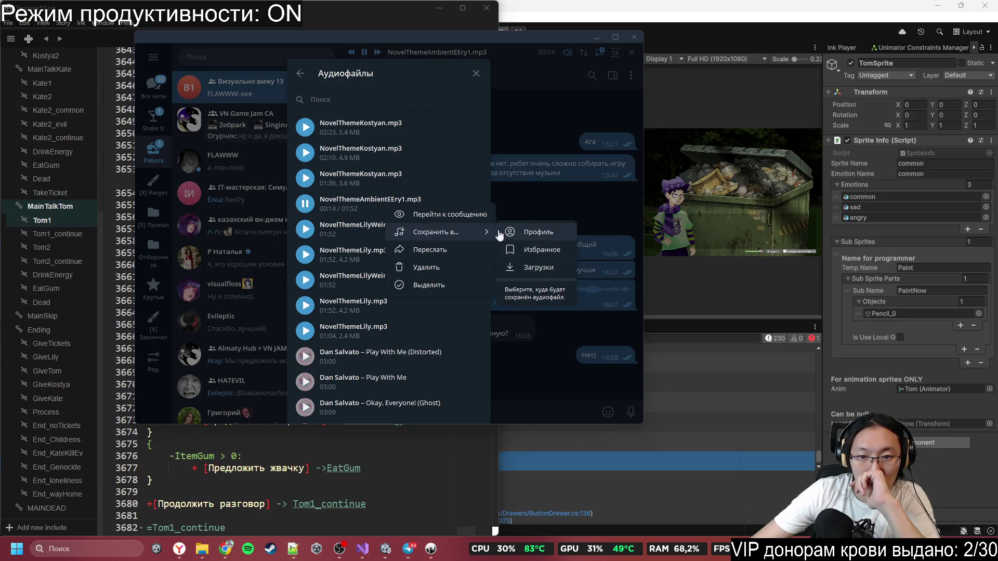
{"action": "left_click", "coordinate": [530, 266]}
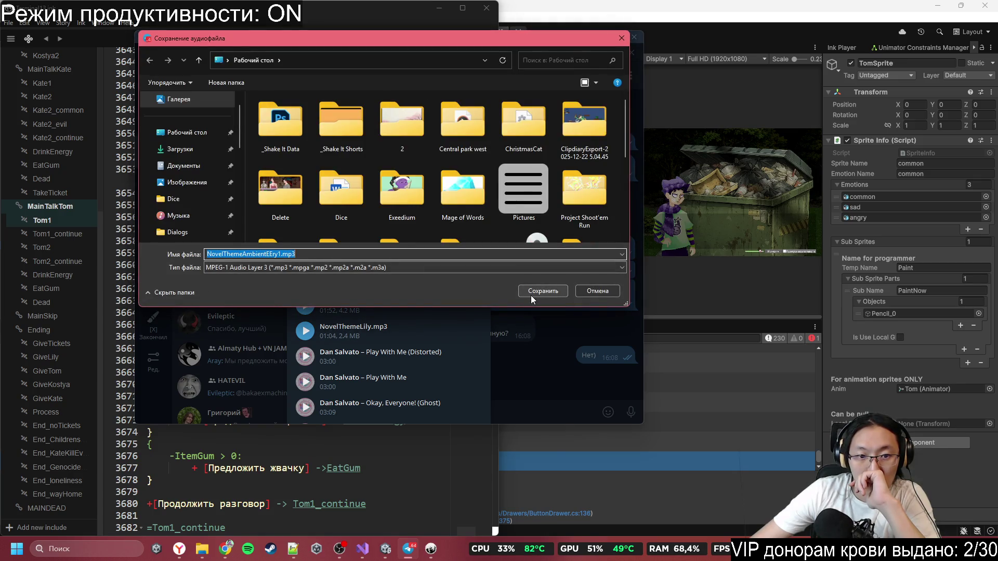
{"action": "left_click", "coordinate": [270, 253]}
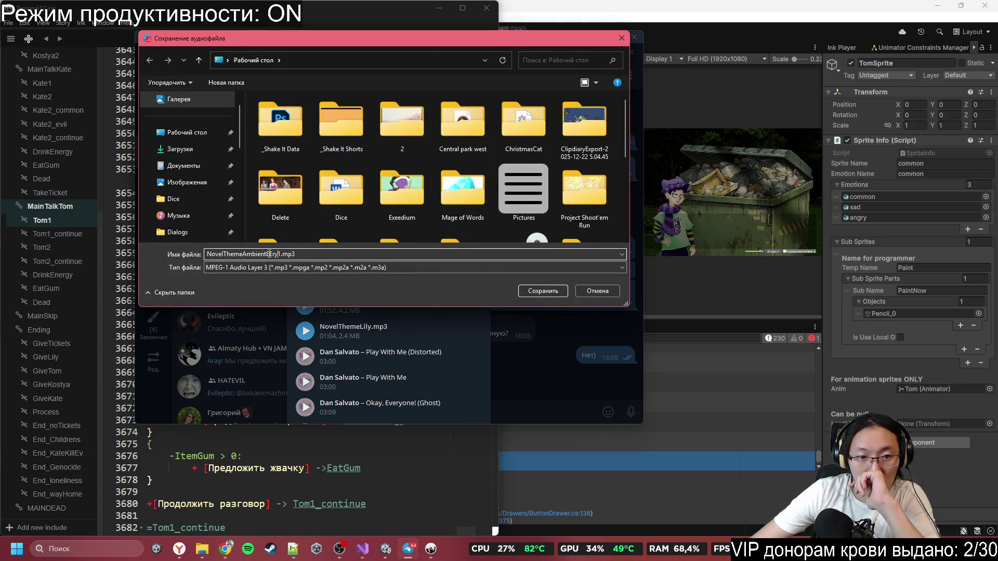
{"action": "left_click_drag", "start_coordinate": [267, 254], "coordinate": [288, 254]}
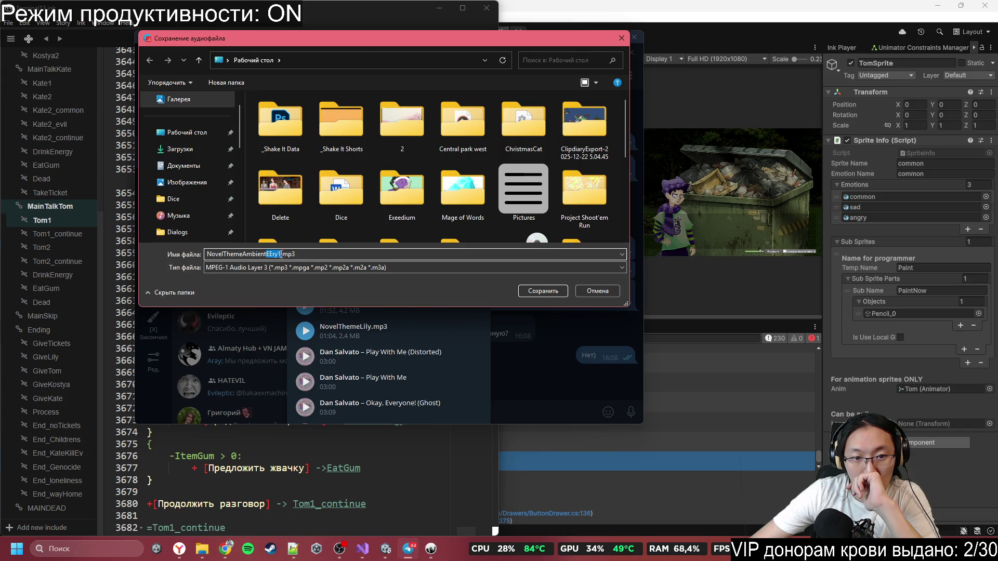
{"action": "key", "text": "BackSpace"}
{"action": "type", "text": "1"}
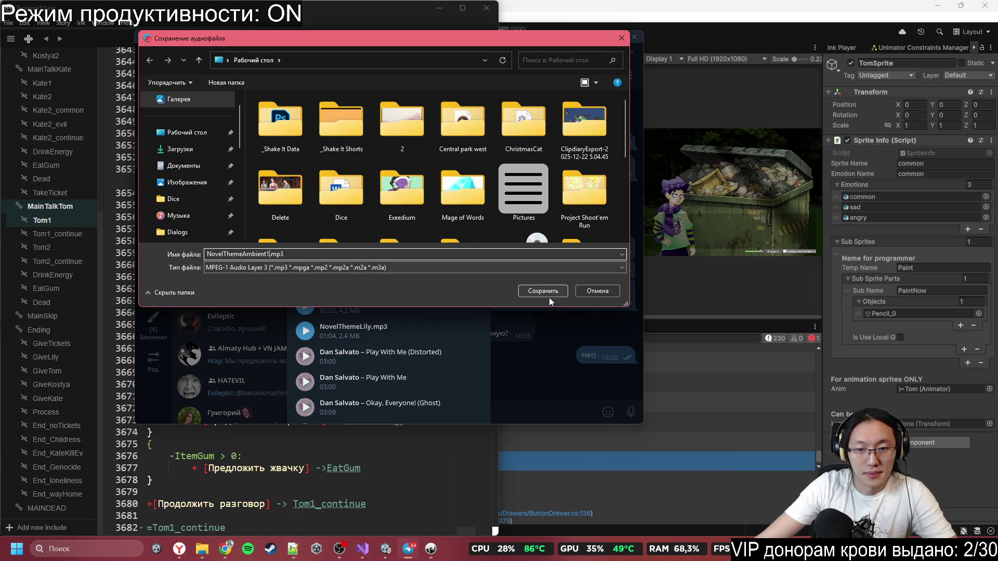
{"action": "left_click", "coordinate": [551, 292]}
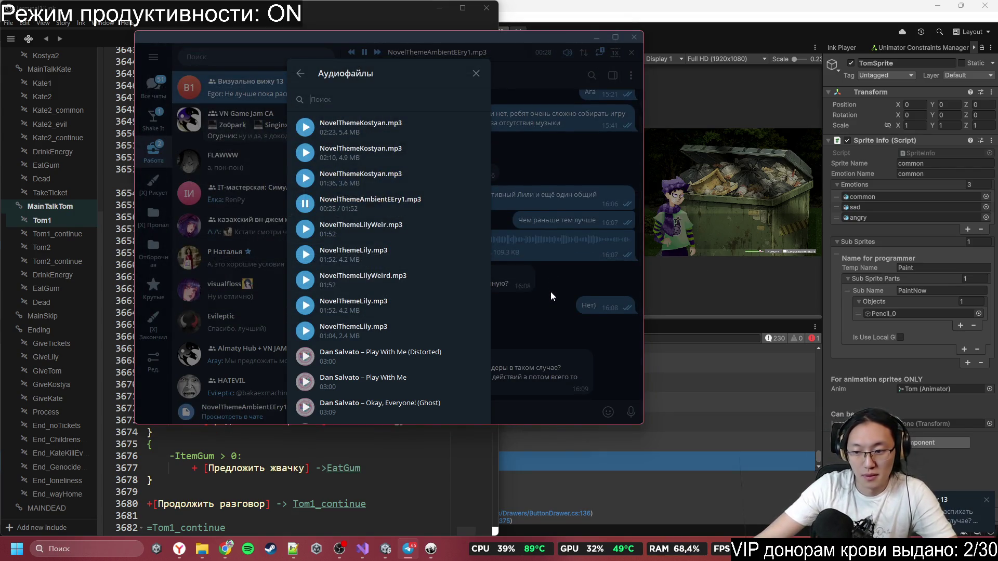
{"action": "left_click", "coordinate": [551, 291]}
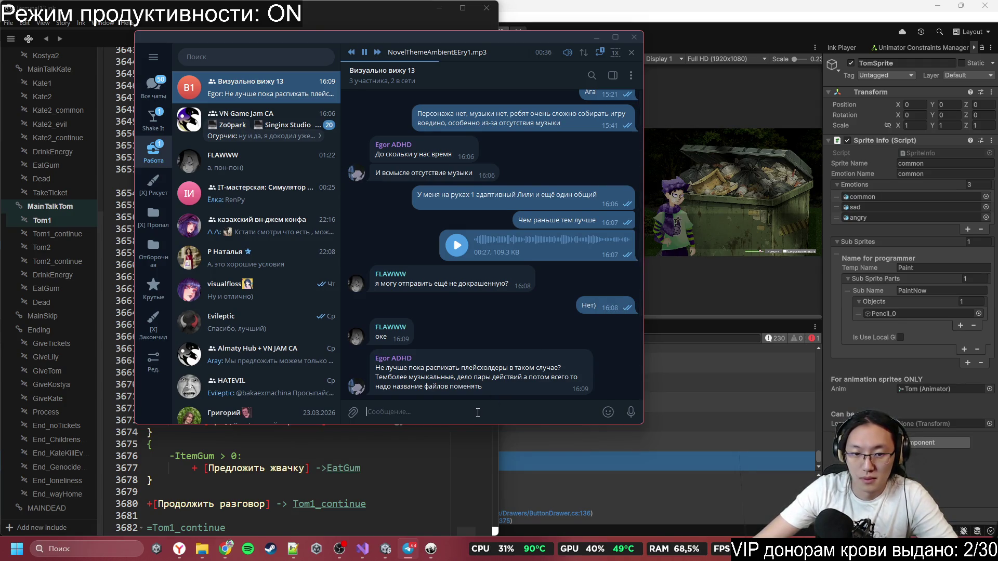
- Type a reply saying placeholder props and mood music would be hard to find later in the code
{"action": "type", "text": "Пока не услышу музыку, не"}
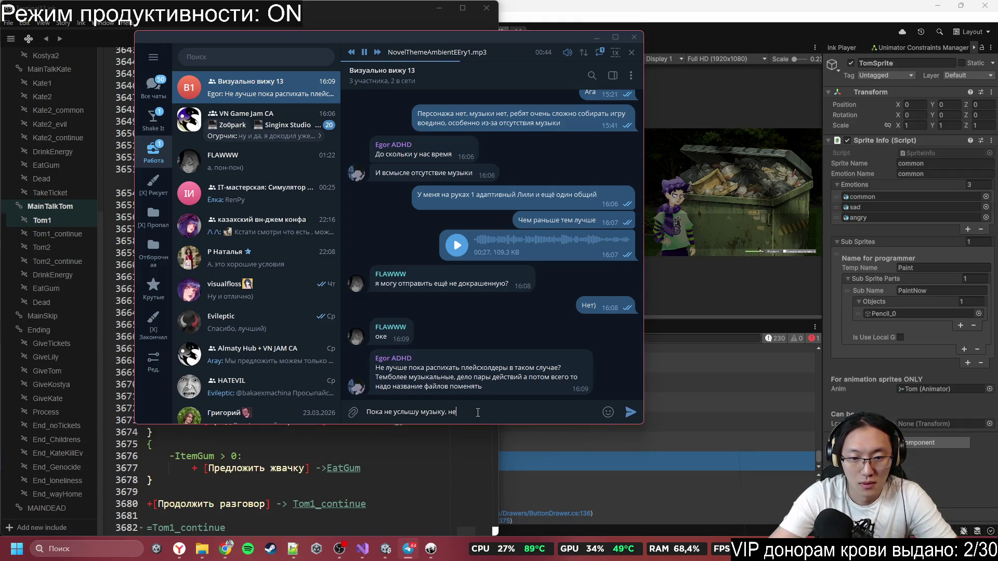
{"action": "type", "text": "н у"}
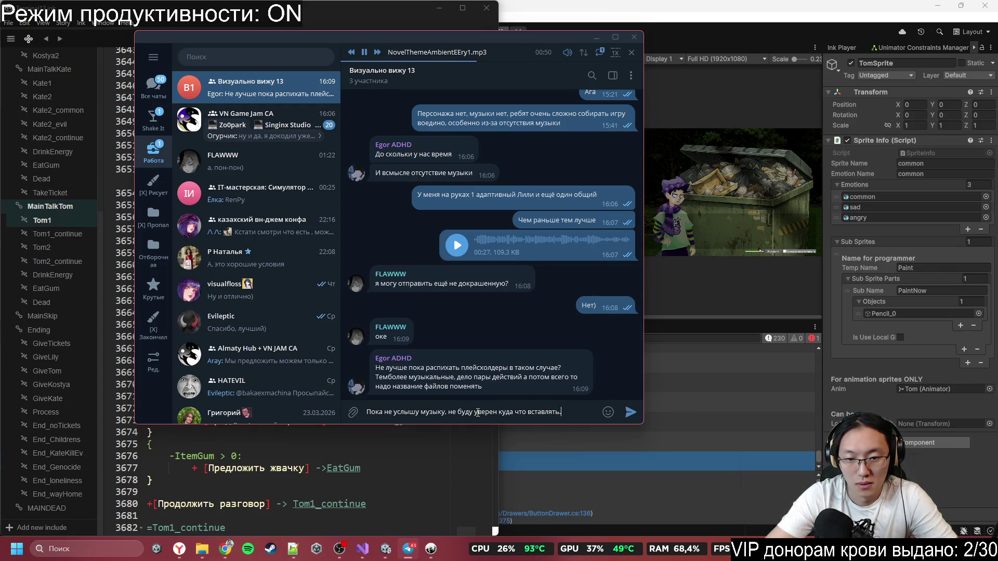
{"action": "type", "text": "  ка"}
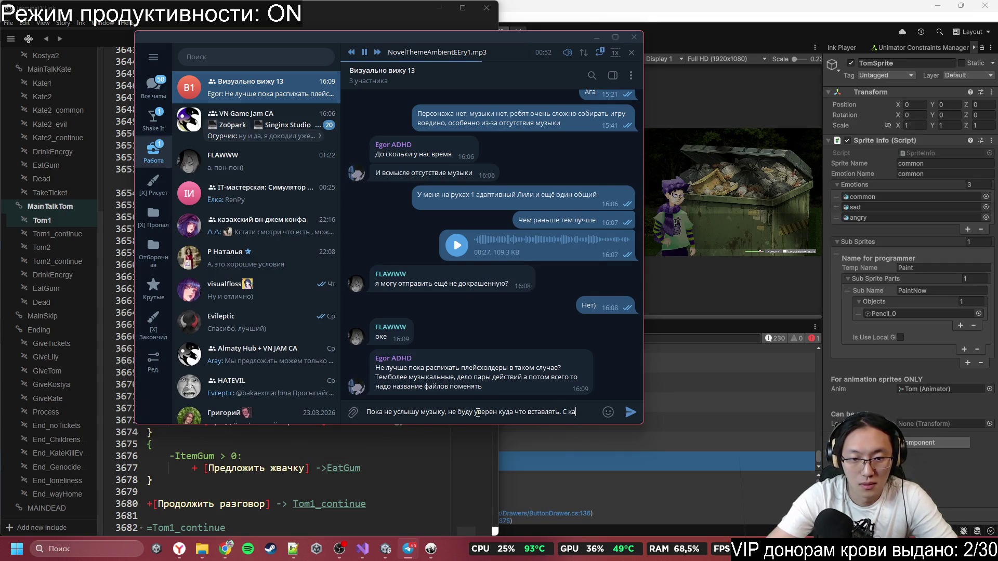
{"action": "type", "text": "нками так ещ"}
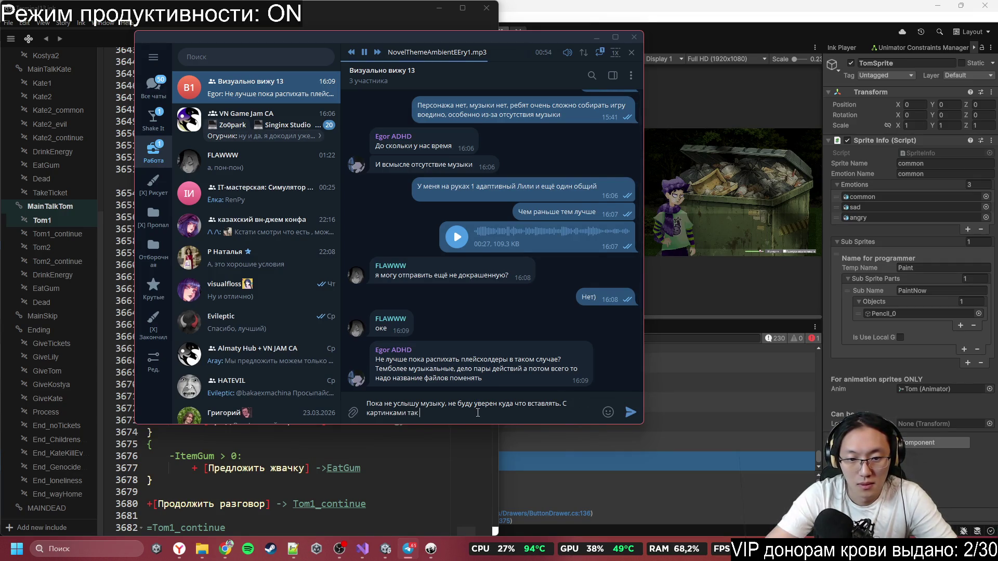
{"action": "key", "text": "BackSpace"}
{"action": "key", "text": "BackSpace"}
{"action": "key", "text": "BackSpace"}
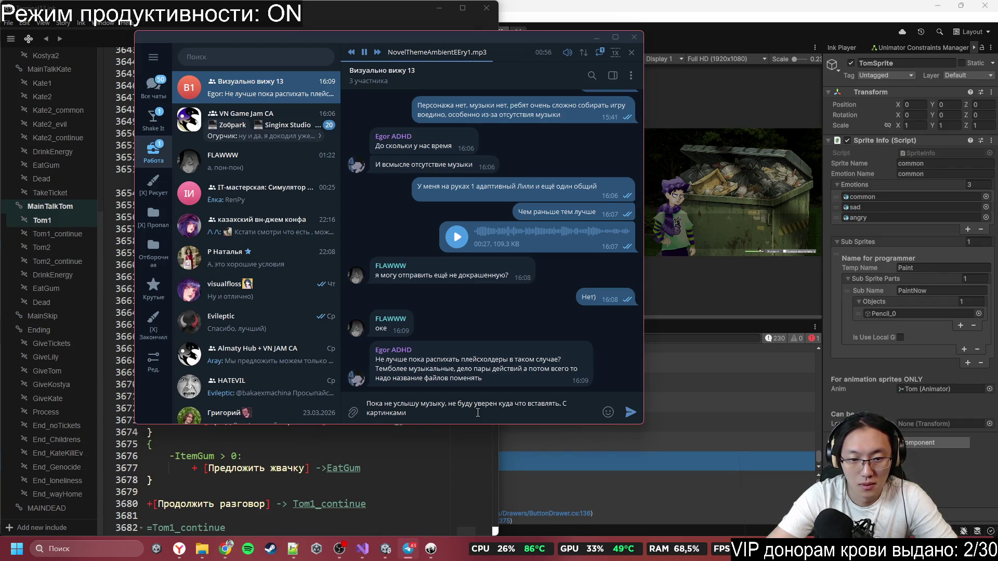
{"action": "type", "text": "пропск"}
{"action": "key", "text": "ctrl+BackSpace"}
{"action": "key", "text": "ctrl+BackSpace"}
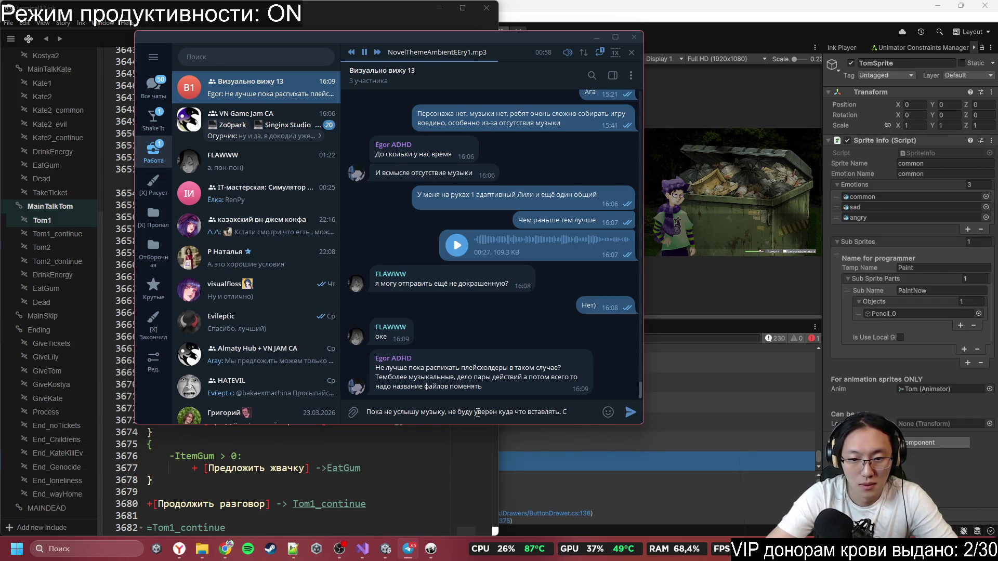
{"action": "type", "text": "прос"}
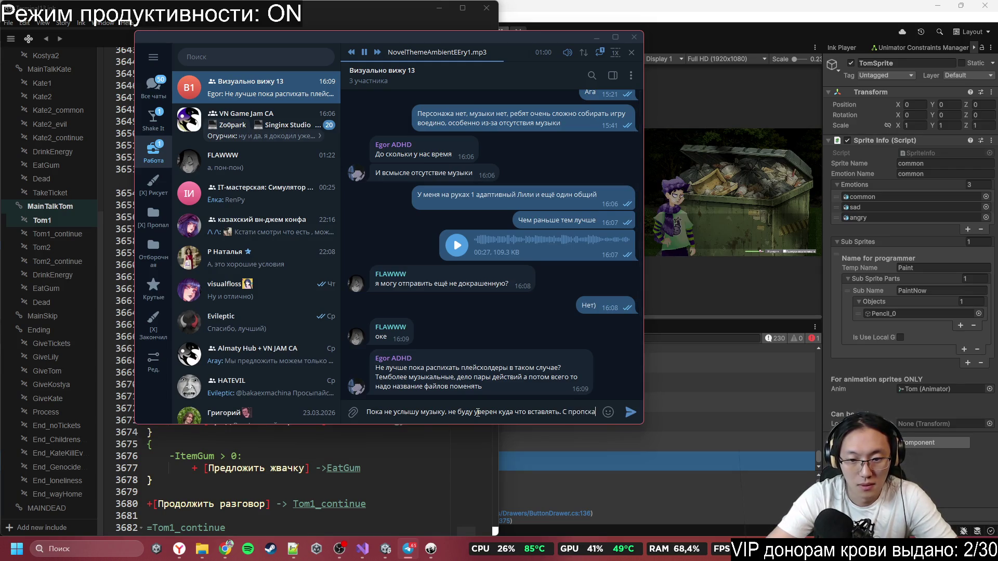
{"action": "type", "text": "самии"}
{"action": "key", "text": "BackSpace"}
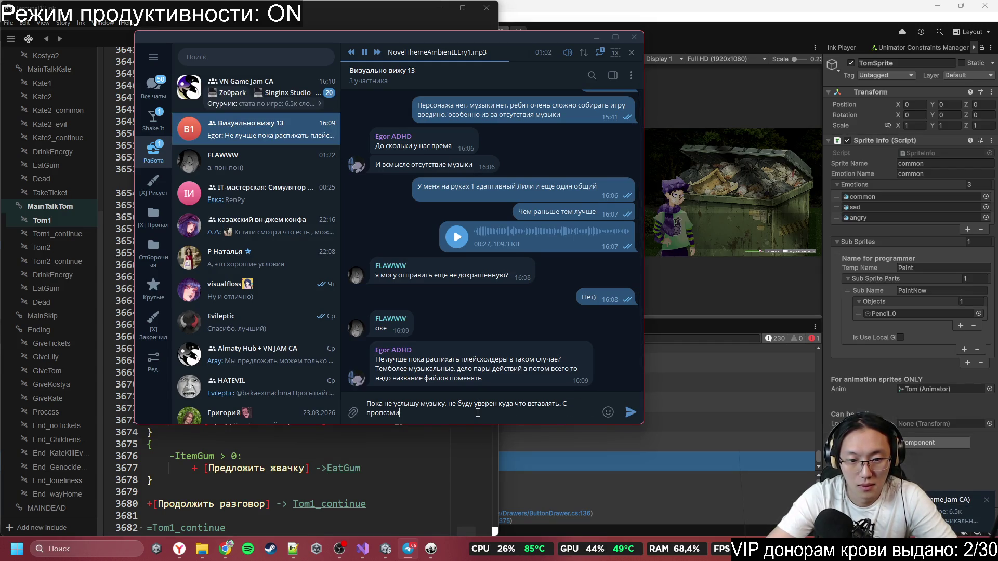
{"action": "type", "text": " картинок "}
{"action": "type", "text": "так "}
{"action": "type", "text": "но."}
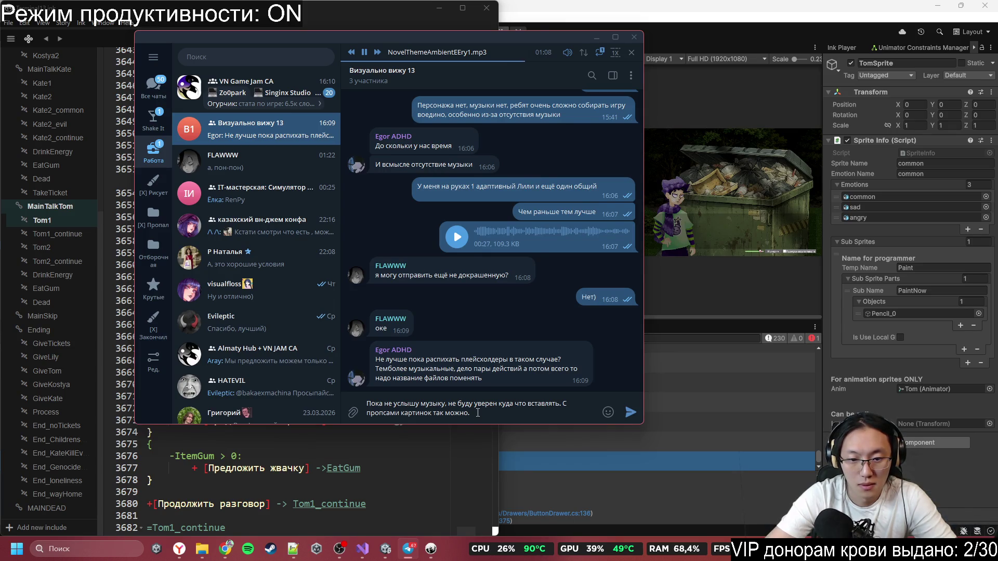
{"action": "type", "text": " сдел"}
{"action": "type", "text": ". "}
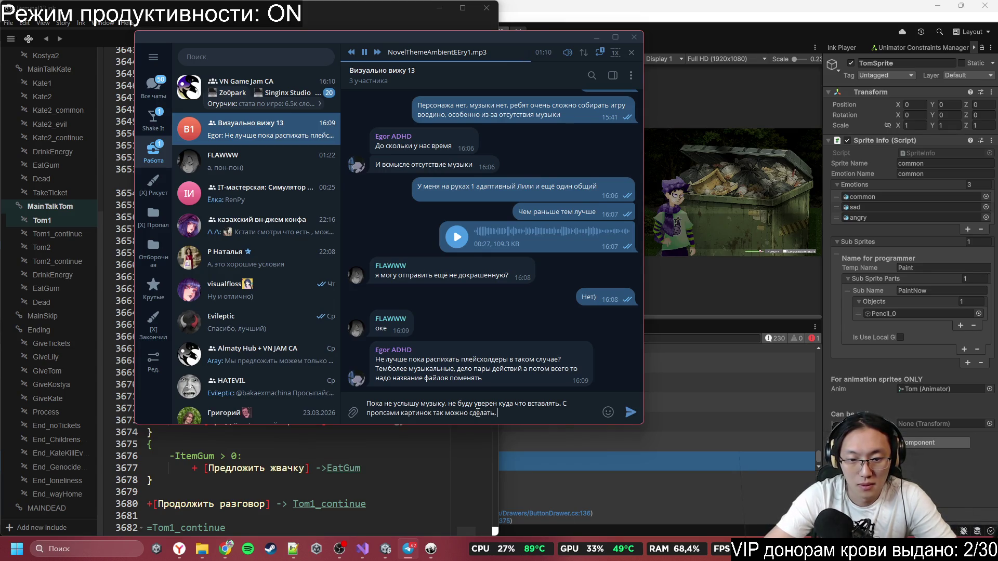
{"action": "type", "text": "С музык"}
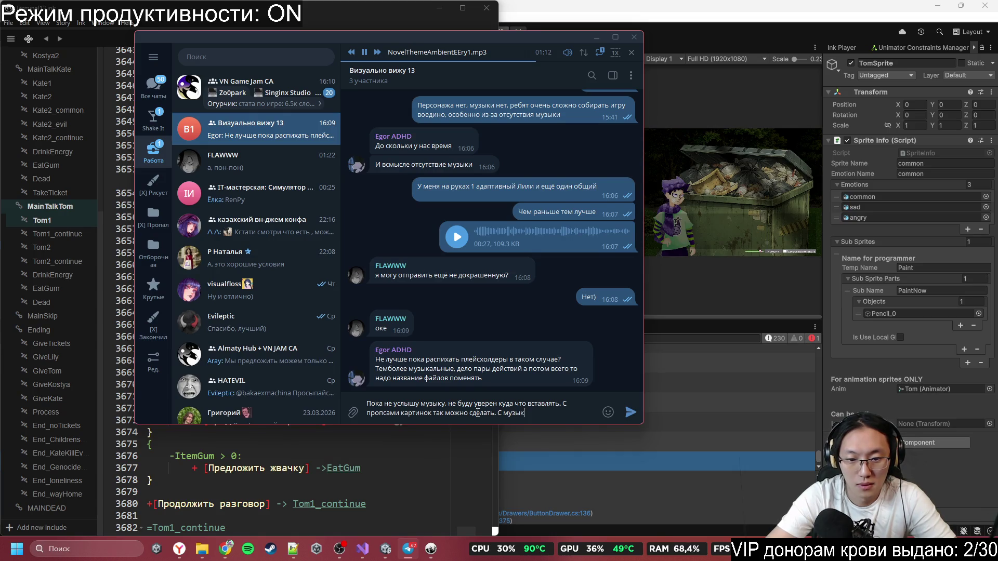
{"action": "type", "text": "ой, е"}
{"action": "type", "text": "сли не то"}
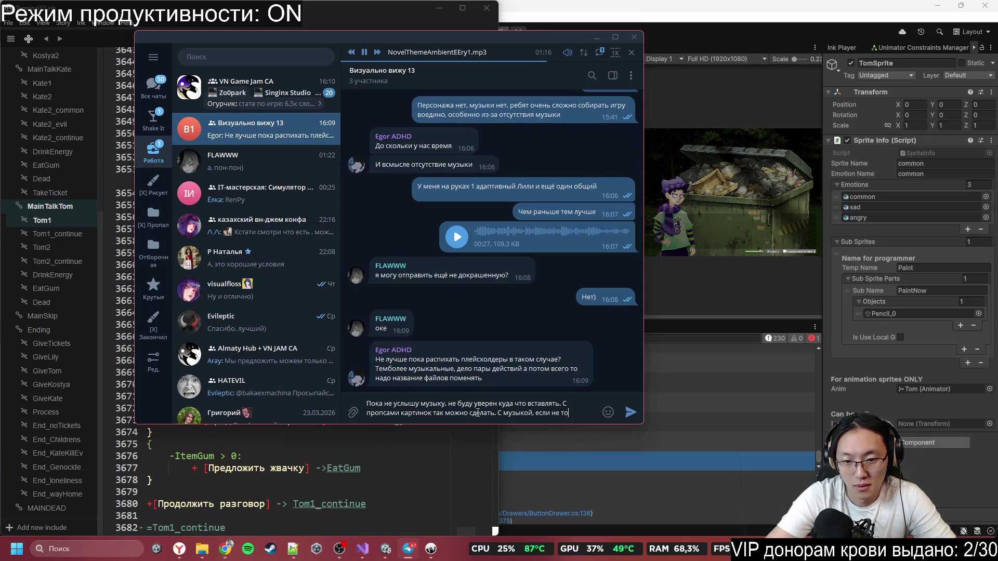
{"action": "type", "text": "натсро"}
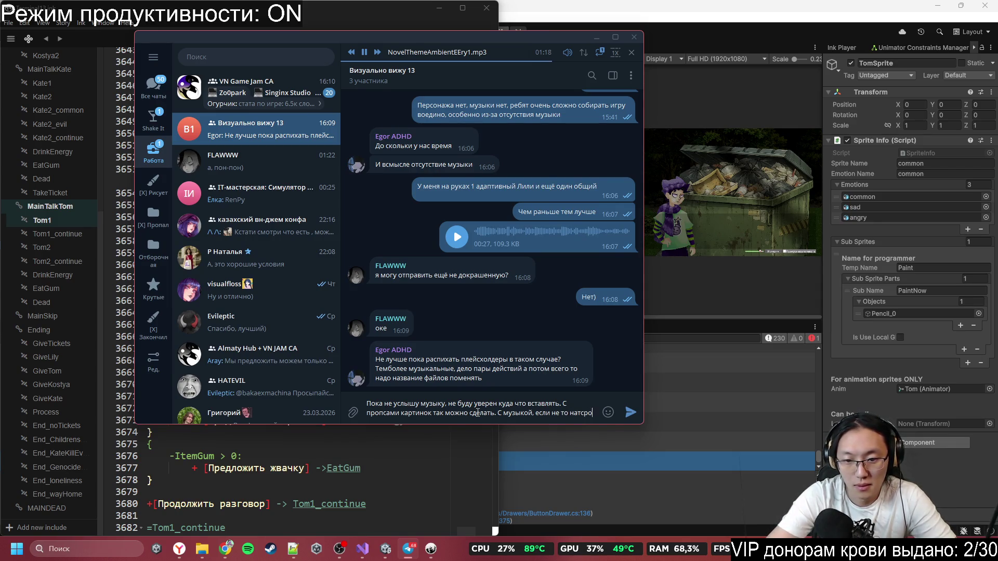
{"action": "key", "text": "BackSpace"}
{"action": "key", "text": "BackSpace"}
{"action": "key", "text": "BackSpace"}
{"action": "type", "text": "строение будет, фиг"}
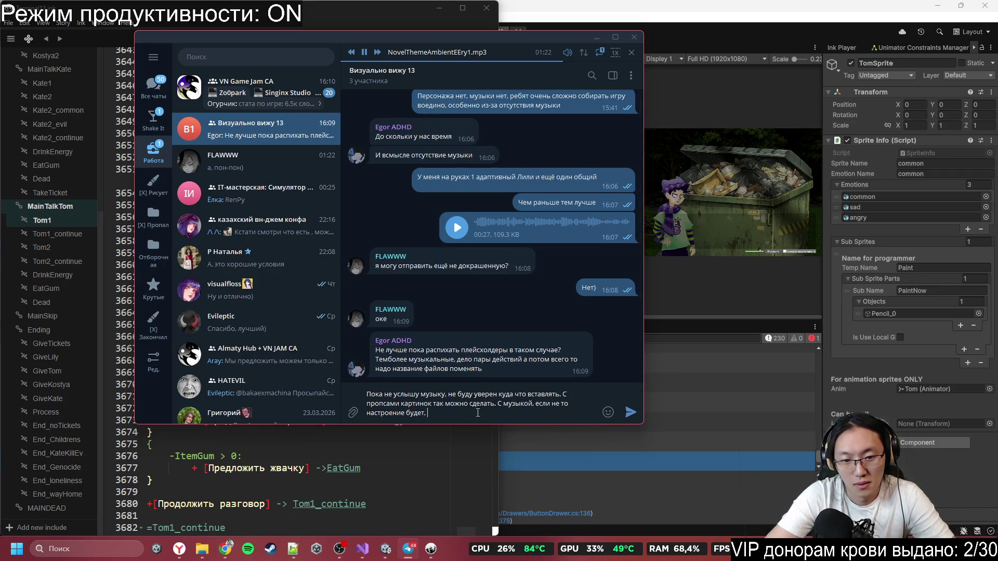
{"action": "type", "text": " потом найдешь в какой ча"}
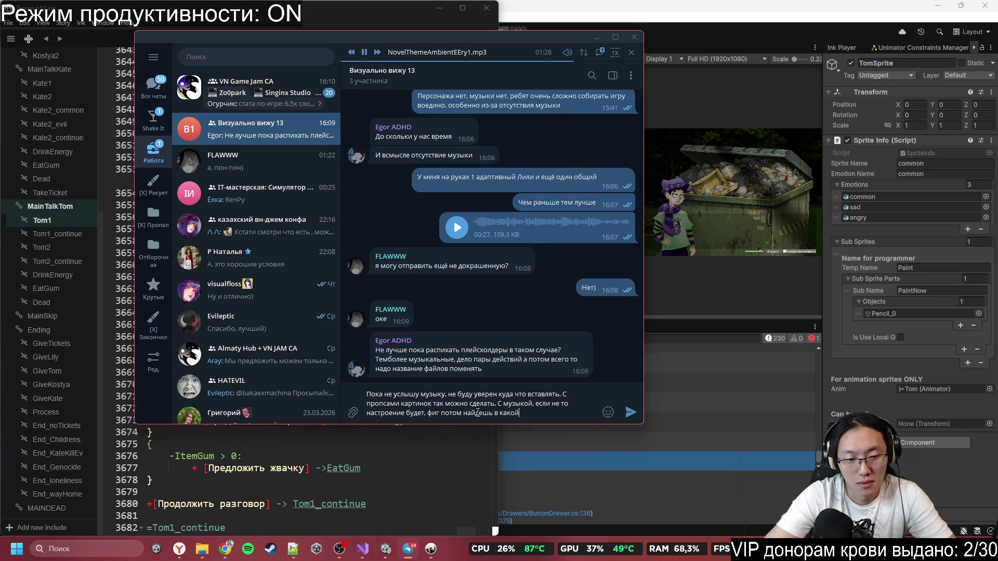
{"action": "type", "text": "сти ко"}
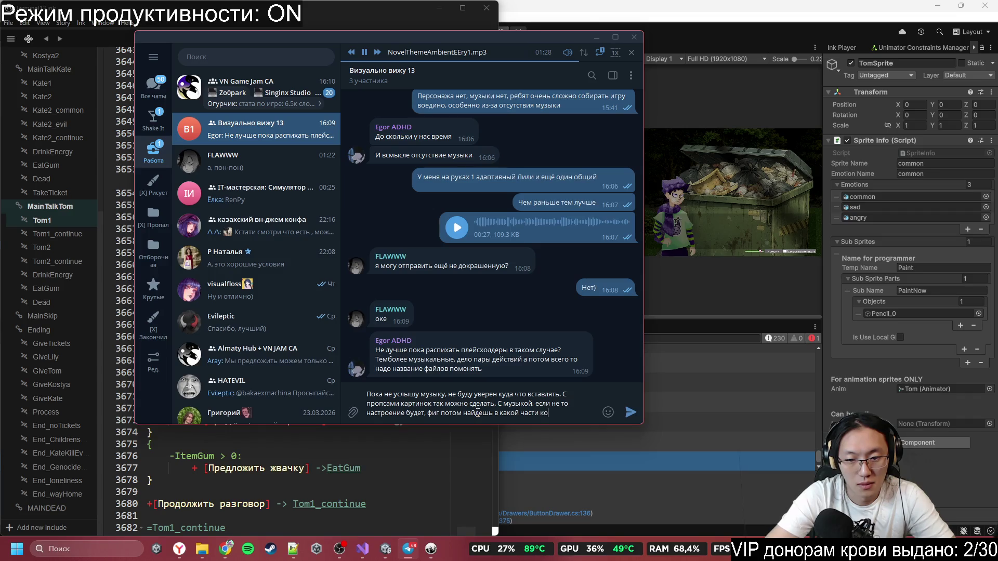
{"action": "type", "text": "да это было."}
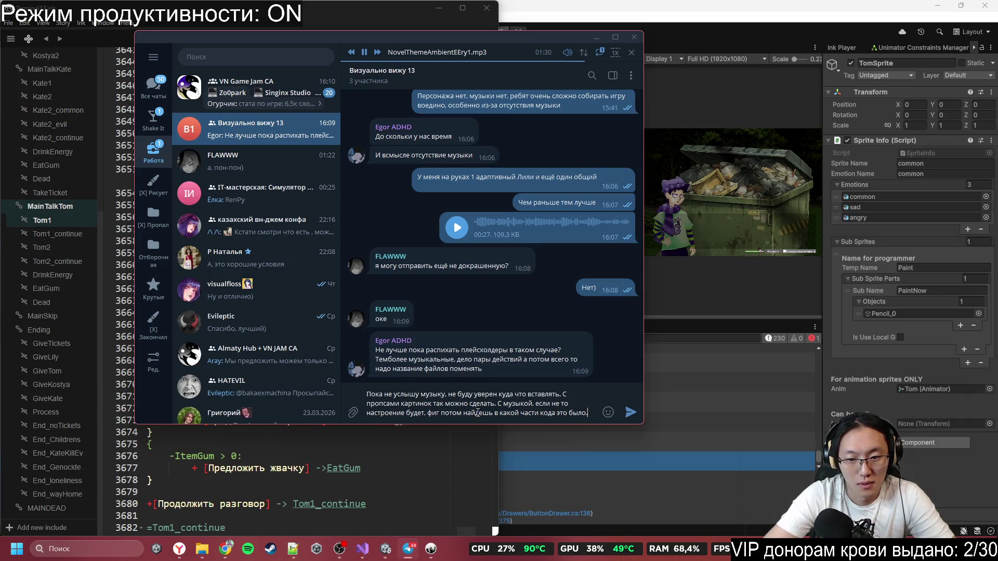
- Add a new line 'Тут диалогов 5к строк)' and send the reply to the group
{"action": "key", "text": "shift+Return"}
{"action": "type", "text": "Тут д"}
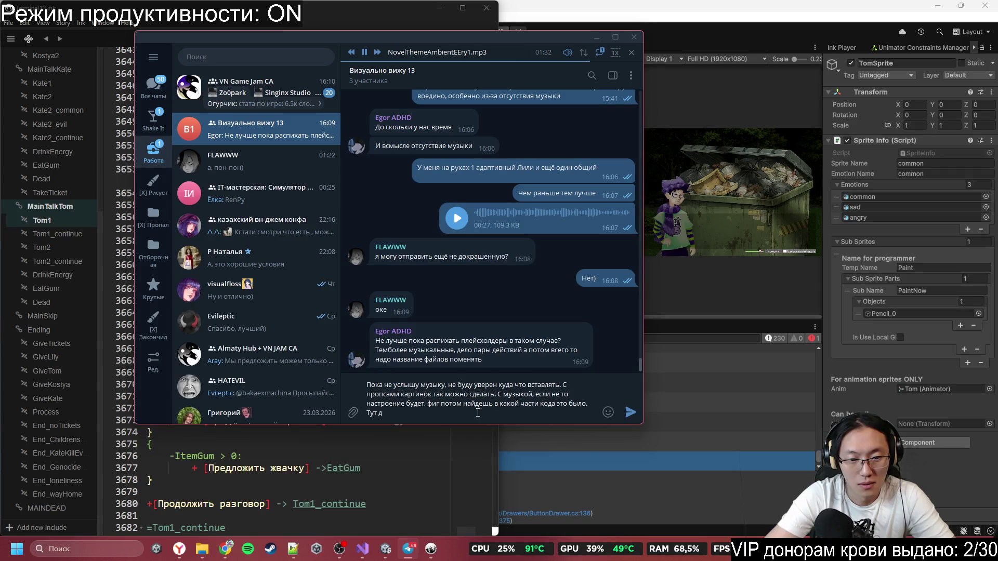
{"action": "type", "text": "иалогов"}
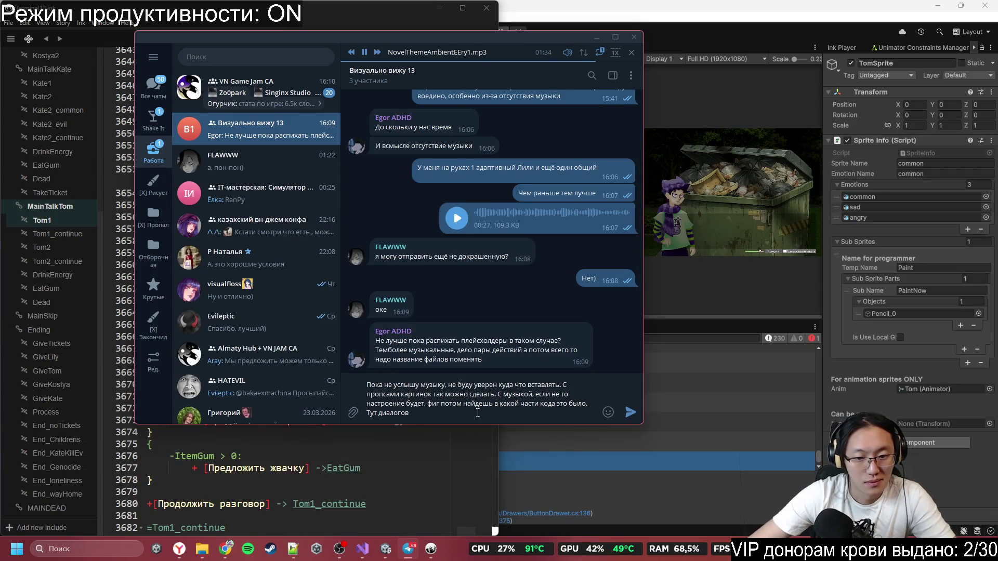
{"action": "scroll", "coordinate": [207, 502], "scroll_direction": "down", "scroll_amount": 20}
{"action": "scroll", "coordinate": [218, 512], "scroll_direction": "down", "scroll_amount": 20}
{"action": "scroll", "coordinate": [351, 503], "scroll_direction": "down", "scroll_amount": 20}
{"action": "scroll", "coordinate": [403, 492], "scroll_direction": "down", "scroll_amount": 20}
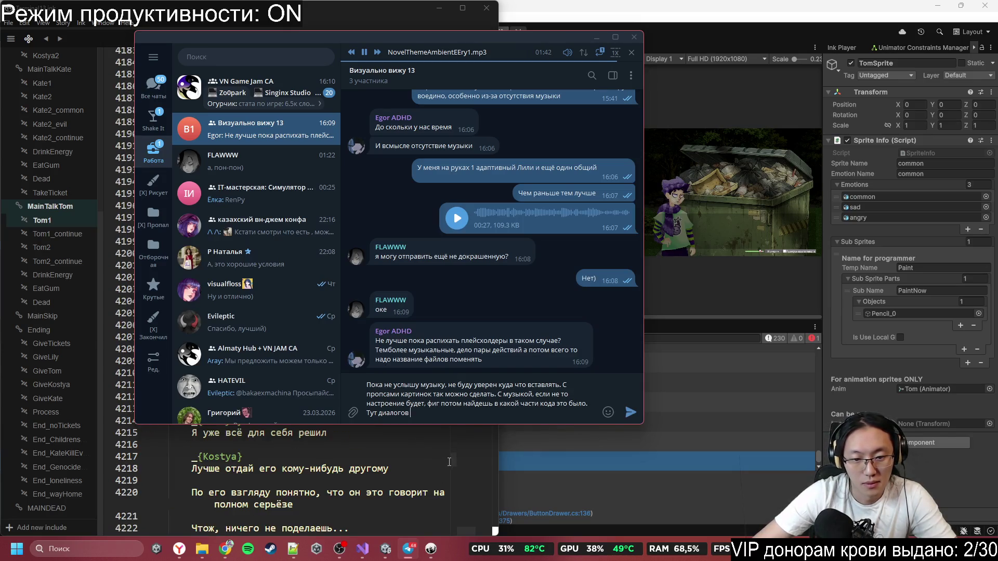
{"action": "left_click", "coordinate": [447, 461]}
{"action": "left_click_drag", "start_coordinate": [452, 472], "coordinate": [461, 522]}
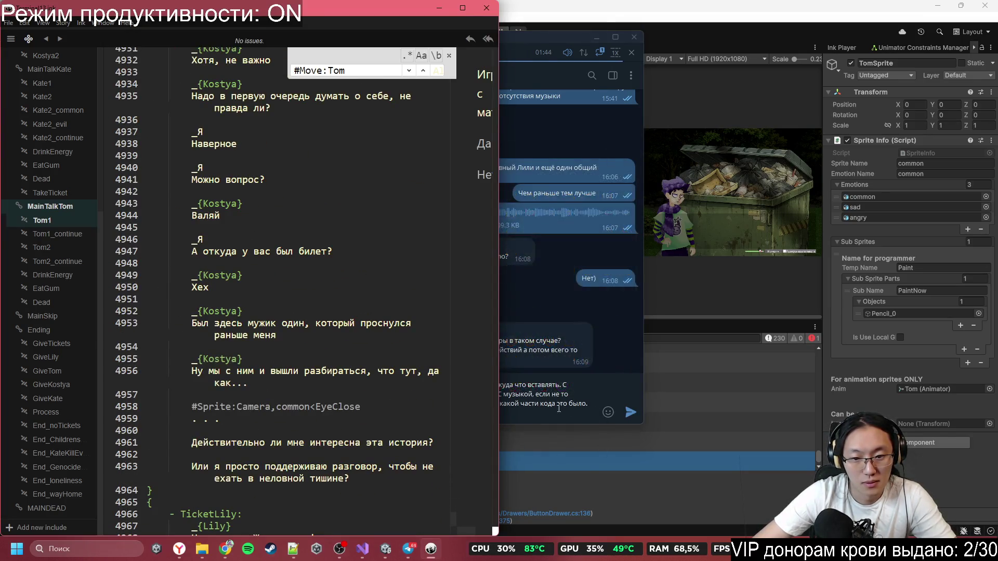
{"action": "left_click", "coordinate": [557, 408]}
{"action": "scroll", "coordinate": [303, 485], "scroll_direction": "down", "scroll_amount": 20}
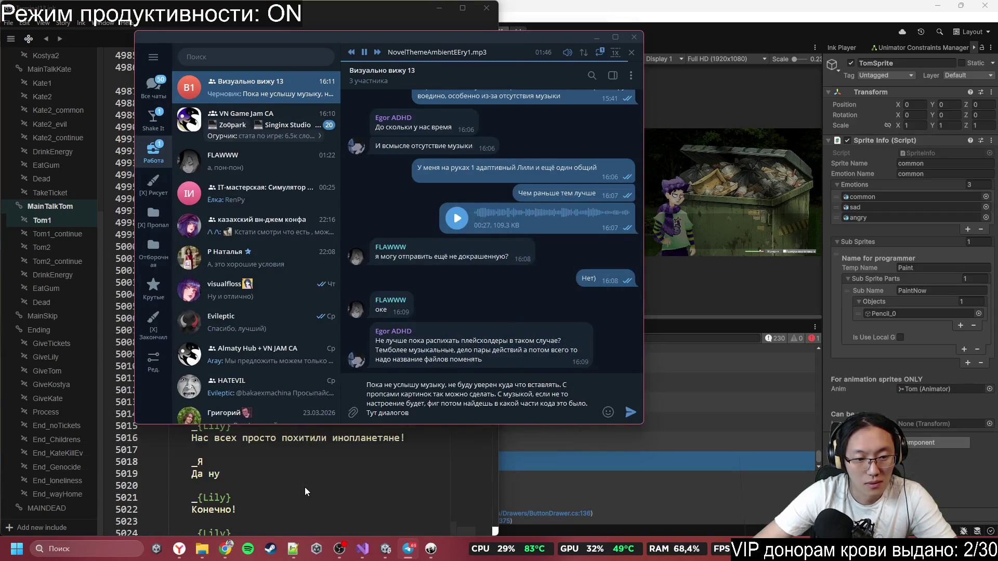
{"action": "scroll", "coordinate": [294, 492], "scroll_direction": "up", "scroll_amount": 6}
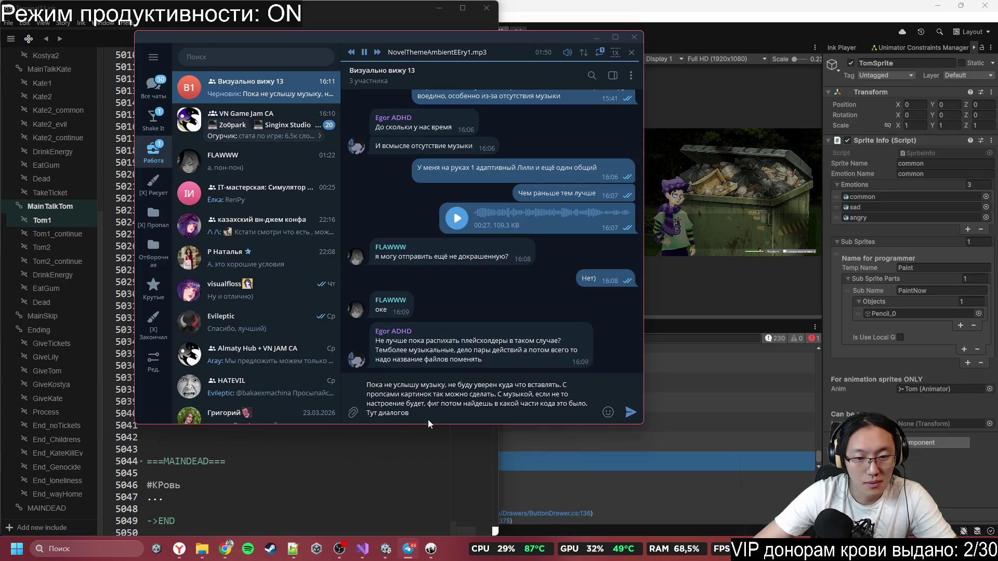
{"action": "key", "text": "BackSpace"}
{"action": "type", "text": "5к"}
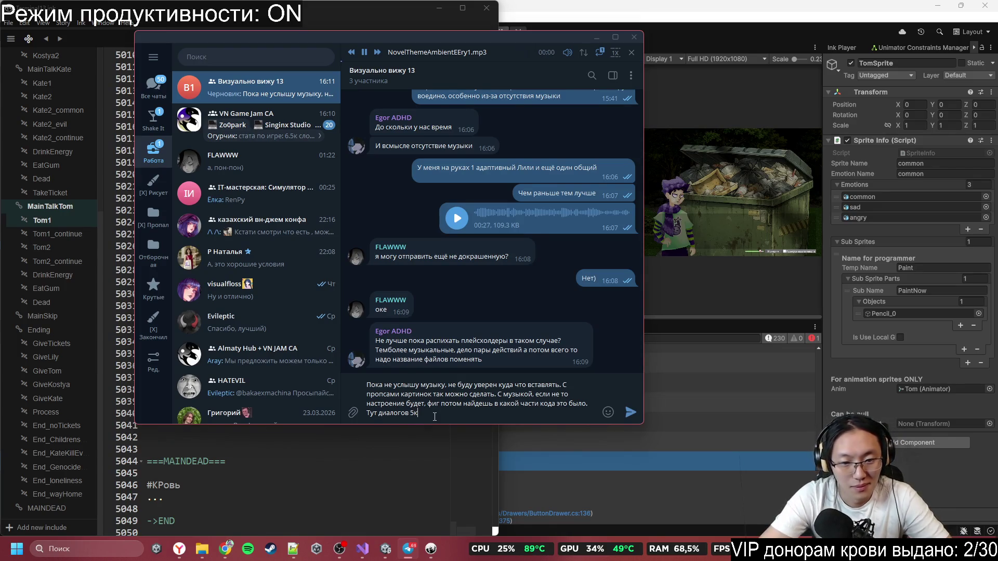
{"action": "type", "text": "строк)"}
{"action": "key", "text": "Return"}
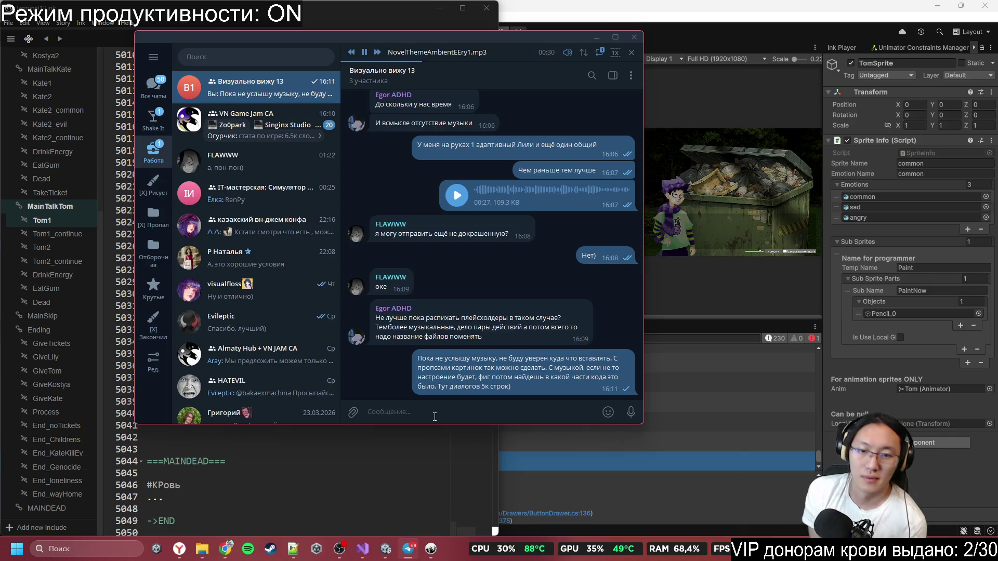
- Pause NovelThemeAmbientEEry1.mp3 at 00:34, then switch between the Inky script and Telegram
{"action": "key", "text": "XF86AudioPlay"}
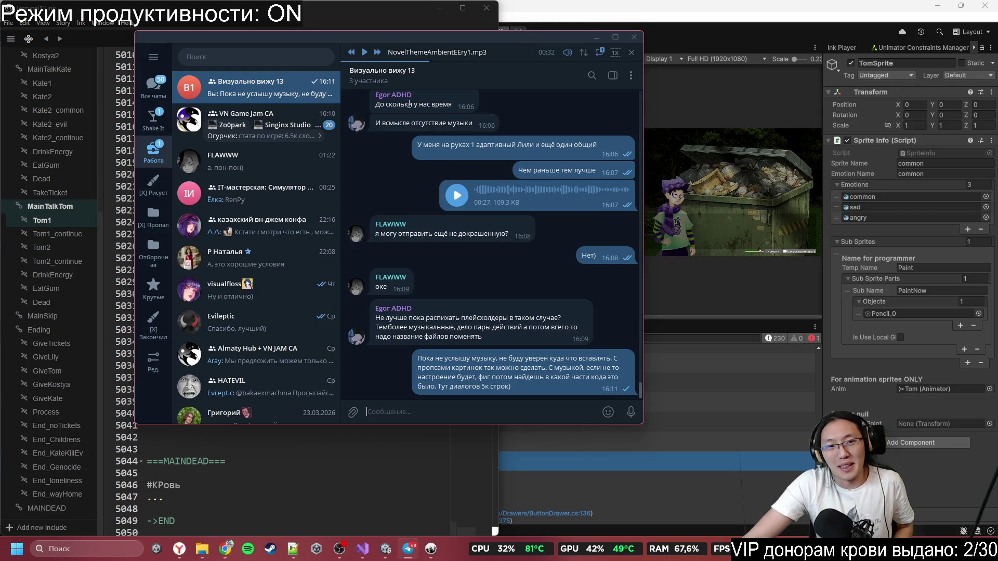
{"action": "left_click", "coordinate": [365, 52]}
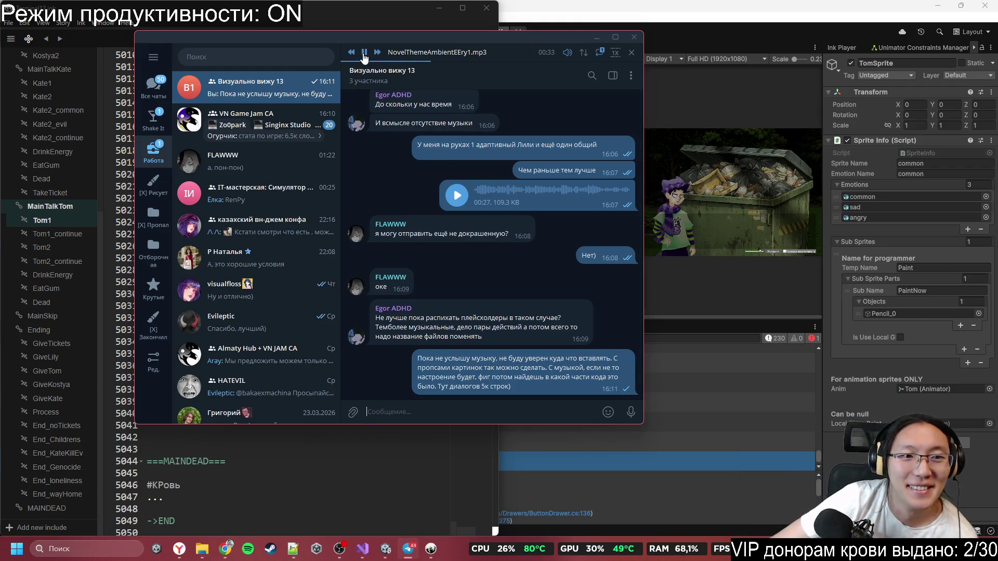
{"action": "left_click", "coordinate": [365, 53]}
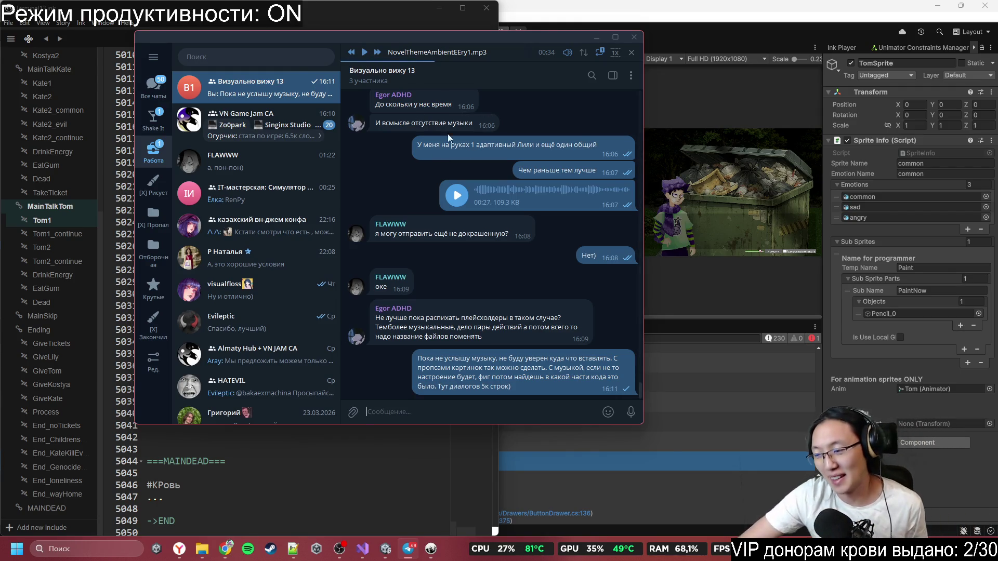
{"action": "left_click", "coordinate": [436, 551]}
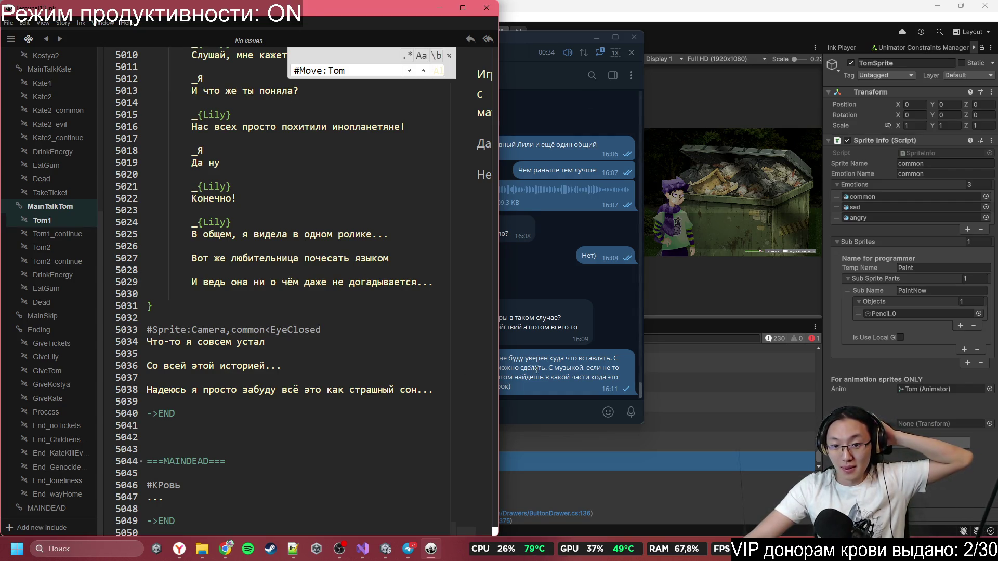
{"action": "left_click", "coordinate": [594, 349]}
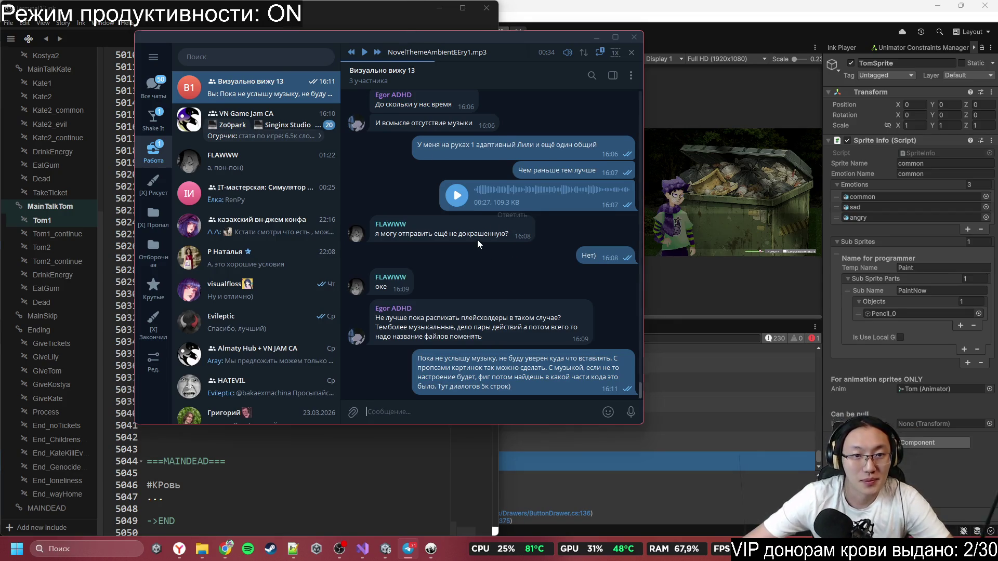
{"action": "key", "text": "alt+Tab"}
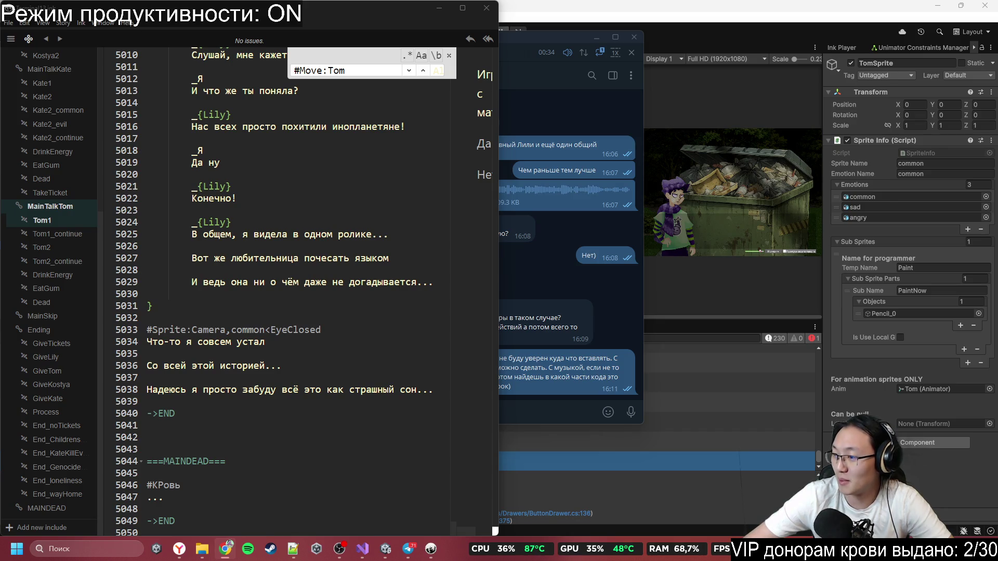
{"action": "left_click", "coordinate": [298, 282]}
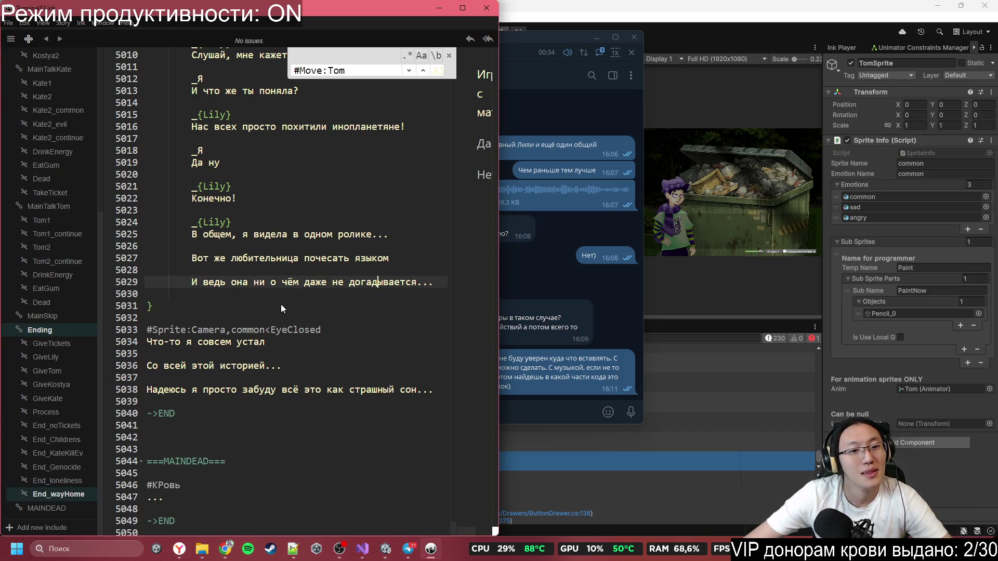
- Minimize Telegram so the Inky script shows beside Unity's Scene and Game views
{"action": "left_click", "coordinate": [595, 37]}
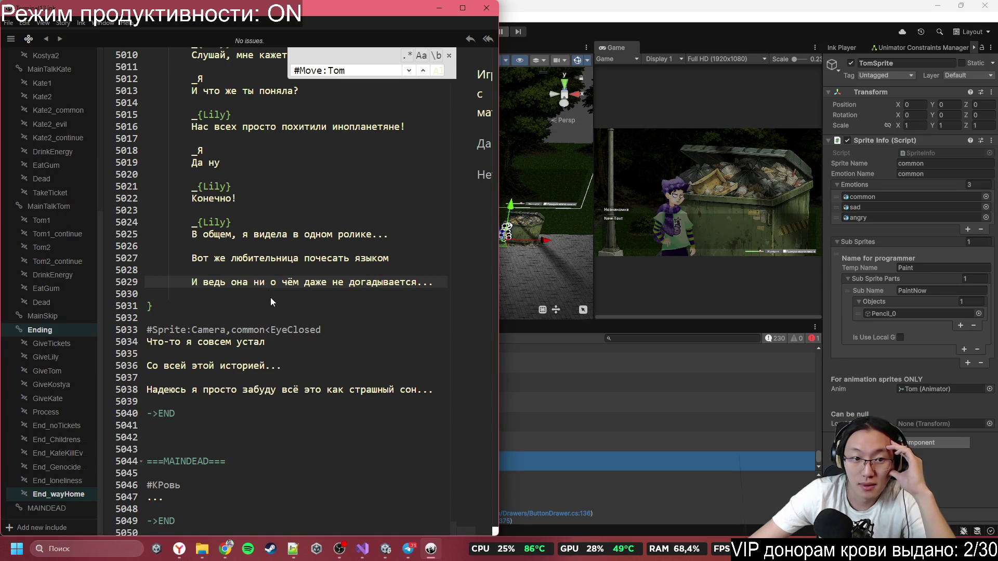
- Scroll the knot sidebar to the top and jump to the TalkKateTom knot
{"action": "scroll", "coordinate": [270, 302], "scroll_direction": "up", "scroll_amount": 3}
{"action": "scroll", "coordinate": [271, 299], "scroll_direction": "up", "scroll_amount": 15}
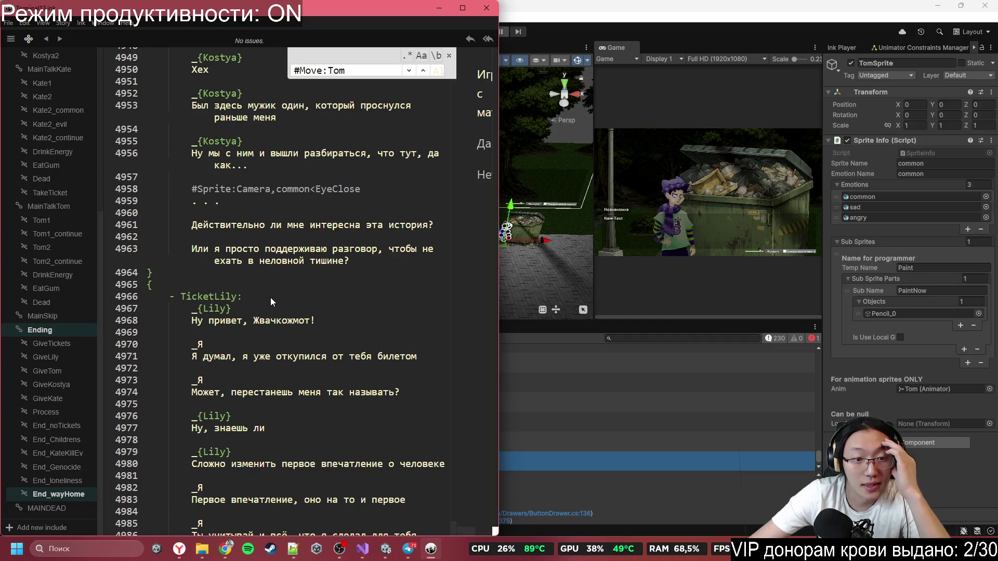
{"action": "scroll", "coordinate": [271, 297], "scroll_direction": "up", "scroll_amount": 12}
{"action": "scroll", "coordinate": [285, 301], "scroll_direction": "down", "scroll_amount": 6}
{"action": "scroll", "coordinate": [285, 301], "scroll_direction": "down", "scroll_amount": 20}
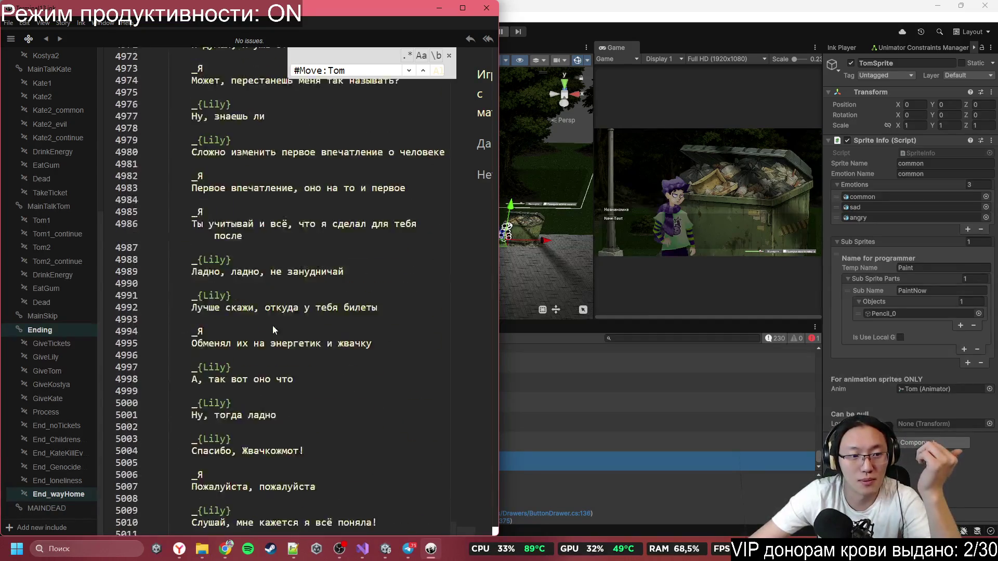
{"action": "scroll", "coordinate": [52, 232], "scroll_direction": "up", "scroll_amount": 5}
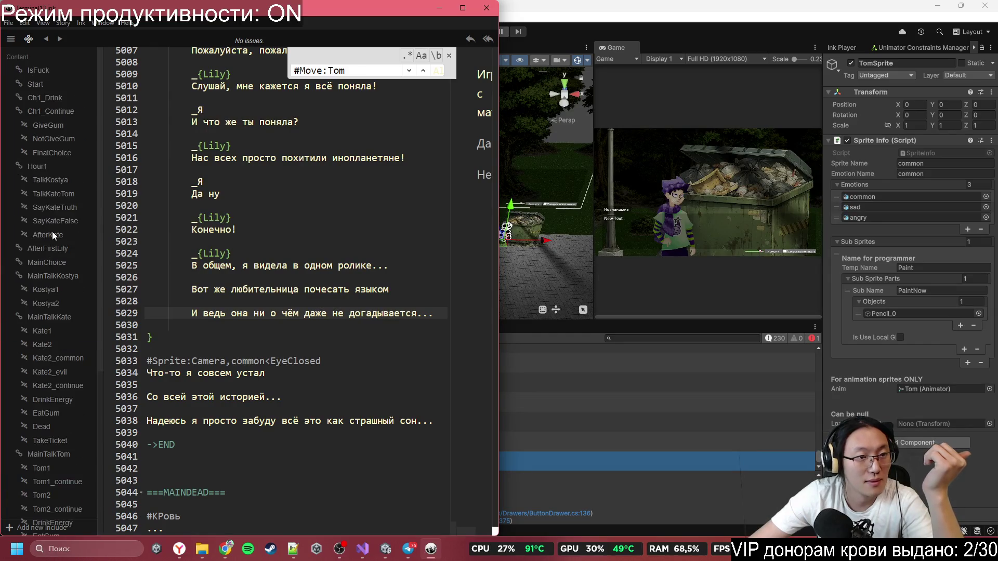
{"action": "left_click", "coordinate": [58, 198]}
- Jump to the Tom1 knot and browse its dumpster dialogue after the TalkedTom branch
{"action": "left_click", "coordinate": [42, 468]}
{"action": "scroll", "coordinate": [264, 393], "scroll_direction": "down", "scroll_amount": 5}
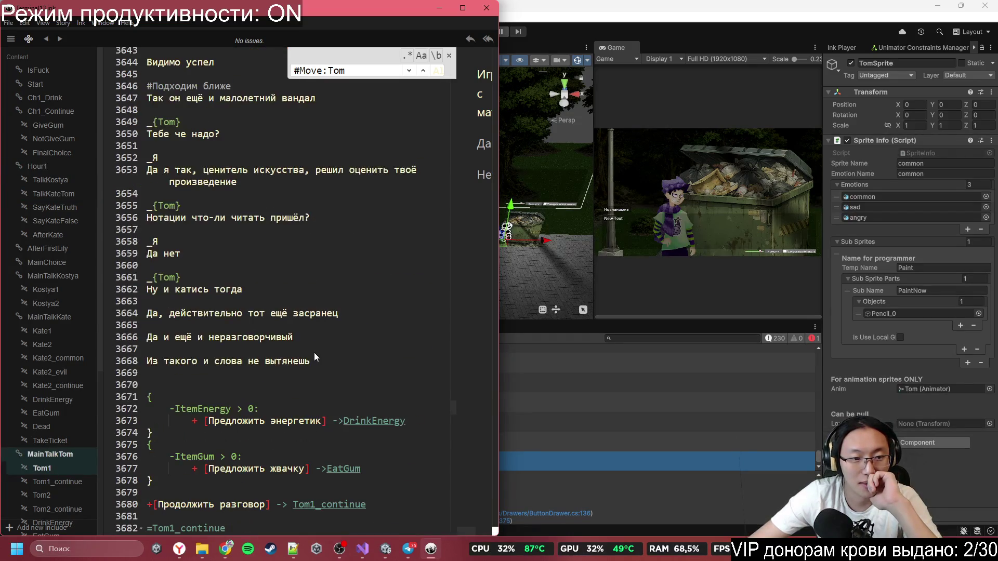
{"action": "scroll", "coordinate": [314, 352], "scroll_direction": "down", "scroll_amount": 5}
{"action": "scroll", "coordinate": [314, 353], "scroll_direction": "down", "scroll_amount": 3}
{"action": "scroll", "coordinate": [314, 353], "scroll_direction": "up", "scroll_amount": 10}
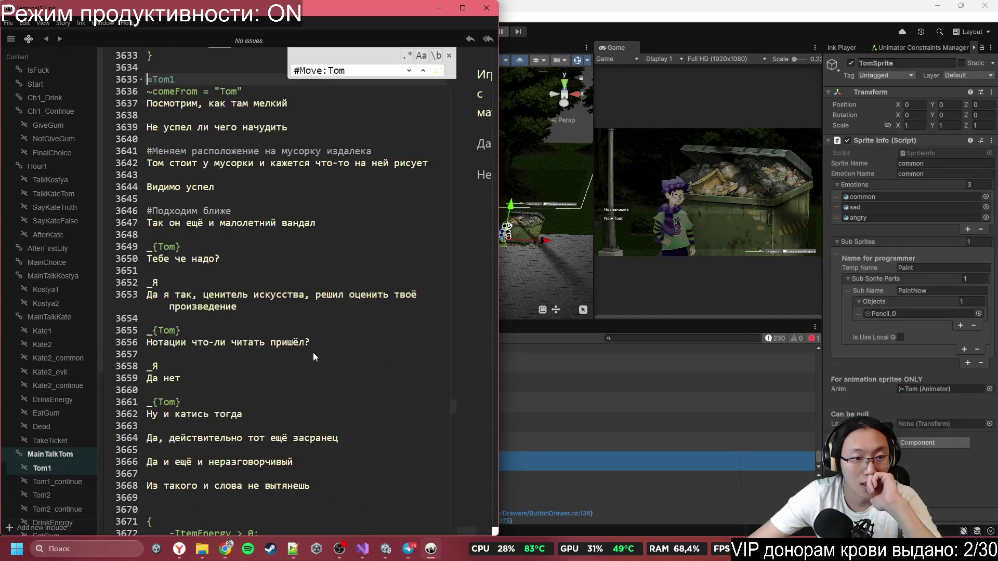
{"action": "scroll", "coordinate": [220, 381], "scroll_direction": "up", "scroll_amount": 3}
{"action": "scroll", "coordinate": [223, 373], "scroll_direction": "down", "scroll_amount": 4}
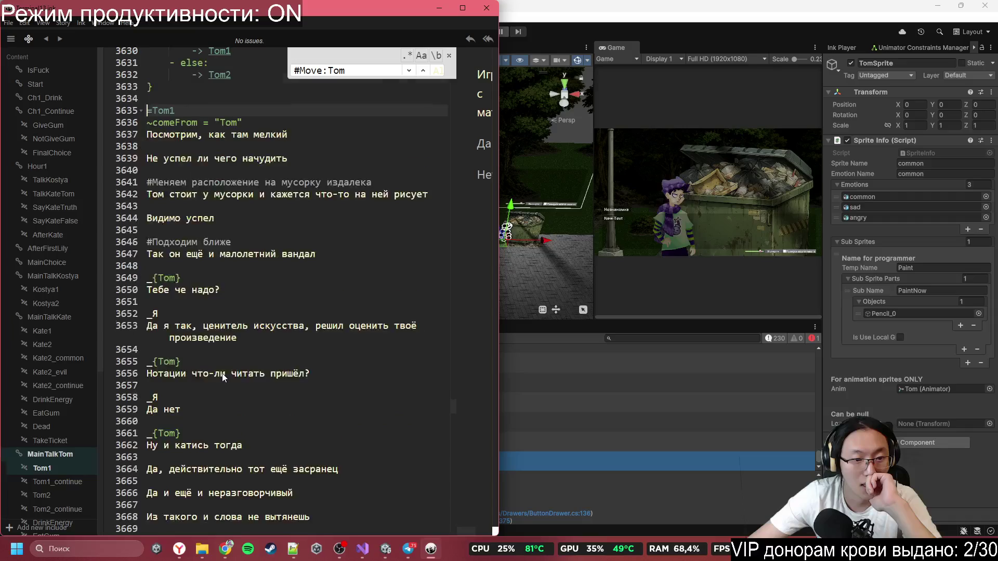
{"action": "scroll", "coordinate": [219, 237], "scroll_direction": "up", "scroll_amount": 1}
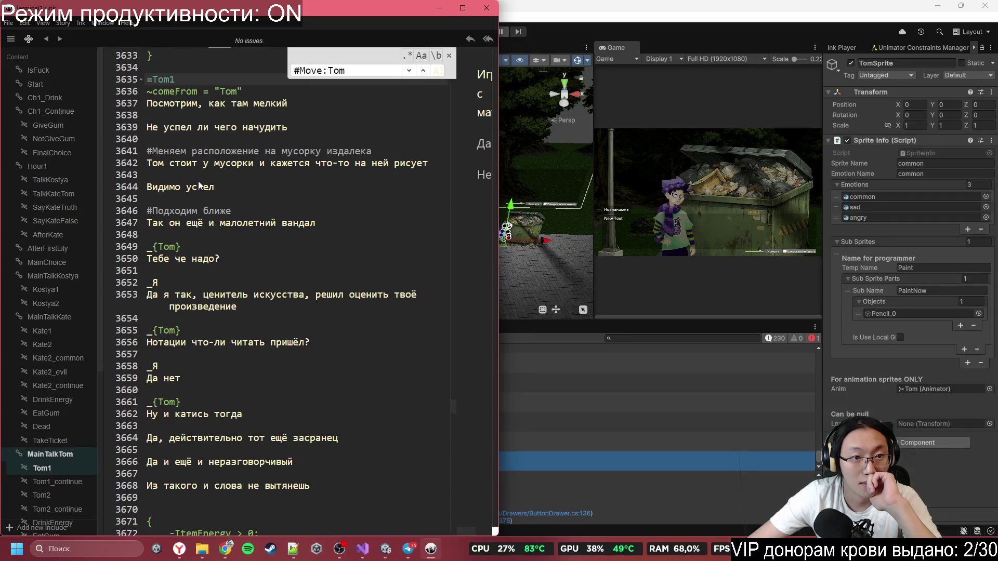
{"action": "scroll", "coordinate": [199, 184], "scroll_direction": "up", "scroll_amount": 2}
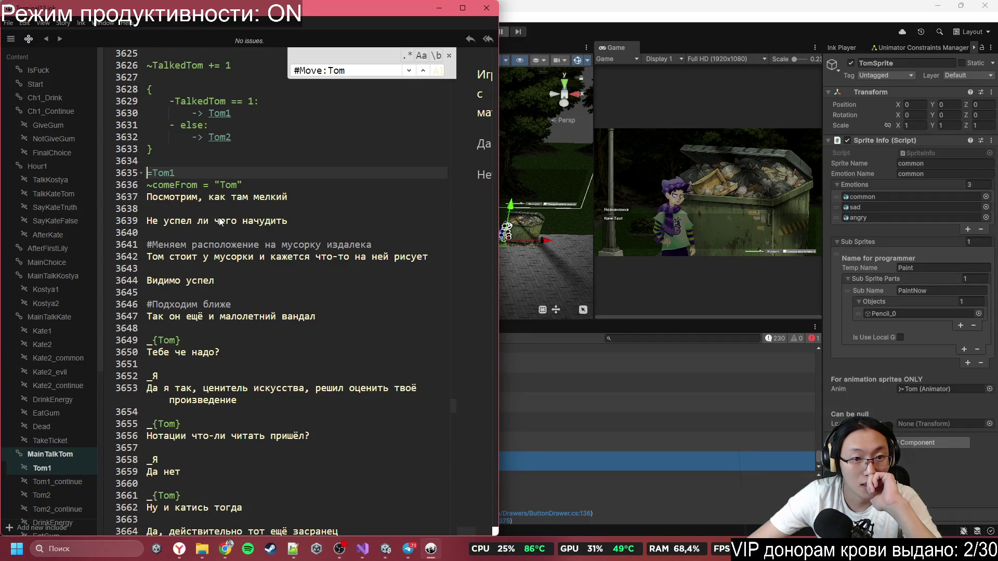
{"action": "scroll", "coordinate": [223, 260], "scroll_direction": "up", "scroll_amount": 2}
{"action": "scroll", "coordinate": [232, 344], "scroll_direction": "down", "scroll_amount": 1}
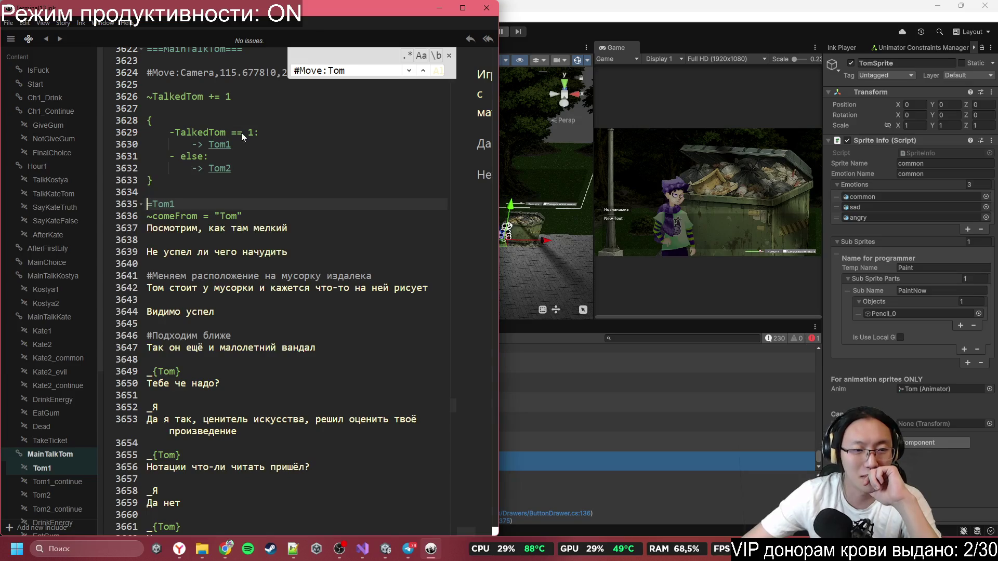
{"action": "left_click", "coordinate": [246, 217]}
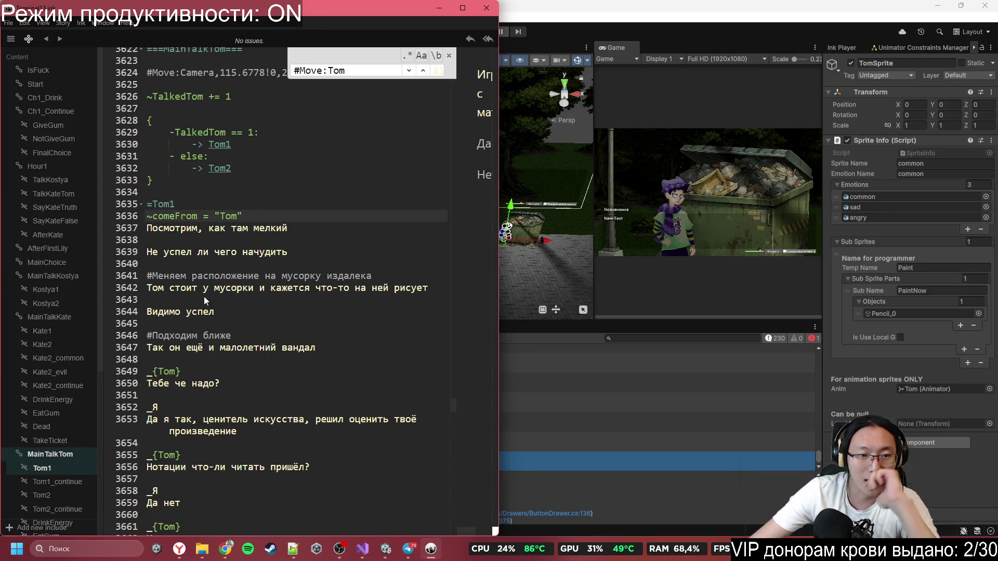
{"action": "scroll", "coordinate": [298, 276], "scroll_direction": "down", "scroll_amount": 1}
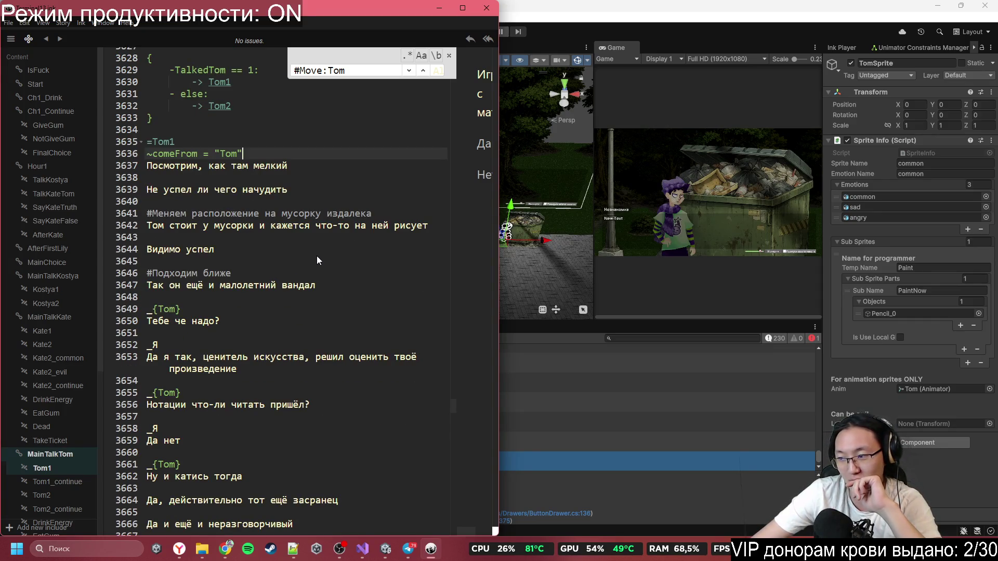
{"action": "left_click", "coordinate": [260, 250]}
{"action": "left_click_drag", "start_coordinate": [221, 213], "coordinate": [269, 263]}
{"action": "left_click", "coordinate": [270, 260]}
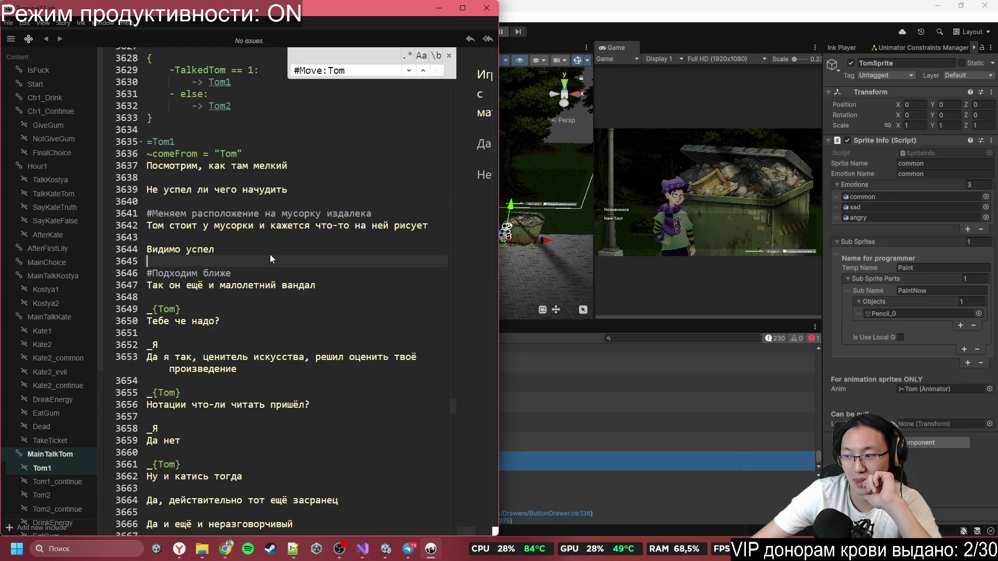
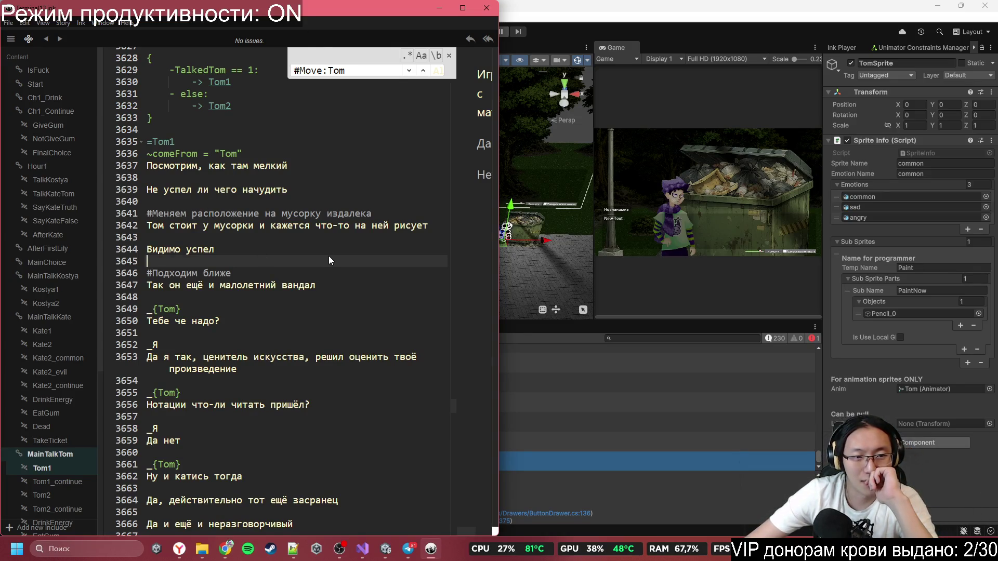
- Copy the #Move:Camera,115.6778!0,20 tag and paste it under Tom2's ~comeFrom line
{"action": "scroll", "coordinate": [328, 256], "scroll_direction": "up", "scroll_amount": 2}
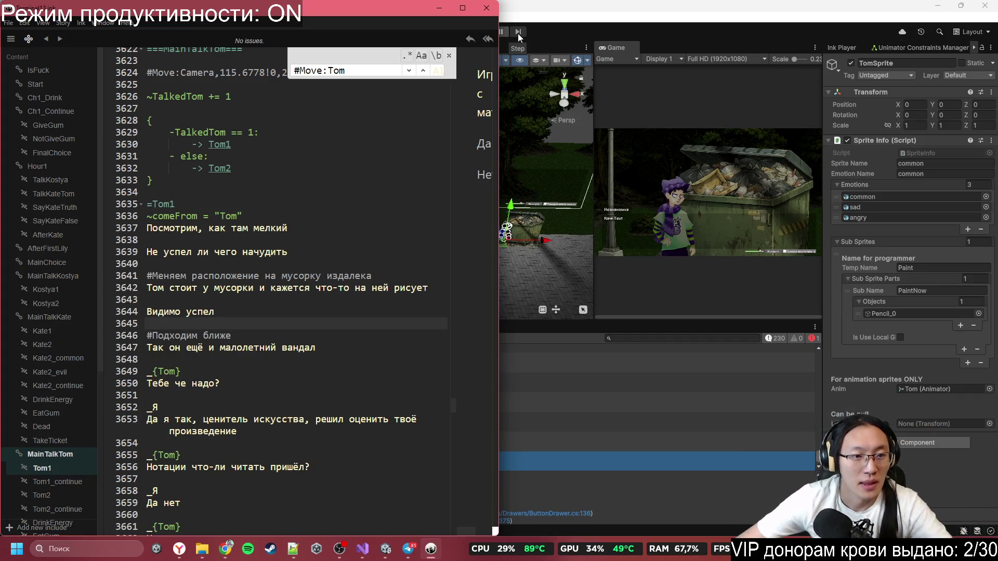
{"action": "scroll", "coordinate": [252, 189], "scroll_direction": "down", "scroll_amount": 1}
{"action": "scroll", "coordinate": [252, 195], "scroll_direction": "down", "scroll_amount": 1}
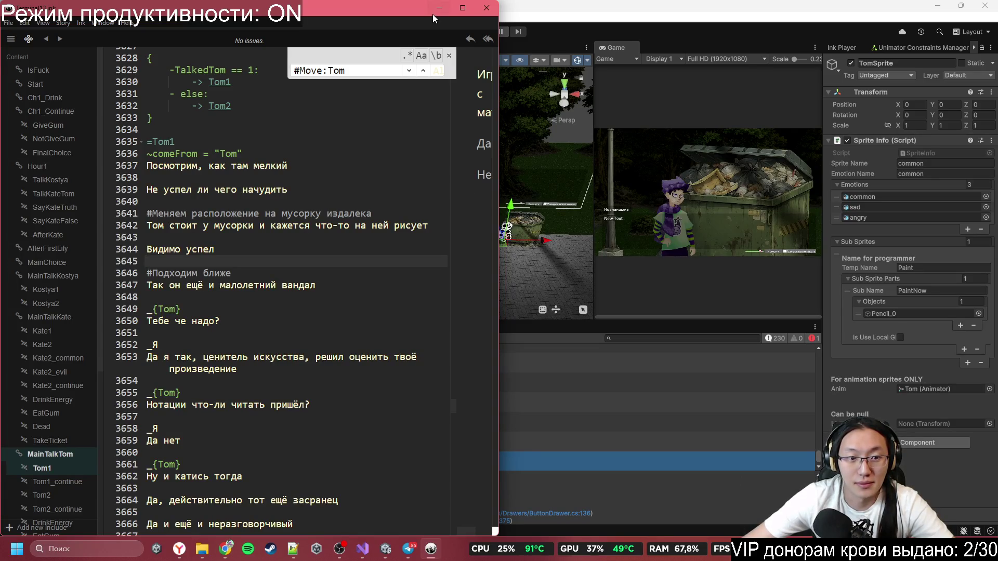
{"action": "scroll", "coordinate": [363, 239], "scroll_direction": "up", "scroll_amount": 5}
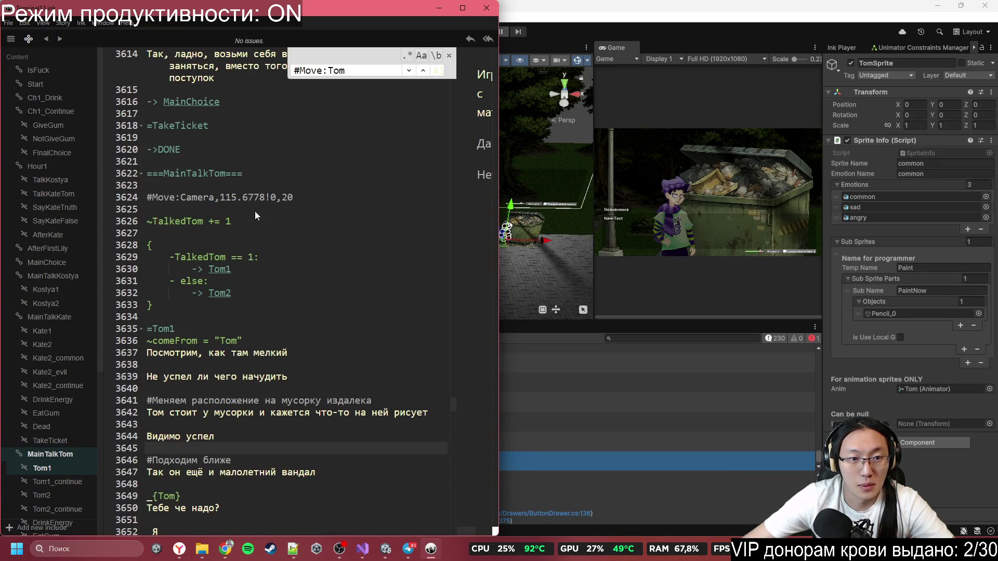
{"action": "left_click", "coordinate": [293, 197]}
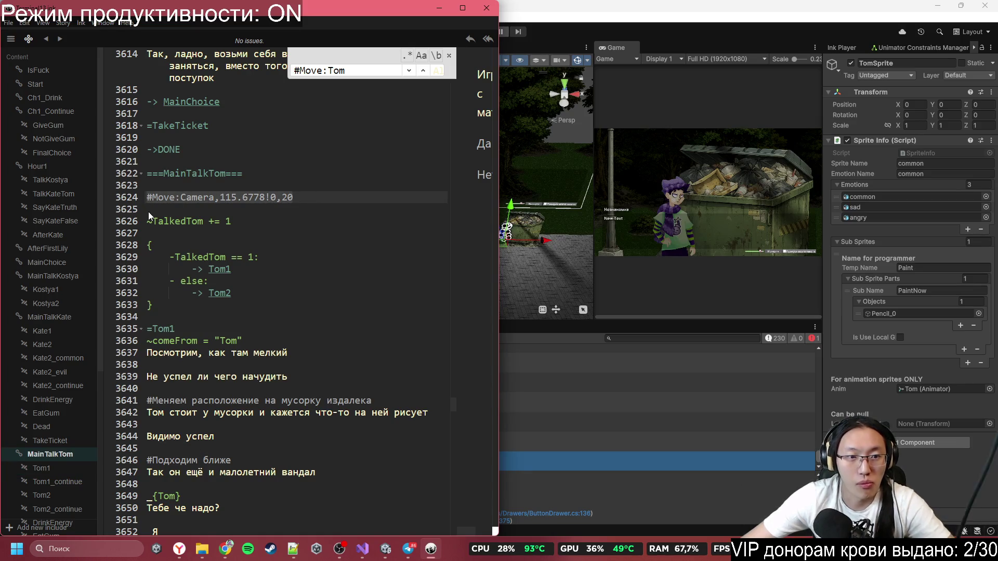
{"action": "scroll", "coordinate": [229, 282], "scroll_direction": "down", "scroll_amount": 15}
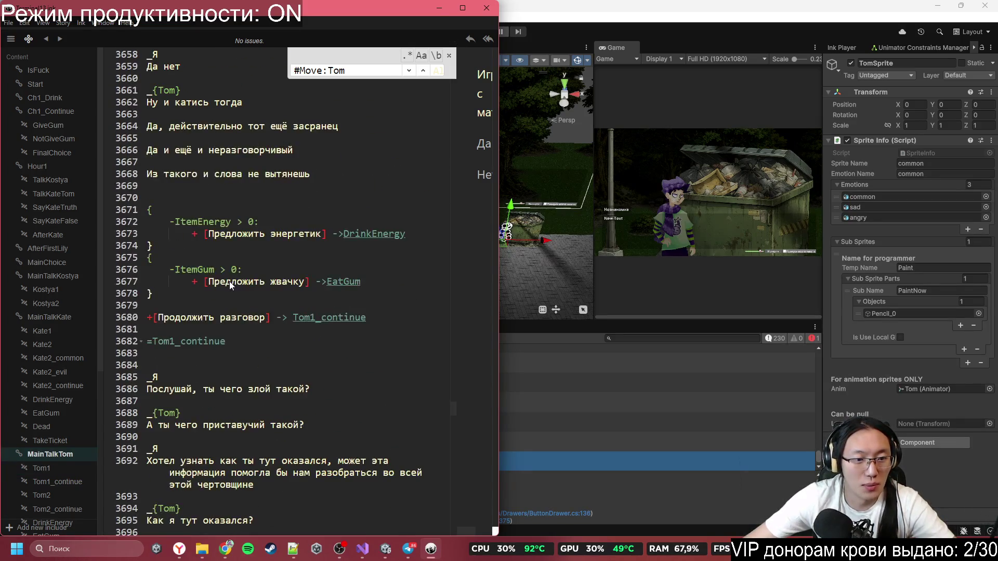
{"action": "left_click", "coordinate": [189, 355]}
{"action": "scroll", "coordinate": [189, 355], "scroll_direction": "up", "scroll_amount": 3}
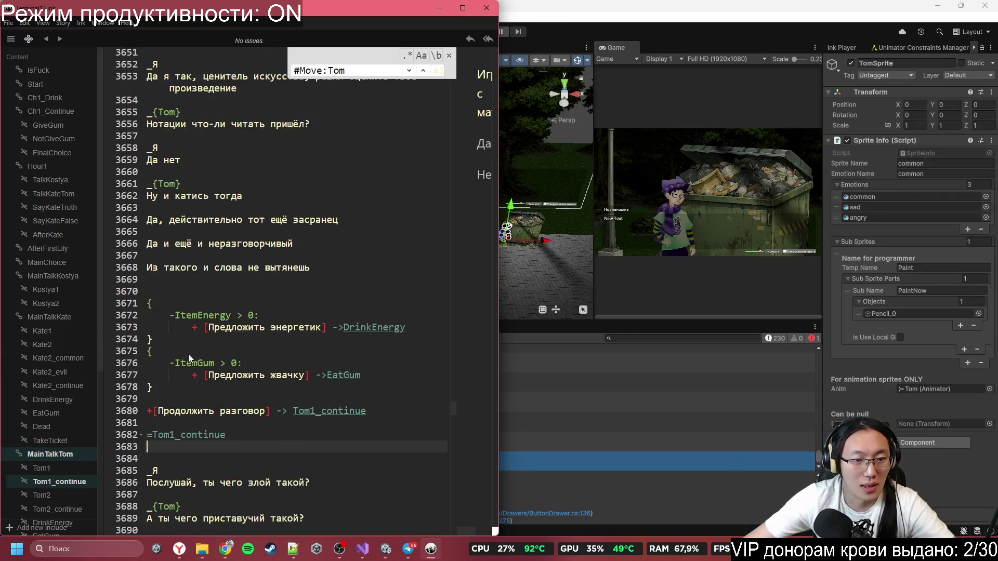
{"action": "scroll", "coordinate": [189, 352], "scroll_direction": "down", "scroll_amount": 15}
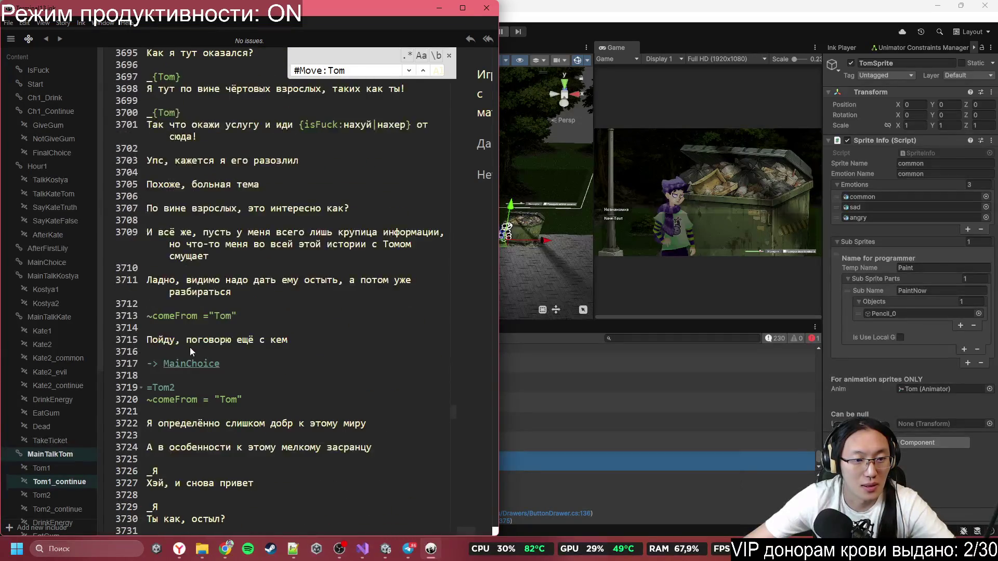
{"action": "scroll", "coordinate": [189, 347], "scroll_direction": "down", "scroll_amount": 4}
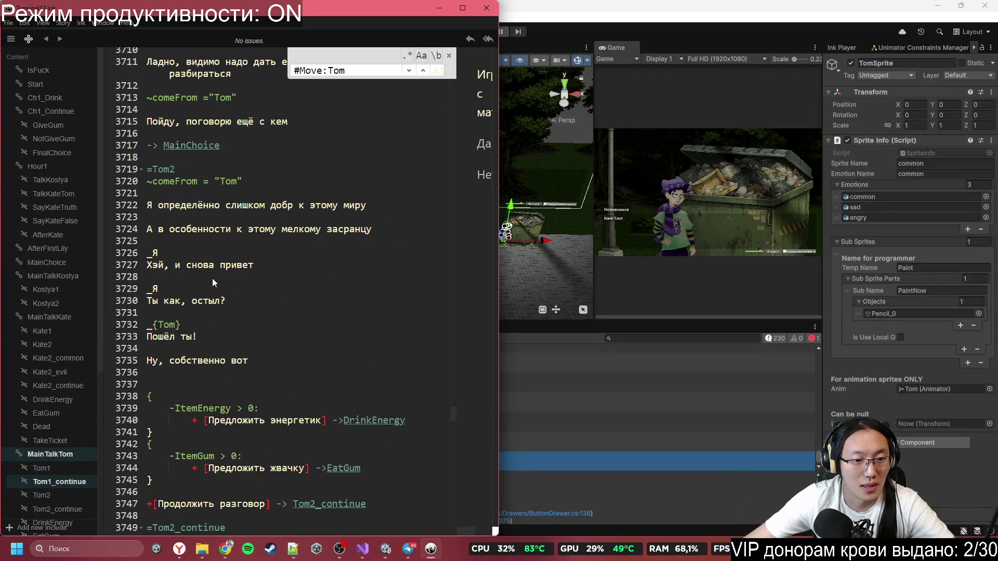
{"action": "left_click", "coordinate": [223, 167]}
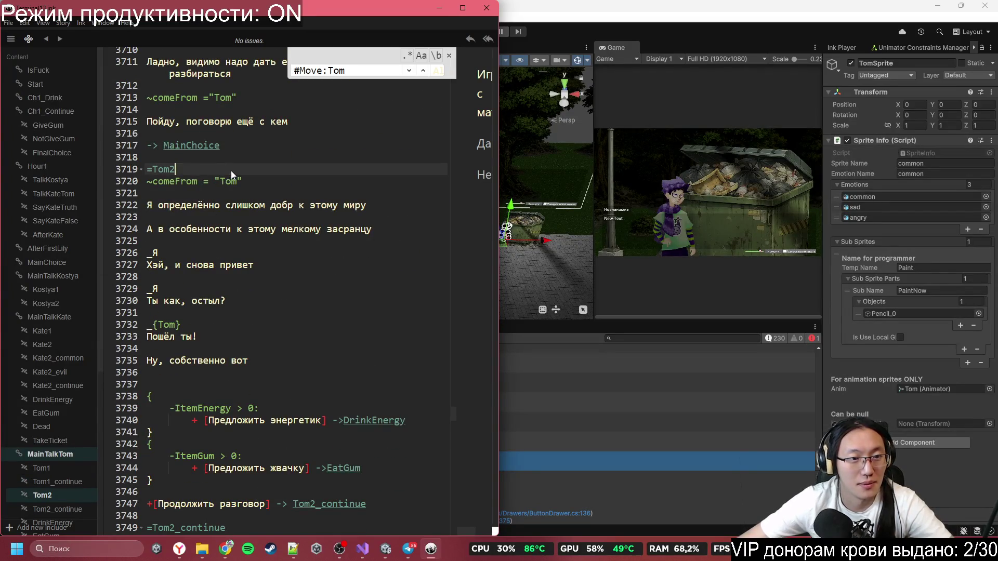
{"action": "key", "text": "Down"}
{"action": "key", "text": "Down"}
{"action": "key", "text": "Return"}
{"action": "key", "text": "Return"}
{"action": "key", "text": "Up"}
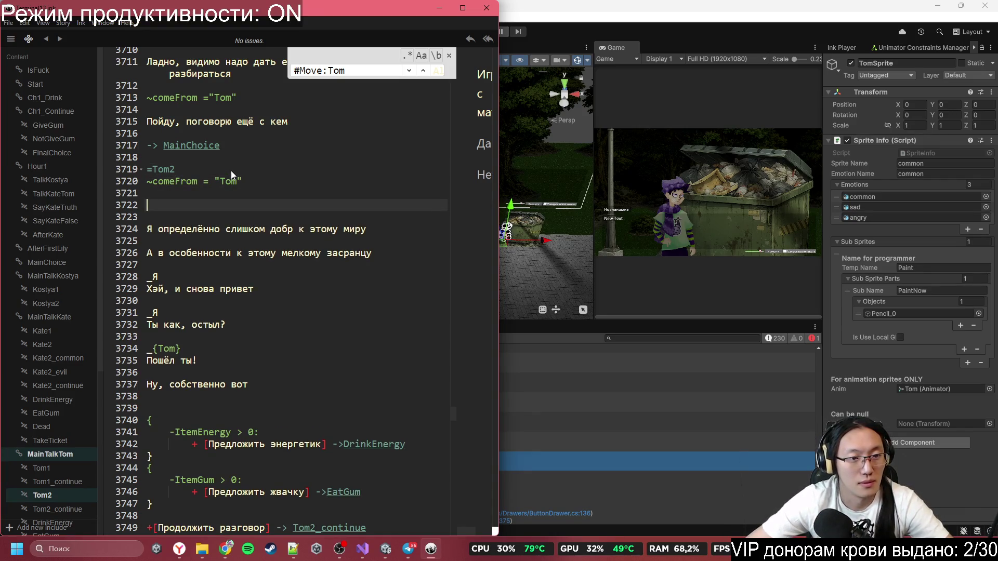
{"action": "type", "text": "#Move:Camera,115.6778!0,20"}
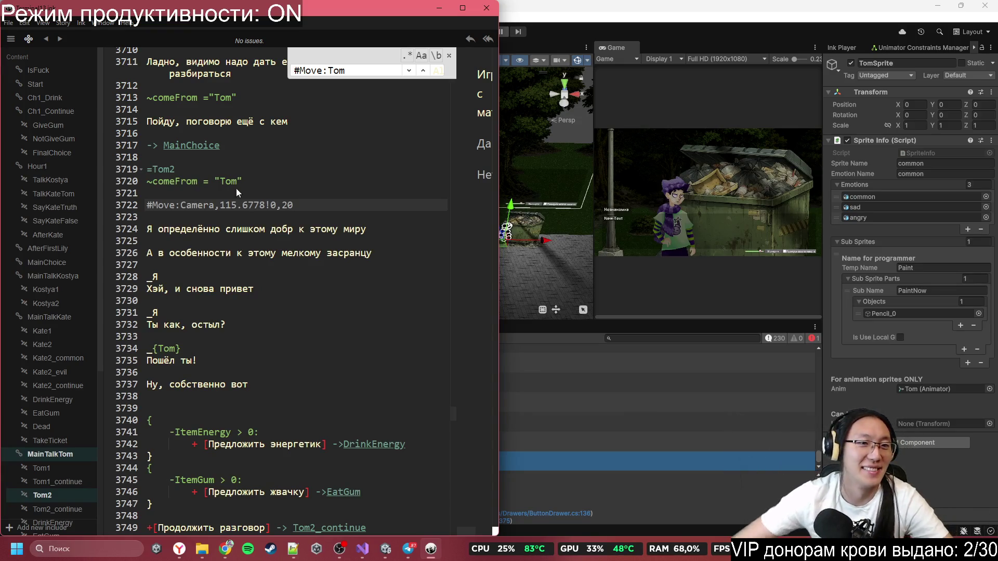
- Insert blank lines below Tom1's ~comeFrom, then bring Unity Editor to the front
{"action": "scroll", "coordinate": [261, 195], "scroll_direction": "up", "scroll_amount": 8}
{"action": "scroll", "coordinate": [247, 241], "scroll_direction": "up", "scroll_amount": 3}
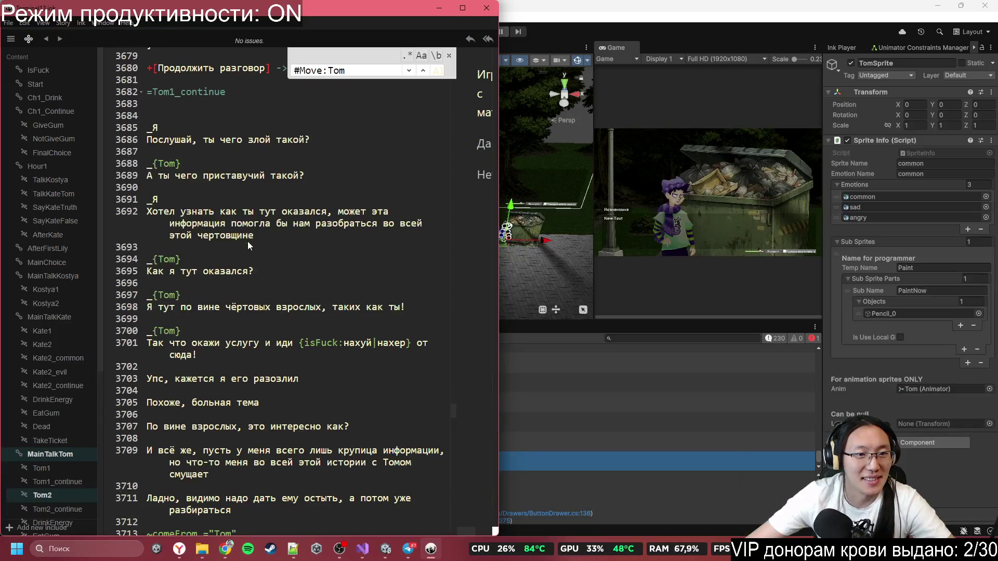
{"action": "scroll", "coordinate": [248, 240], "scroll_direction": "down", "scroll_amount": 12}
{"action": "scroll", "coordinate": [251, 242], "scroll_direction": "down", "scroll_amount": 6}
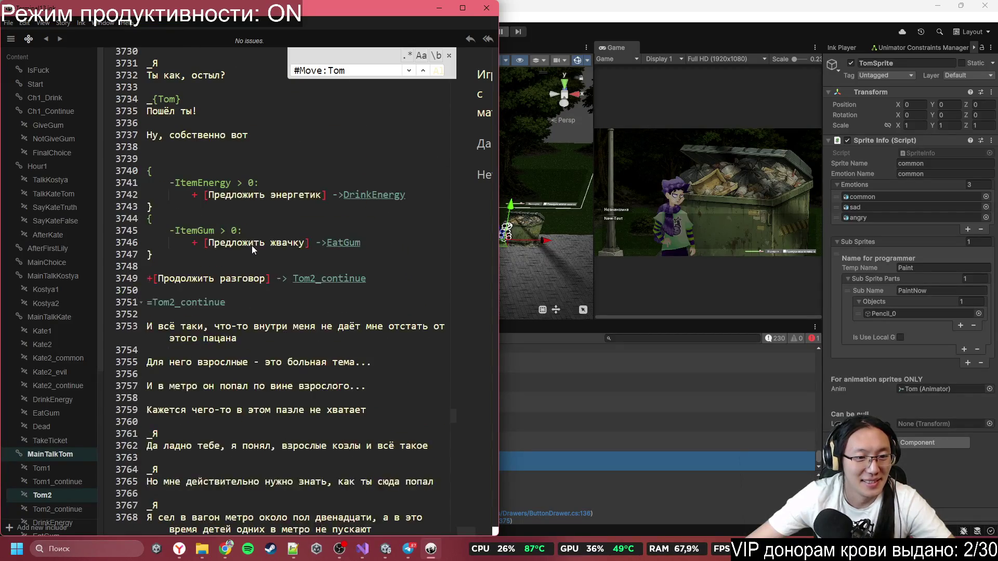
{"action": "scroll", "coordinate": [252, 245], "scroll_direction": "down", "scroll_amount": 4}
{"action": "scroll", "coordinate": [229, 317], "scroll_direction": "up", "scroll_amount": 11}
{"action": "scroll", "coordinate": [256, 294], "scroll_direction": "up", "scroll_amount": 20}
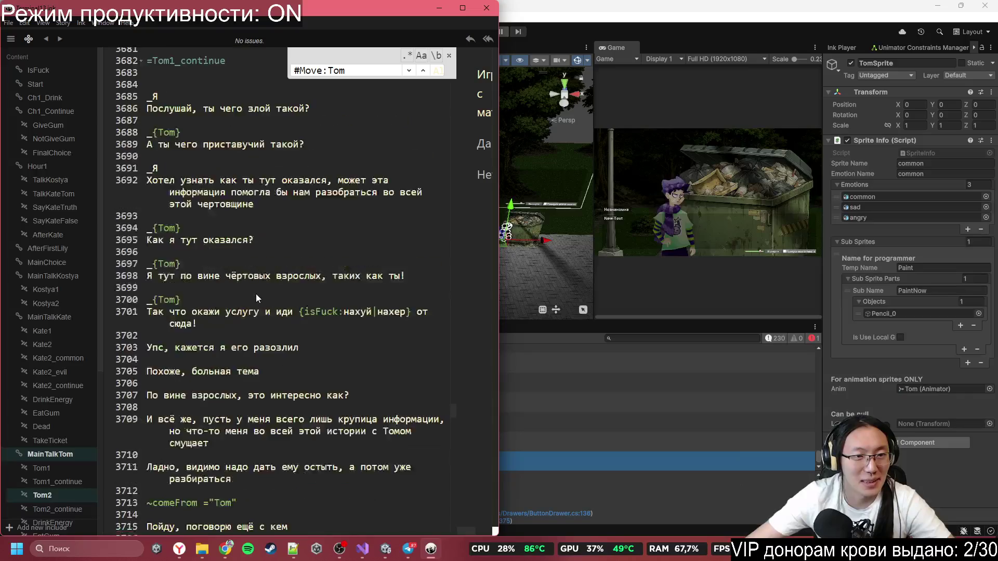
{"action": "scroll", "coordinate": [255, 294], "scroll_direction": "up", "scroll_amount": 5}
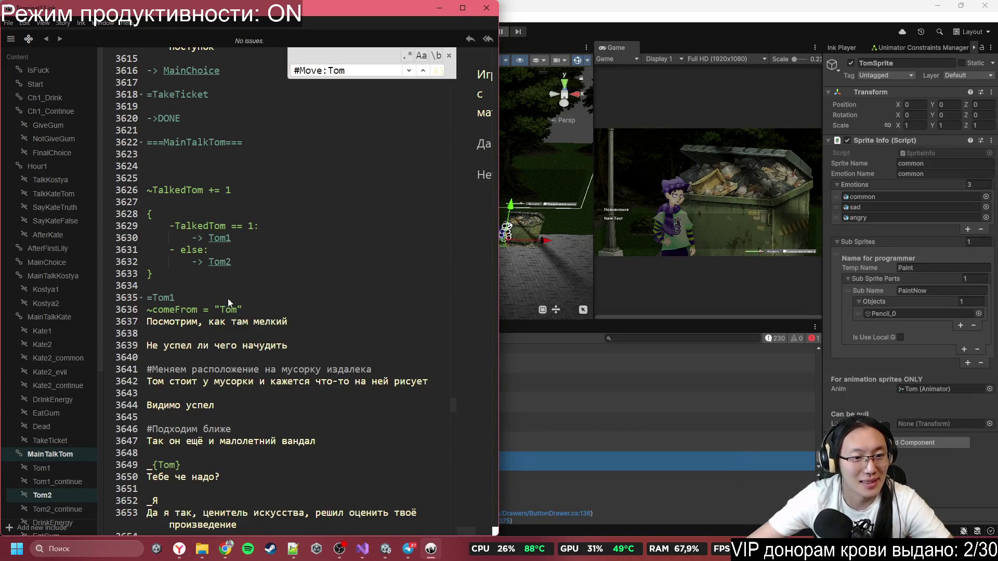
{"action": "left_click", "coordinate": [229, 310]}
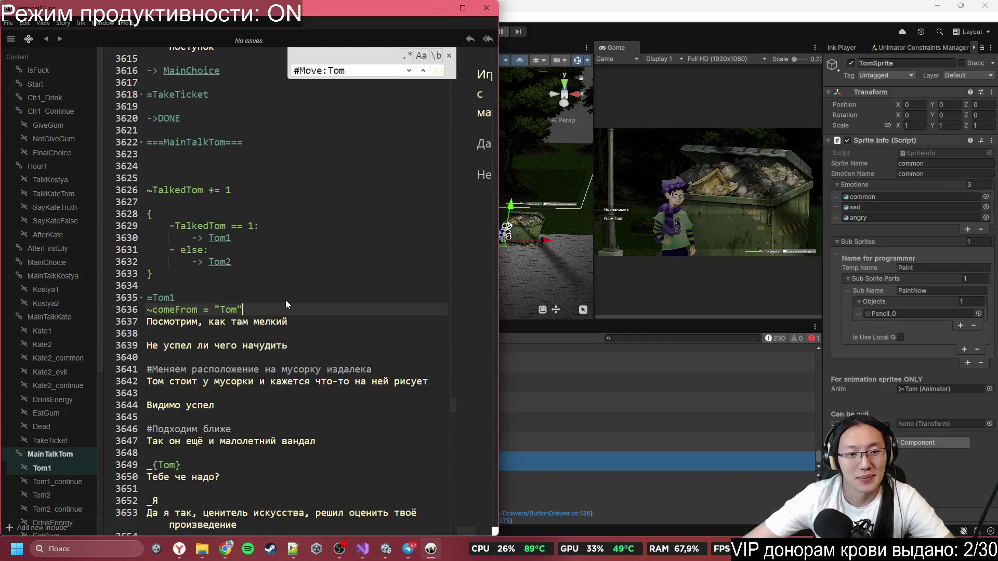
{"action": "key", "text": "Return"}
{"action": "key", "text": "Return"}
{"action": "key", "text": "Up"}
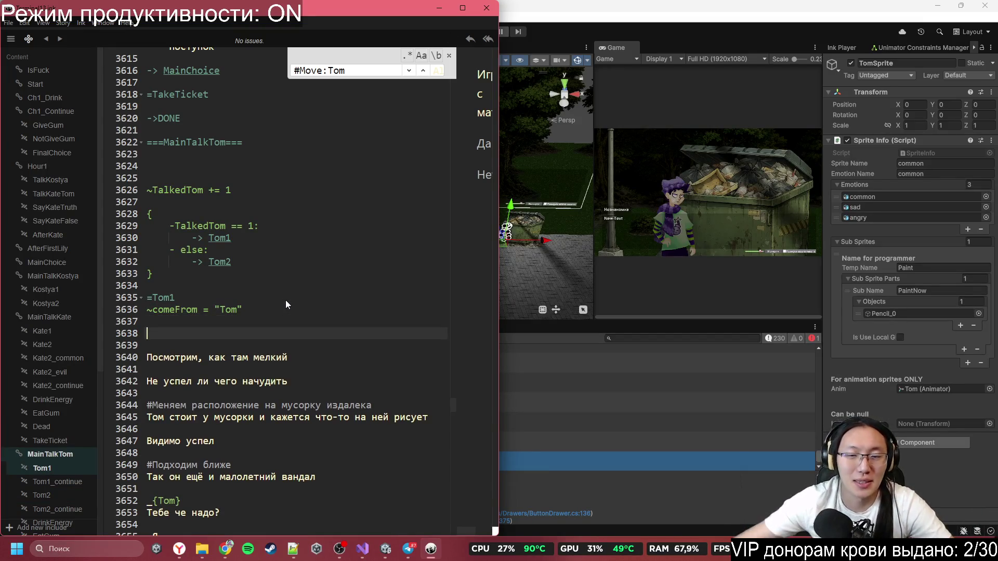
{"action": "left_click", "coordinate": [781, 24]}
{"action": "scroll", "coordinate": [540, 267], "scroll_direction": "down", "scroll_amount": 2}
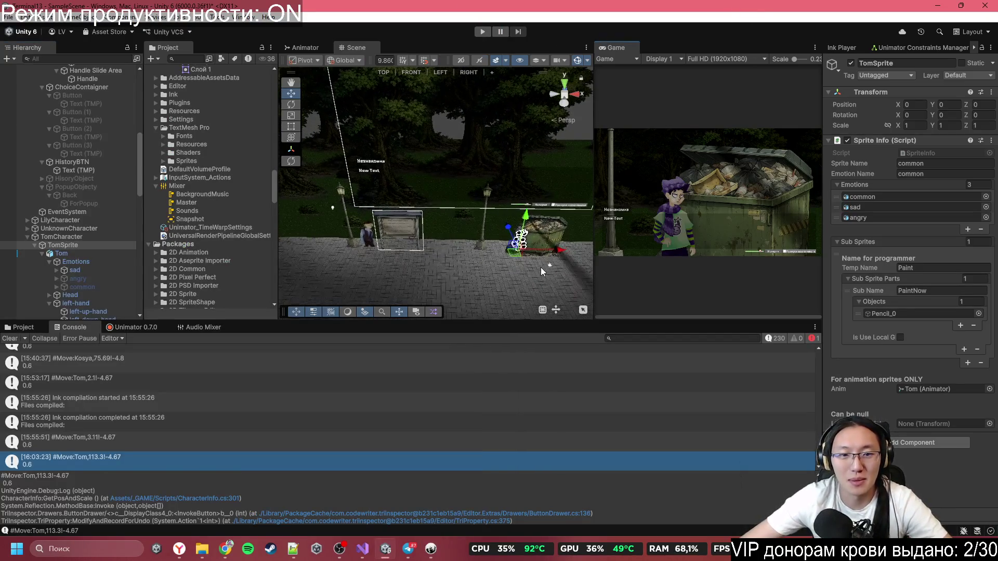
- Select the Main Camera and slide it left along X toward 107.2
{"action": "scroll", "coordinate": [99, 161], "scroll_direction": "up", "scroll_amount": 15}
{"action": "scroll", "coordinate": [61, 188], "scroll_direction": "down", "scroll_amount": 5}
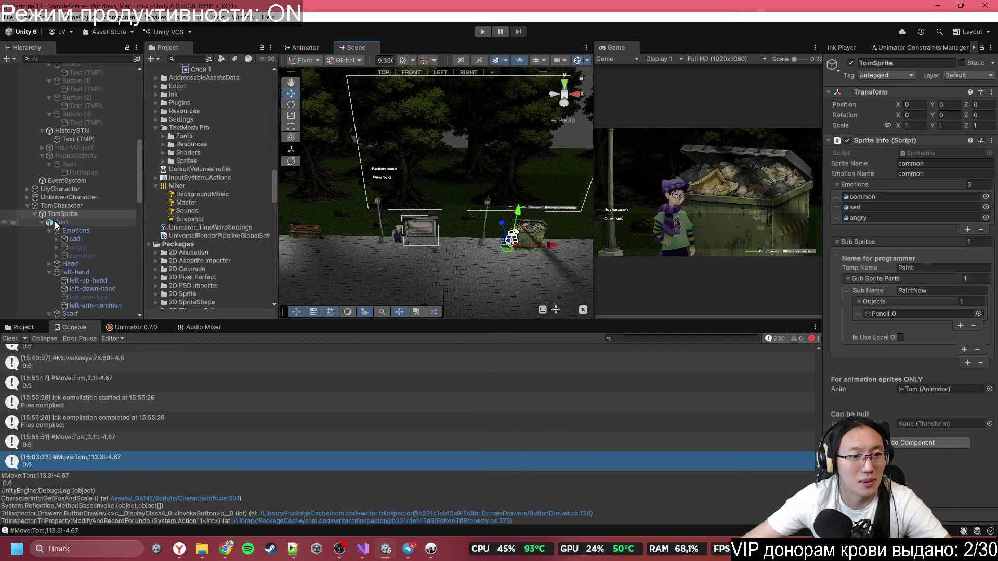
{"action": "scroll", "coordinate": [26, 204], "scroll_direction": "up", "scroll_amount": 5}
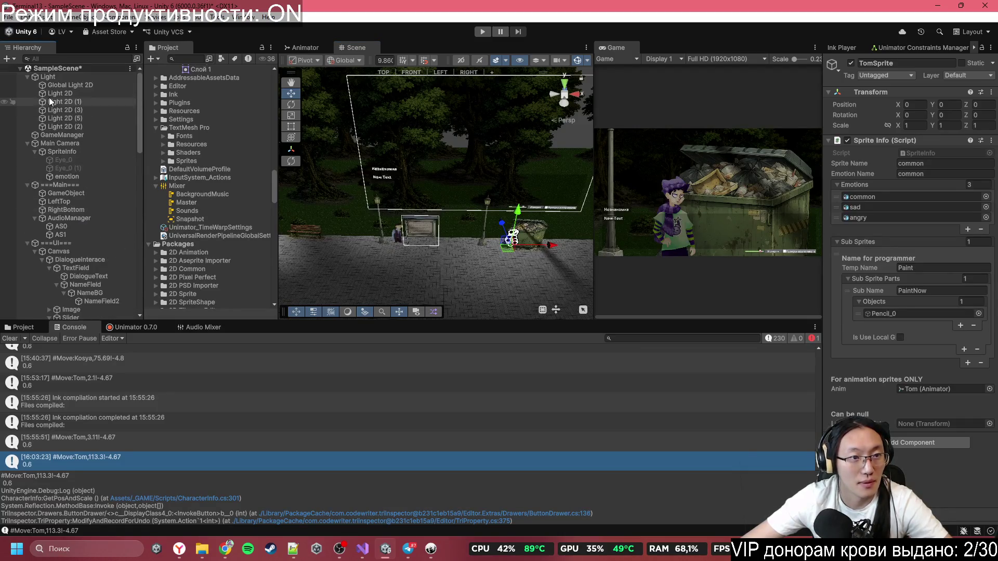
{"action": "left_click", "coordinate": [59, 84]}
{"action": "left_click", "coordinate": [52, 77]}
{"action": "left_click", "coordinate": [65, 135]}
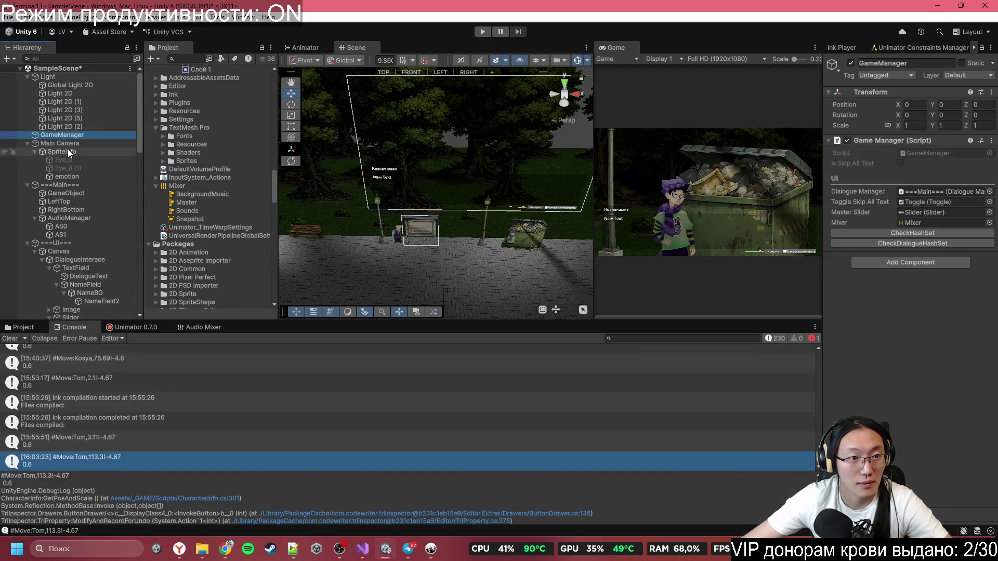
{"action": "left_click", "coordinate": [67, 142]}
{"action": "left_click_drag", "start_coordinate": [572, 257], "coordinate": [540, 255]}
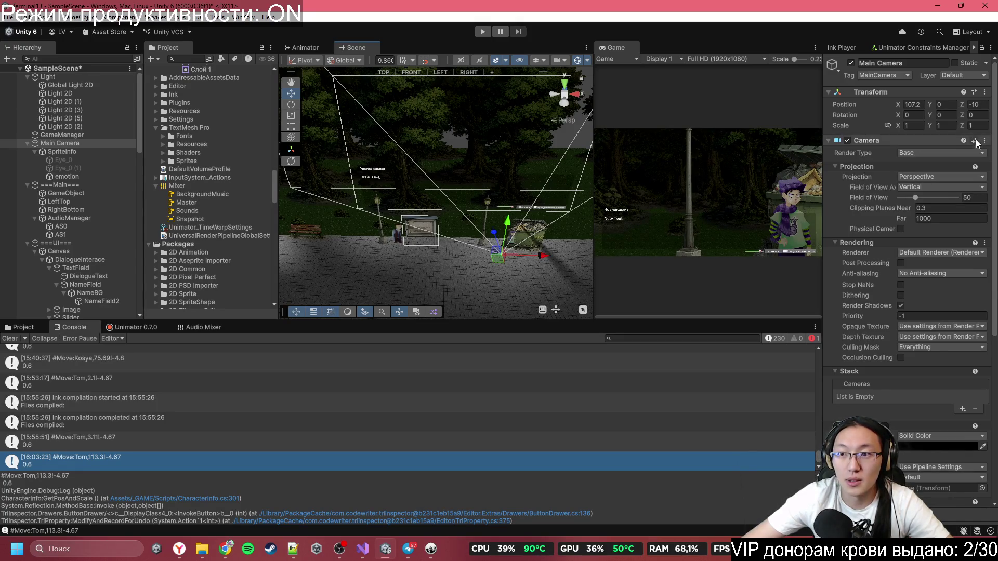
- Copy the camera's 107.2 X position and return to Inky
{"action": "left_click", "coordinate": [917, 106]}
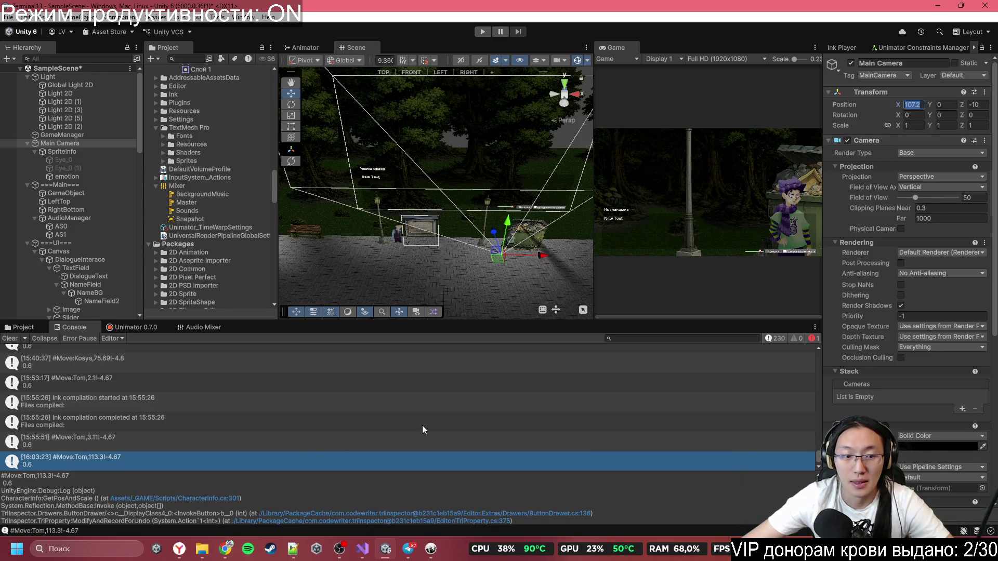
{"action": "left_click", "coordinate": [361, 552]}
{"action": "left_click", "coordinate": [360, 552]}
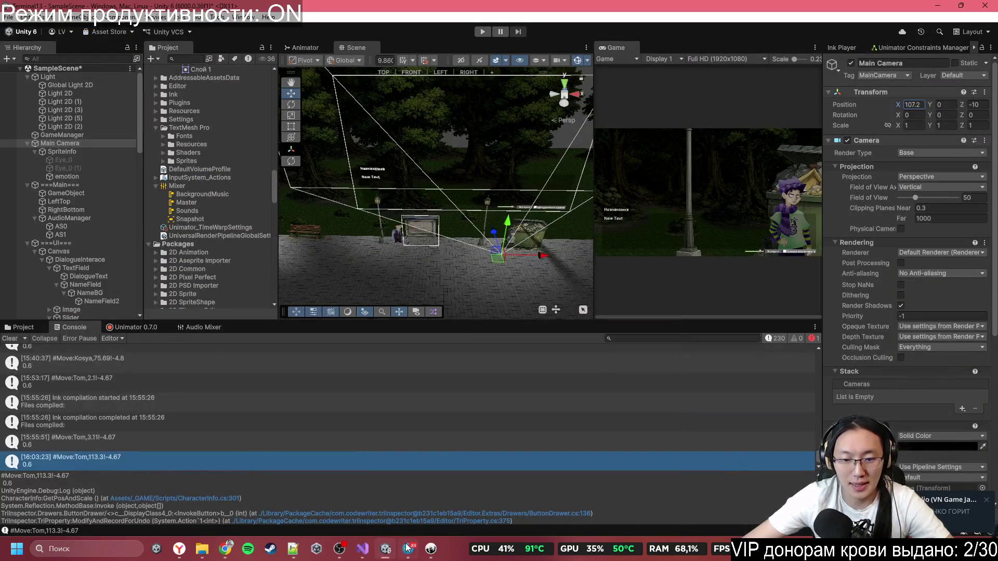
{"action": "left_click", "coordinate": [431, 549]}
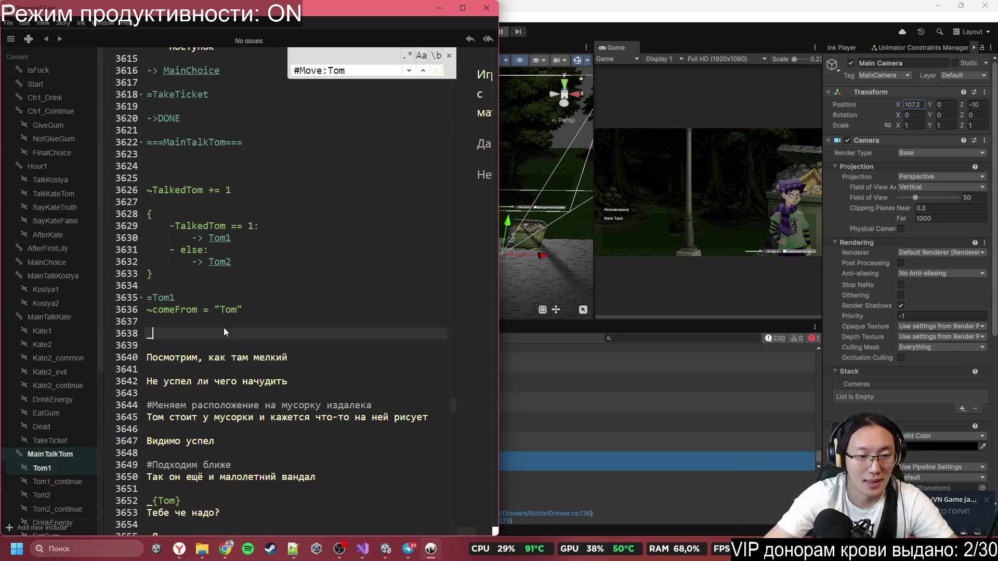
- Type #Move:Camera,107.2!0 as Tom1's opening camera tag
{"action": "type", "text": "#M"}
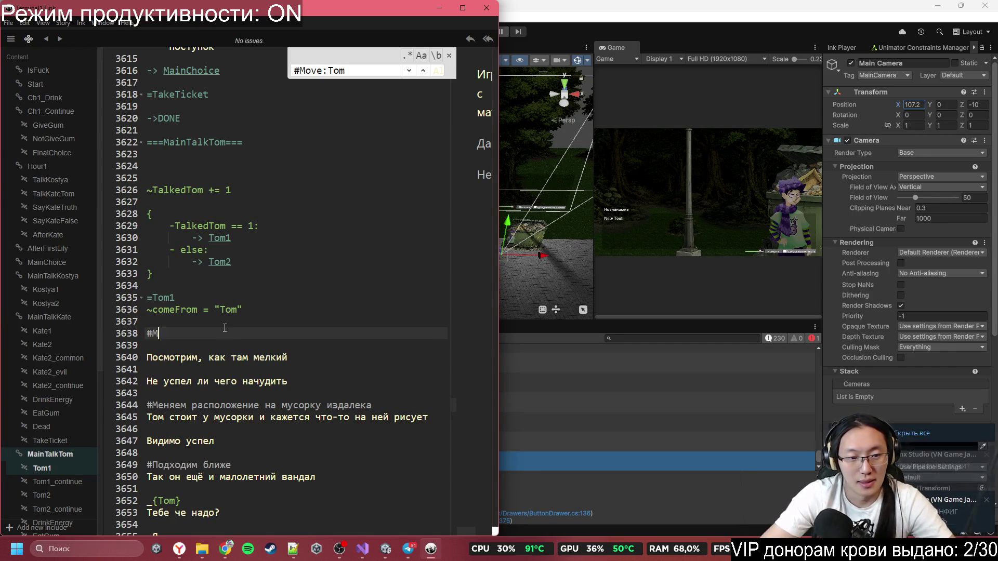
{"action": "type", "text": "ove:Camera"}
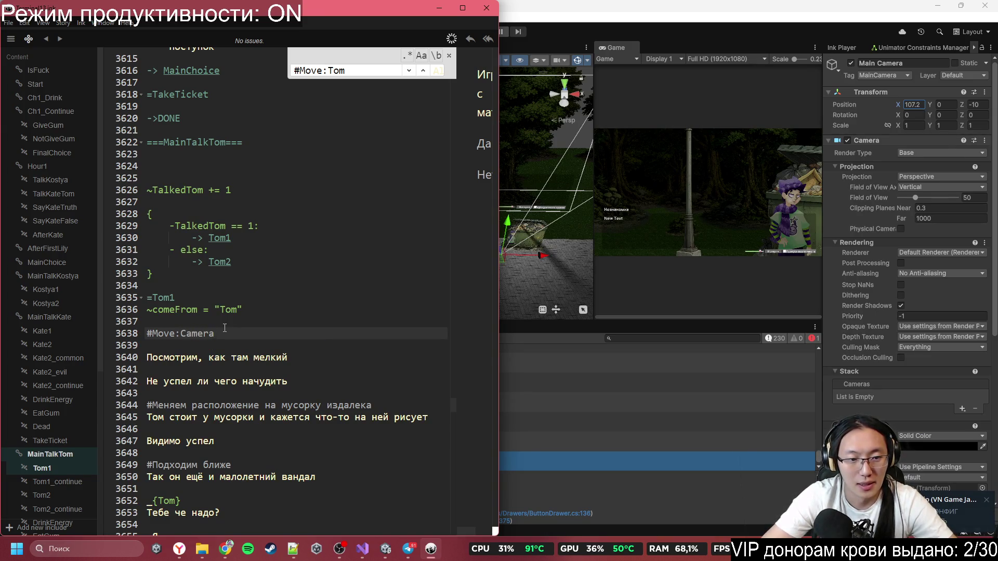
{"action": "type", "text": ",107.2"}
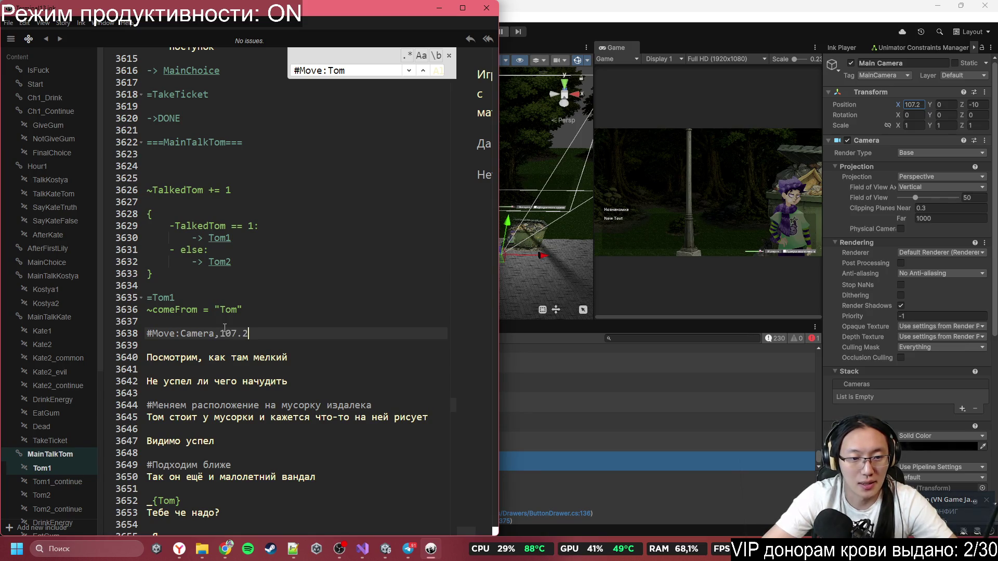
{"action": "type", "text": "!0,20"}
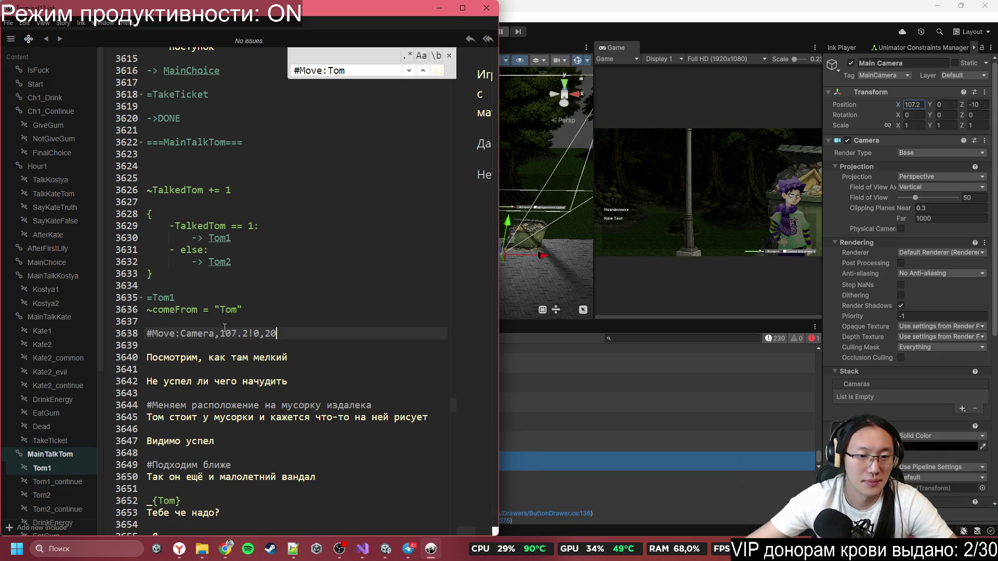
{"action": "scroll", "coordinate": [219, 327], "scroll_direction": "down", "scroll_amount": 3}
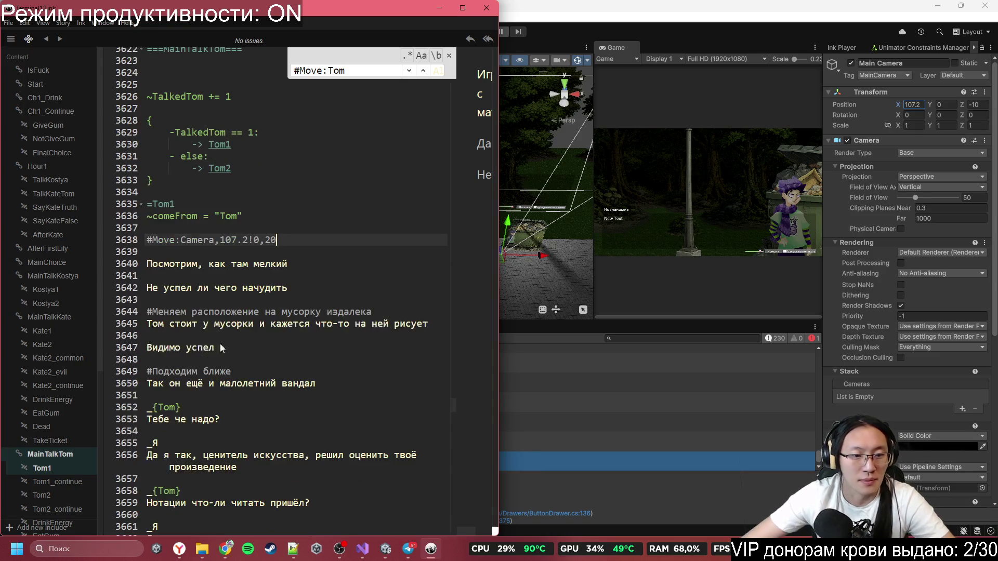
{"action": "scroll", "coordinate": [227, 300], "scroll_direction": "down", "scroll_amount": 1}
{"action": "mouse_move", "coordinate": [158, 281]}
{"action": "left_mouse_down"}
{"action": "mouse_move", "coordinate": [395, 281]}
{"action": "mouse_move", "coordinate": [115, 275]}
{"action": "left_mouse_up"}
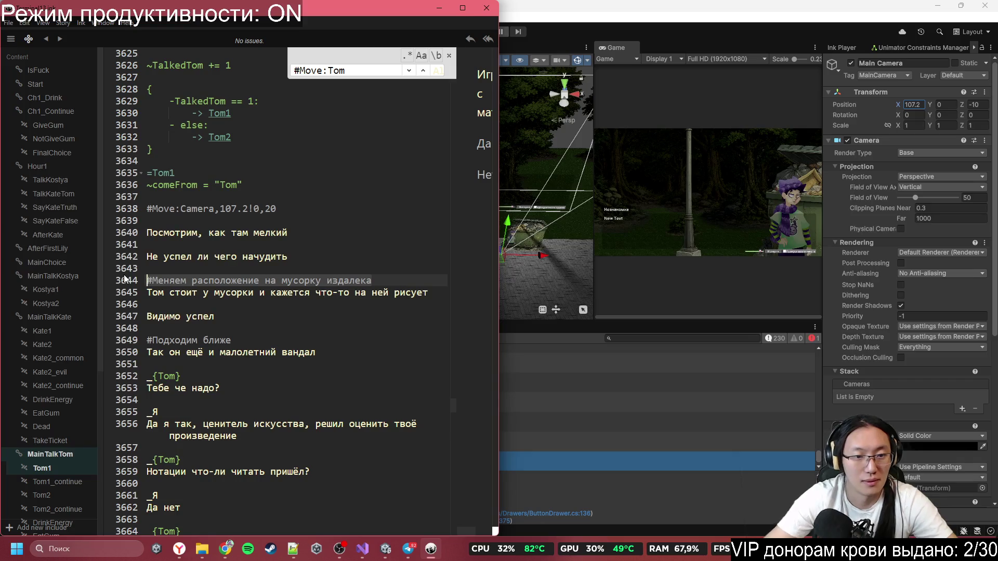
- Delete the 'Видимо успел' line
{"action": "scroll", "coordinate": [354, 292], "scroll_direction": "down", "scroll_amount": 1}
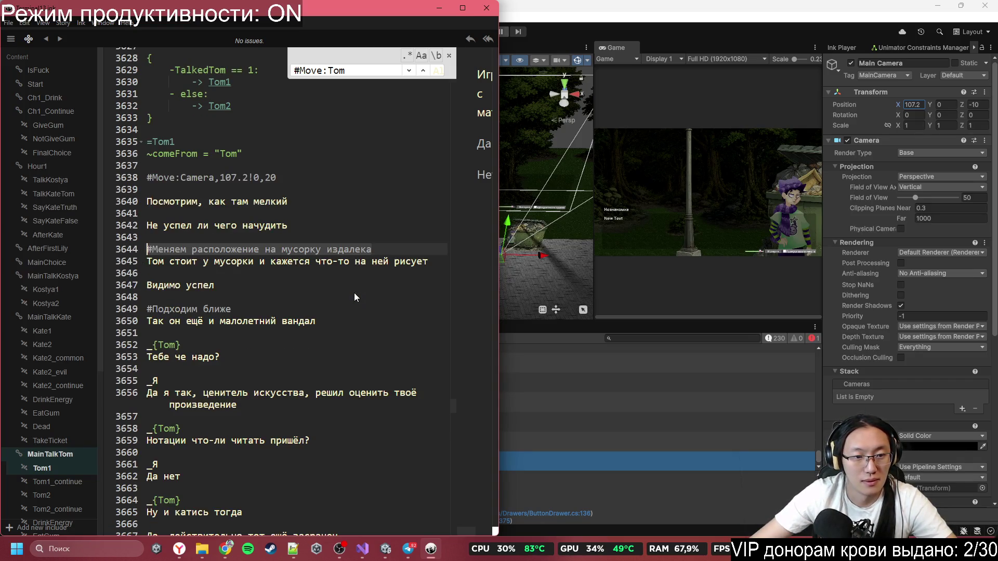
{"action": "left_click", "coordinate": [247, 277]}
{"action": "left_click", "coordinate": [248, 289]}
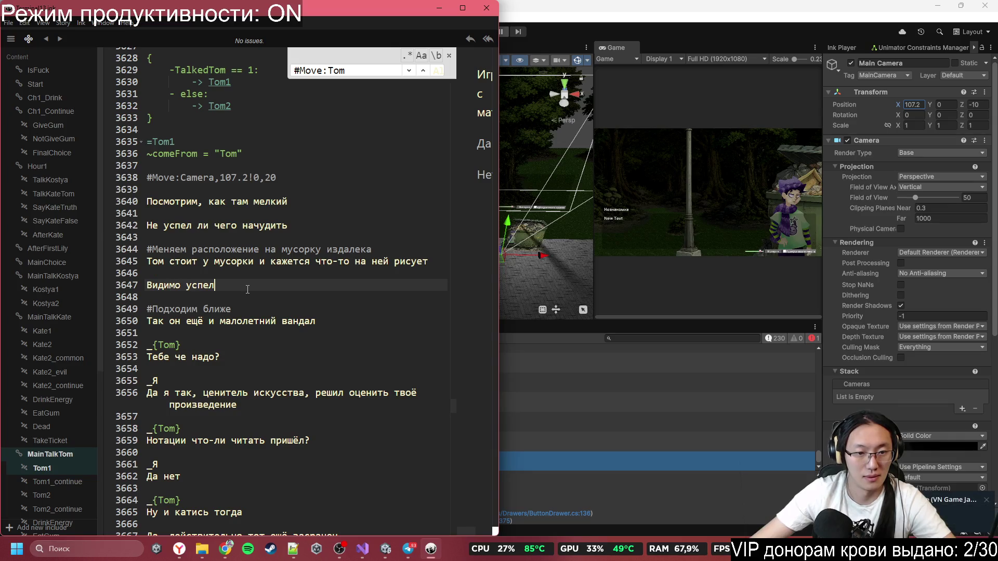
{"action": "mouse_move", "coordinate": [259, 289]}
{"action": "left_mouse_down"}
{"action": "mouse_move", "coordinate": [172, 287]}
{"action": "mouse_move", "coordinate": [156, 297]}
{"action": "left_mouse_up"}
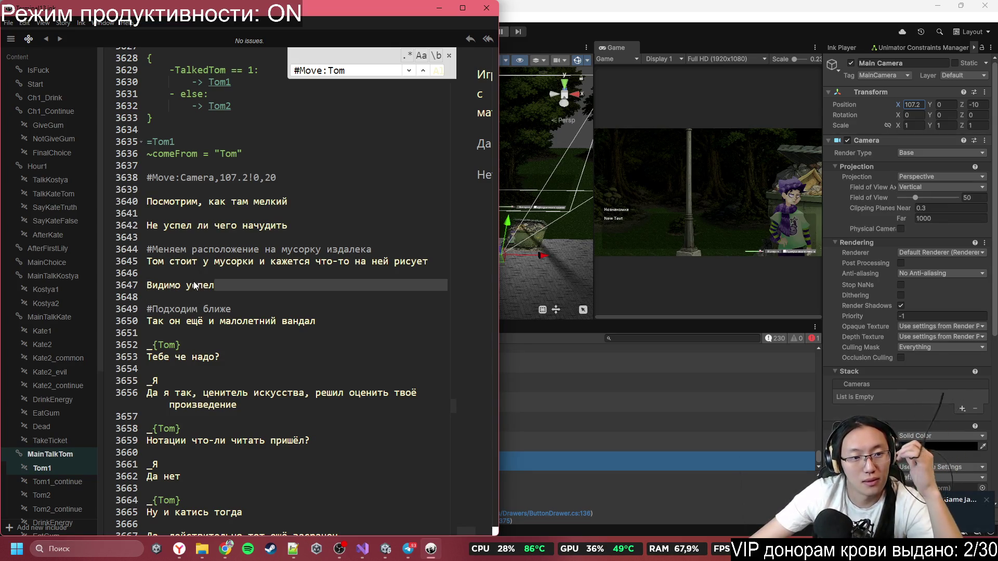
{"action": "left_click", "coordinate": [196, 285]}
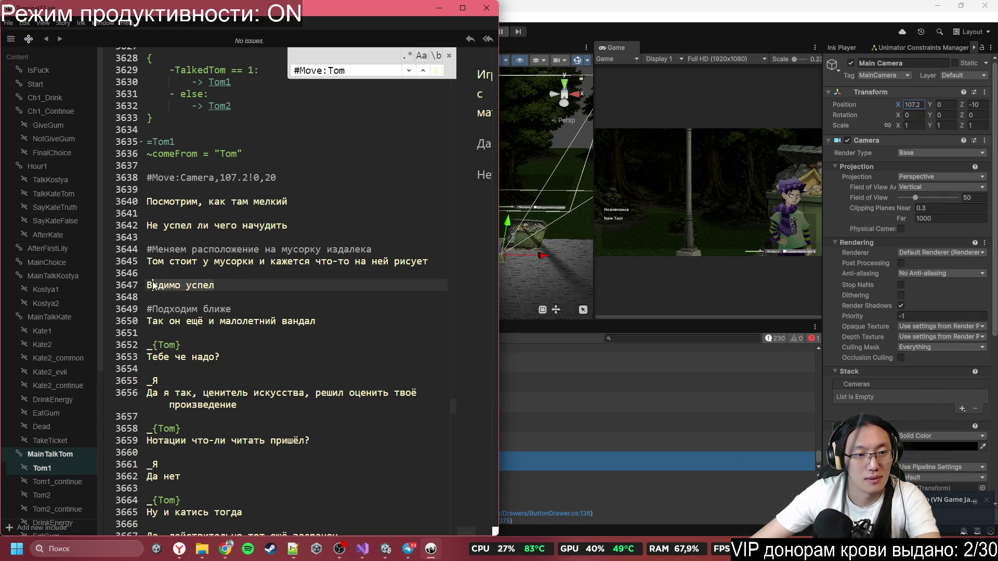
{"action": "key", "text": "End"}
{"action": "key", "text": "shift+Home"}
{"action": "key", "text": "BackSpace"}
{"action": "key", "text": "BackSpace"}
{"action": "key", "text": "BackSpace"}
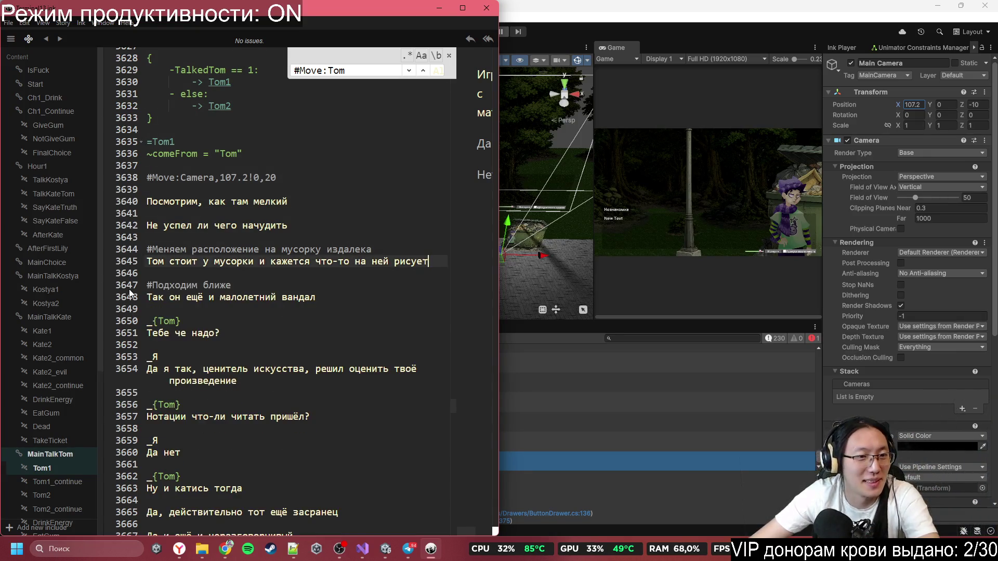
- Clear the '#Подходим ближе' comment text above the vandal line
{"action": "left_click_drag", "start_coordinate": [179, 189], "coordinate": [260, 230]}
{"action": "left_click_drag", "start_coordinate": [158, 225], "coordinate": [282, 269]}
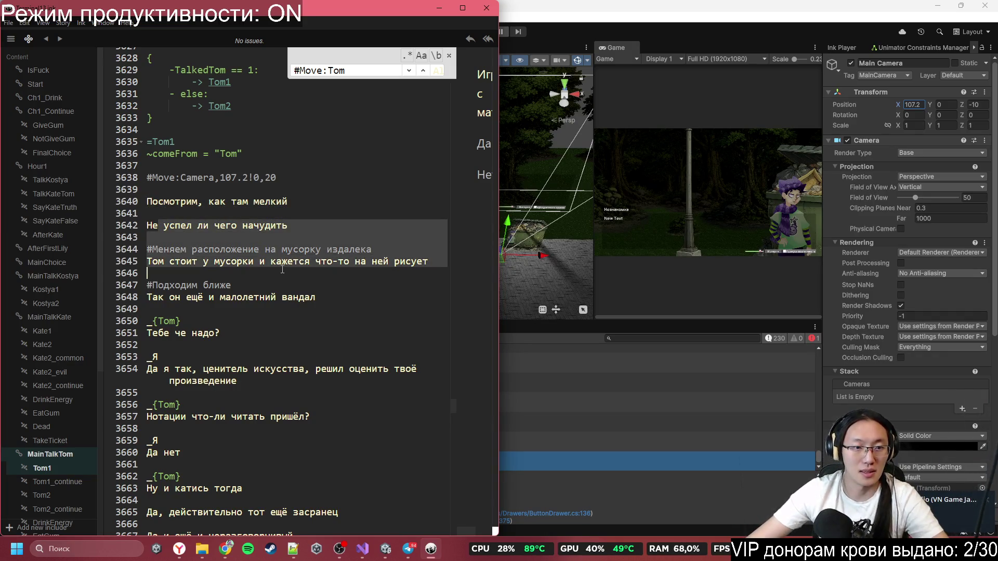
{"action": "left_click", "coordinate": [185, 264]}
{"action": "left_click", "coordinate": [449, 265]}
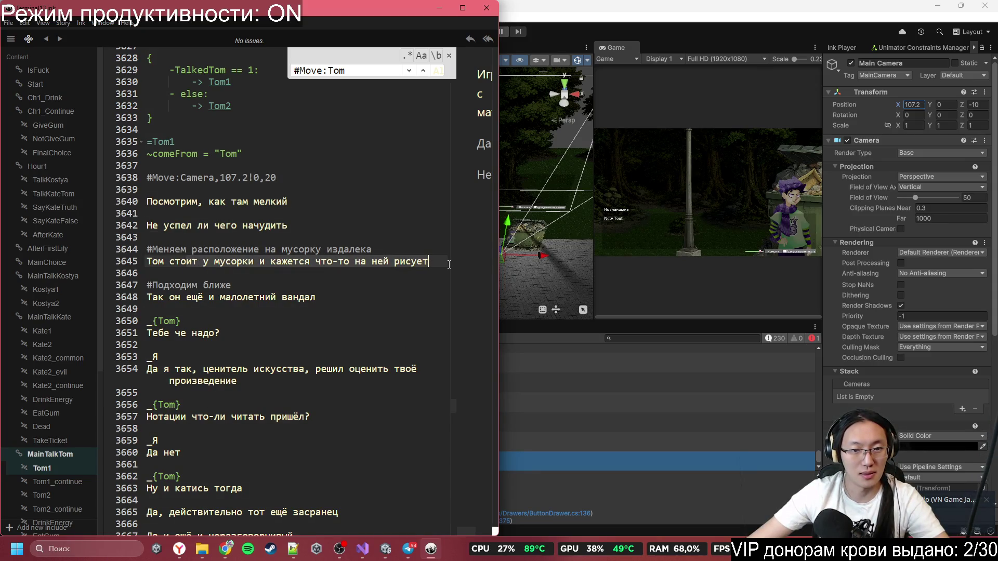
{"action": "left_click", "coordinate": [368, 295]}
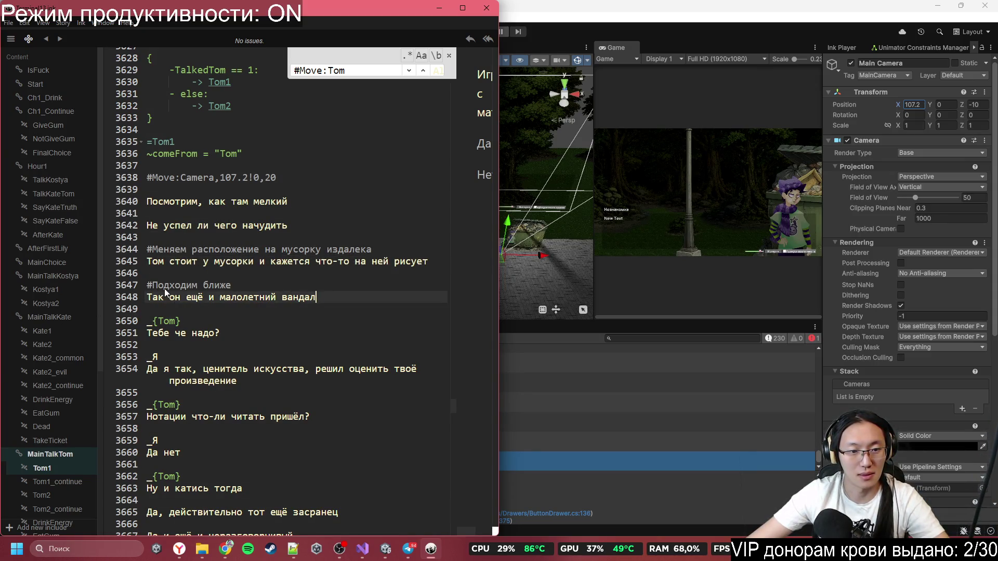
{"action": "left_click_drag", "start_coordinate": [166, 286], "coordinate": [241, 306]}
{"action": "left_click", "coordinate": [280, 299]}
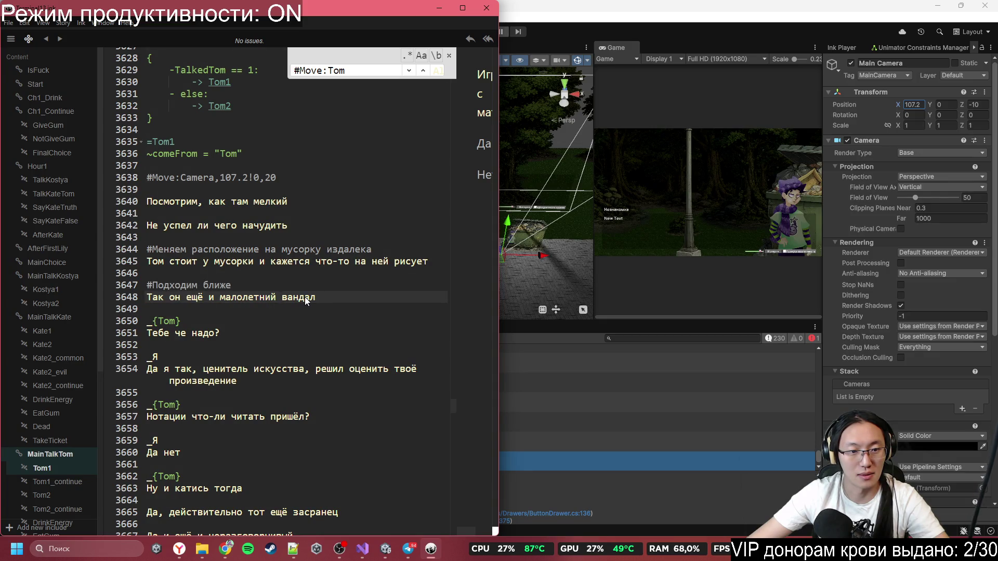
{"action": "left_click", "coordinate": [148, 285]}
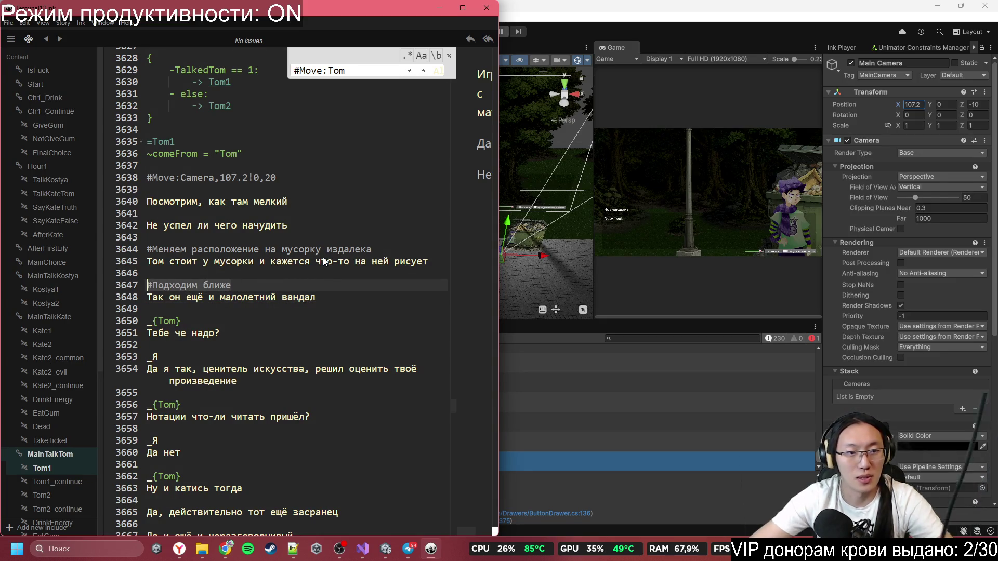
{"action": "key", "text": "shift+End"}
{"action": "key", "text": "BackSpace"}
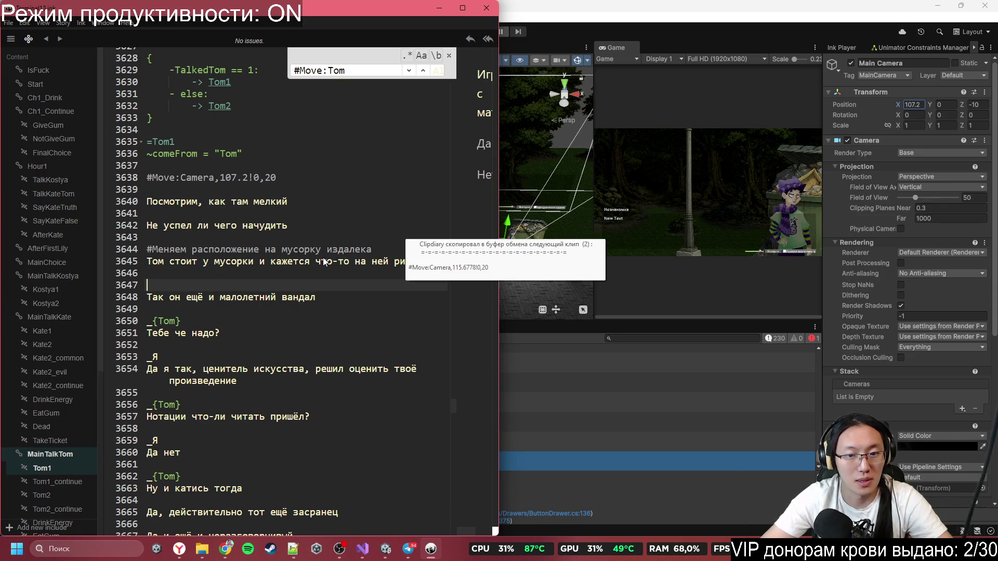
- Paste the camera tag above the vandal line as #Move:Camera,115.6778!0,5
{"action": "type", "text": "#Move:Camera,115.6778!0,20"}
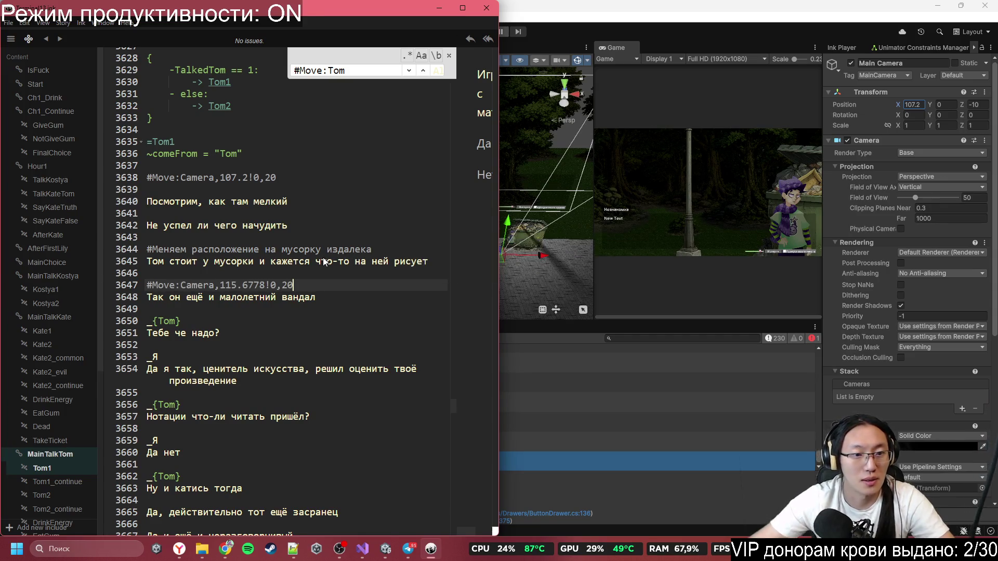
{"action": "key", "text": "BackSpace"}
{"action": "key", "text": "BackSpace"}
{"action": "type", "text": "5"}
{"action": "left_click", "coordinate": [279, 298]}
{"action": "scroll", "coordinate": [278, 298], "scroll_direction": "down", "scroll_amount": 2}
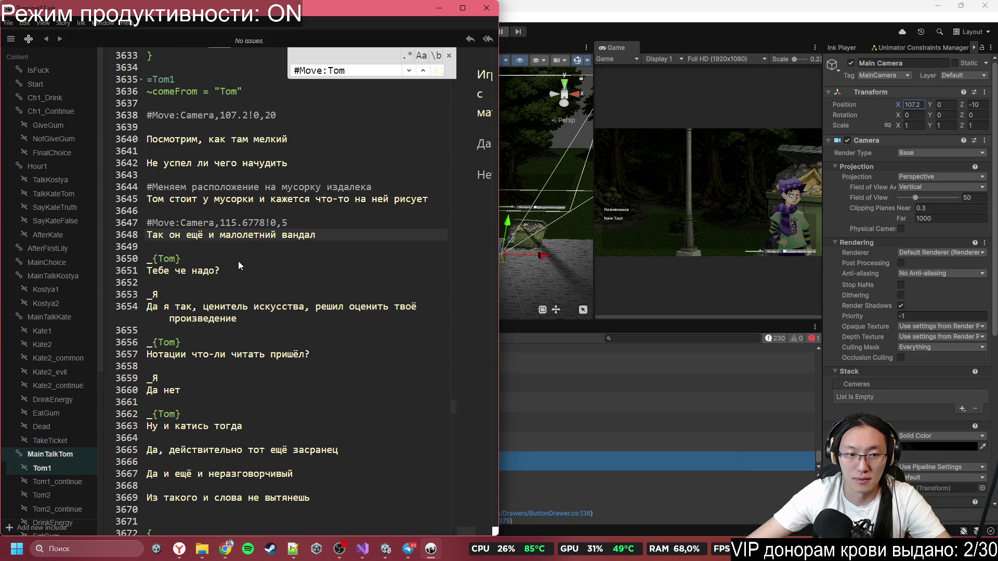
- Set Unity's Main Camera Position X to 115.6778, then add a line after the vandal line
{"action": "left_click_drag", "start_coordinate": [262, 223], "coordinate": [223, 223]}
{"action": "left_click", "coordinate": [921, 104]}
{"action": "key", "text": "ctrl+v"}
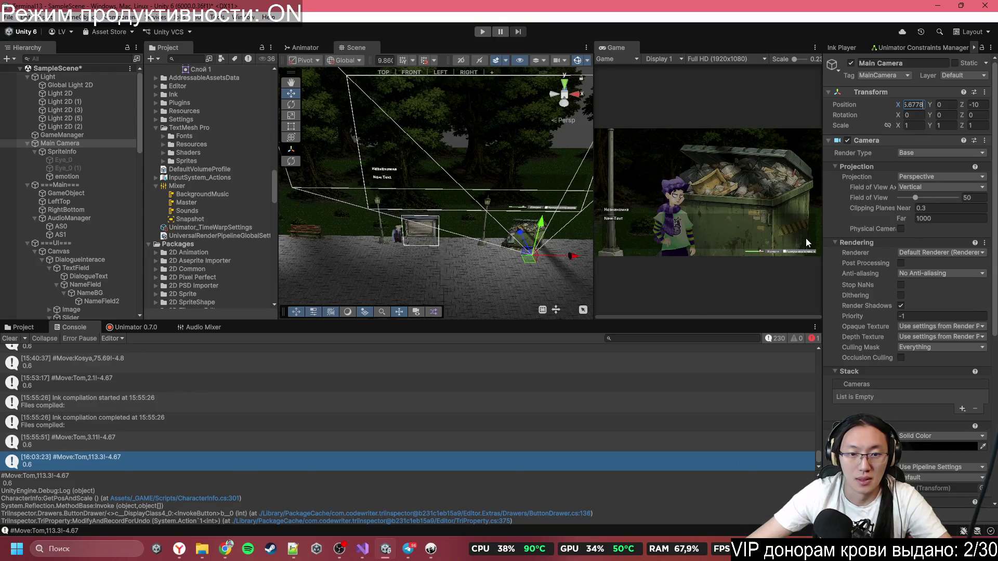
{"action": "key", "text": "alt+Tab"}
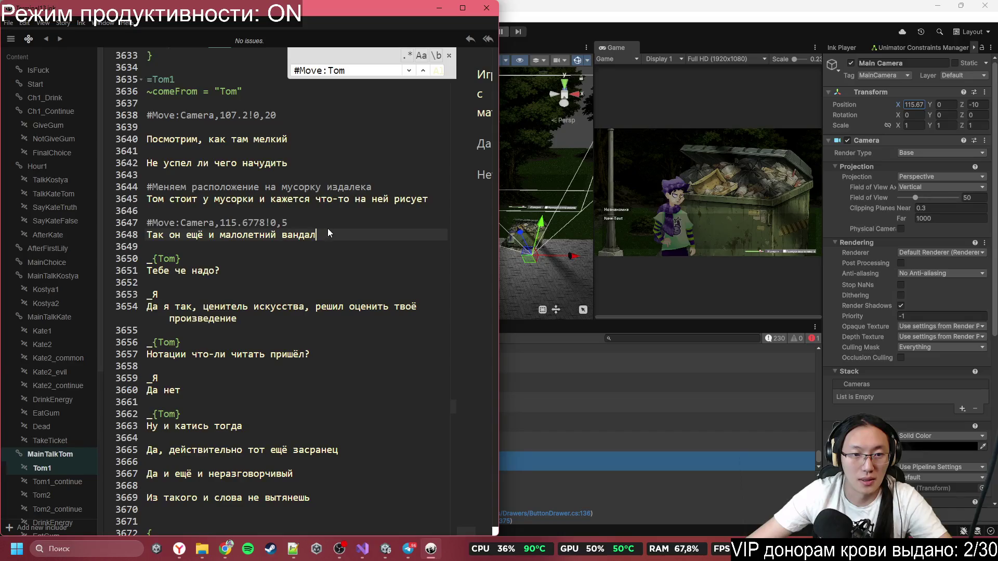
{"action": "left_click", "coordinate": [301, 248]}
{"action": "key", "text": "Return"}
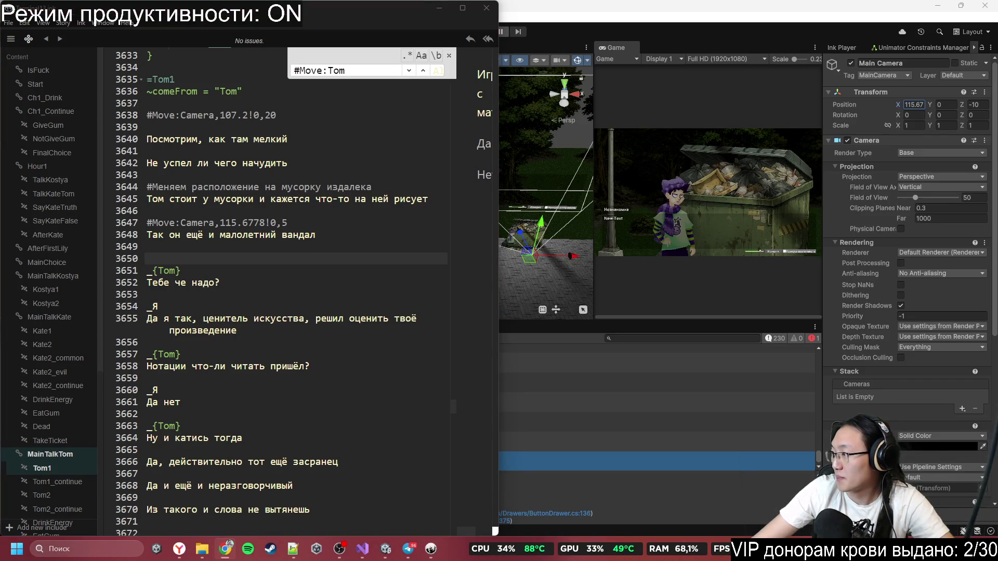
- Paste #Sprite:Tom,common<PaintDown before Tom's 'Тебе че надо?' line
{"action": "left_click", "coordinate": [238, 259]}
{"action": "type", "text": "#Sprite:Tom,common<PaintDown"}
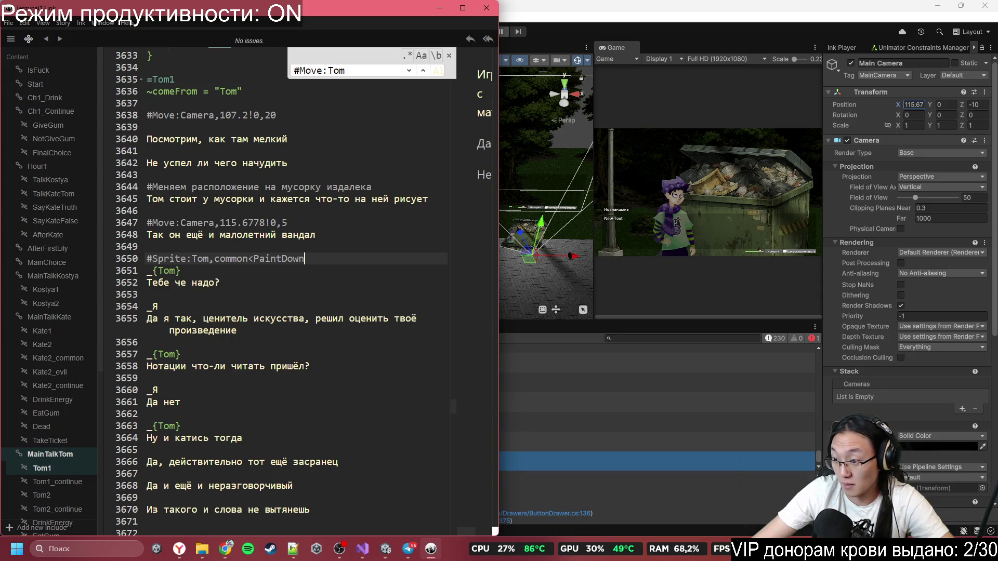
{"action": "key", "text": "alt+Tab"}
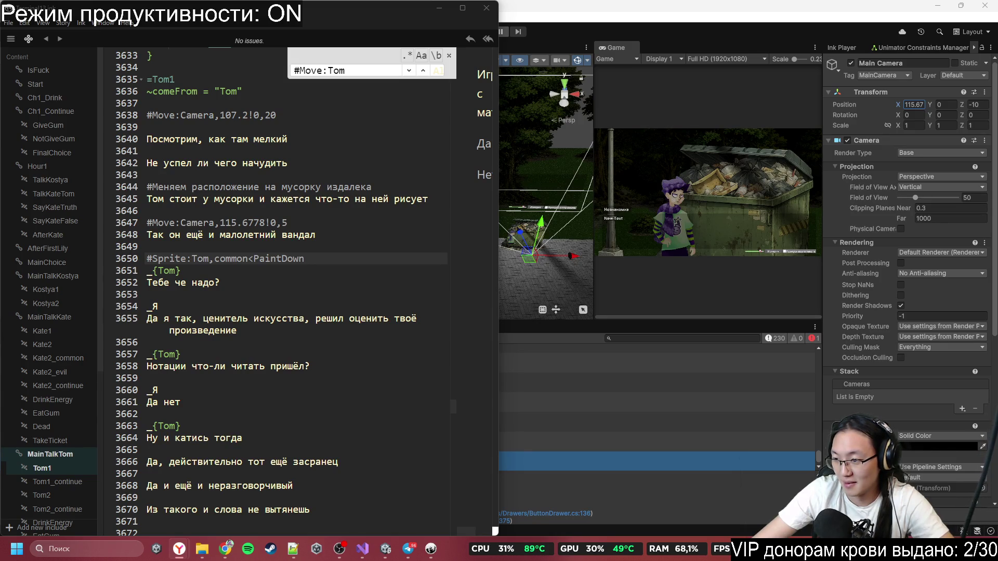
{"action": "left_click", "coordinate": [351, 247]}
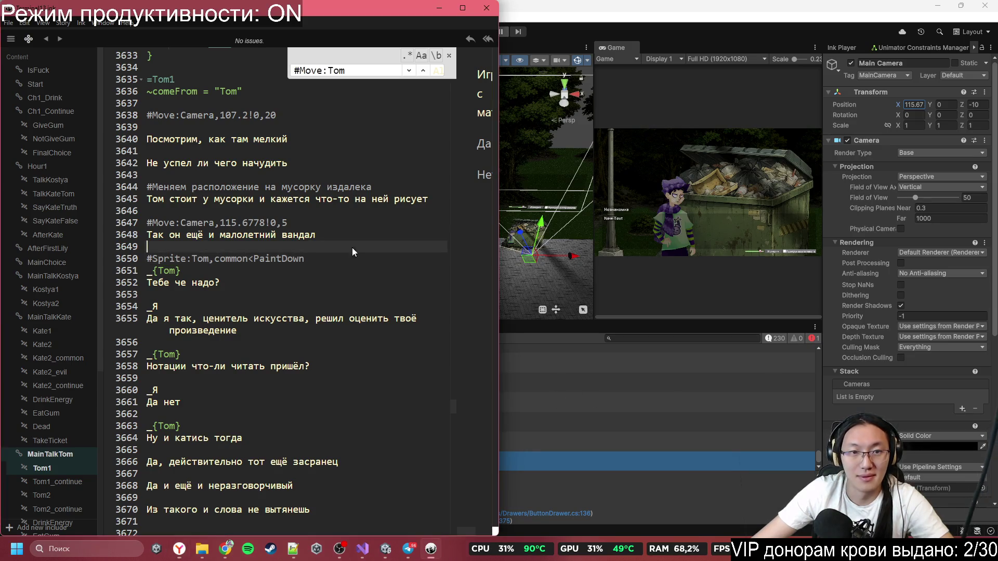
- Paste a regex pattern into the Find box, then clear it again
{"action": "key", "text": "ctrl+f"}
{"action": "key", "text": "ctrl+v"}
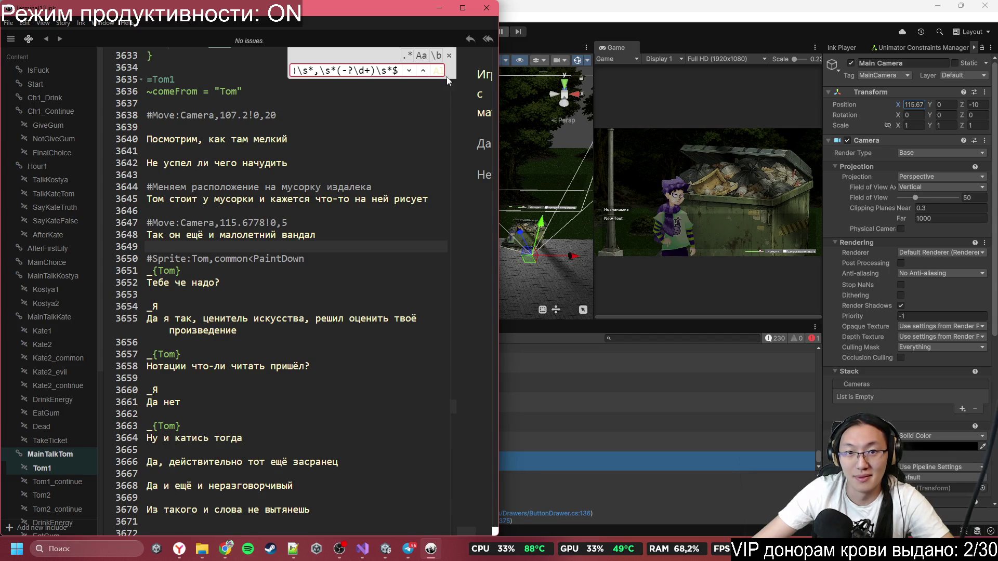
{"action": "key", "text": "Left"}
{"action": "key", "text": "Left"}
{"action": "key", "text": "Left"}
{"action": "key", "text": "BackSpace"}
{"action": "key", "text": "BackSpace"}
{"action": "key", "text": "BackSpace"}
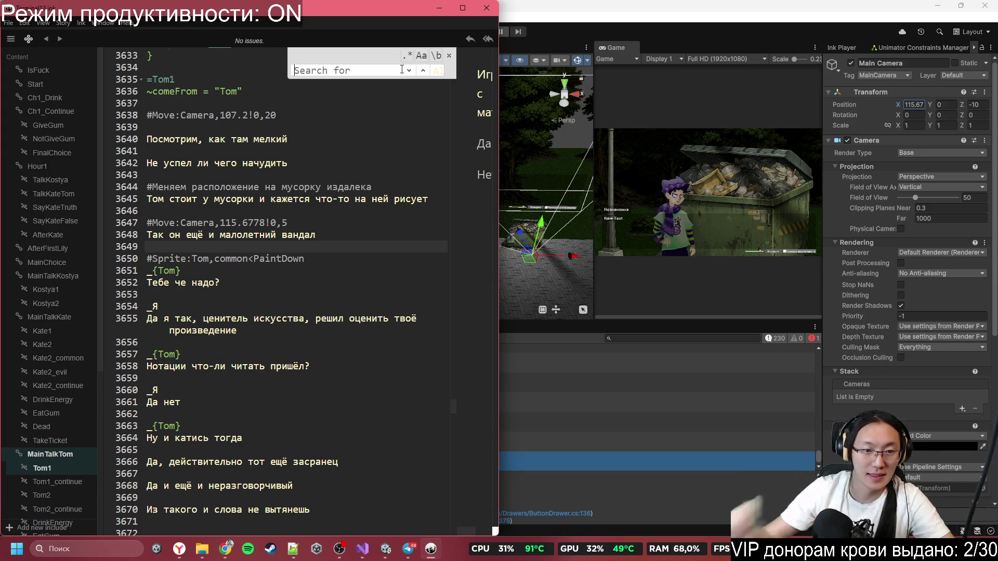
- Move through Tom's dialogue down past the Я reply about art
{"action": "left_click", "coordinate": [227, 274]}
{"action": "left_click", "coordinate": [267, 303]}
{"action": "left_click", "coordinate": [271, 294]}
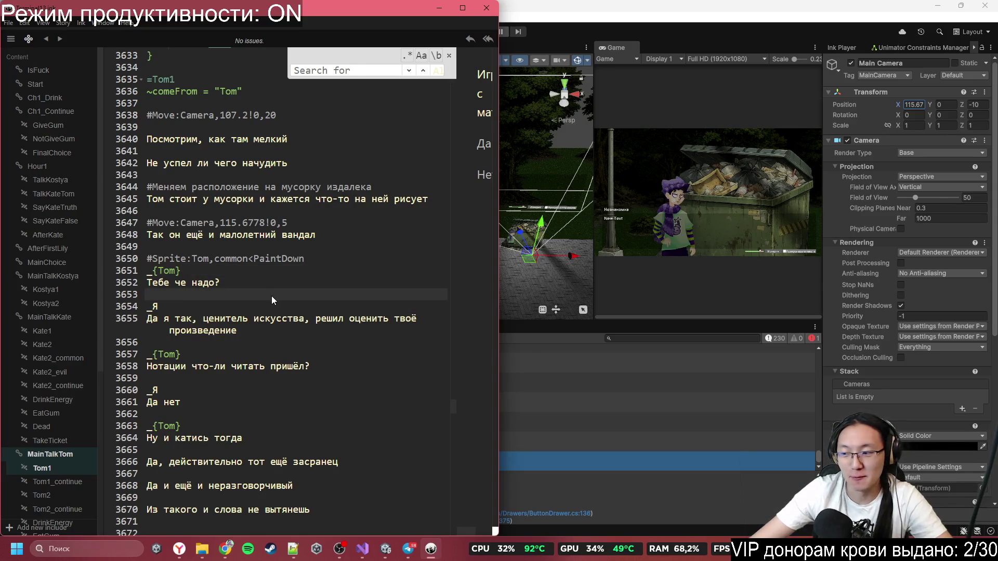
{"action": "left_click", "coordinate": [247, 319]}
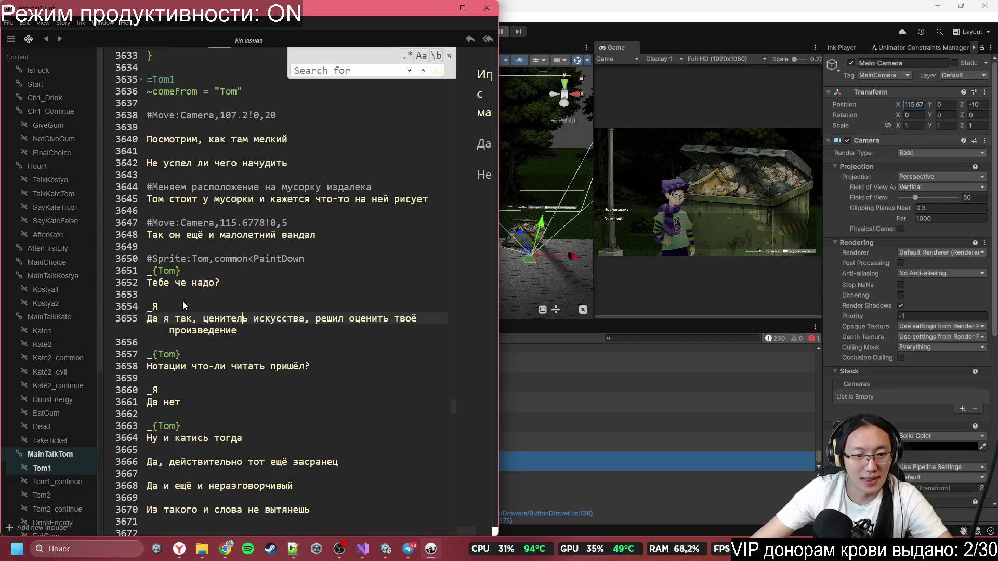
{"action": "left_click", "coordinate": [220, 343]}
{"action": "scroll", "coordinate": [220, 344], "scroll_direction": "down", "scroll_amount": 2}
{"action": "scroll", "coordinate": [219, 344], "scroll_direction": "down", "scroll_amount": 3}
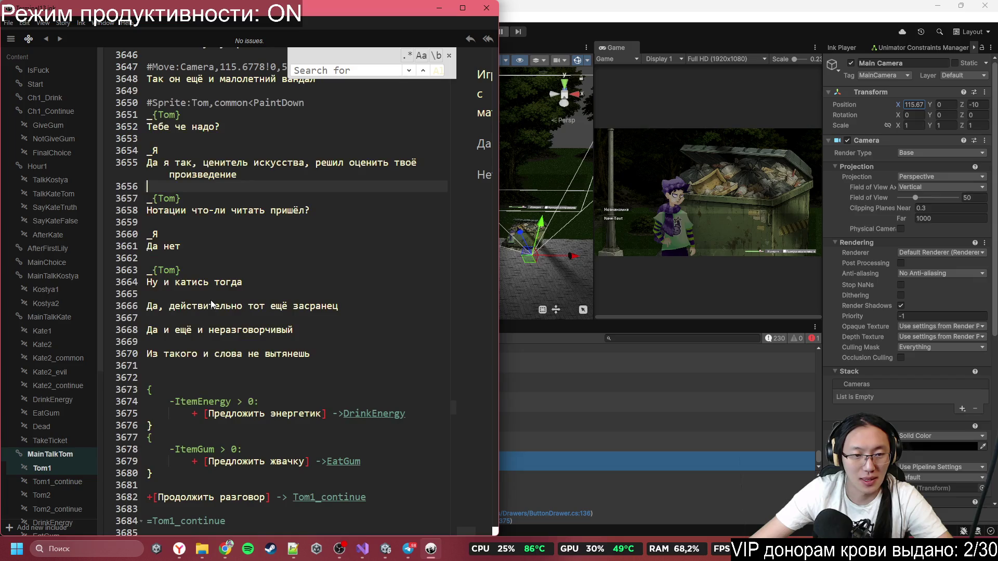
- Add #Sprite:Tom,common<FuckUp on a new line before Tom's 'Ну и катись тогда'
{"action": "left_click", "coordinate": [245, 263]}
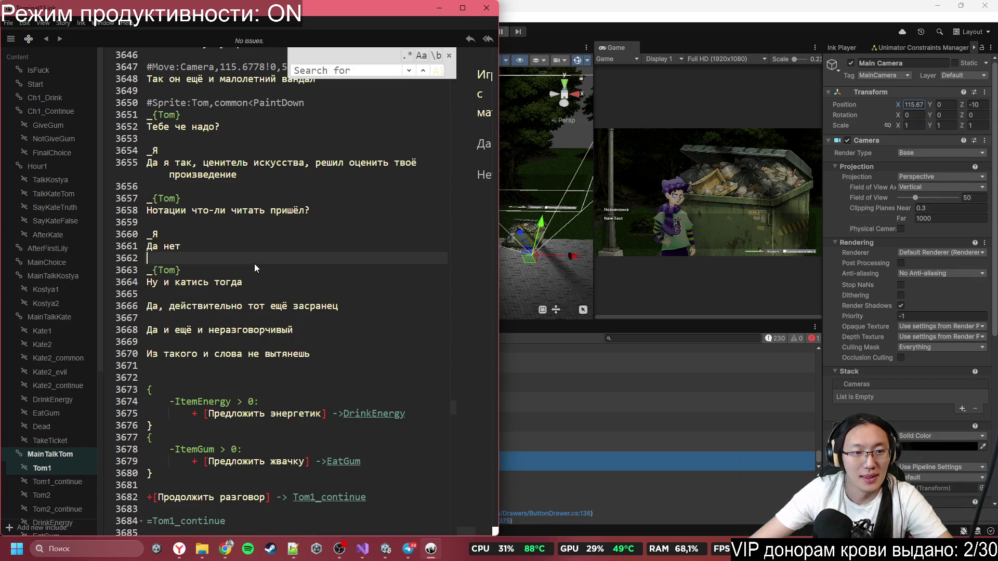
{"action": "key", "text": "Return"}
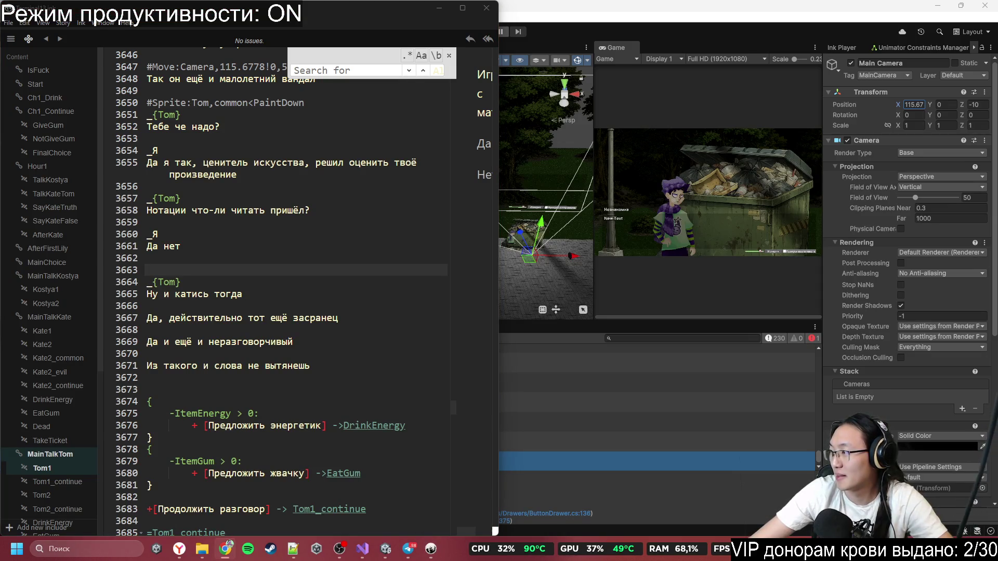
{"action": "left_click", "coordinate": [268, 270]}
{"action": "type", "text": "#Sprite:Tom,common<FuckUp"}
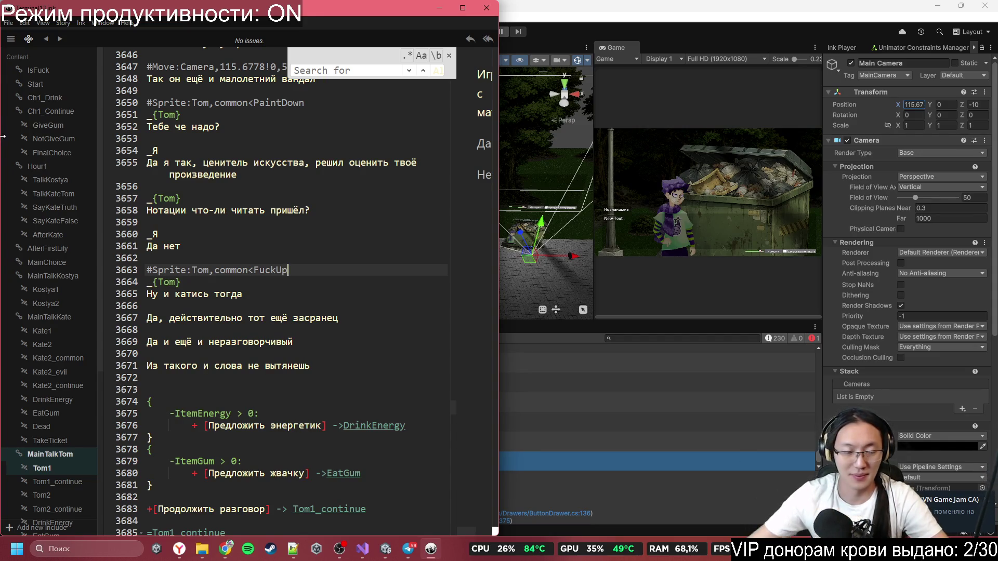
- Move down through Tom's lines to the blank line before the last insult
{"action": "left_click", "coordinate": [263, 286]}
{"action": "left_click", "coordinate": [271, 301]}
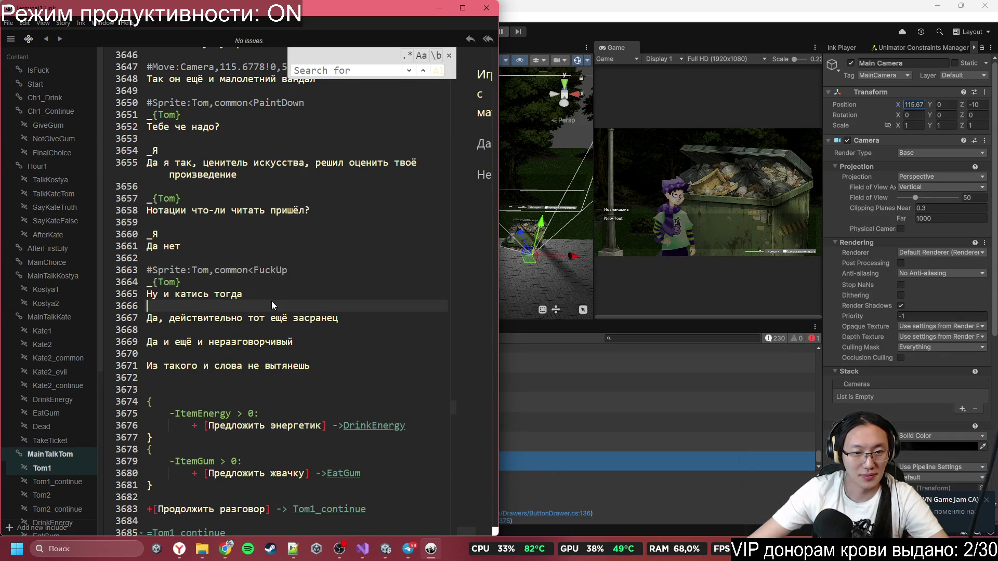
{"action": "left_click", "coordinate": [277, 318]}
{"action": "left_click", "coordinate": [292, 365]}
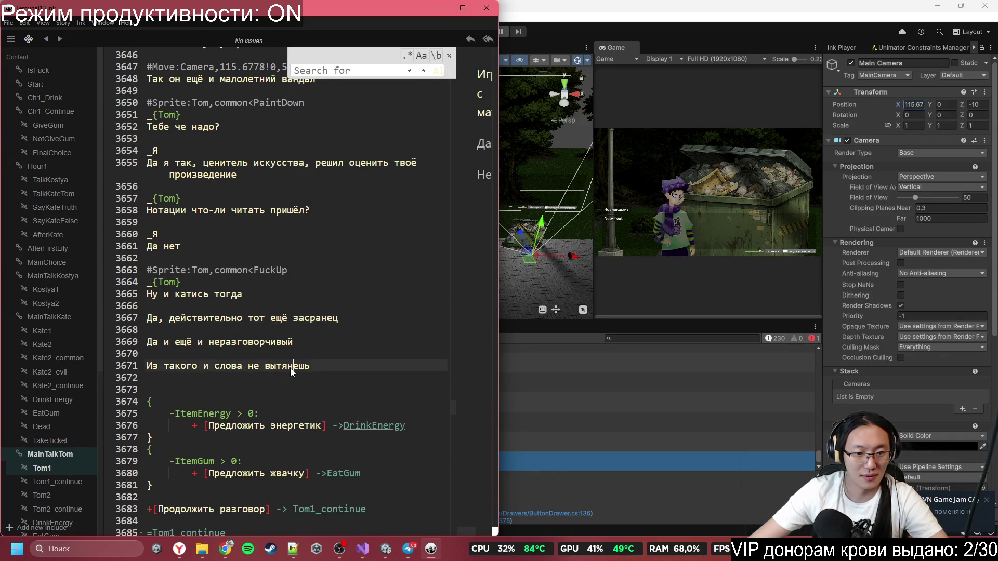
{"action": "scroll", "coordinate": [286, 369], "scroll_direction": "down", "scroll_amount": 2}
{"action": "left_click", "coordinate": [307, 289]}
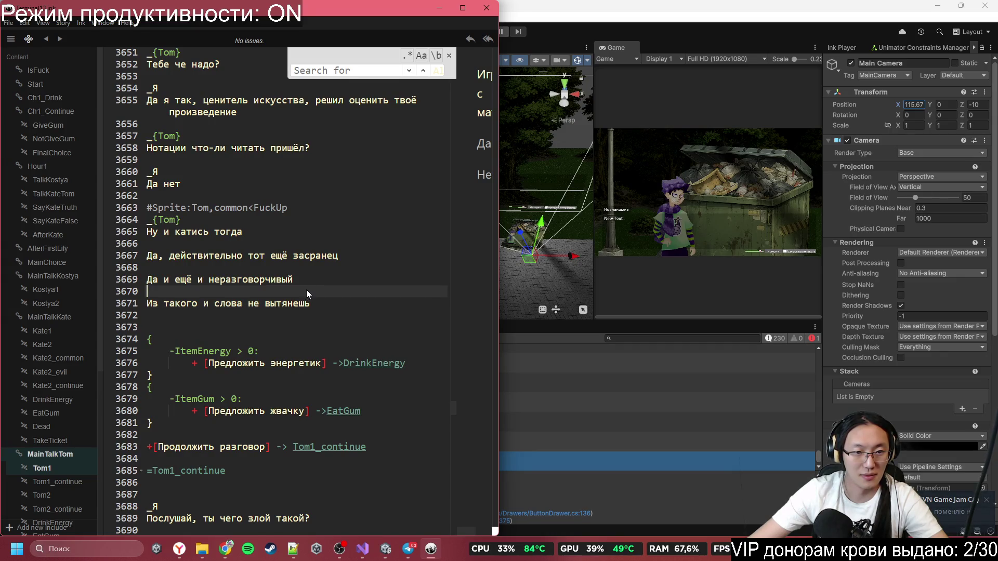
{"action": "scroll", "coordinate": [306, 289], "scroll_direction": "down", "scroll_amount": 2}
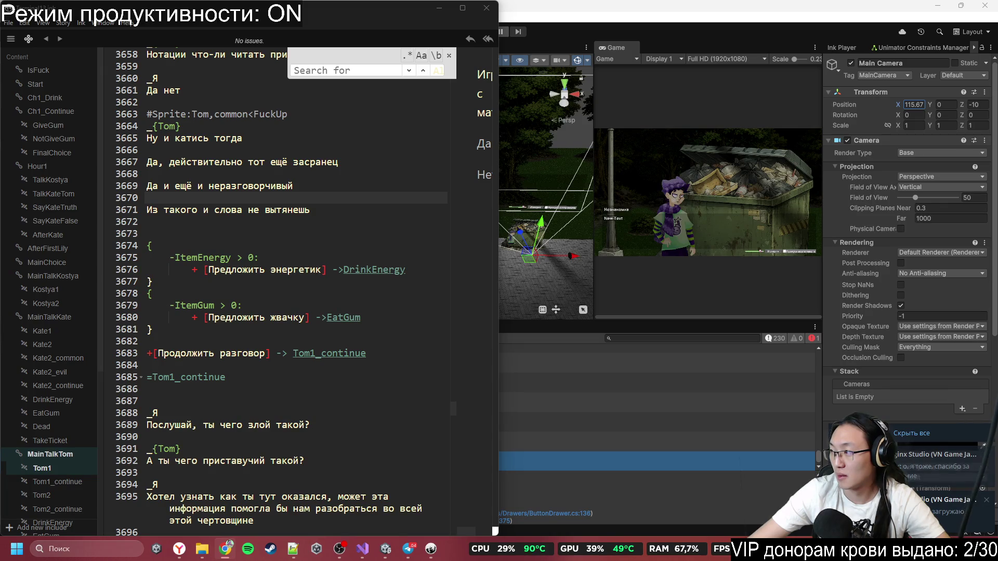
- Paste #Sprite:Tom,common<FuckDown before 'Из такого и слова не вытянешь', with a blank line above
{"action": "left_click", "coordinate": [389, 201]}
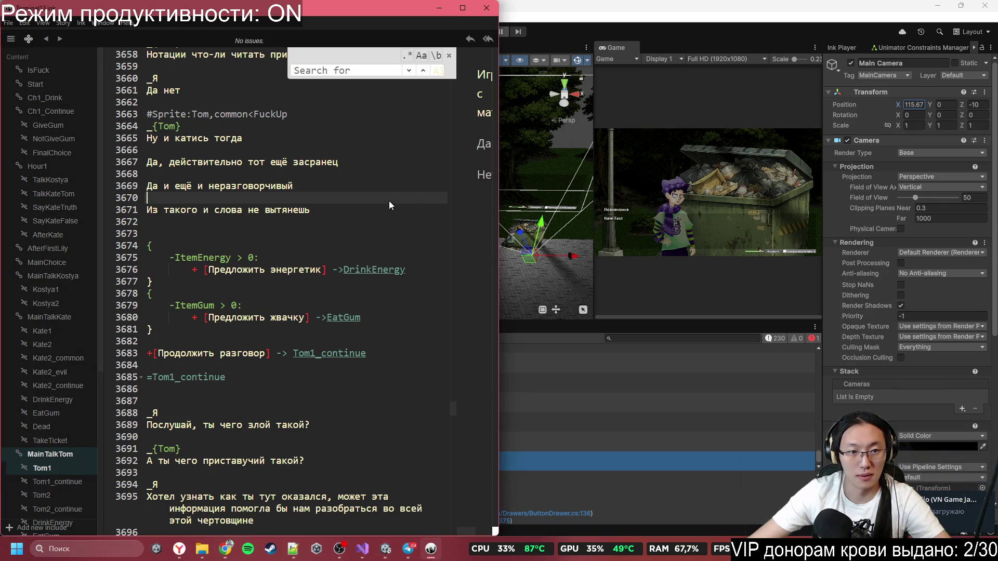
{"action": "type", "text": "#Sprite:Tom,common<FuckDown"}
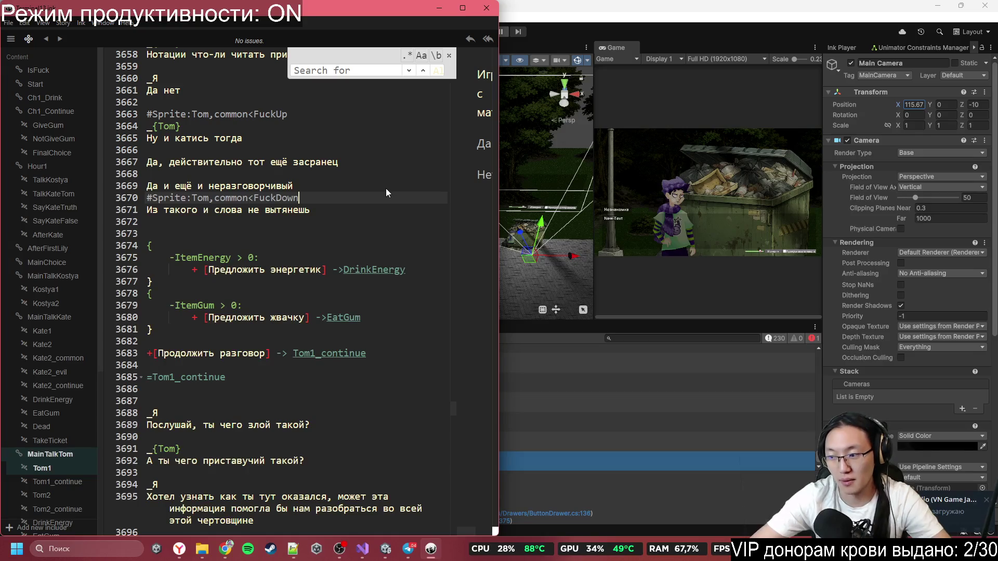
{"action": "key", "text": "Return"}
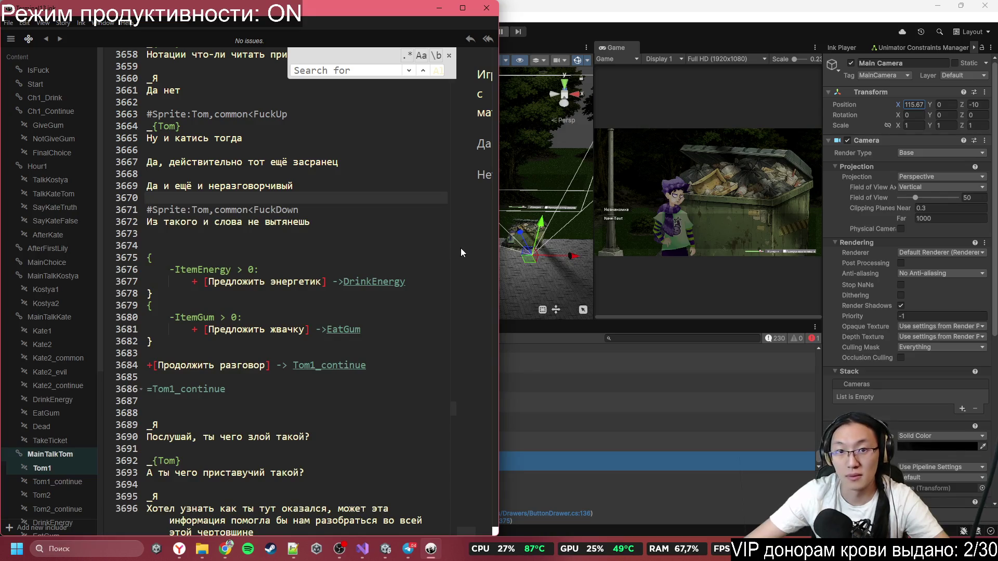
- Enable regex search, try a trailing-number pattern, clear it, and return to empty line 3673
{"action": "left_click", "coordinate": [409, 55]}
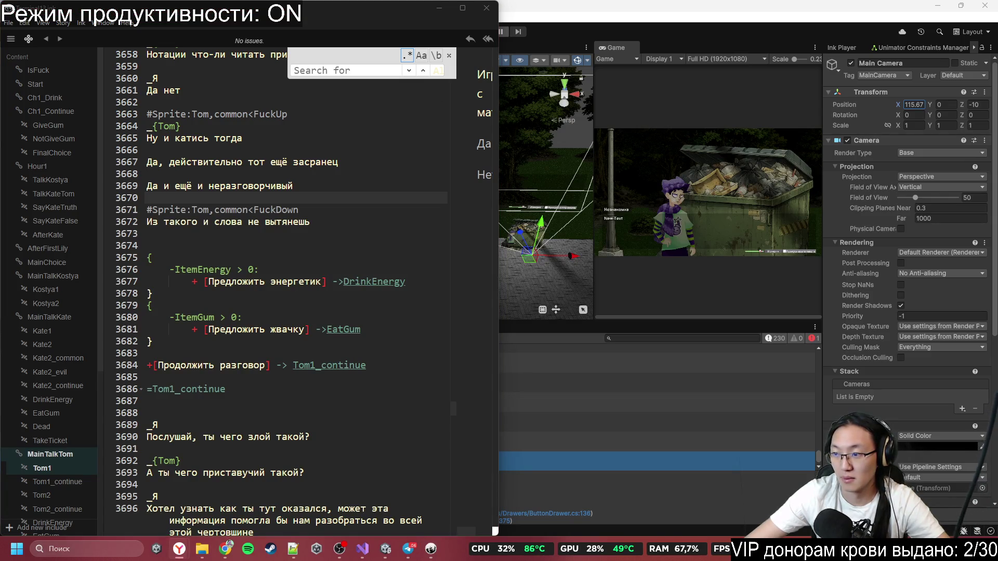
{"action": "key", "text": "ctrl+v"}
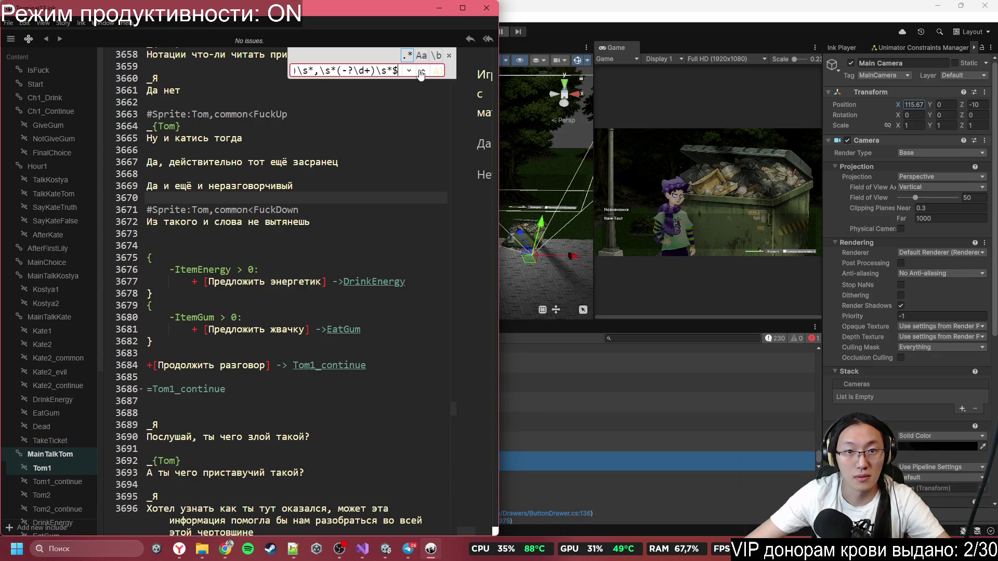
{"action": "left_click", "coordinate": [399, 72]}
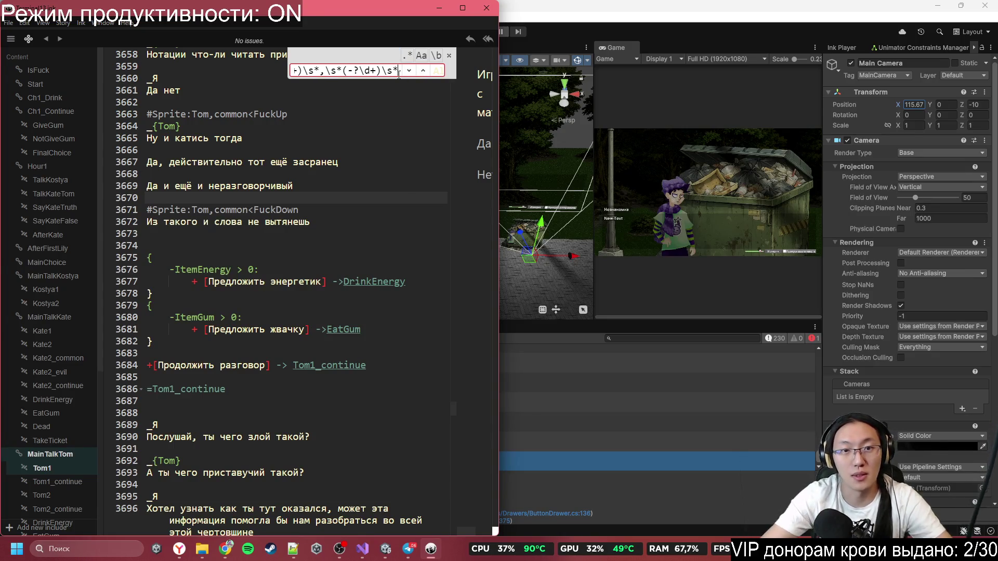
{"action": "key", "text": "BackSpace"}
{"action": "key", "text": "BackSpace"}
{"action": "key", "text": "BackSpace"}
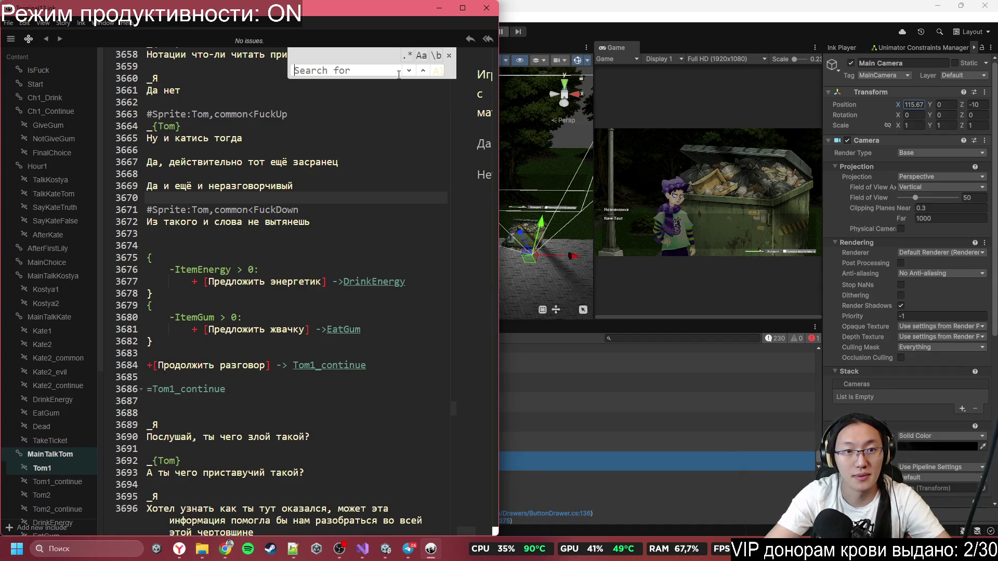
{"action": "left_click", "coordinate": [312, 233]}
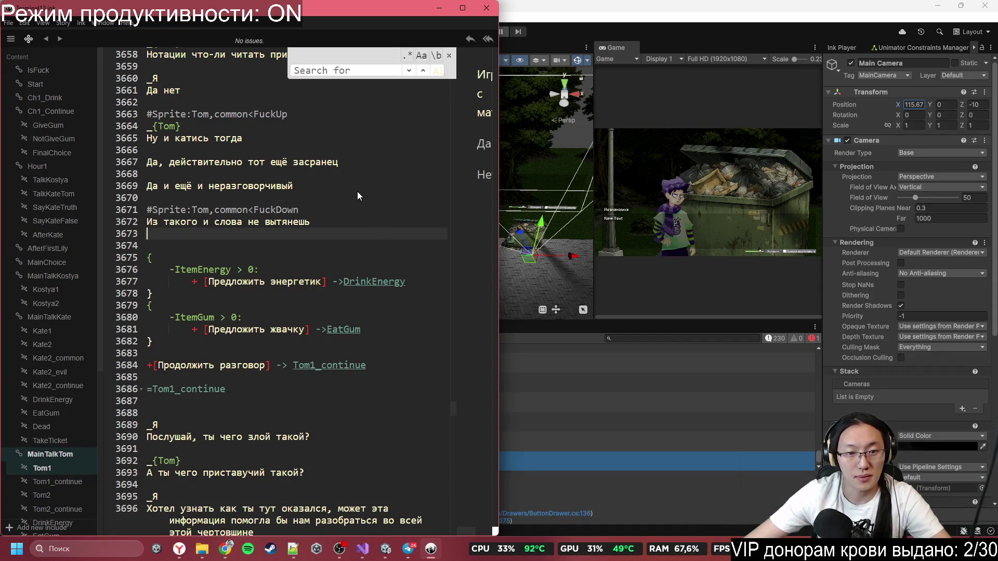
{"action": "scroll", "coordinate": [336, 265], "scroll_direction": "down", "scroll_amount": 2}
{"action": "scroll", "coordinate": [317, 257], "scroll_direction": "down", "scroll_amount": 1}
{"action": "scroll", "coordinate": [302, 308], "scroll_direction": "up", "scroll_amount": 2}
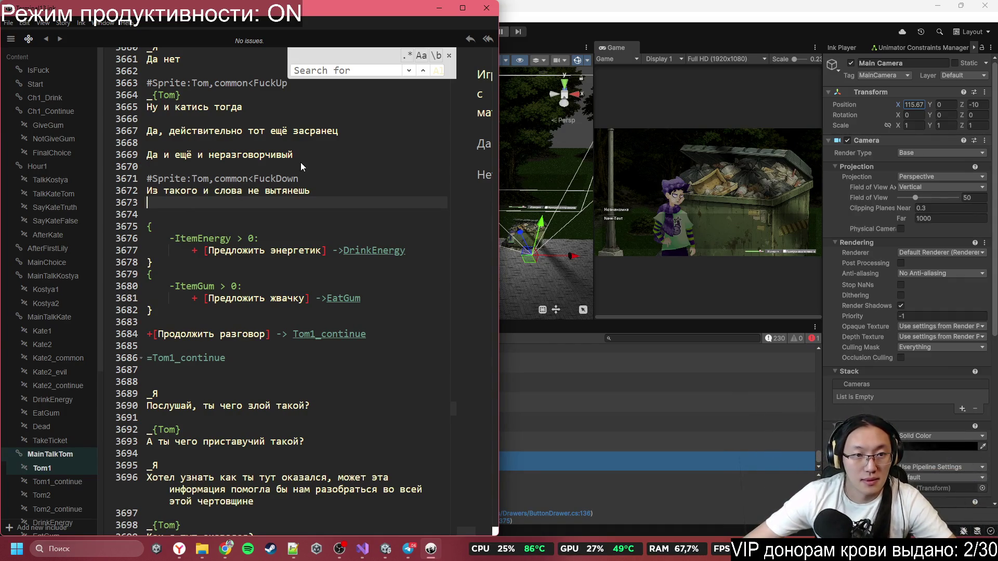
{"action": "scroll", "coordinate": [344, 275], "scroll_direction": "down", "scroll_amount": 2}
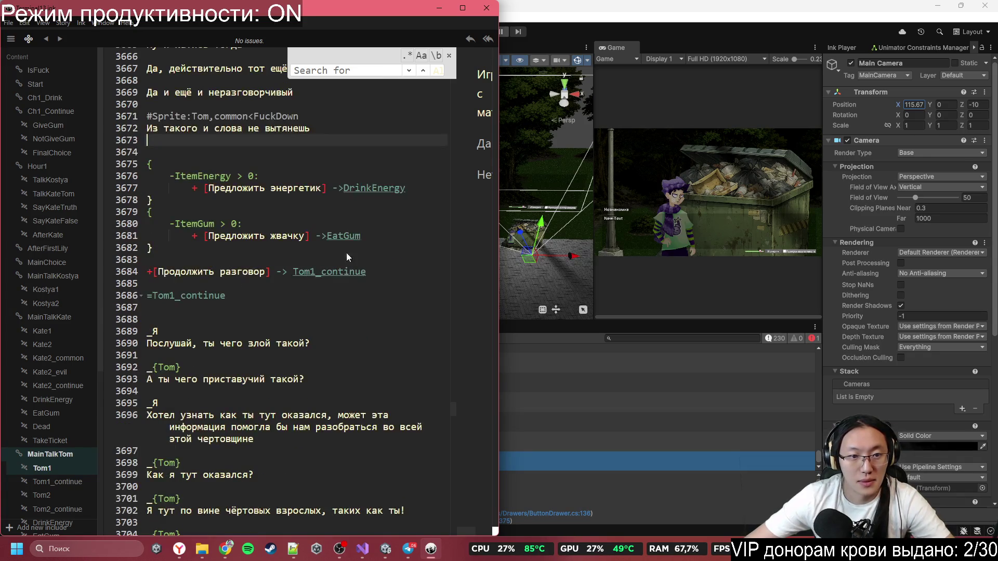
{"action": "scroll", "coordinate": [252, 238], "scroll_direction": "up", "scroll_amount": 3}
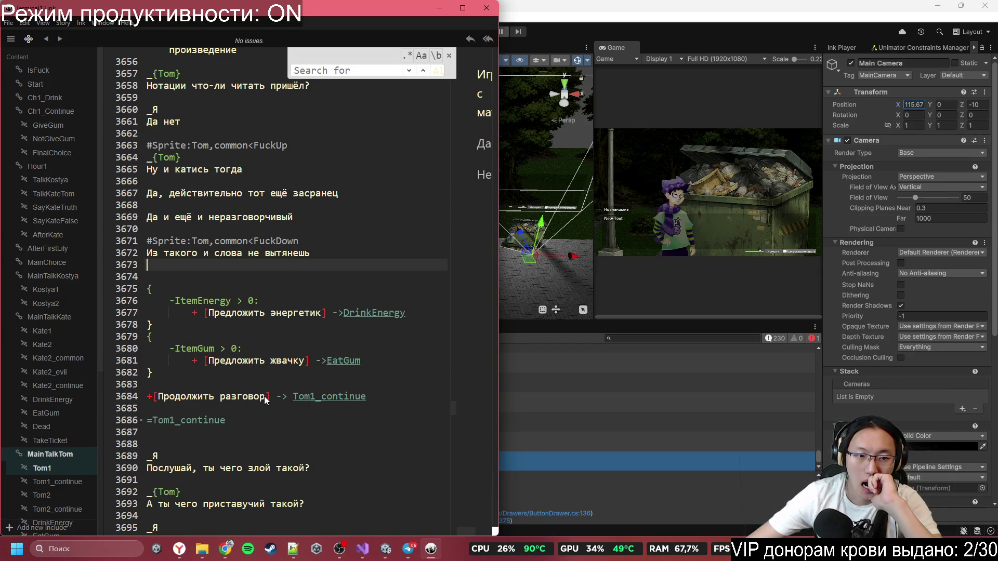
{"action": "scroll", "coordinate": [255, 395], "scroll_direction": "down", "scroll_amount": 2}
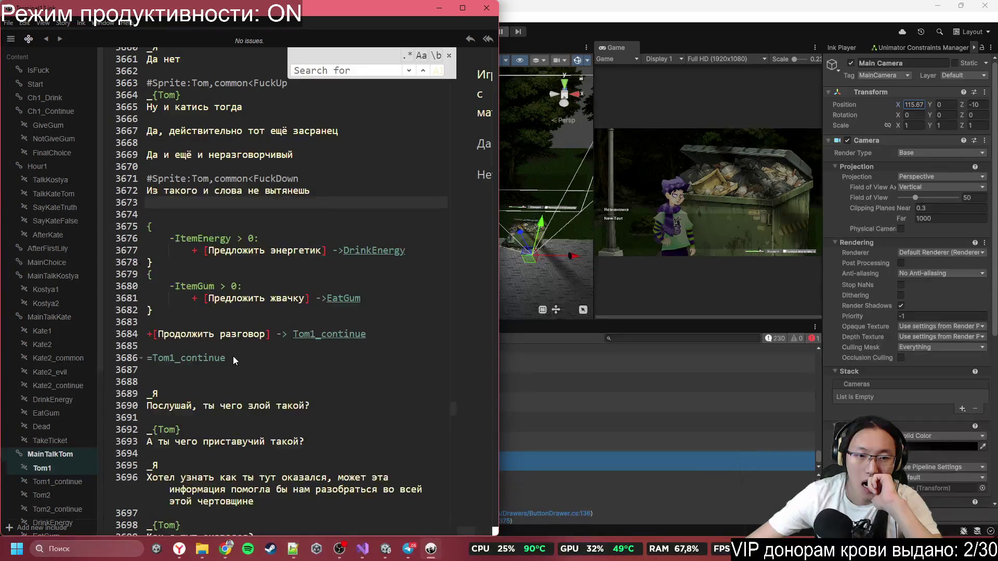
{"action": "scroll", "coordinate": [245, 353], "scroll_direction": "down", "scroll_amount": 4}
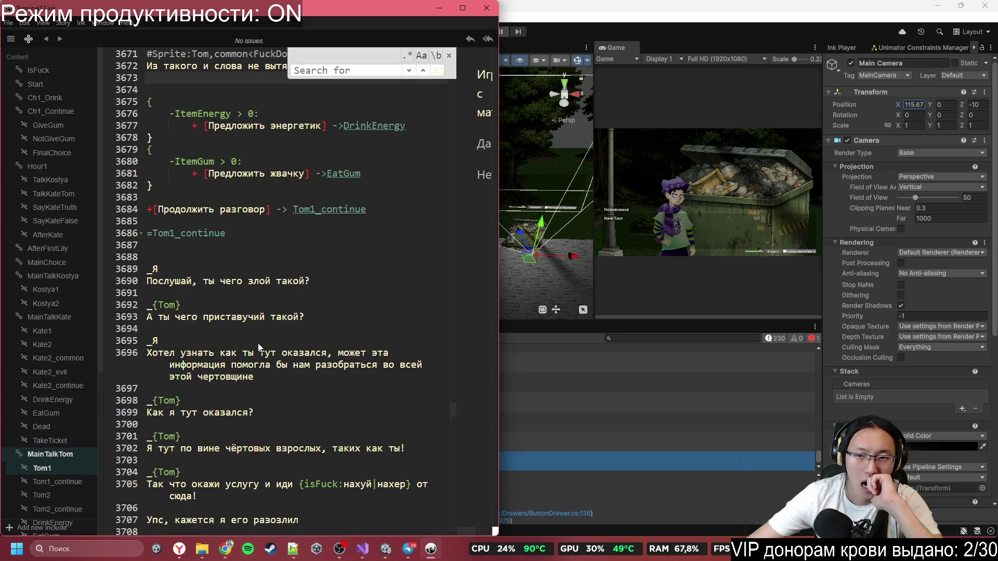
{"action": "scroll", "coordinate": [258, 343], "scroll_direction": "up", "scroll_amount": 2}
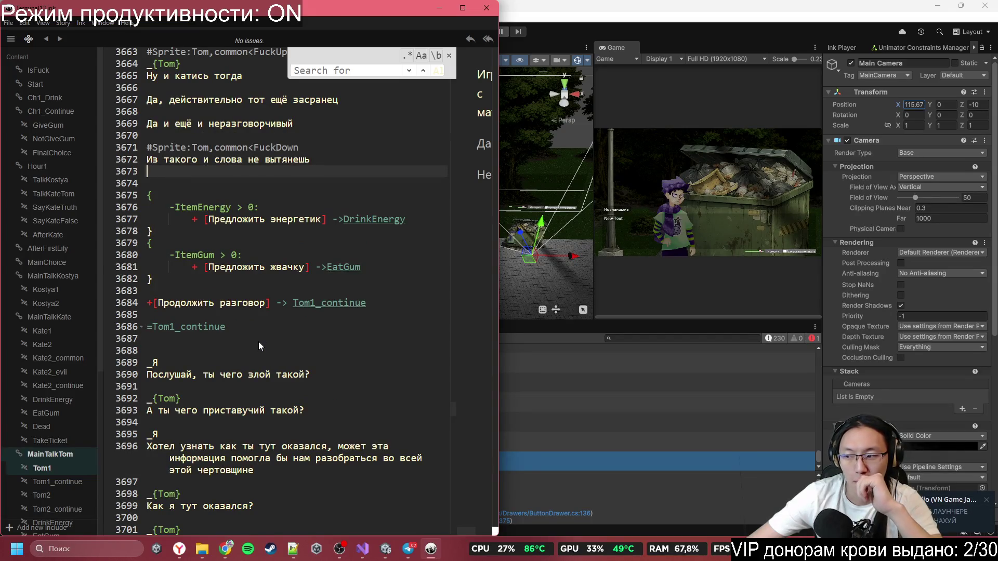
{"action": "scroll", "coordinate": [262, 342], "scroll_direction": "down", "scroll_amount": 15}
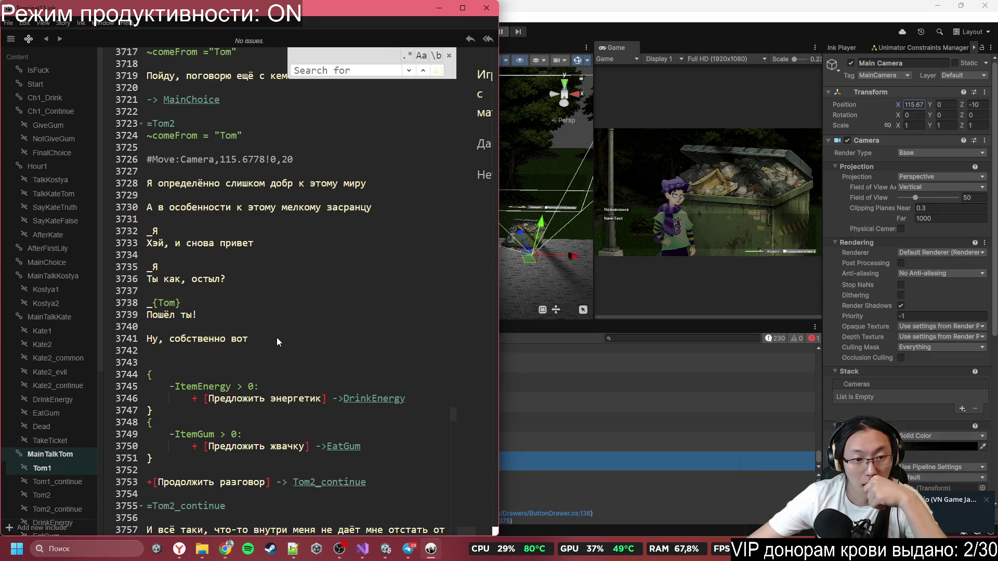
{"action": "scroll", "coordinate": [277, 338], "scroll_direction": "up", "scroll_amount": 15}
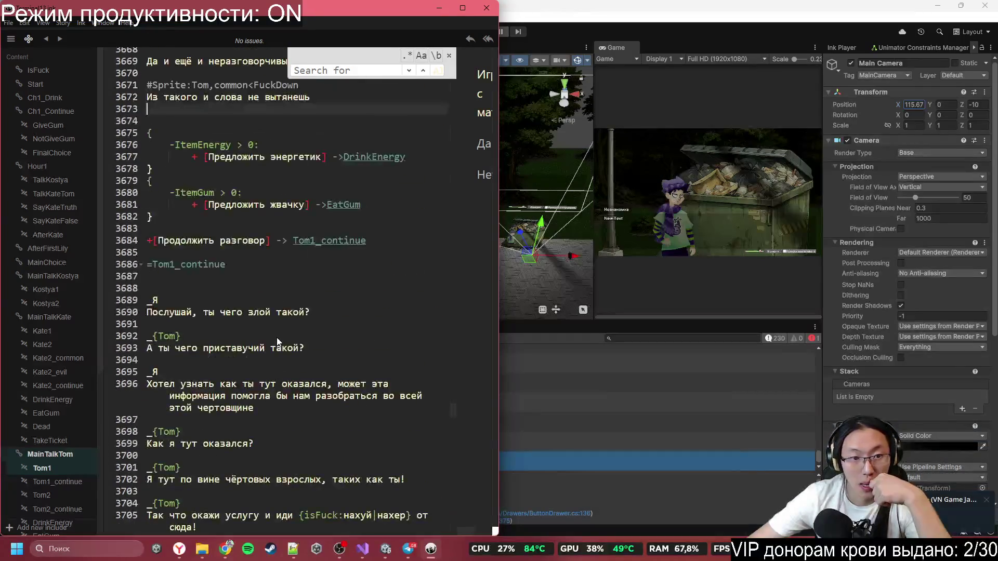
{"action": "scroll", "coordinate": [277, 338], "scroll_direction": "up", "scroll_amount": 3}
{"action": "scroll", "coordinate": [277, 338], "scroll_direction": "down", "scroll_amount": 3}
{"action": "scroll", "coordinate": [277, 338], "scroll_direction": "up", "scroll_amount": 3}
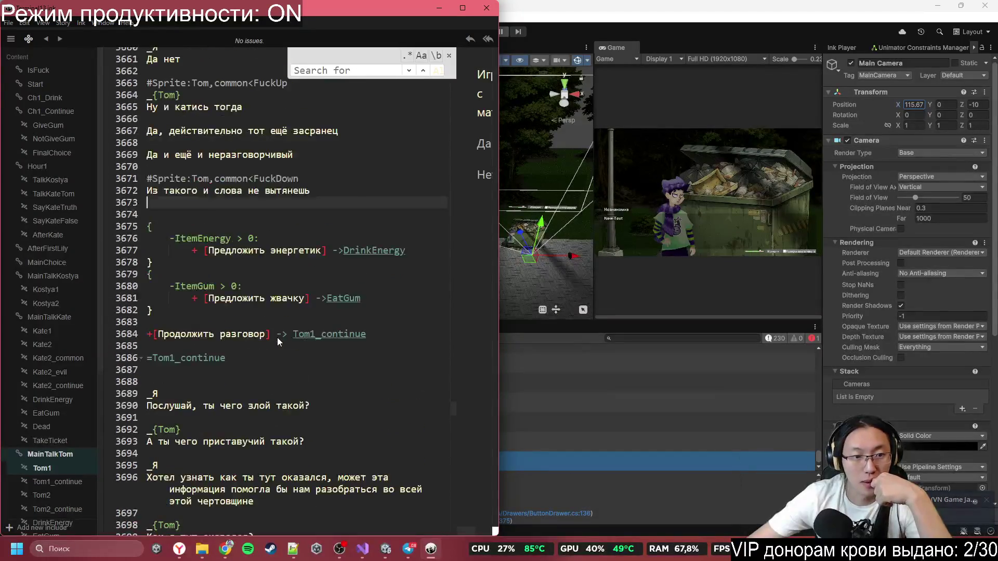
{"action": "scroll", "coordinate": [276, 338], "scroll_direction": "up", "scroll_amount": 2}
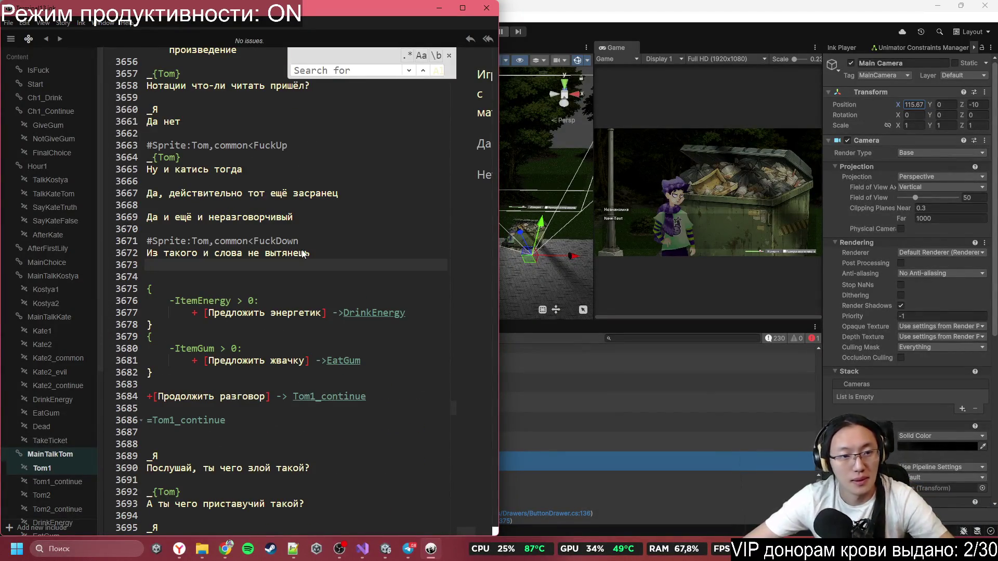
{"action": "left_click_drag", "start_coordinate": [300, 241], "coordinate": [119, 246]}
{"action": "key", "text": "ctrl+c"}
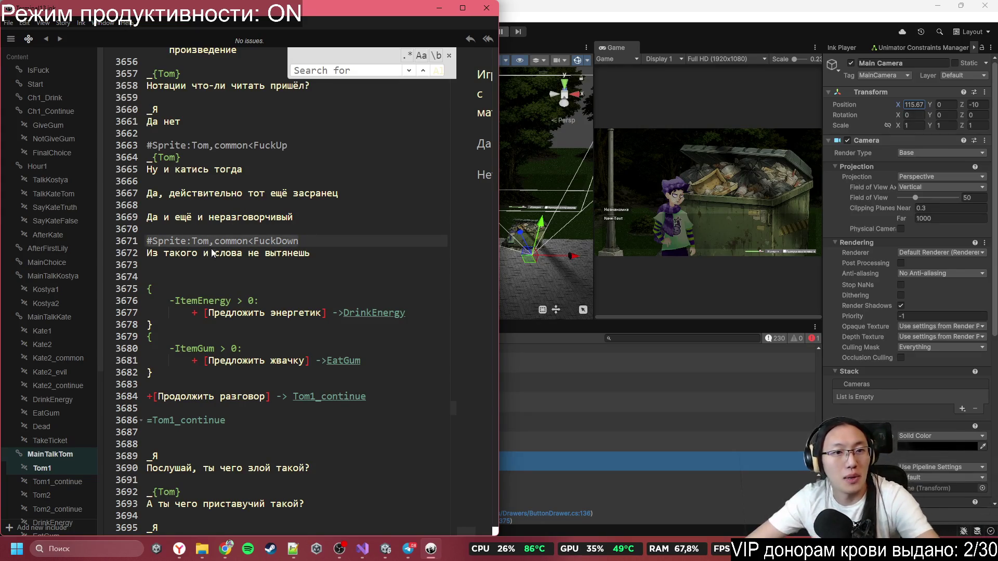
- Delete the stray FuckDown sprite tag and paste #Emotion:Tom,angry above Tom's reply about adults
{"action": "key", "text": "BackSpace"}
{"action": "left_click", "coordinate": [282, 138]}
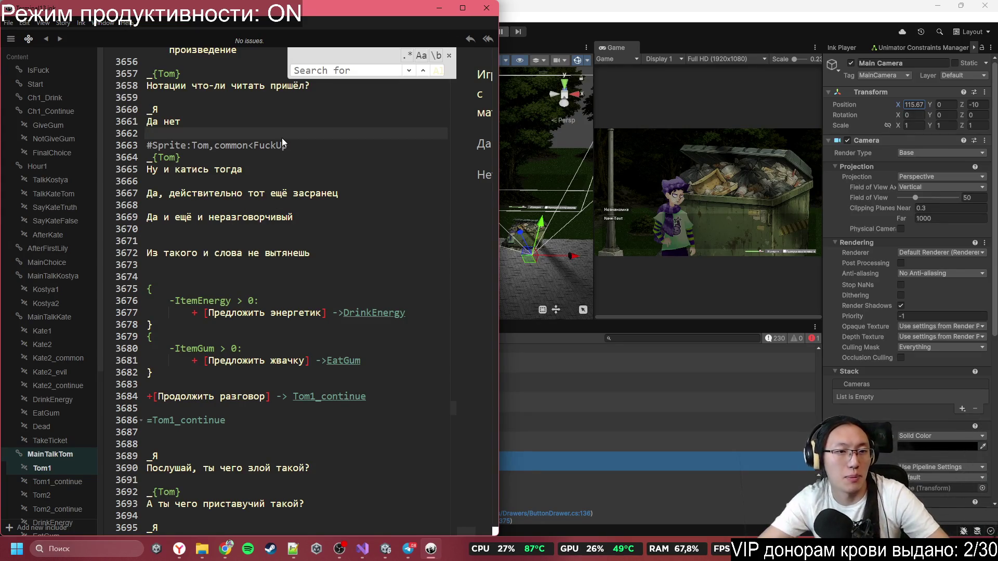
{"action": "key", "text": "Return"}
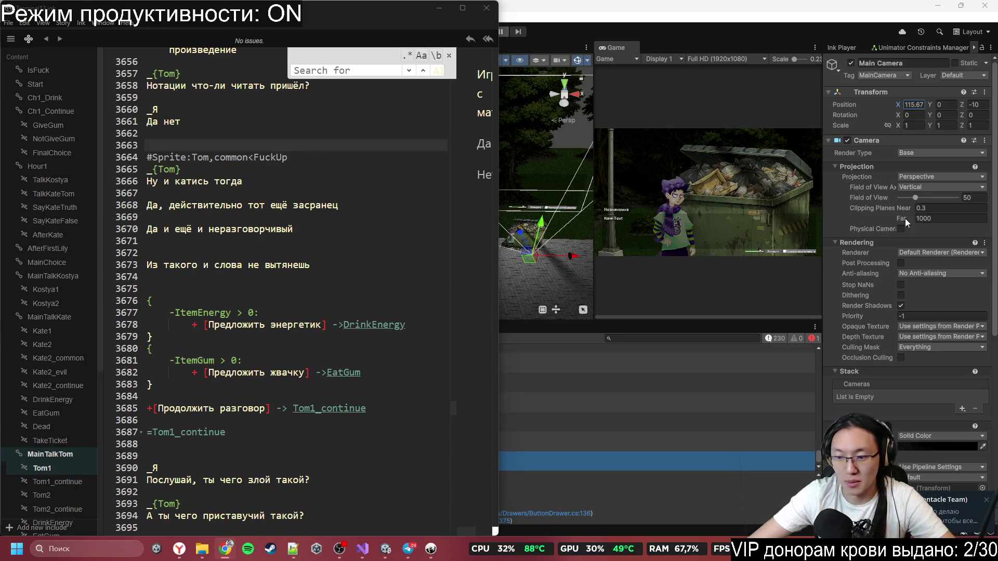
{"action": "left_click", "coordinate": [230, 149]}
{"action": "type", "text": "#Emotion:Tom,angry"}
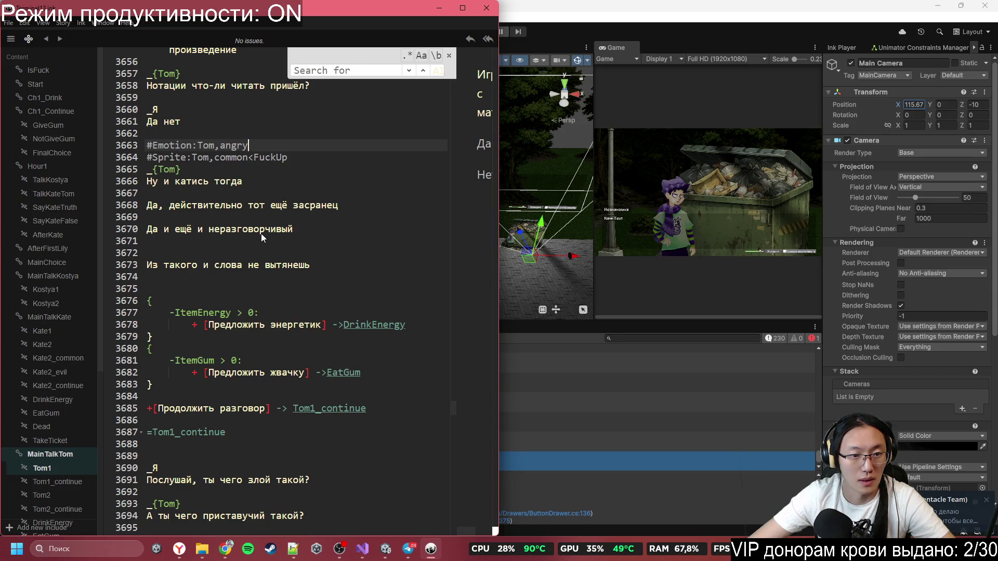
- Paste #Sprite:Tom,common<FuckDown with #Emotion:Tom,common on the line below it
{"action": "scroll", "coordinate": [326, 294], "scroll_direction": "down", "scroll_amount": 5}
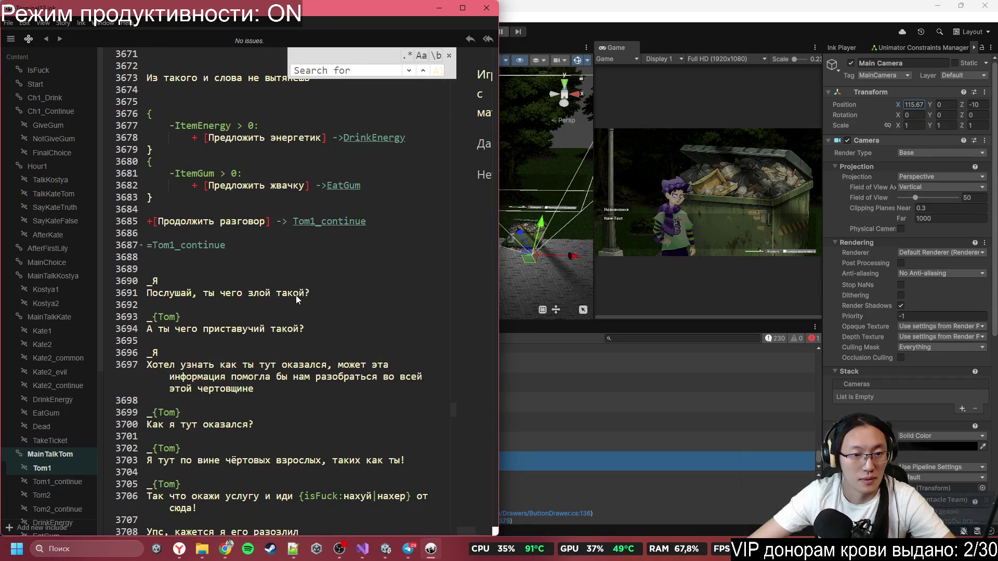
{"action": "left_click", "coordinate": [228, 307]}
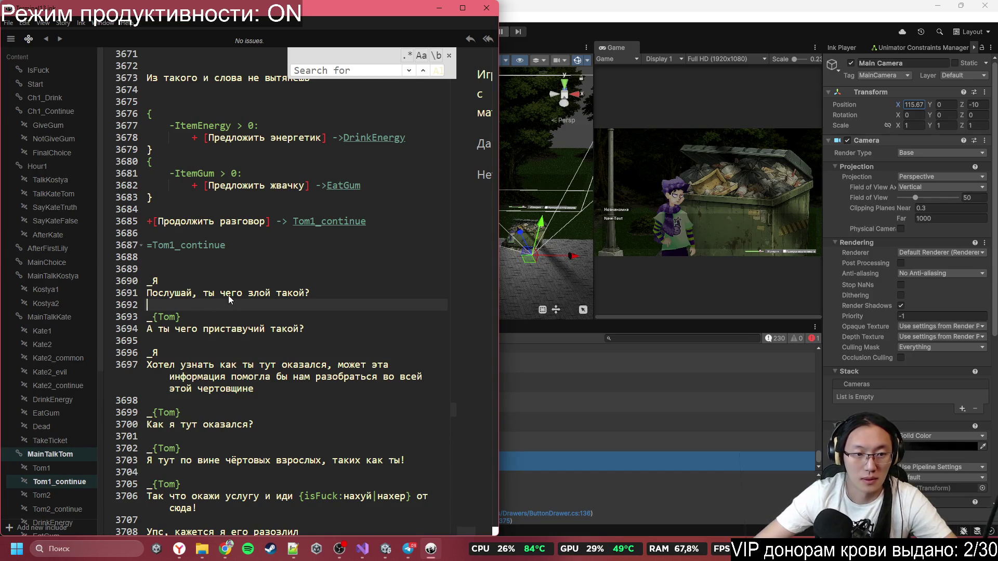
{"action": "key", "text": "Return"}
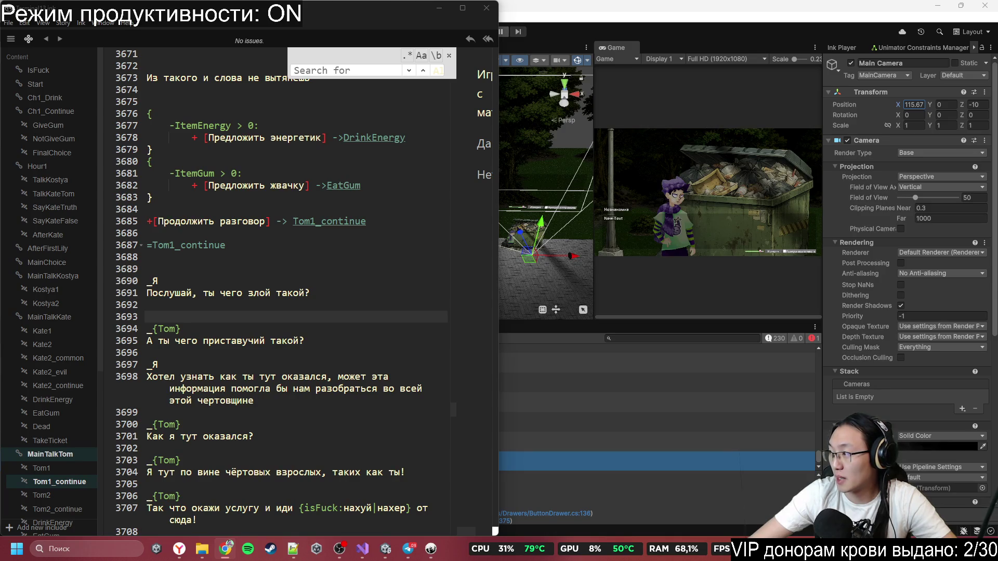
{"action": "left_click", "coordinate": [277, 310]}
{"action": "key", "text": "ctrl+v"}
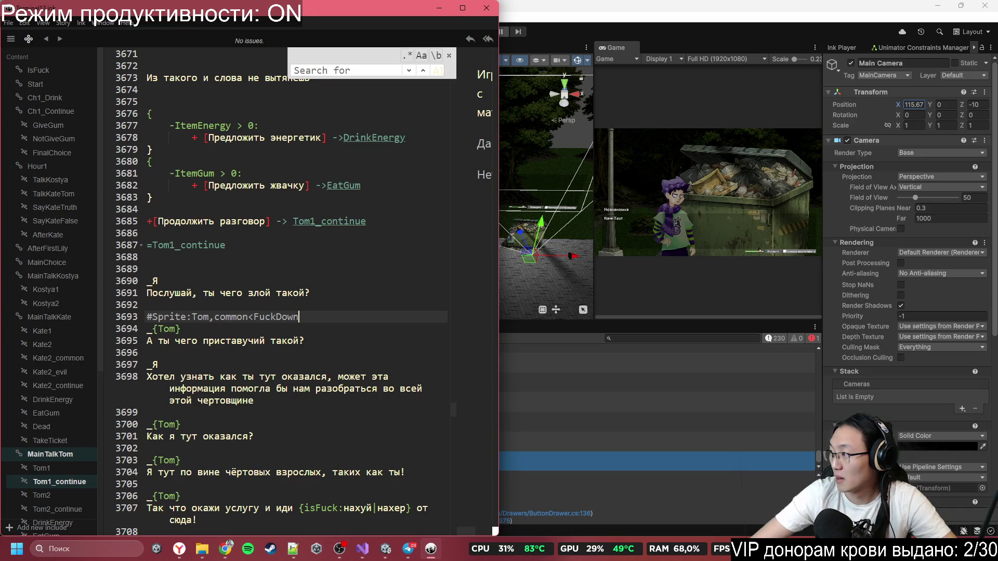
{"action": "key", "text": "alt+Tab"}
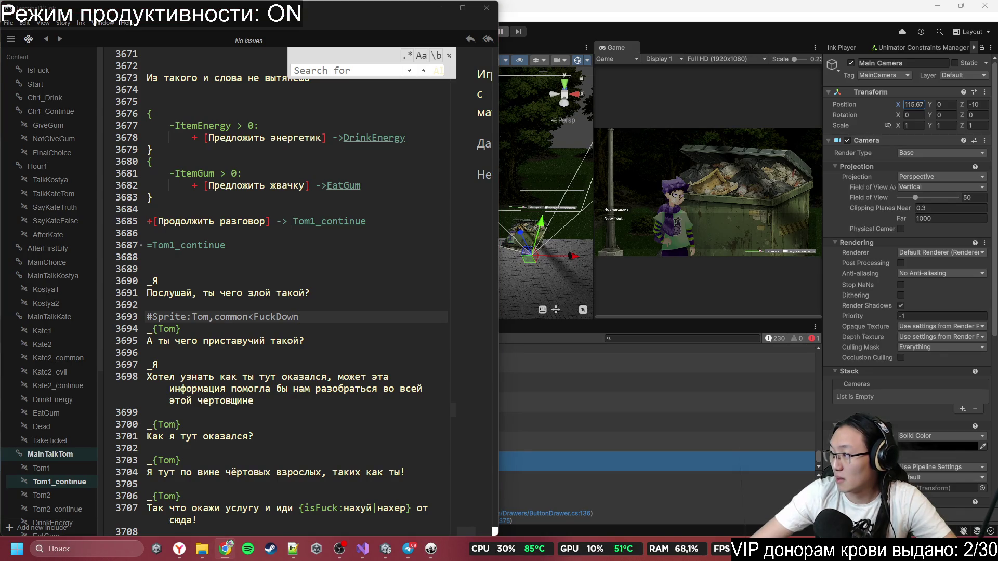
{"action": "left_click", "coordinate": [314, 318]}
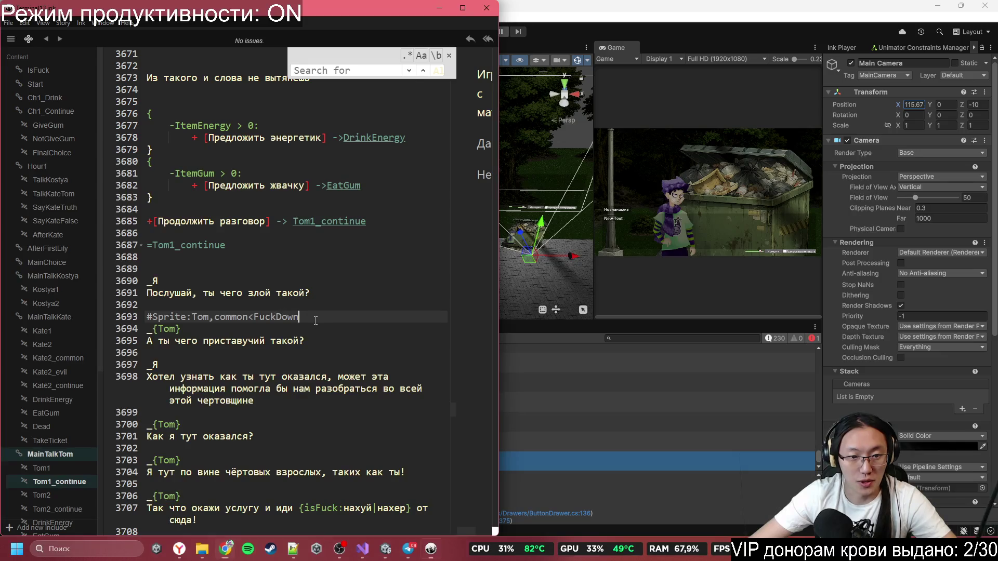
{"action": "key", "text": "Return"}
{"action": "type", "text": "#Emotion:Tom,common"}
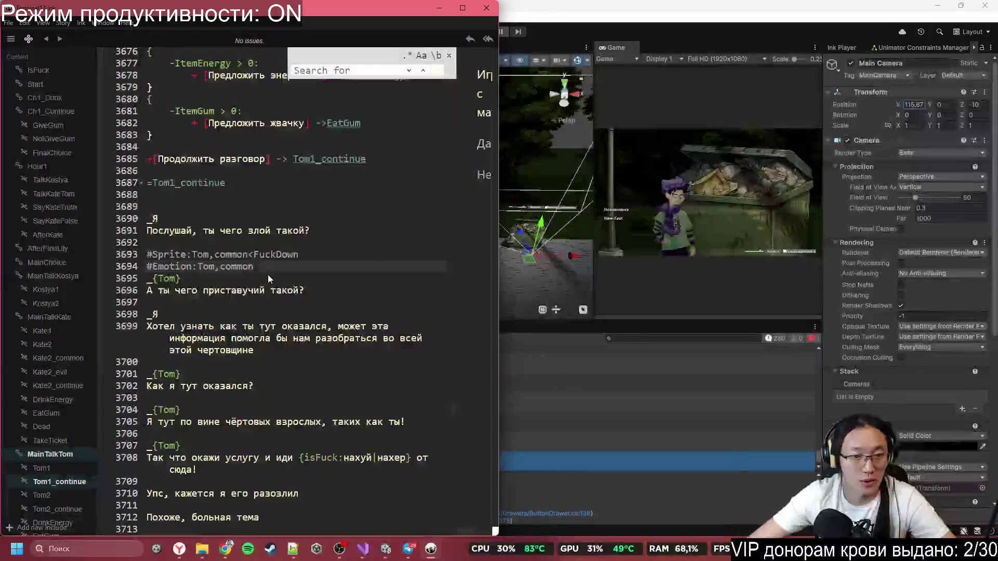
- Add a blank line before Tom's reply and retrieve the angry emotion tag from clipboard history
{"action": "left_click", "coordinate": [341, 363]}
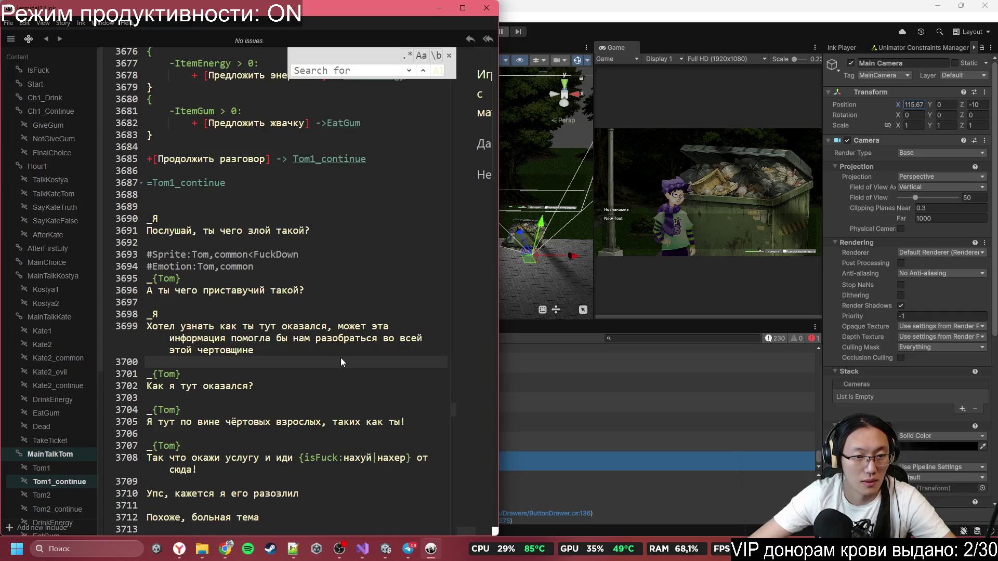
{"action": "scroll", "coordinate": [341, 359], "scroll_direction": "down", "scroll_amount": 3}
{"action": "left_click_drag", "start_coordinate": [176, 298], "coordinate": [148, 305]}
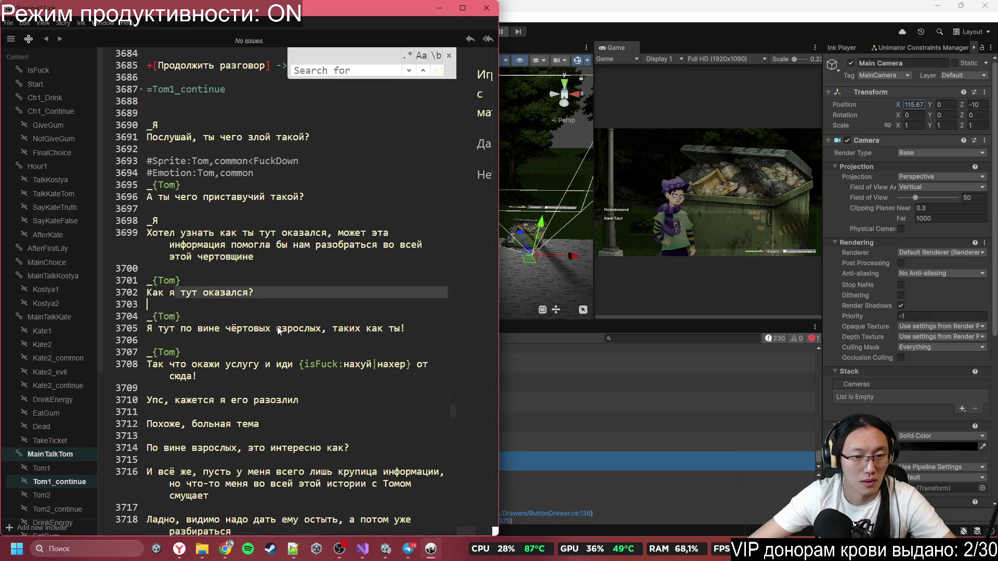
{"action": "scroll", "coordinate": [279, 314], "scroll_direction": "down", "scroll_amount": 3}
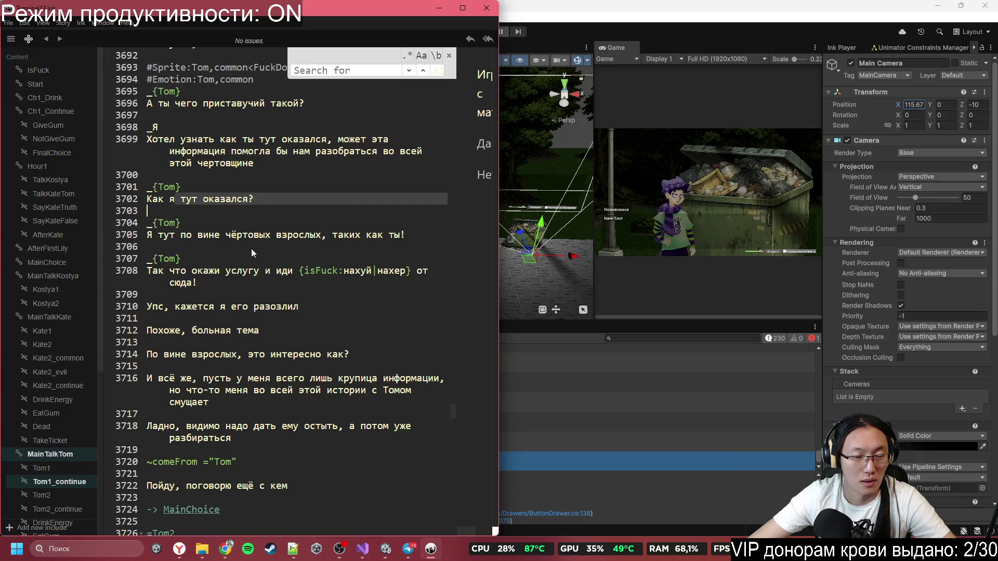
{"action": "scroll", "coordinate": [248, 210], "scroll_direction": "up", "scroll_amount": 3}
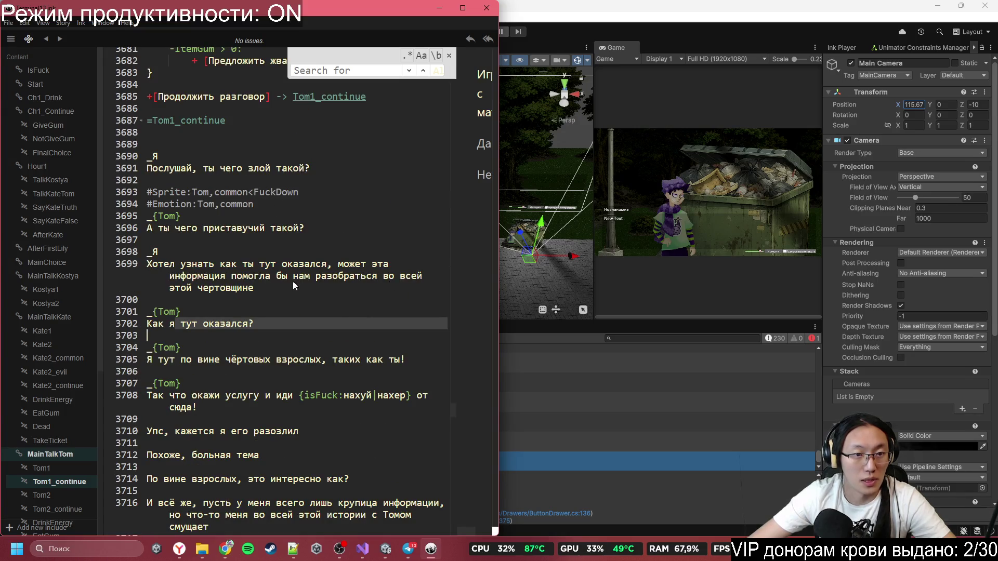
{"action": "left_click", "coordinate": [280, 349]}
{"action": "left_click", "coordinate": [291, 333]}
{"action": "key", "text": "Return"}
{"action": "key", "text": "ctrl+shift+Up"}
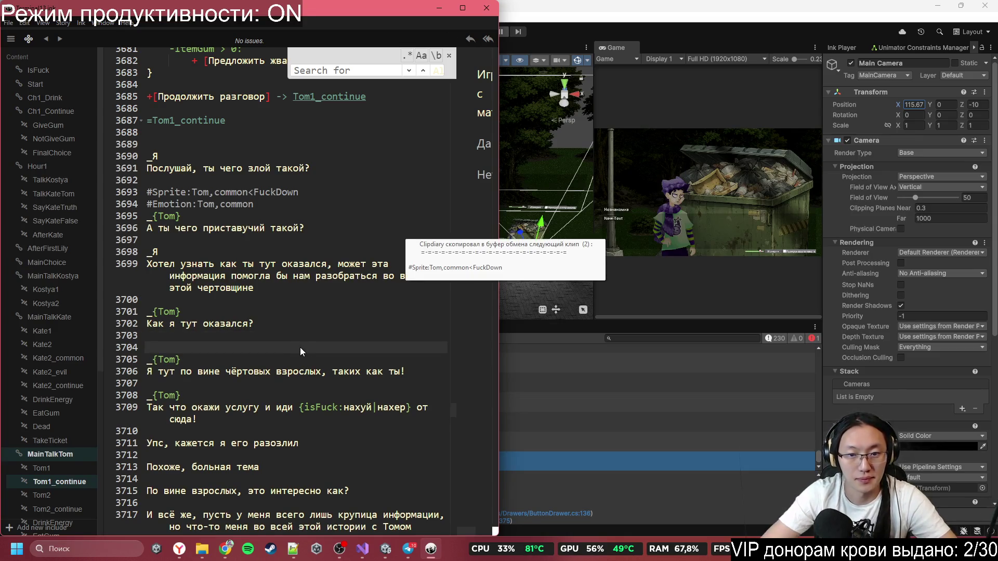
{"action": "key", "text": "ctrl+shift+Up"}
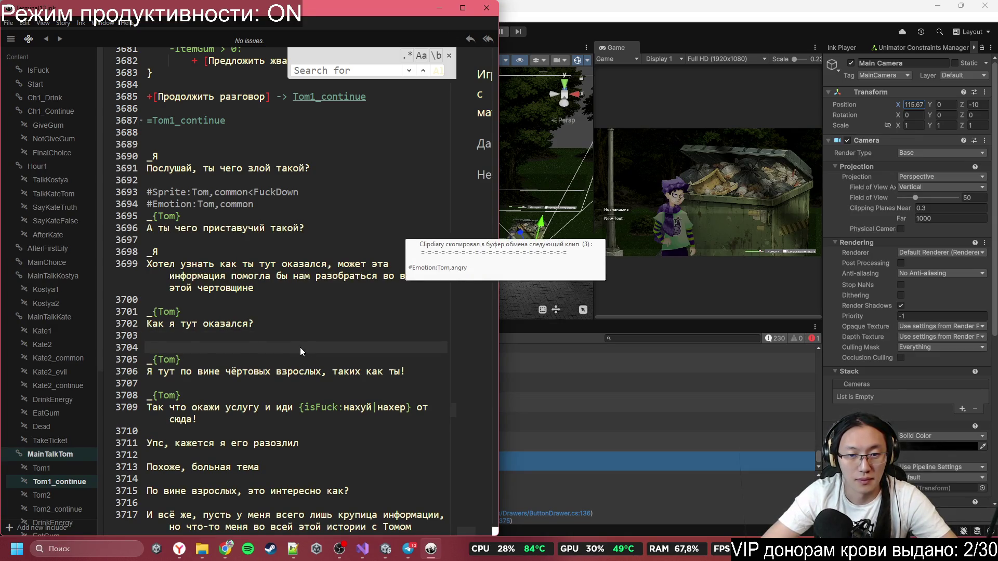
- Copy the FuckDown sprite tag, paste it before Tom's next reply, and change it to #Sprite:Tom,common<FuckUp
{"action": "left_click_drag", "start_coordinate": [255, 204], "coordinate": [140, 203]}
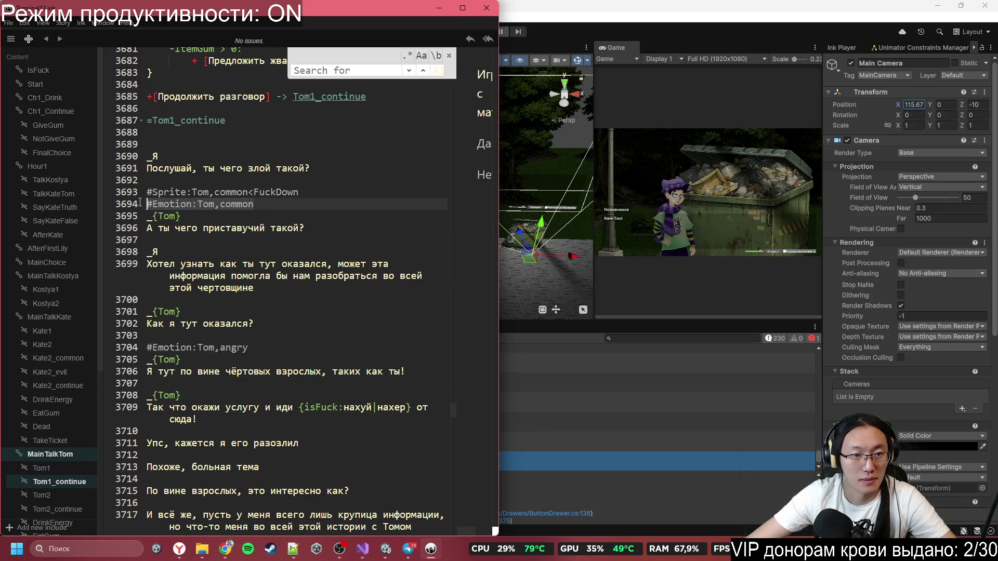
{"action": "scroll", "coordinate": [391, 363], "scroll_direction": "down", "scroll_amount": 2}
{"action": "scroll", "coordinate": [290, 358], "scroll_direction": "down", "scroll_amount": 1}
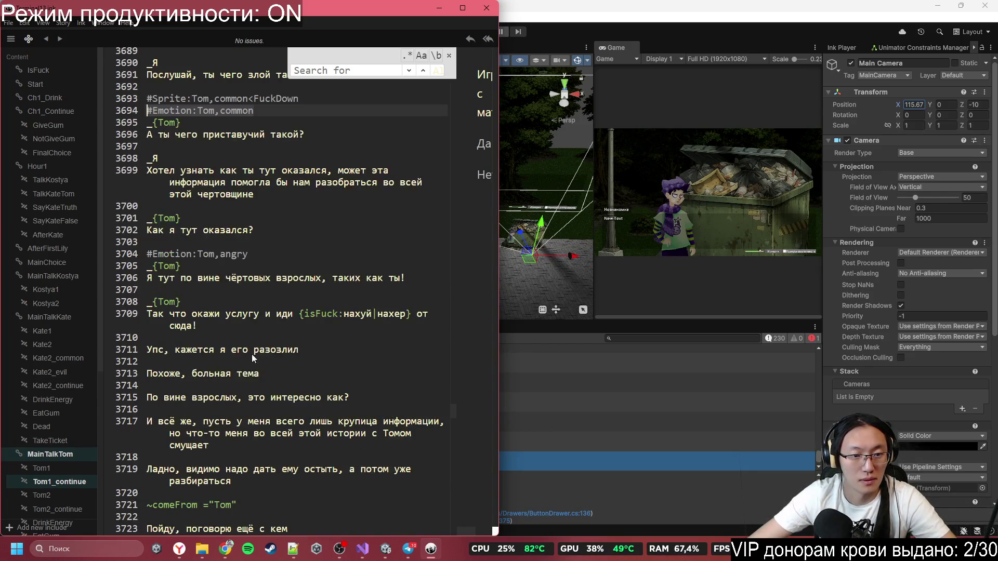
{"action": "left_click", "coordinate": [256, 291]}
{"action": "scroll", "coordinate": [258, 263], "scroll_direction": "up", "scroll_amount": 2}
{"action": "left_click", "coordinate": [304, 161]}
{"action": "left_click_drag", "start_coordinate": [250, 161], "coordinate": [148, 163]}
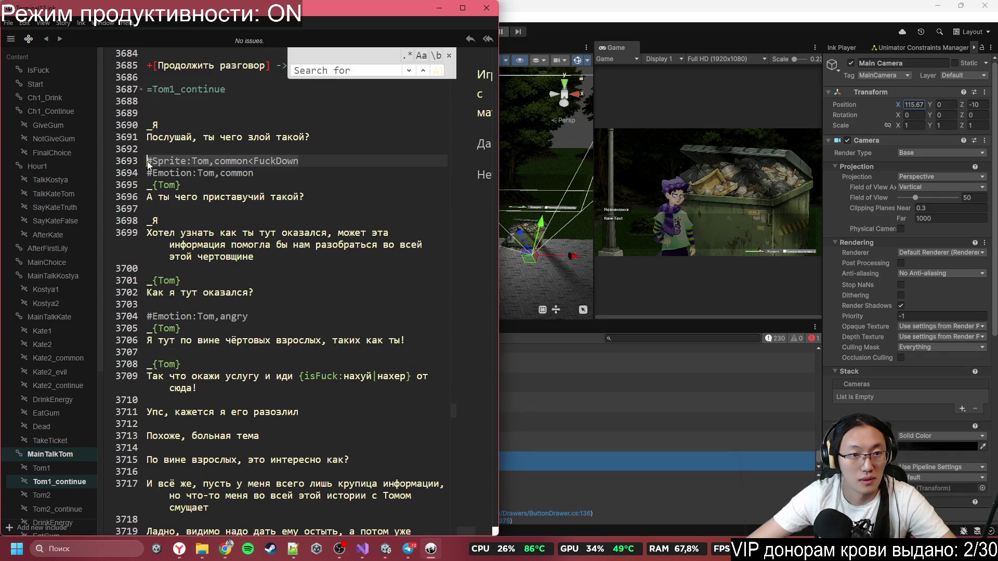
{"action": "left_click", "coordinate": [247, 357]}
{"action": "key", "text": "Return"}
{"action": "key", "text": "ctrl+v"}
{"action": "key", "text": "BackSpace"}
{"action": "key", "text": "BackSpace"}
{"action": "key", "text": "BackSpace"}
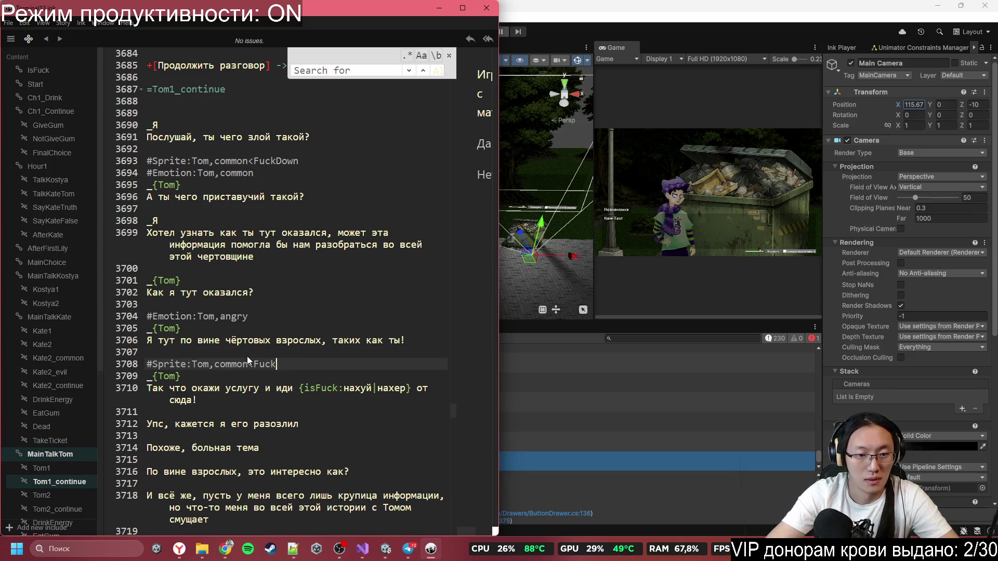
{"action": "type", "text": "Up"}
- Select the whole #Emotion:Tom,common tag line
{"action": "scroll", "coordinate": [290, 391], "scroll_direction": "down", "scroll_amount": 1}
{"action": "scroll", "coordinate": [296, 369], "scroll_direction": "down", "scroll_amount": 3}
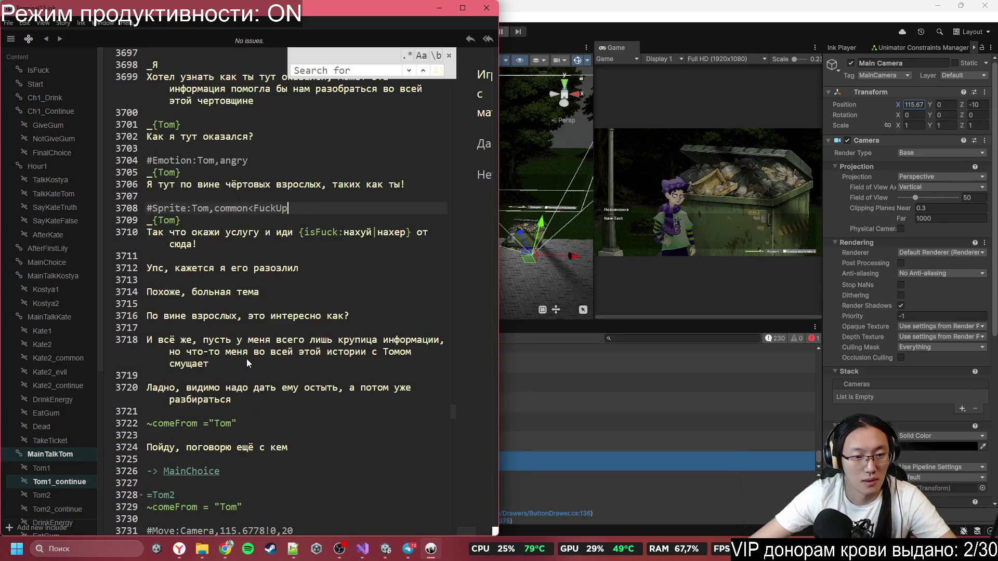
{"action": "scroll", "coordinate": [217, 356], "scroll_direction": "down", "scroll_amount": 1}
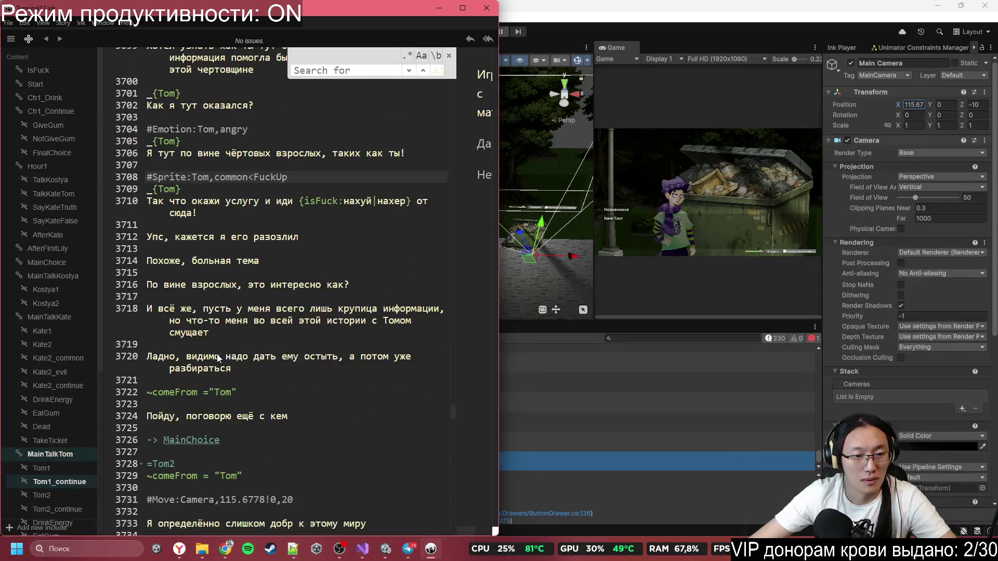
{"action": "scroll", "coordinate": [217, 359], "scroll_direction": "down", "scroll_amount": 1}
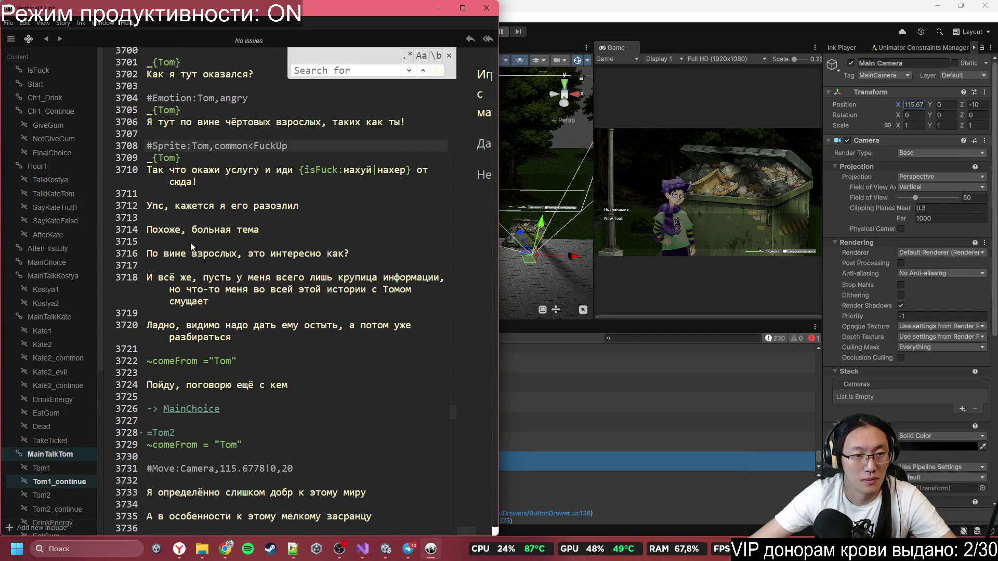
{"action": "scroll", "coordinate": [192, 224], "scroll_direction": "up", "scroll_amount": 2}
{"action": "scroll", "coordinate": [292, 196], "scroll_direction": "up", "scroll_amount": 3}
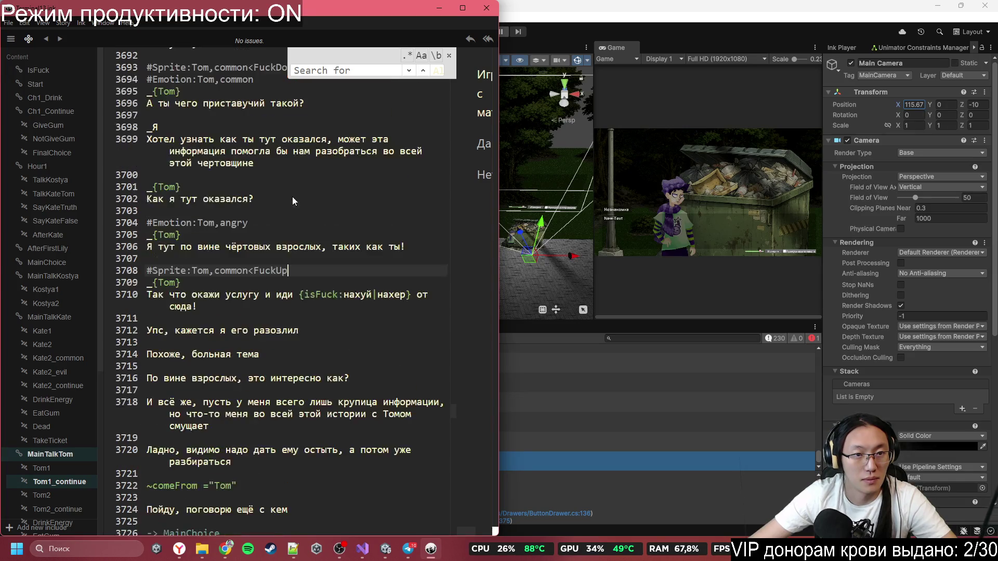
{"action": "left_click", "coordinate": [209, 99]}
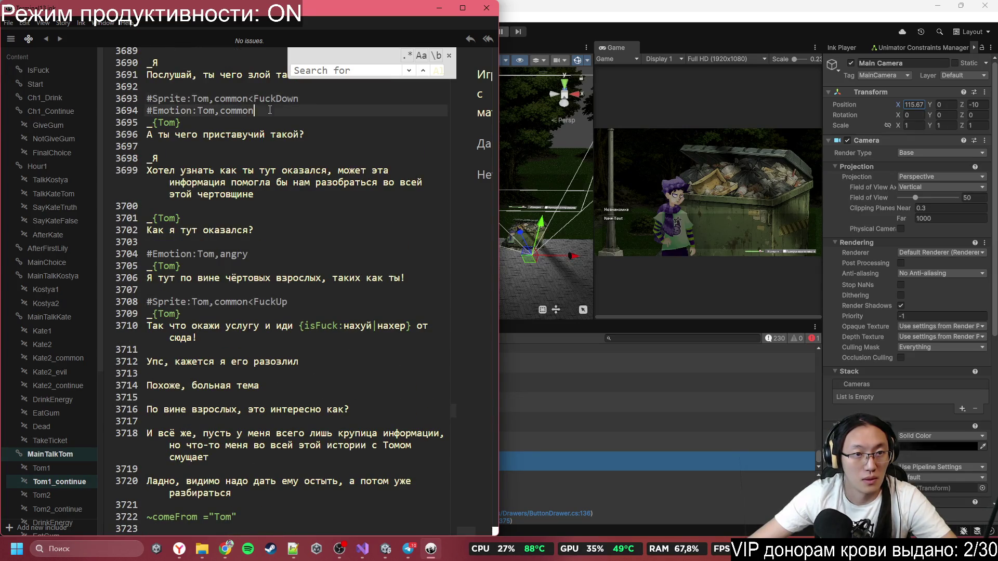
{"action": "triple_click", "coordinate": [208, 110]}
- Move to the empty line 3717 below the 'смущает' line
{"action": "scroll", "coordinate": [315, 331], "scroll_direction": "down", "scroll_amount": 2}
{"action": "left_click", "coordinate": [211, 395]}
{"action": "key", "text": "Down"}
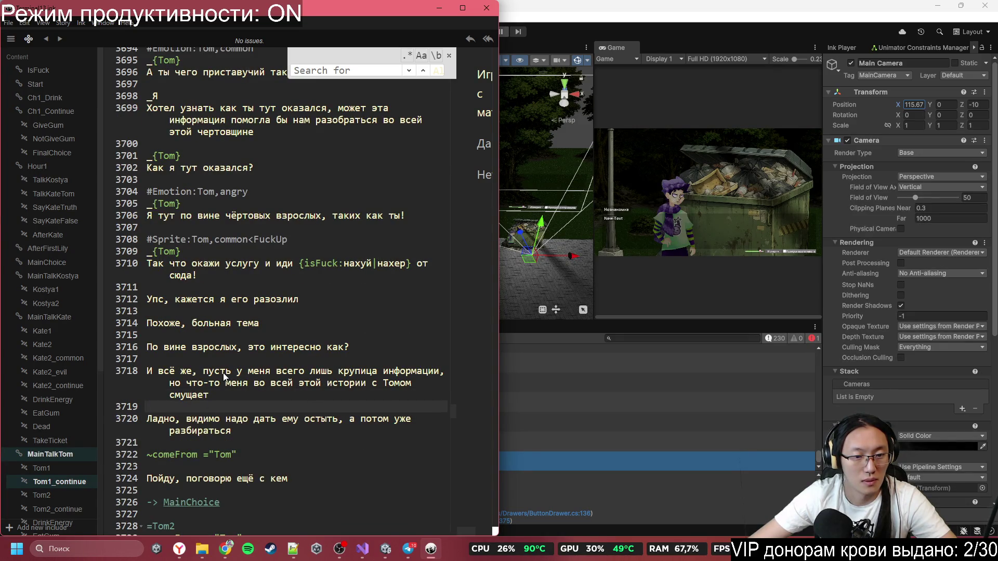
{"action": "left_click", "coordinate": [276, 371]}
{"action": "left_click", "coordinate": [219, 554]}
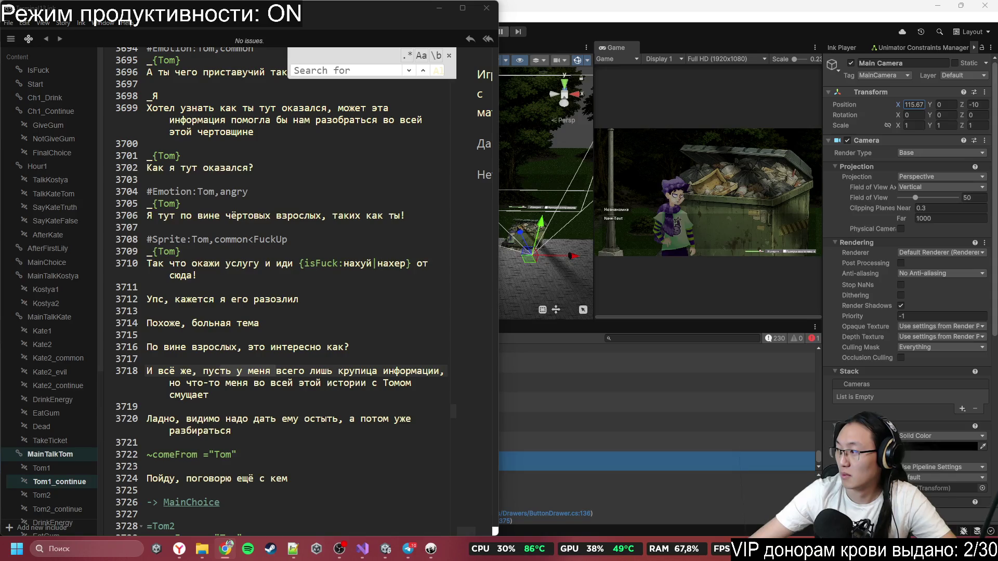
{"action": "key", "text": "alt+Tab"}
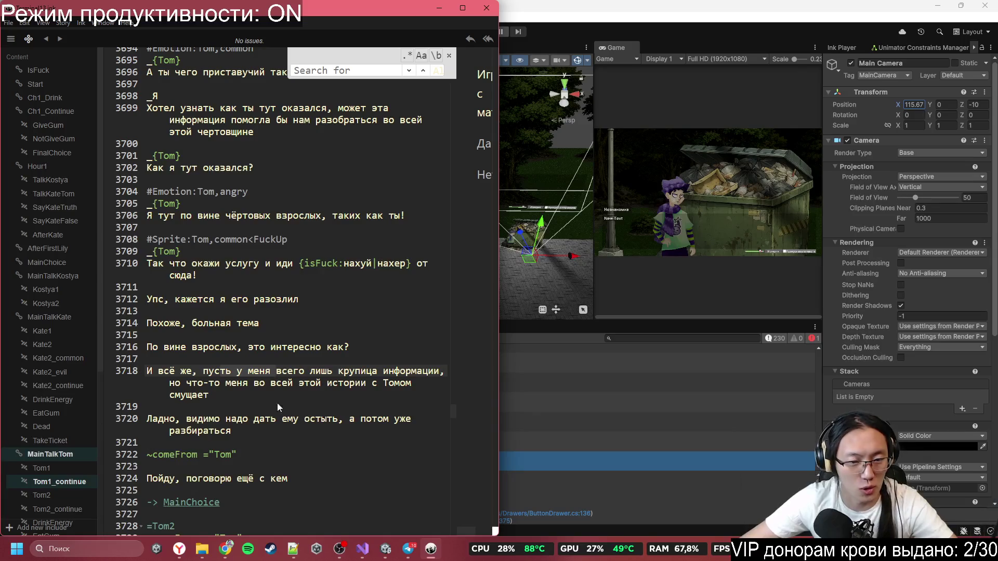
{"action": "left_click", "coordinate": [249, 359]}
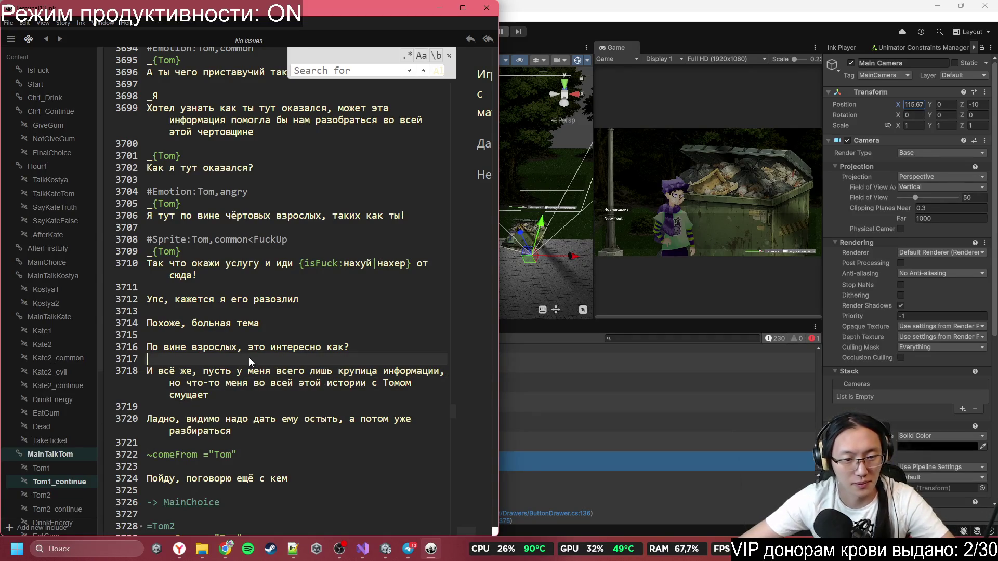
- Paste #Sprite:Tom,common<FuckDown and #Emotion:Tom,common above 'Ладно, видимо надо дать ему остыть'
{"action": "key", "text": "Return"}
{"action": "left_click", "coordinate": [208, 421]}
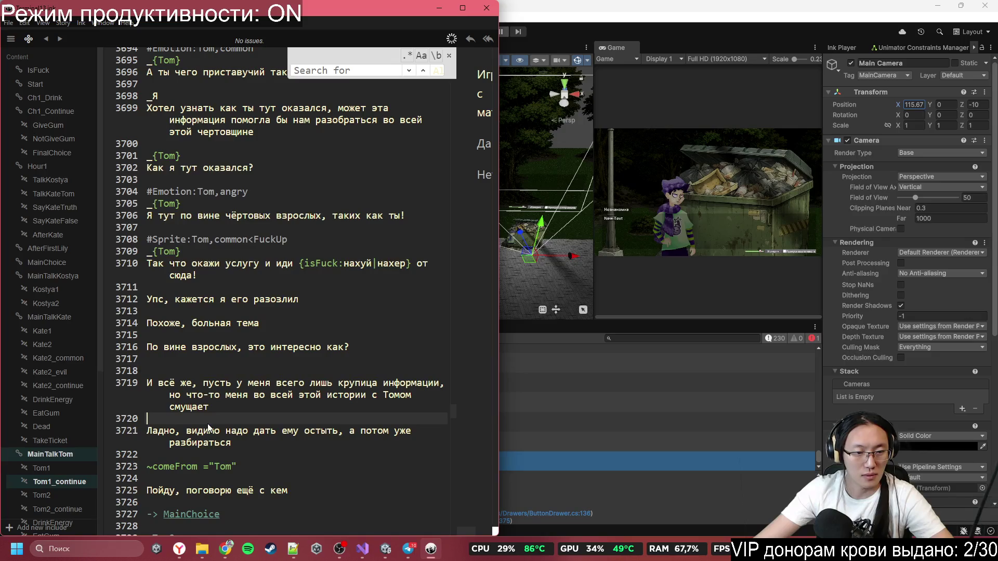
{"action": "key", "text": "Return"}
{"action": "key", "text": "ctrl+v"}
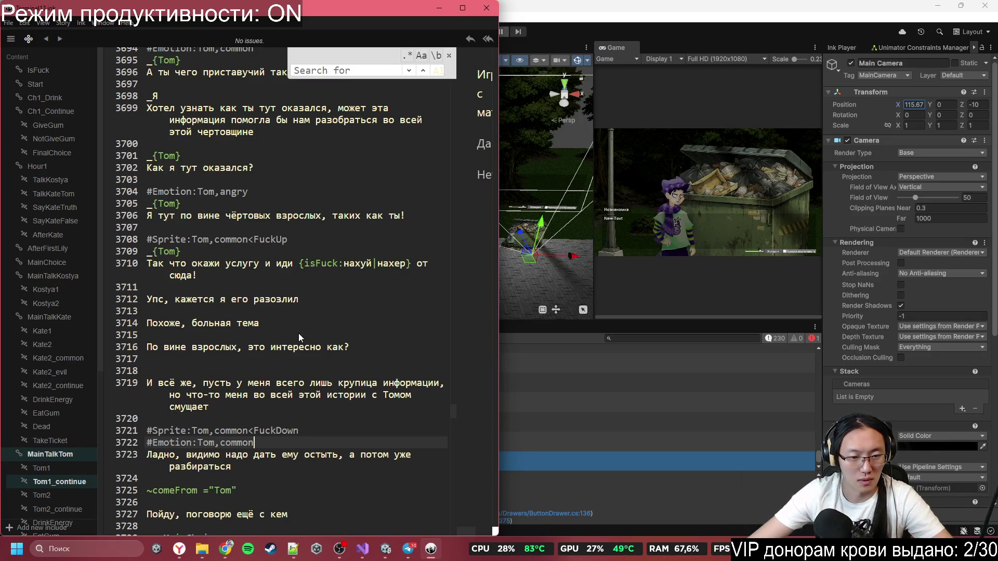
- Select the line 'Пойду, поговорю ещё с кем', then switch to the Windows desktop
{"action": "scroll", "coordinate": [330, 366], "scroll_direction": "down", "scroll_amount": 2}
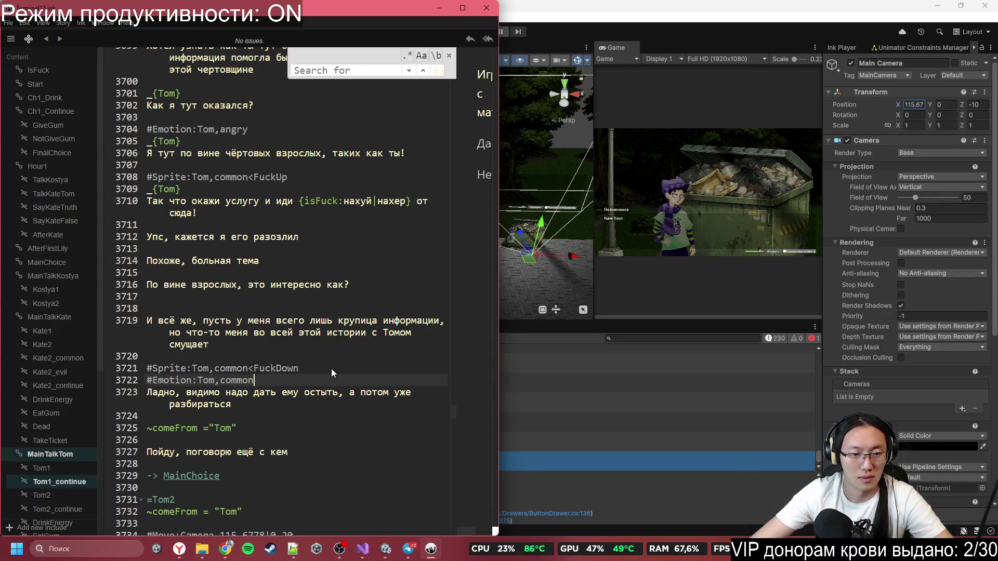
{"action": "scroll", "coordinate": [333, 373], "scroll_direction": "down", "scroll_amount": 1}
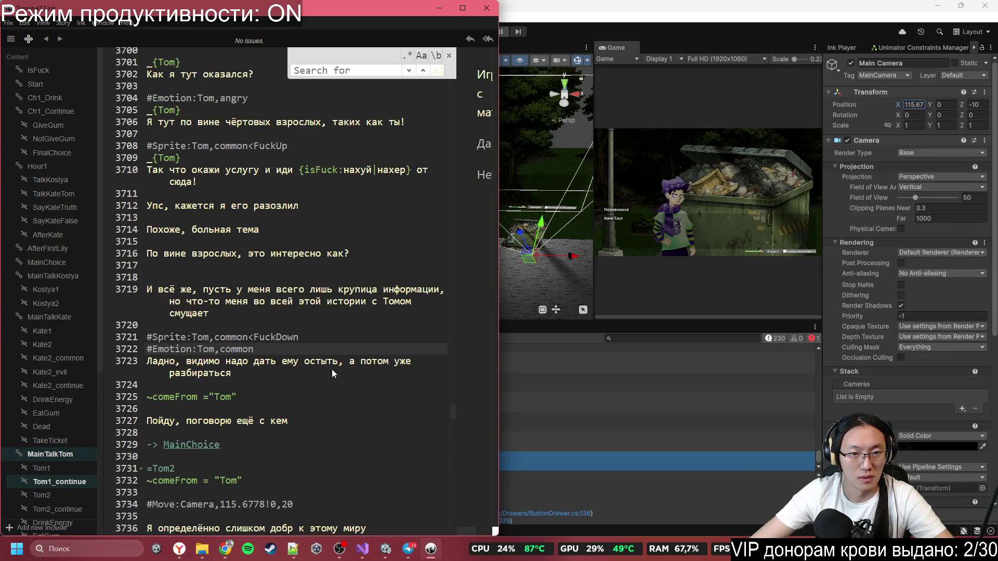
{"action": "scroll", "coordinate": [332, 373], "scroll_direction": "down", "scroll_amount": 2}
{"action": "left_click_drag", "start_coordinate": [163, 345], "coordinate": [227, 370]}
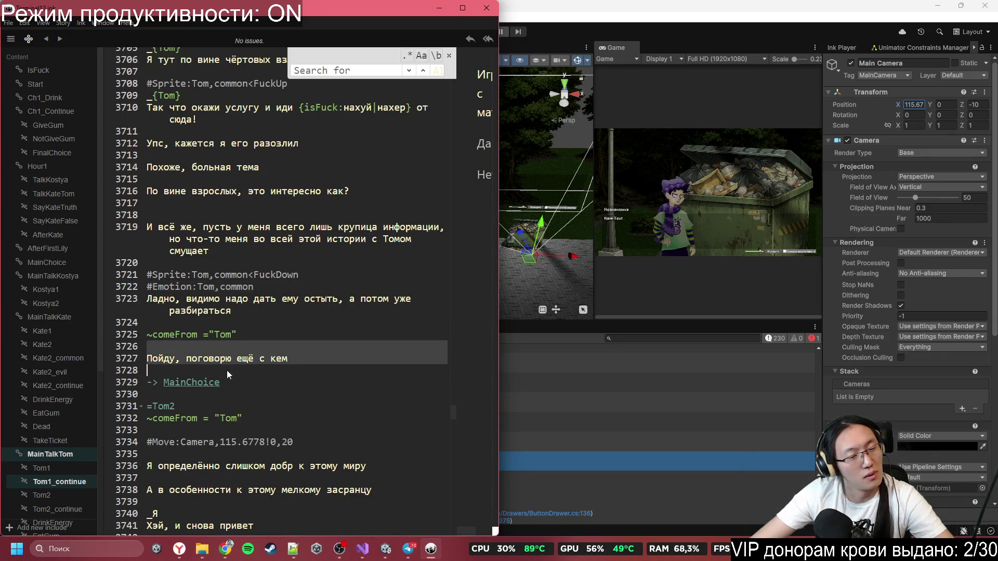
{"action": "left_click", "coordinate": [232, 361]}
{"action": "left_click_drag", "start_coordinate": [148, 359], "coordinate": [290, 362]}
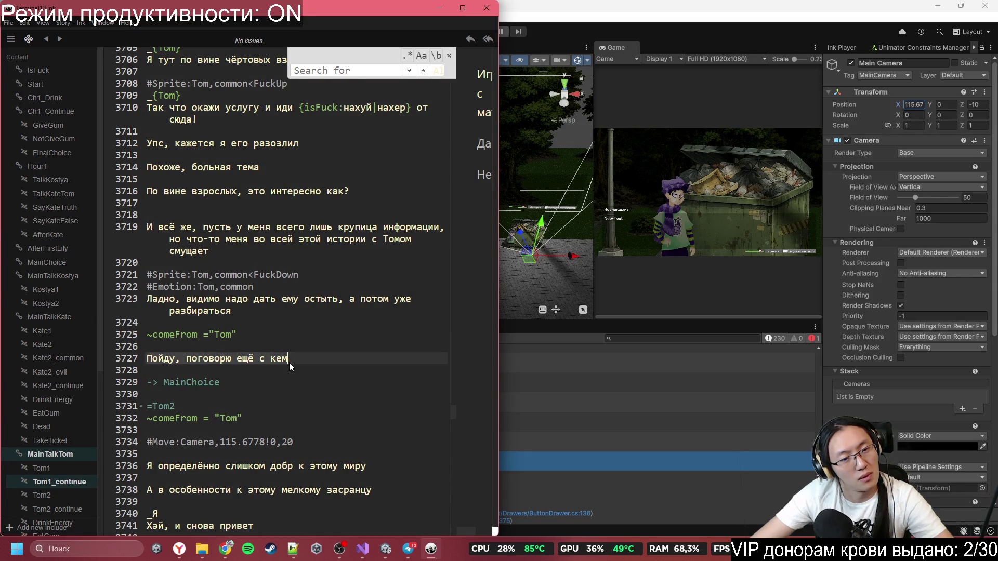
{"action": "scroll", "coordinate": [303, 303], "scroll_direction": "up", "scroll_amount": 3}
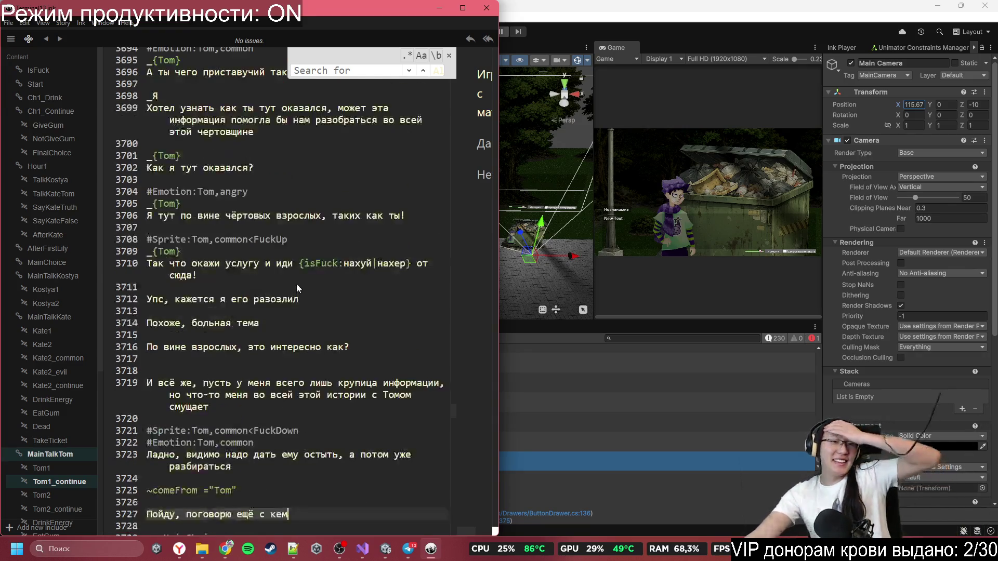
{"action": "scroll", "coordinate": [294, 281], "scroll_direction": "up", "scroll_amount": 10}
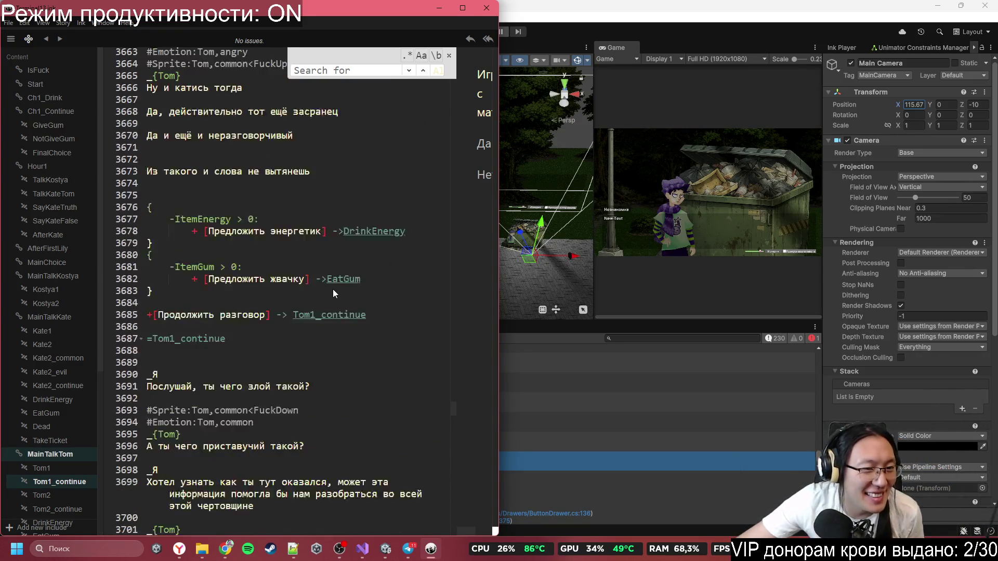
{"action": "scroll", "coordinate": [333, 292], "scroll_direction": "up", "scroll_amount": 13}
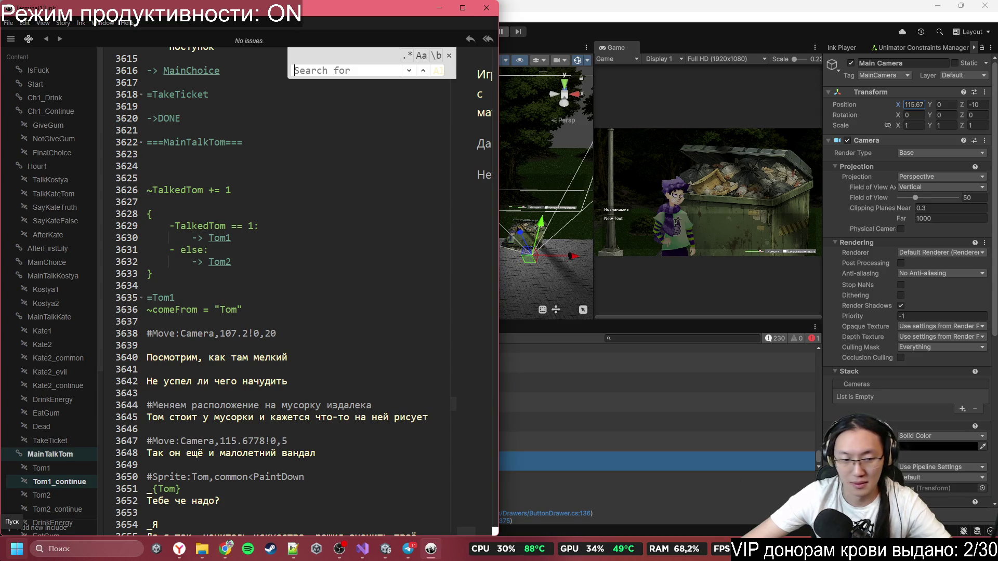
{"action": "left_click", "coordinate": [17, 548]}
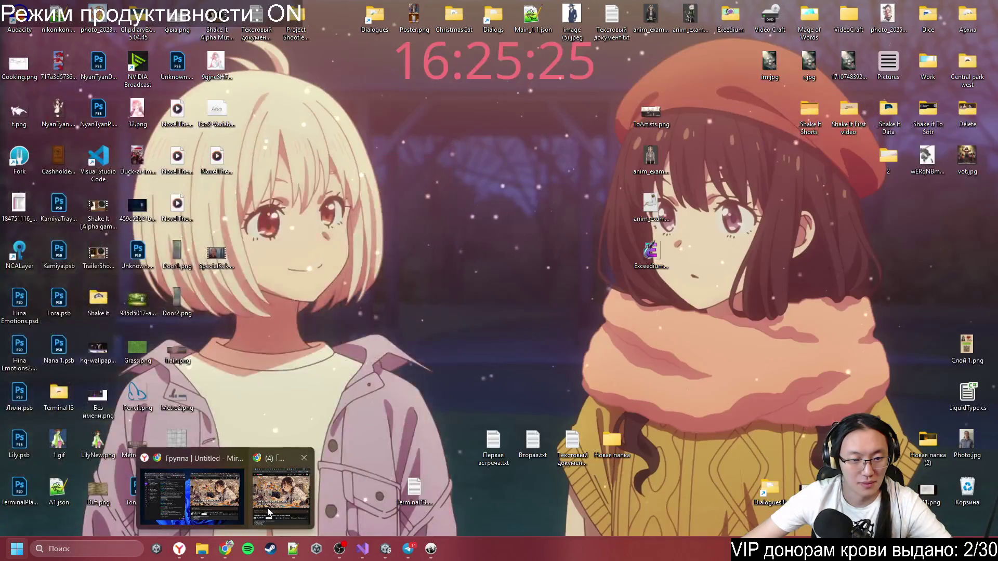
{"action": "key", "text": "Escape"}
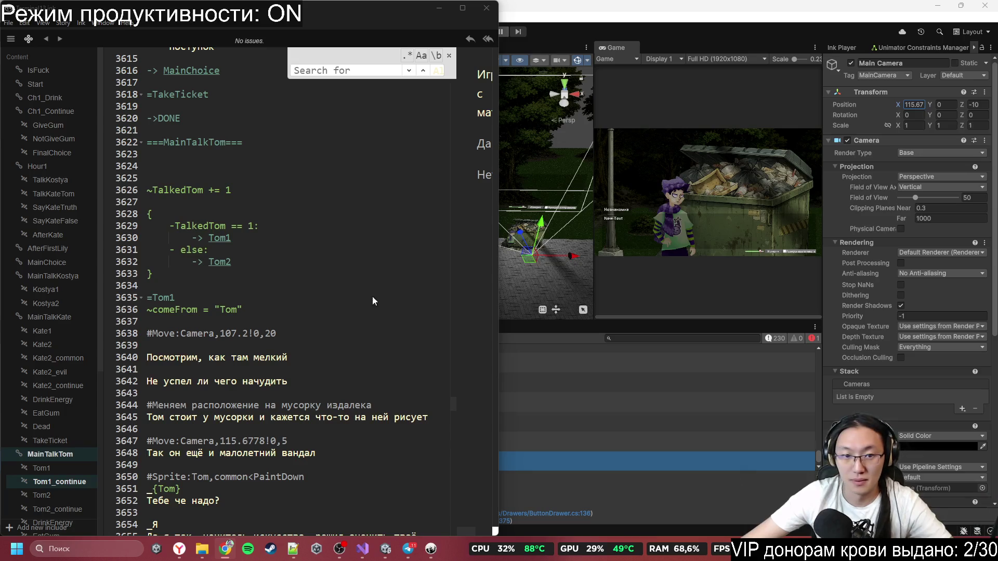
{"action": "left_click", "coordinate": [335, 297]}
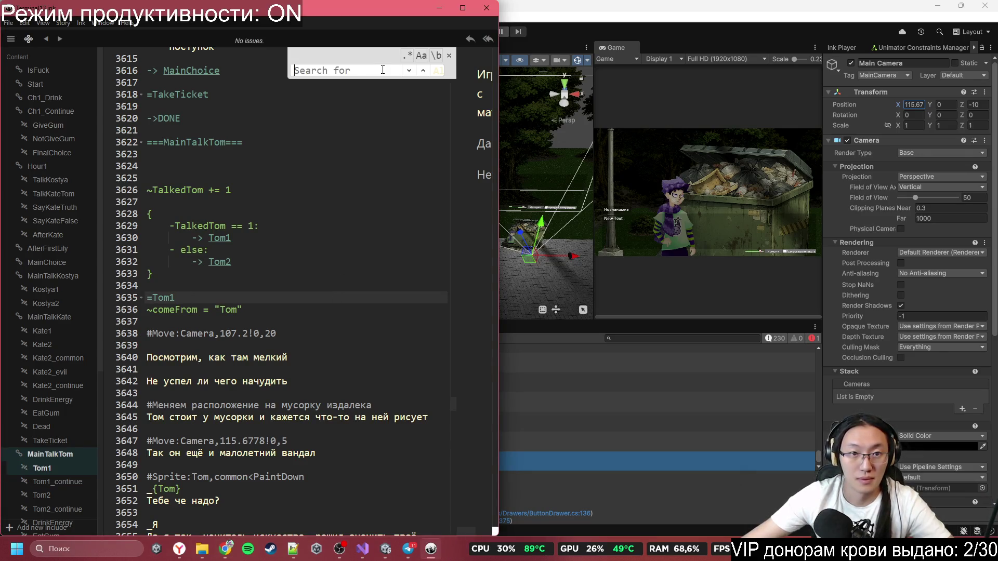
{"action": "type", "text": "Paint"}
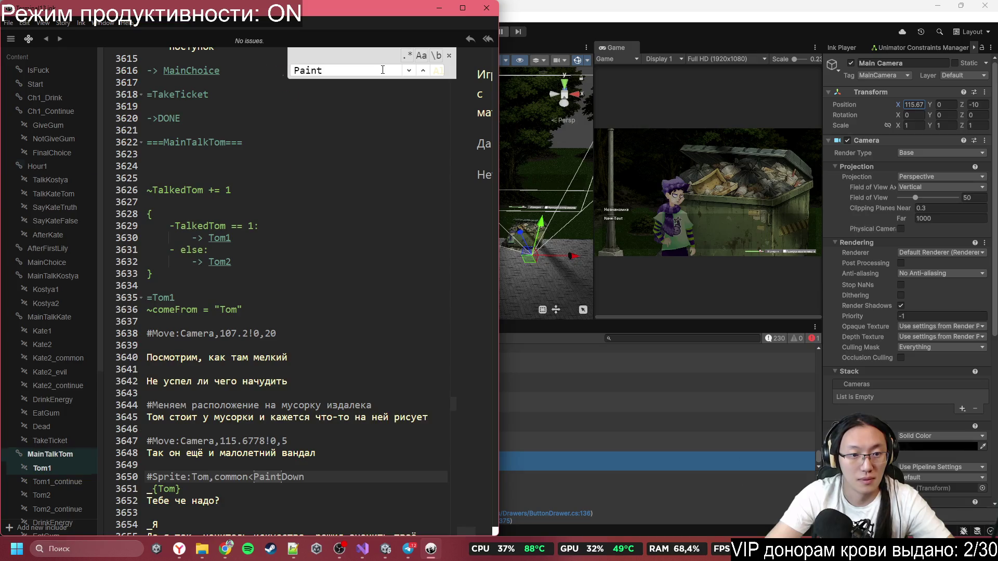
{"action": "key", "text": "Return"}
{"action": "left_click", "coordinate": [320, 357]}
{"action": "left_click", "coordinate": [147, 357]}
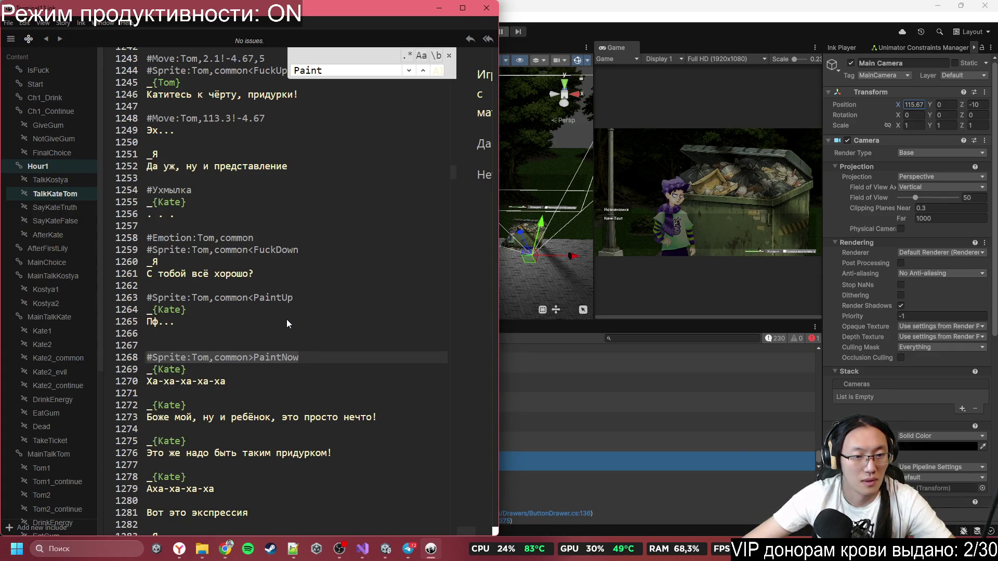
{"action": "key", "text": "Delete"}
{"action": "left_click", "coordinate": [410, 74]}
{"action": "left_click", "coordinate": [411, 73]}
{"action": "left_click", "coordinate": [422, 71]}
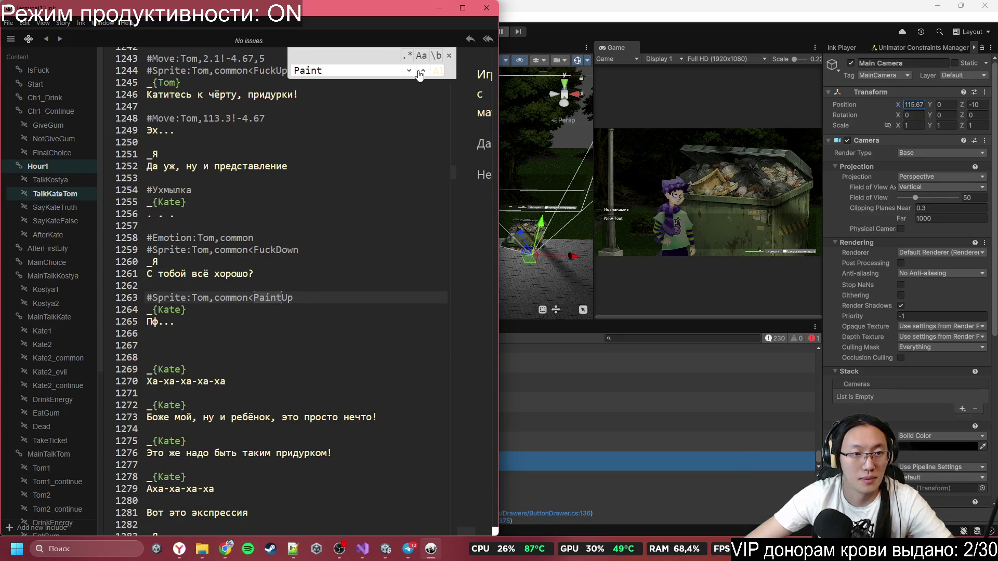
{"action": "scroll", "coordinate": [49, 350], "scroll_direction": "down", "scroll_amount": 3}
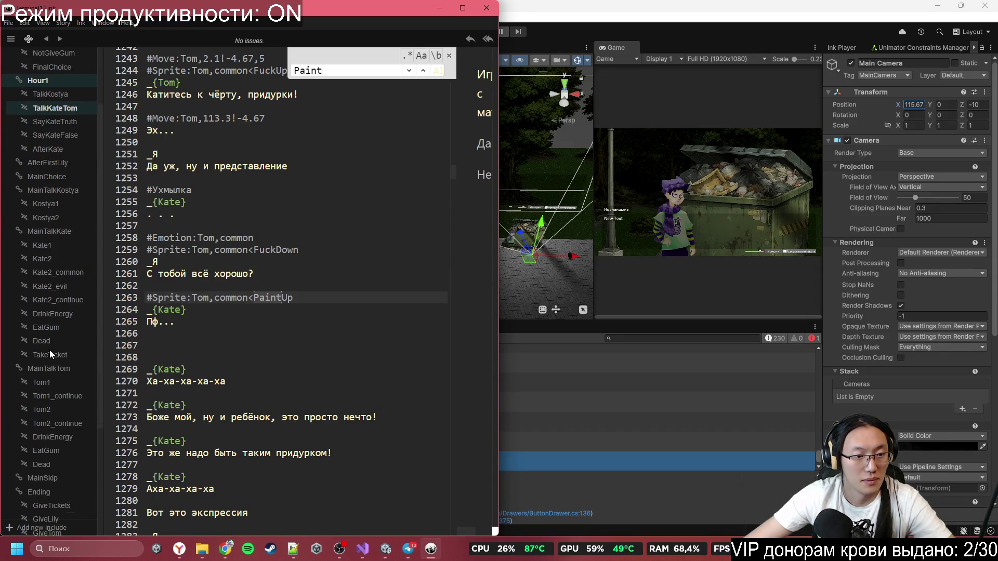
{"action": "left_click", "coordinate": [51, 381]}
{"action": "left_click", "coordinate": [55, 393]}
{"action": "left_click", "coordinate": [56, 383]}
{"action": "scroll", "coordinate": [221, 386], "scroll_direction": "down", "scroll_amount": 14}
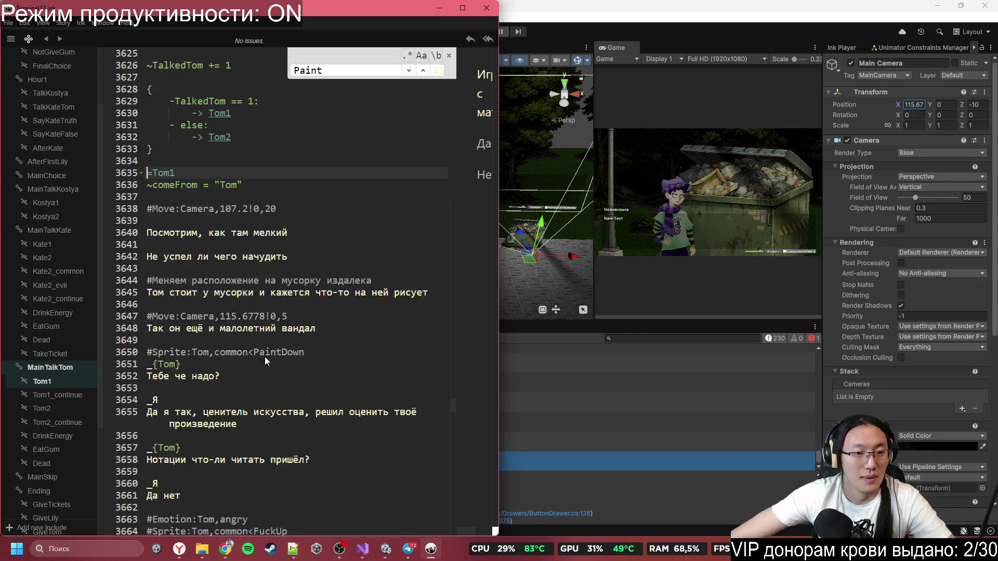
{"action": "scroll", "coordinate": [251, 353], "scroll_direction": "down", "scroll_amount": 5}
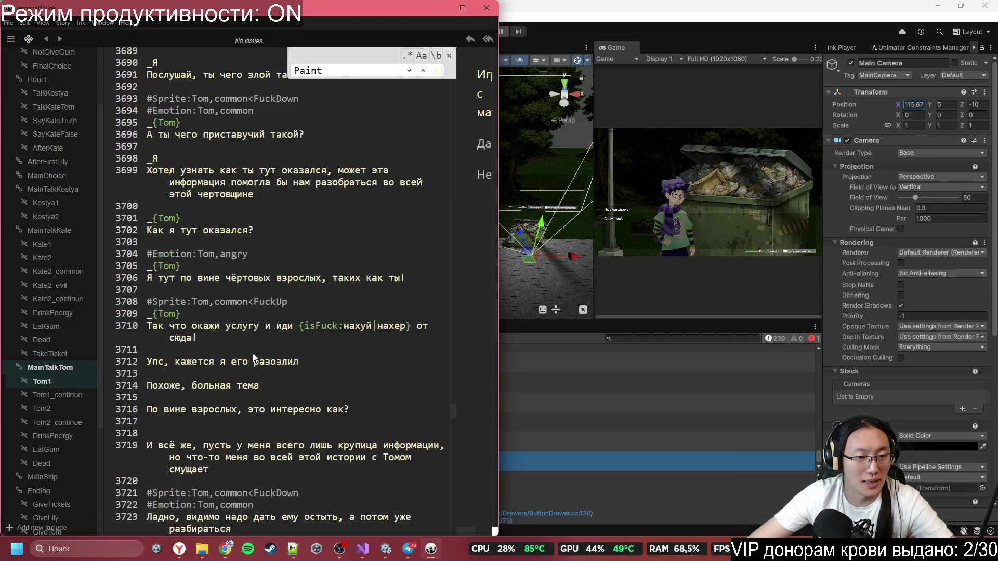
{"action": "scroll", "coordinate": [253, 354], "scroll_direction": "up", "scroll_amount": 3}
{"action": "left_click", "coordinate": [236, 125]}
{"action": "left_click", "coordinate": [237, 173]}
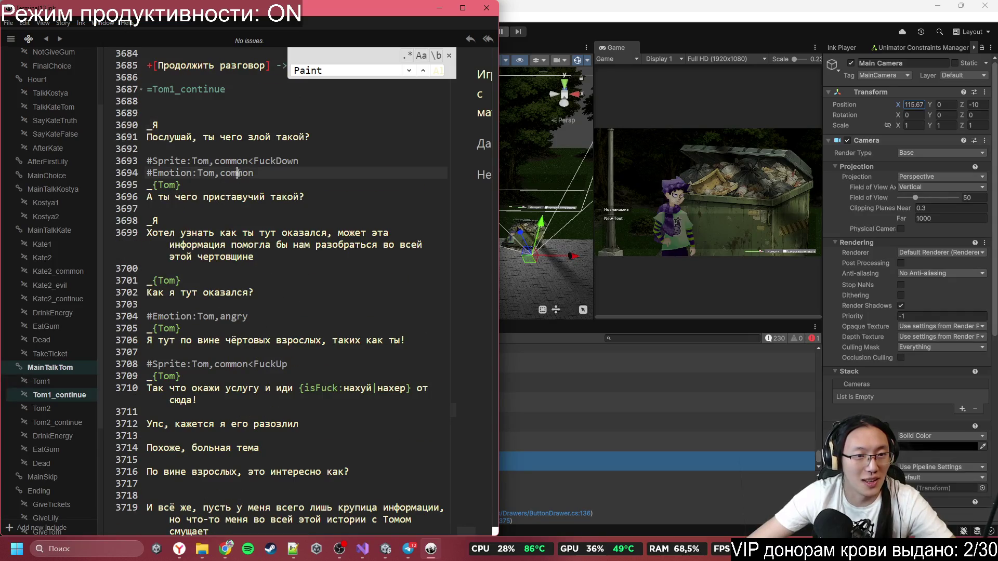
{"action": "scroll", "coordinate": [240, 160], "scroll_direction": "up", "scroll_amount": 1}
{"action": "scroll", "coordinate": [223, 208], "scroll_direction": "down", "scroll_amount": 2}
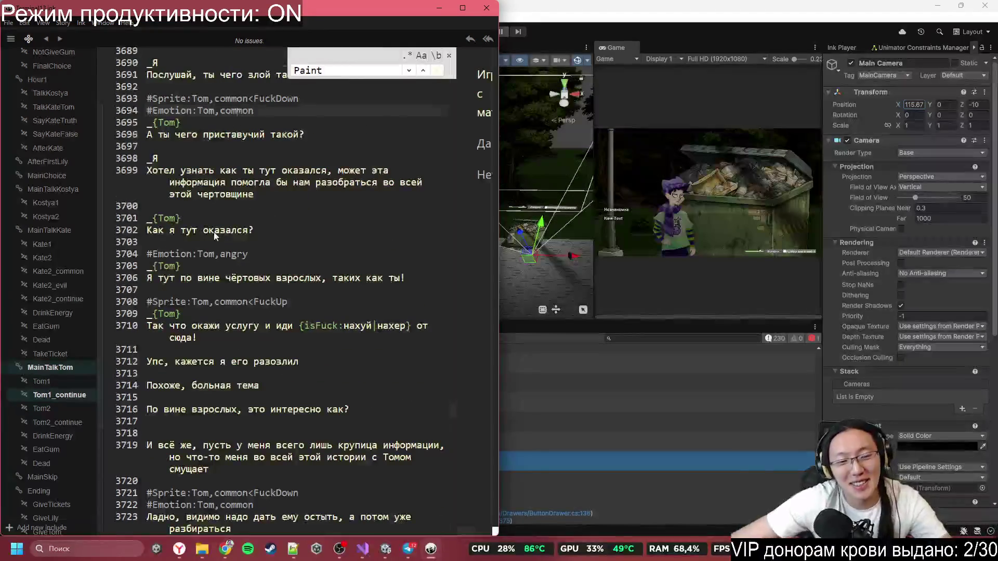
{"action": "scroll", "coordinate": [216, 234], "scroll_direction": "down", "scroll_amount": 5}
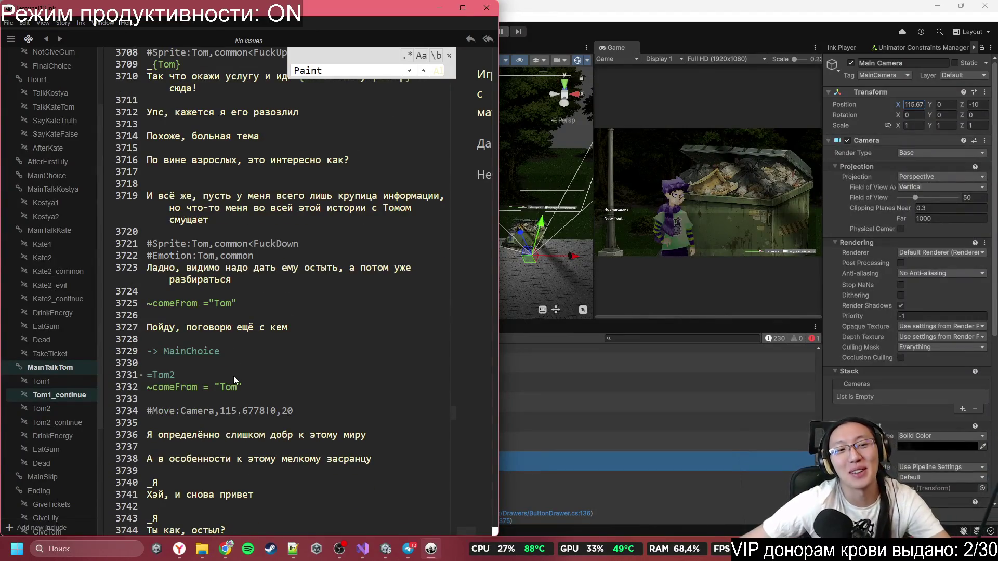
- Paste #Sprite:Tom,common>PaintNow on a new line below the =Tom2 header
{"action": "left_click", "coordinate": [234, 376]}
{"action": "key", "text": "Down"}
{"action": "key", "text": "Down"}
{"action": "key", "text": "Return"}
{"action": "type", "text": "#Sprite:Tom,common>PaintNow"}
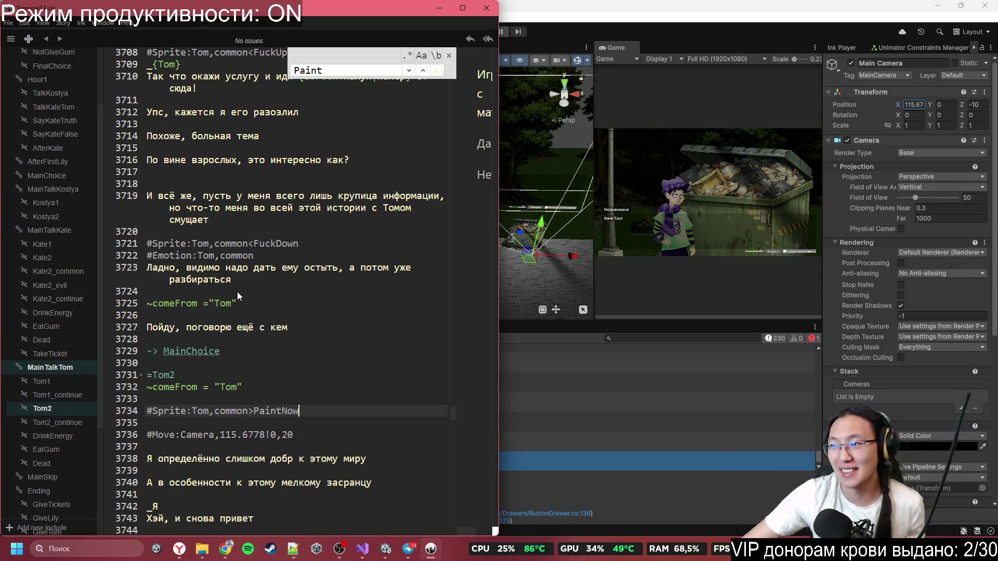
{"action": "scroll", "coordinate": [176, 425], "scroll_direction": "up", "scroll_amount": 1}
{"action": "scroll", "coordinate": [177, 406], "scroll_direction": "up", "scroll_amount": 15}
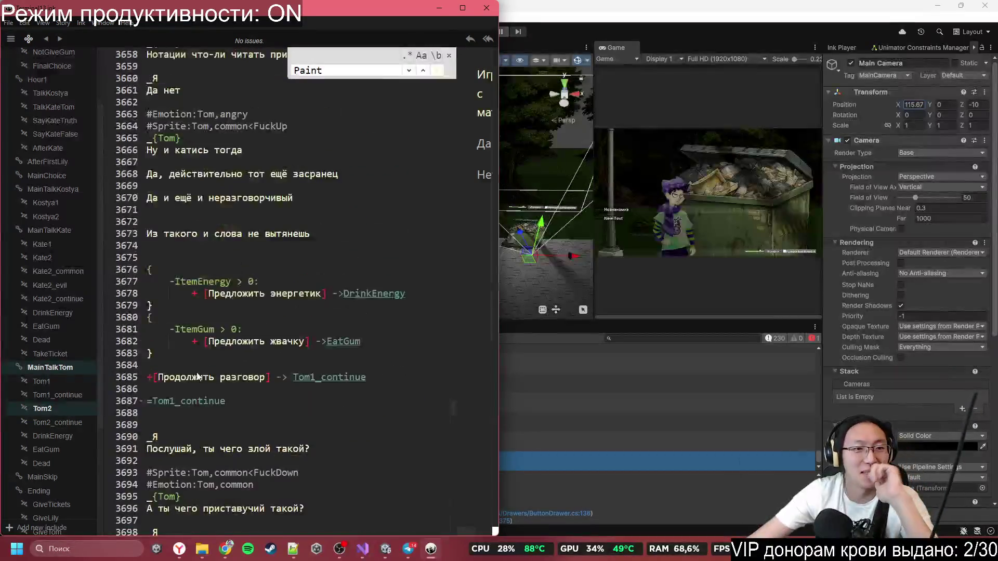
{"action": "scroll", "coordinate": [254, 336], "scroll_direction": "down", "scroll_amount": 6}
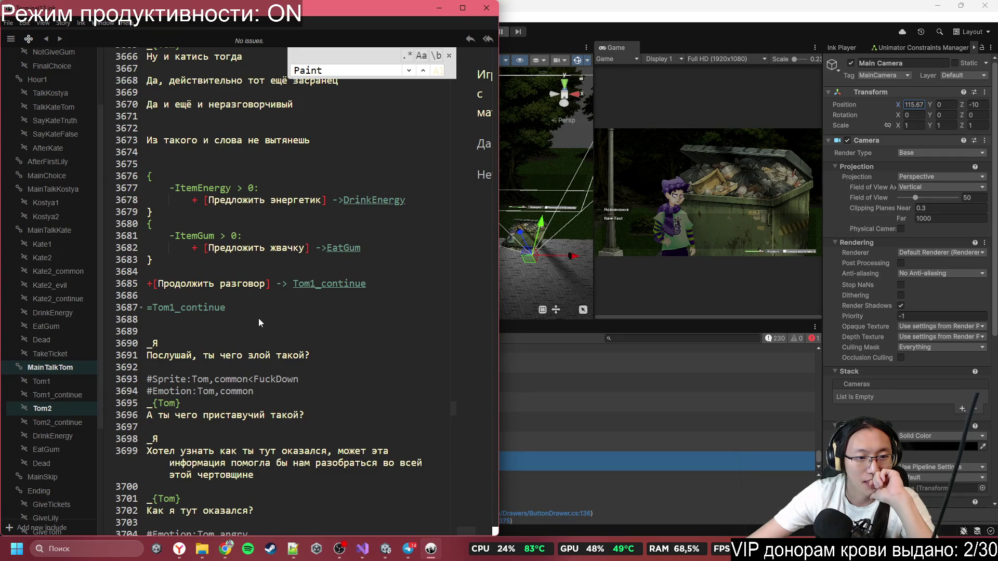
{"action": "scroll", "coordinate": [259, 322], "scroll_direction": "down", "scroll_amount": 3}
{"action": "scroll", "coordinate": [260, 338], "scroll_direction": "down", "scroll_amount": 8}
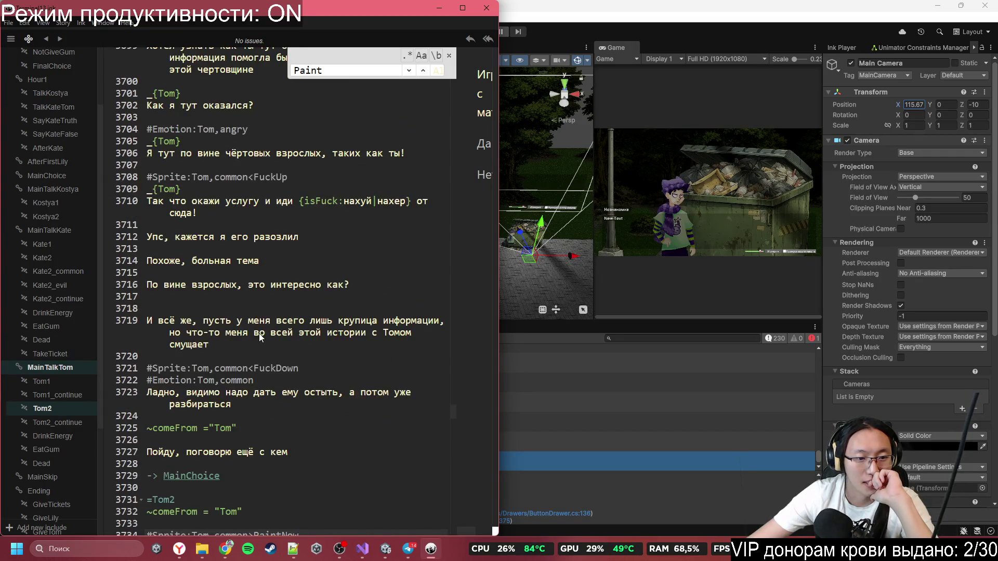
{"action": "scroll", "coordinate": [259, 333], "scroll_direction": "down", "scroll_amount": 1}
{"action": "scroll", "coordinate": [259, 333], "scroll_direction": "down", "scroll_amount": 2}
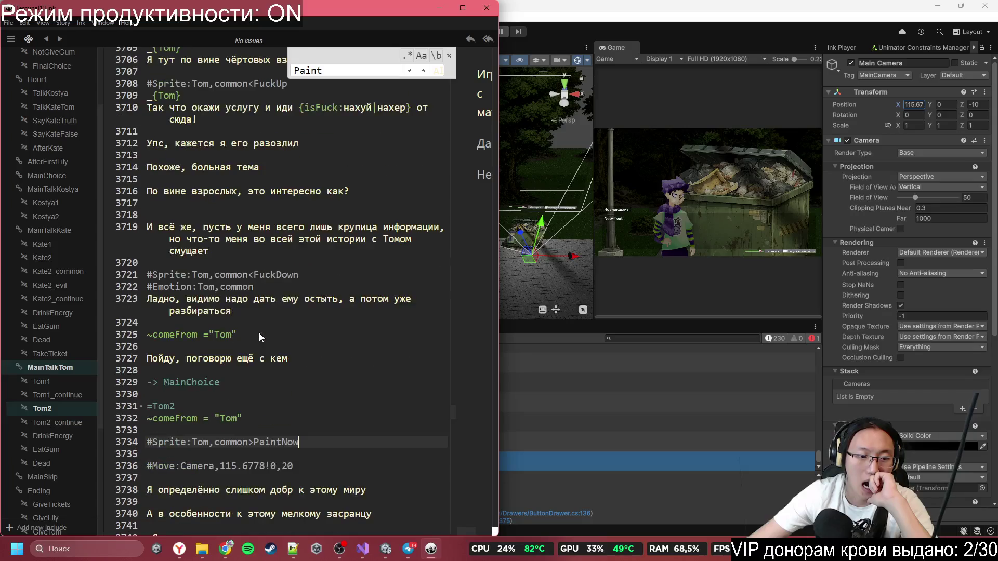
- Copy #Sprite:Tom,common<PaintUp from Chrome and paste it below the PaintNow tag
{"action": "key", "text": "Return"}
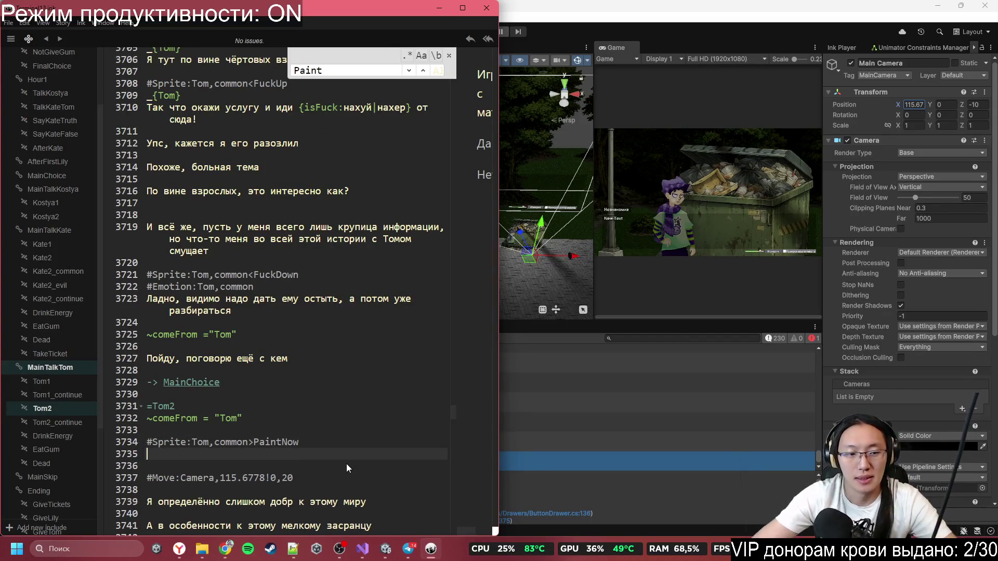
{"action": "type", "text": "#Sprite:Tom,common>PaintNow"}
{"action": "key", "text": "ctrl+z"}
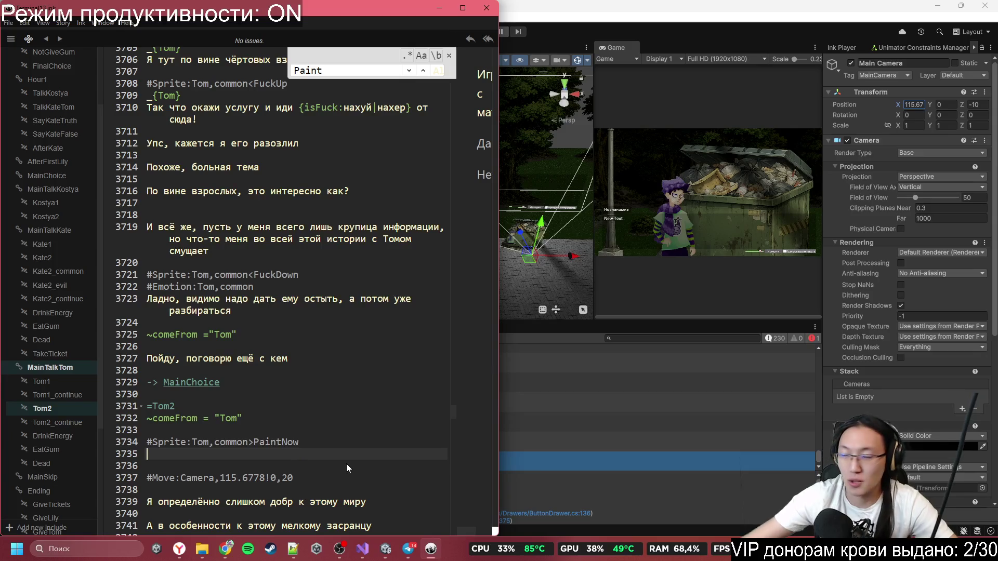
{"action": "left_click", "coordinate": [225, 549]}
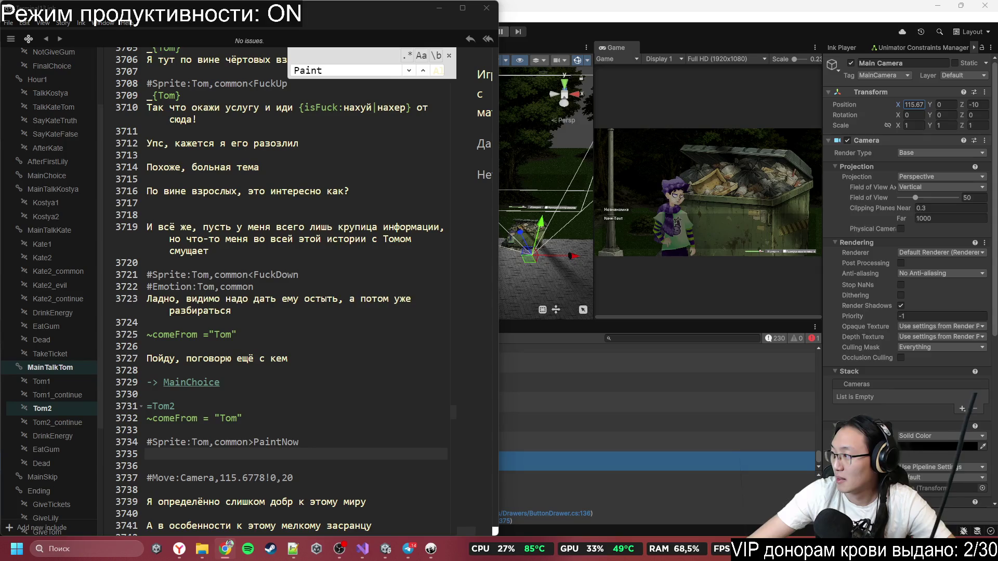
{"action": "left_click", "coordinate": [359, 448]}
{"action": "type", "text": "#Sprite:Tom,common<PaintUp"}
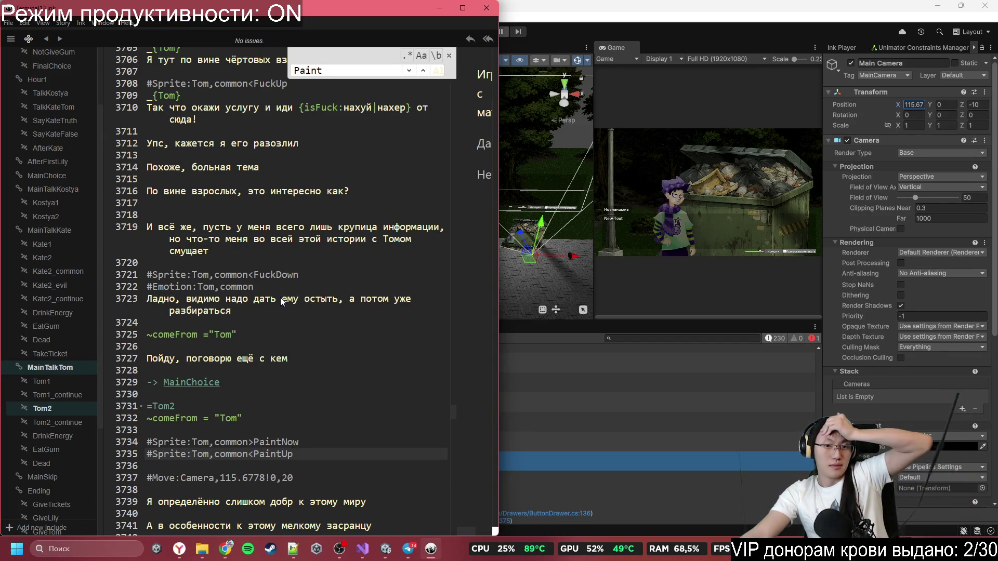
{"action": "scroll", "coordinate": [279, 298], "scroll_direction": "up", "scroll_amount": 5}
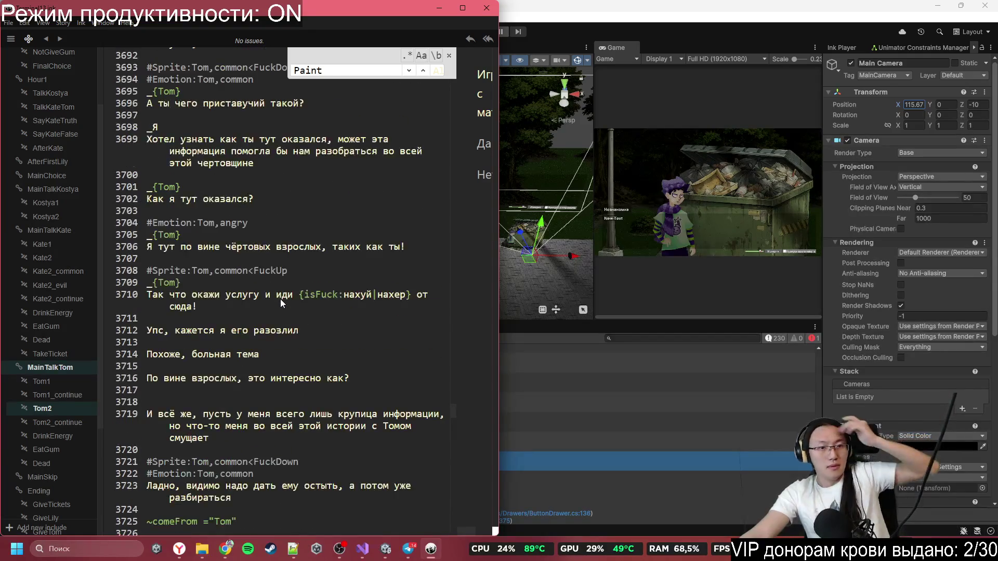
- Add the line 'О, кажется тут у нас новое произведение искусства...' after the 'мелкому засранцу' line
{"action": "scroll", "coordinate": [280, 298], "scroll_direction": "down", "scroll_amount": 5}
{"action": "scroll", "coordinate": [272, 316], "scroll_direction": "down", "scroll_amount": 5}
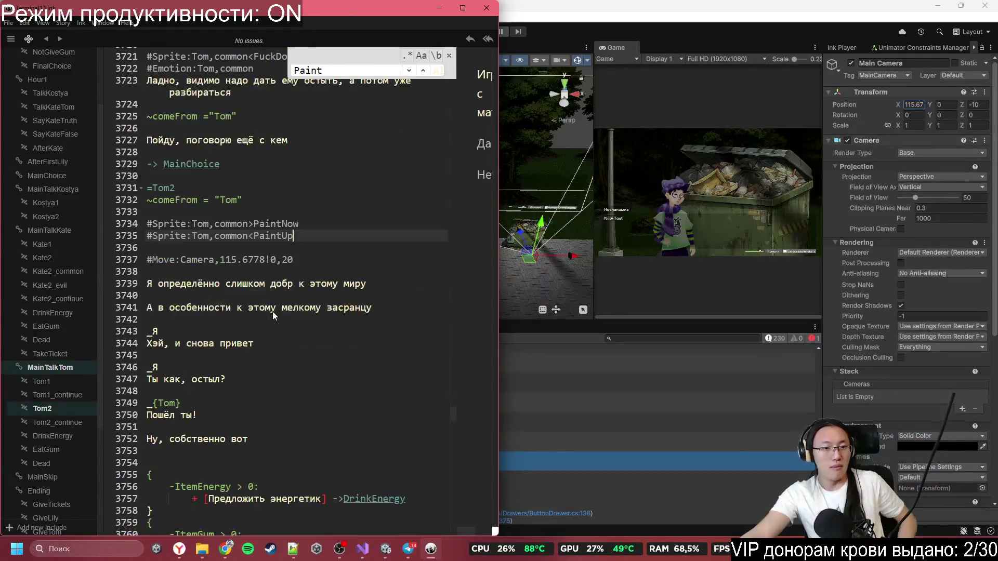
{"action": "scroll", "coordinate": [273, 307], "scroll_direction": "down", "scroll_amount": 1}
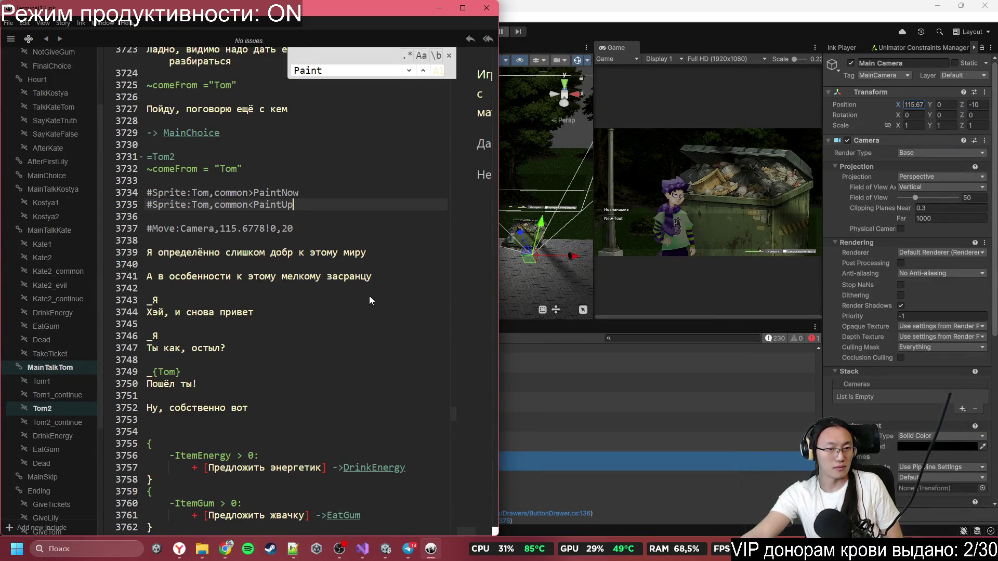
{"action": "left_click", "coordinate": [387, 278]}
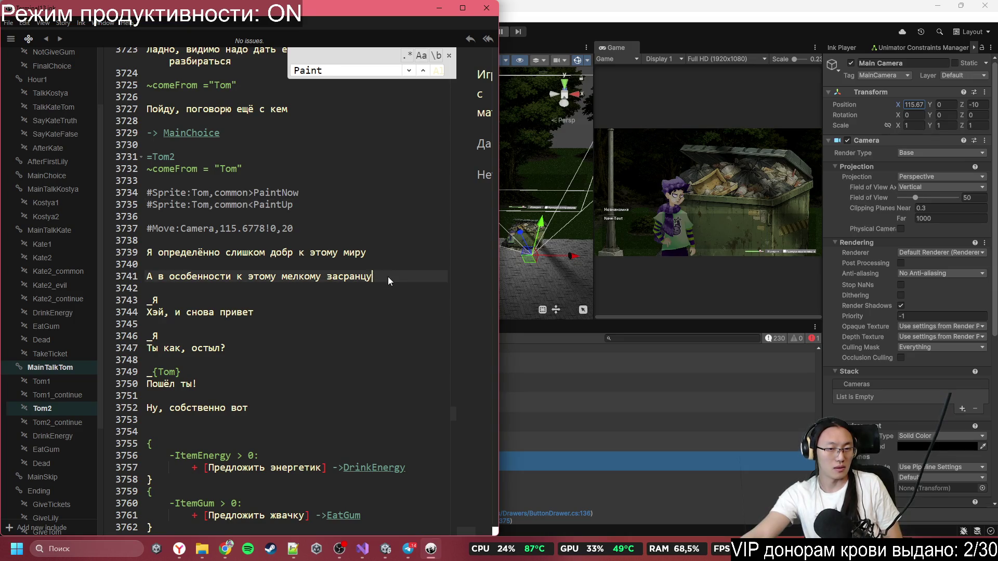
{"action": "key", "text": "Return"}
{"action": "key", "text": "Return"}
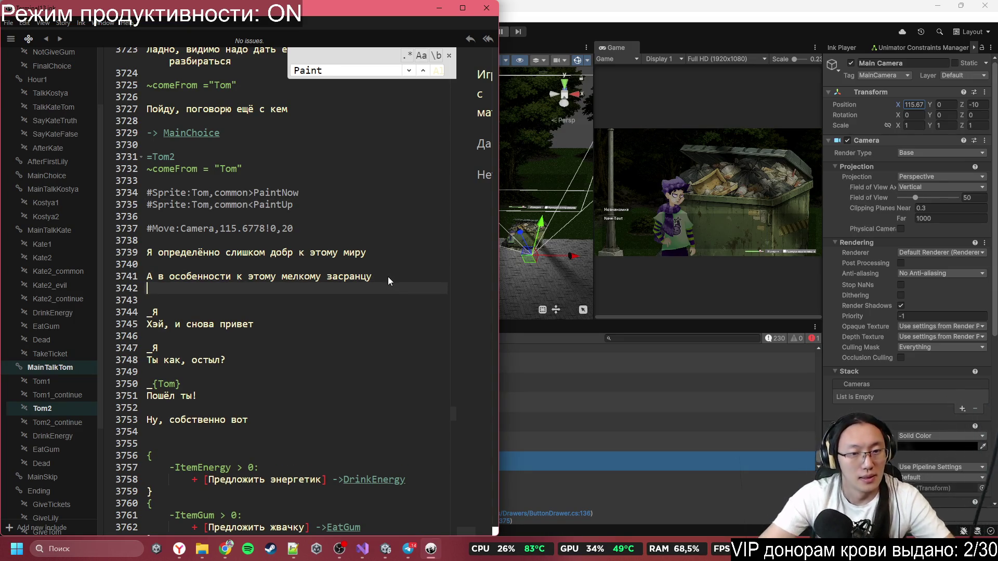
{"action": "type", "text": "О"}
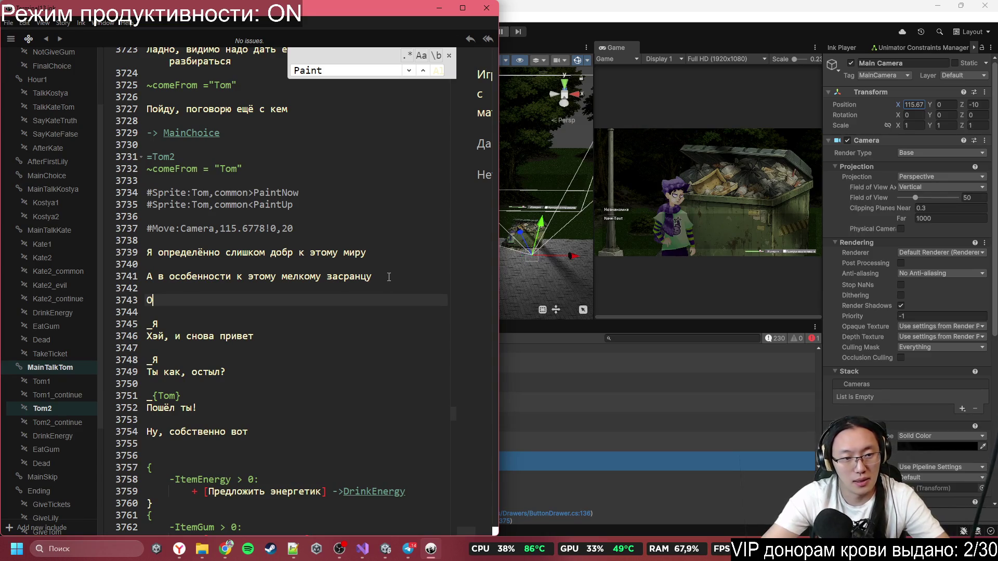
{"action": "type", "text": ", кажется тут у нас новое произ"}
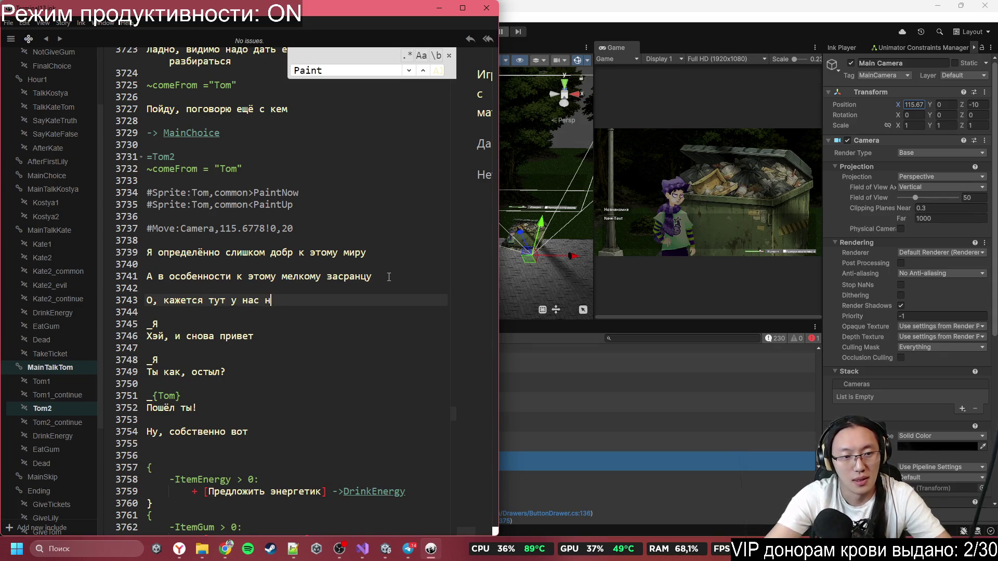
{"action": "type", "text": "вед"}
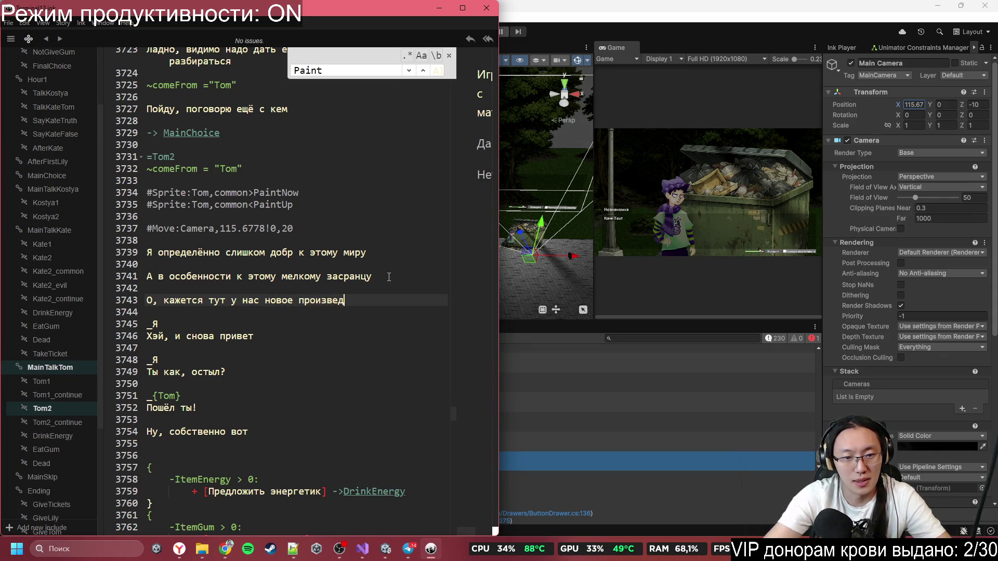
{"action": "type", "text": "ение искусства"}
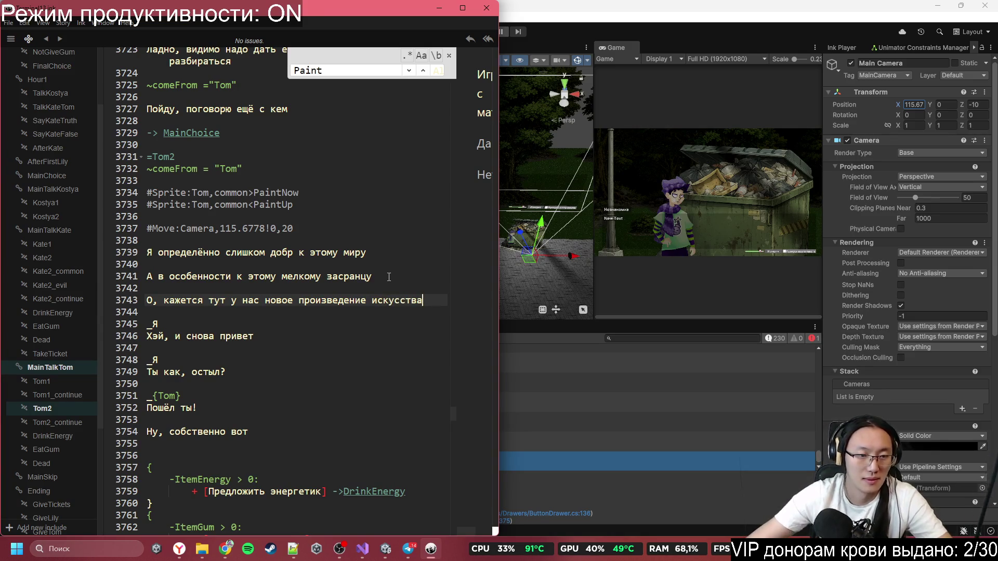
{"action": "type", "text": "..."}
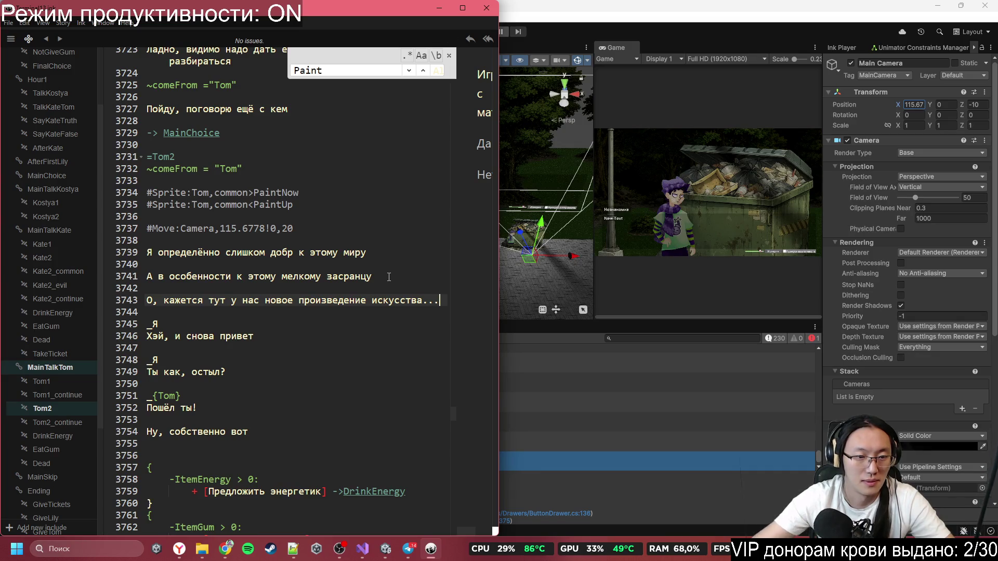
{"action": "scroll", "coordinate": [301, 310], "scroll_direction": "down", "scroll_amount": 3}
{"action": "left_click", "coordinate": [247, 258]}
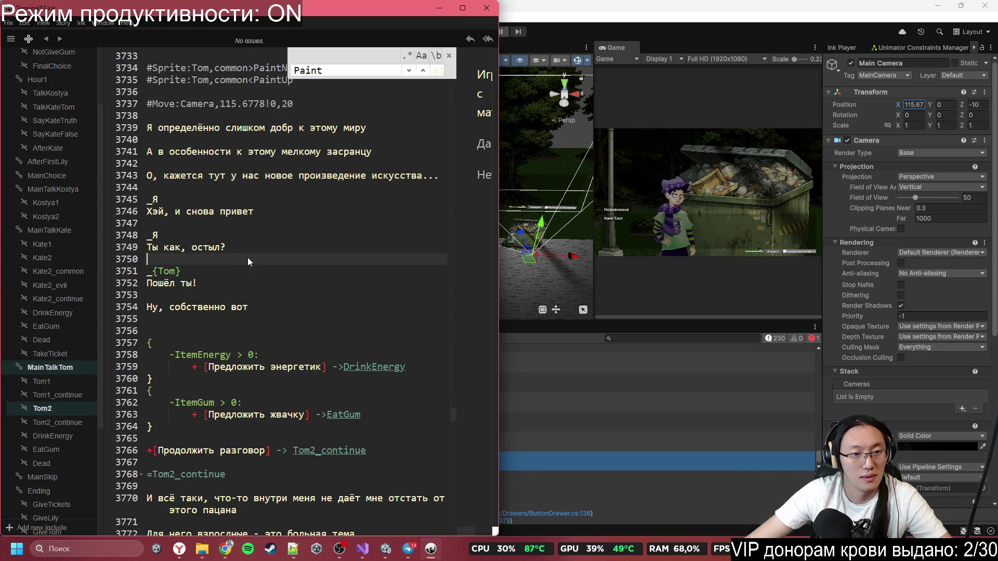
- Paste the PaintDown sprite tag for Tom on line 3747, undoing a misplaced paste
{"action": "scroll", "coordinate": [247, 257], "scroll_direction": "up", "scroll_amount": 2}
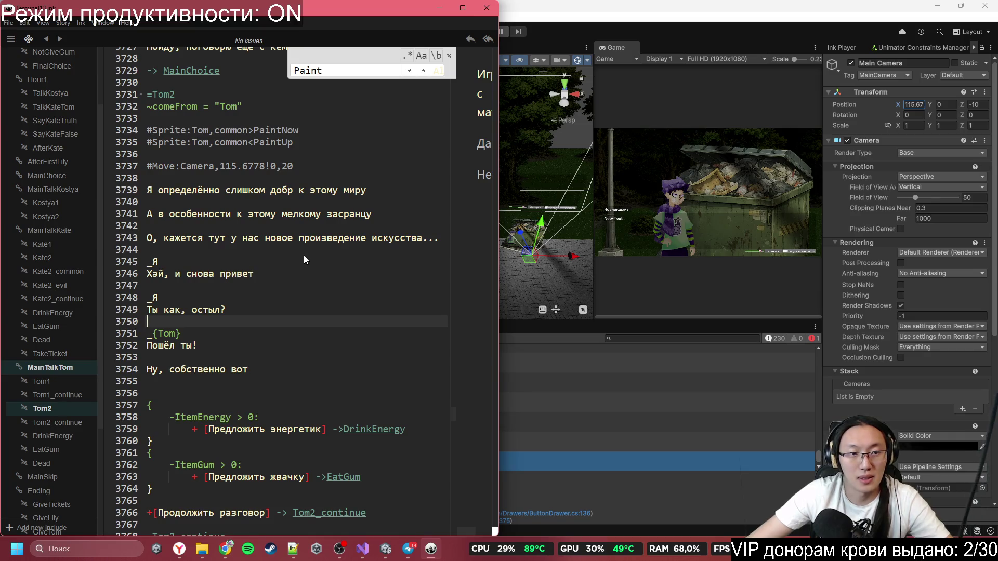
{"action": "key", "text": "Return"}
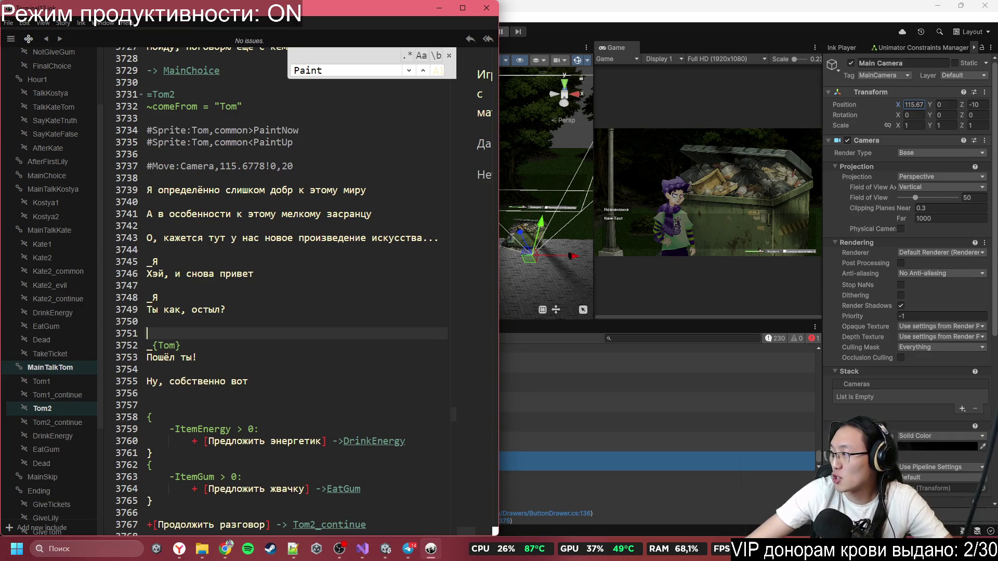
{"action": "left_click", "coordinate": [495, 531]}
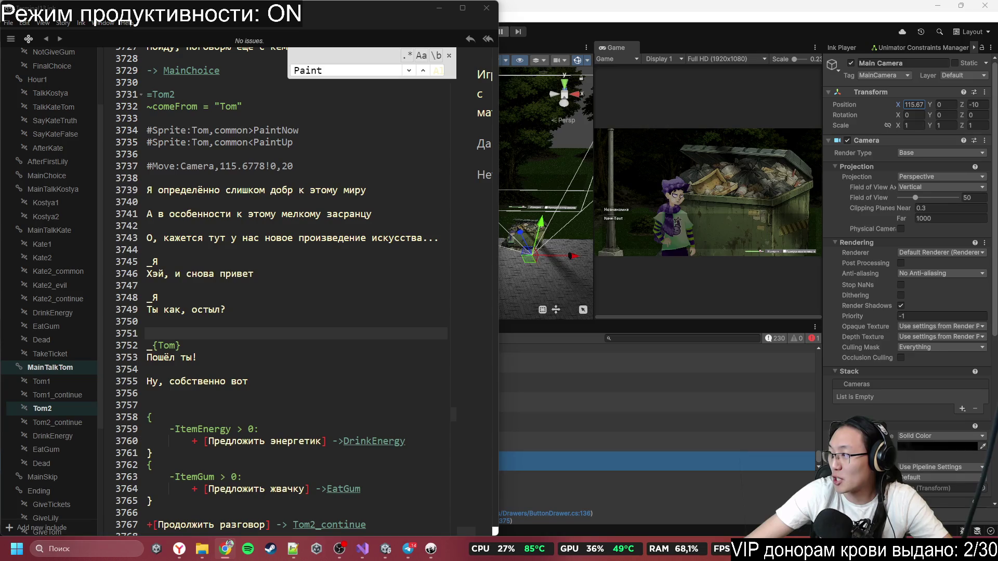
{"action": "left_click", "coordinate": [298, 276]}
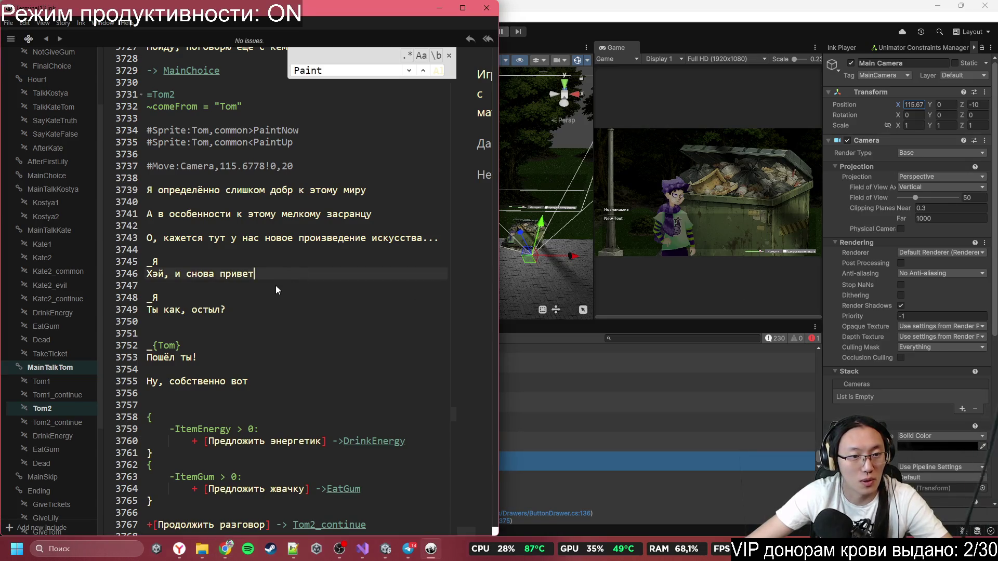
{"action": "left_click", "coordinate": [297, 252]}
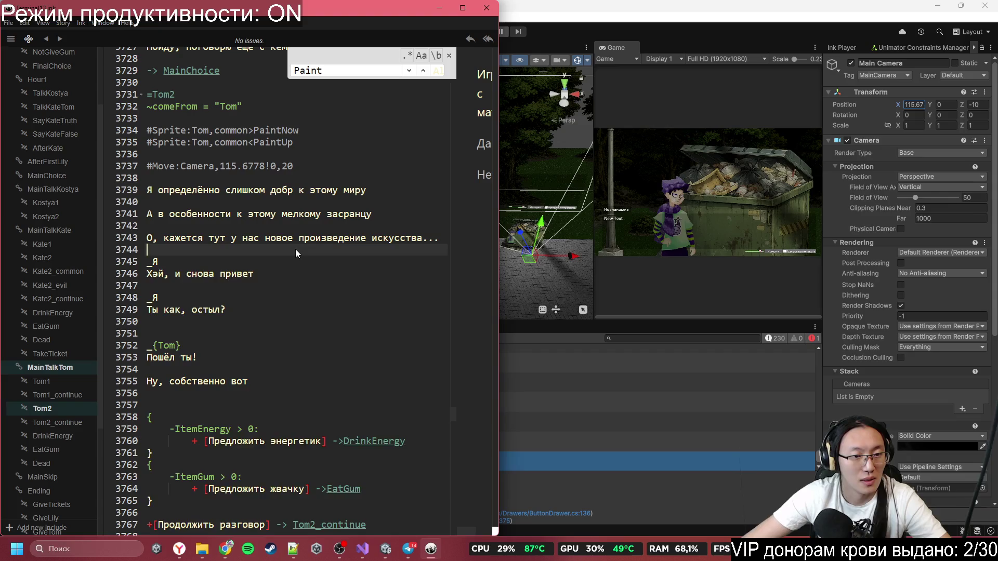
{"action": "key", "text": "Return"}
{"action": "type", "text": "#Sprite:Tom,common<PaintDown"}
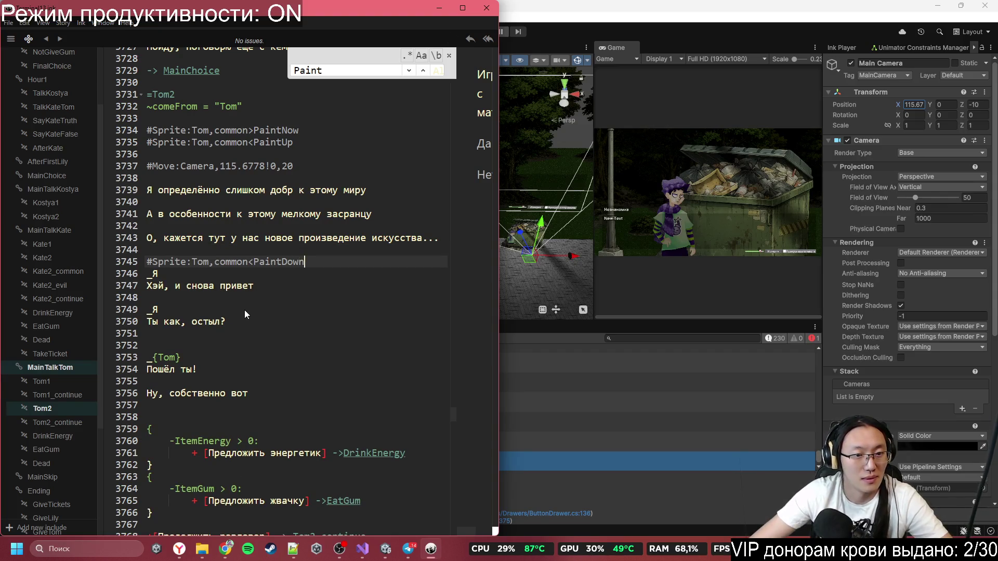
{"action": "key", "text": "ctrl+z"}
{"action": "key", "text": "ctrl+z"}
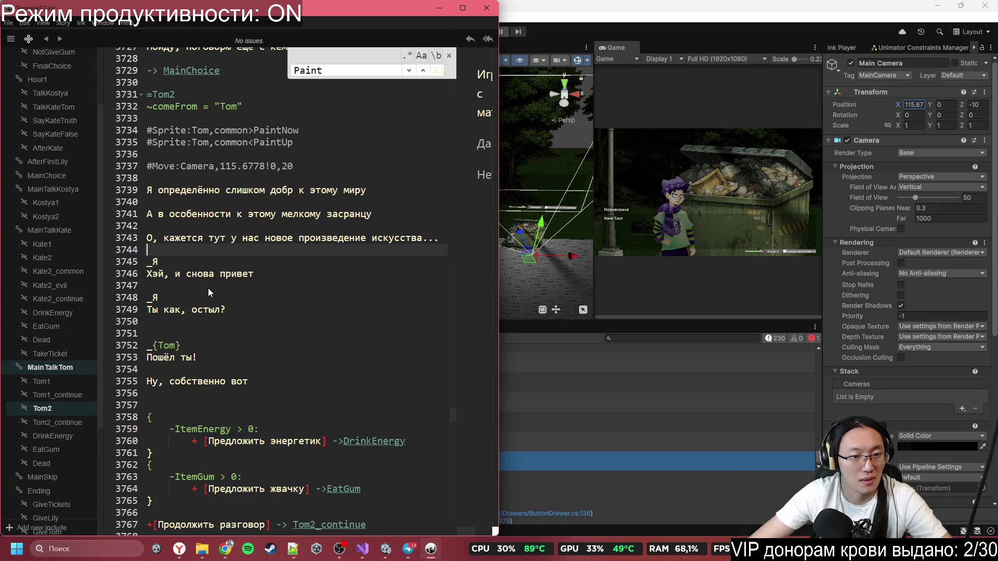
{"action": "left_click", "coordinate": [208, 288]}
{"action": "type", "text": "#Sprite:Tom,common<PaintDown"}
{"action": "key", "text": "Home"}
{"action": "key", "text": "Return"}
{"action": "key", "text": "Up"}
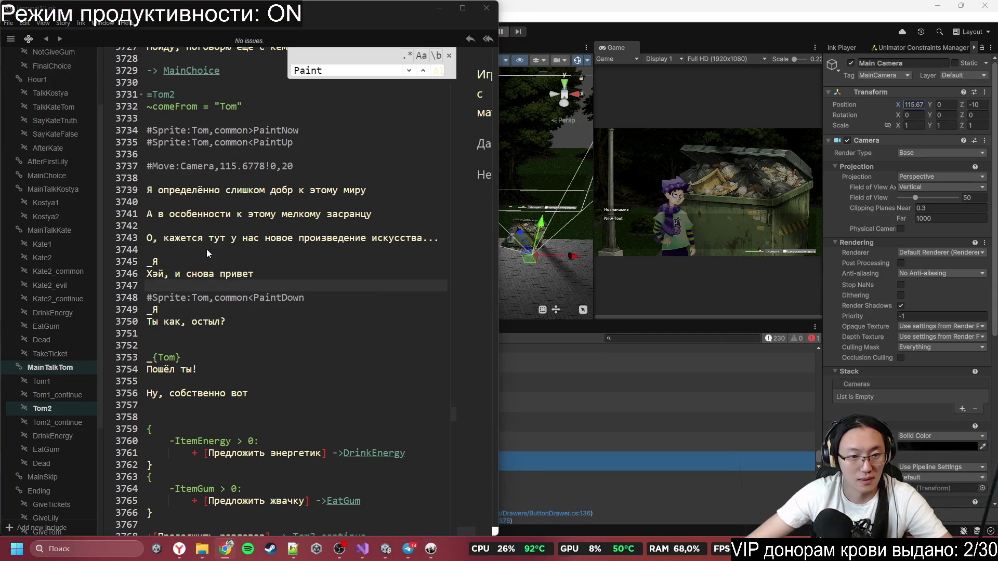
- Type #Sprite:Tom,common<FuckUp and paste #Emotion:Tom,angry above Tom's 'Пошёл ты!' line
{"action": "left_click", "coordinate": [211, 343]}
{"action": "type", "text": "#Sprite:Tom,common<FuckUp"}
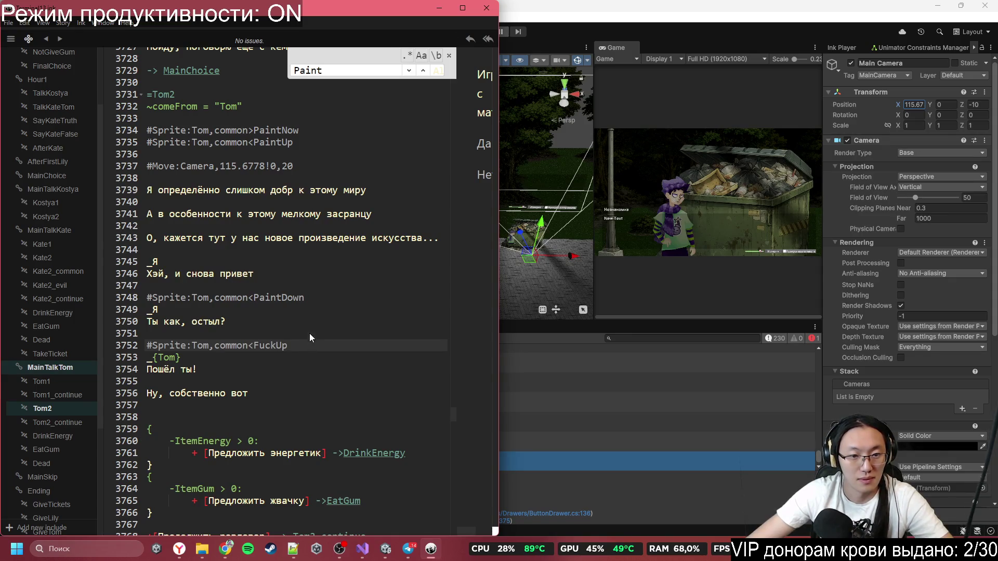
{"action": "key", "text": "Home"}
{"action": "key", "text": "Return"}
{"action": "key", "text": "Up"}
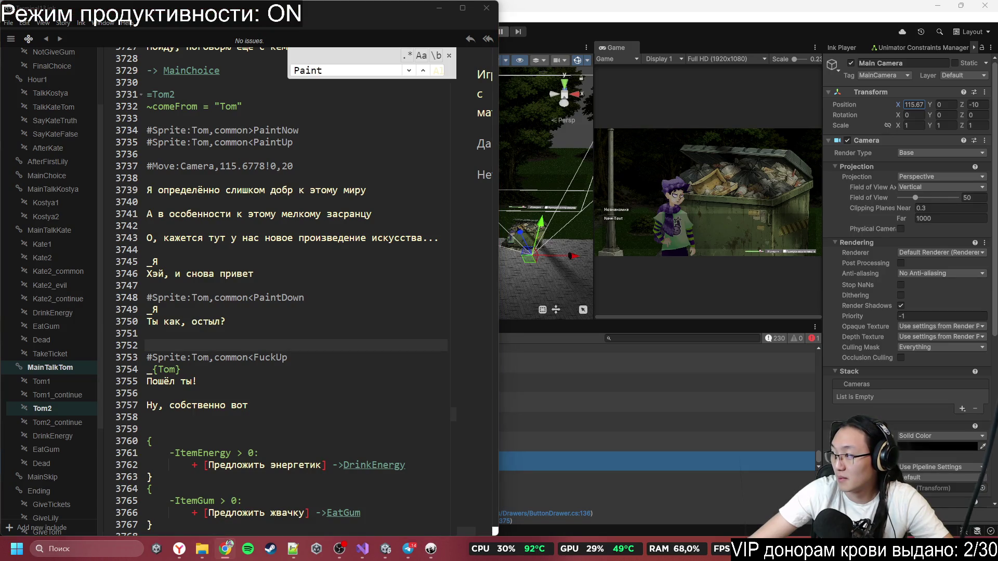
{"action": "left_click", "coordinate": [231, 403]}
{"action": "left_click", "coordinate": [218, 347]}
{"action": "type", "text": "#Emotion:Tom,angry"}
{"action": "left_click", "coordinate": [254, 370]}
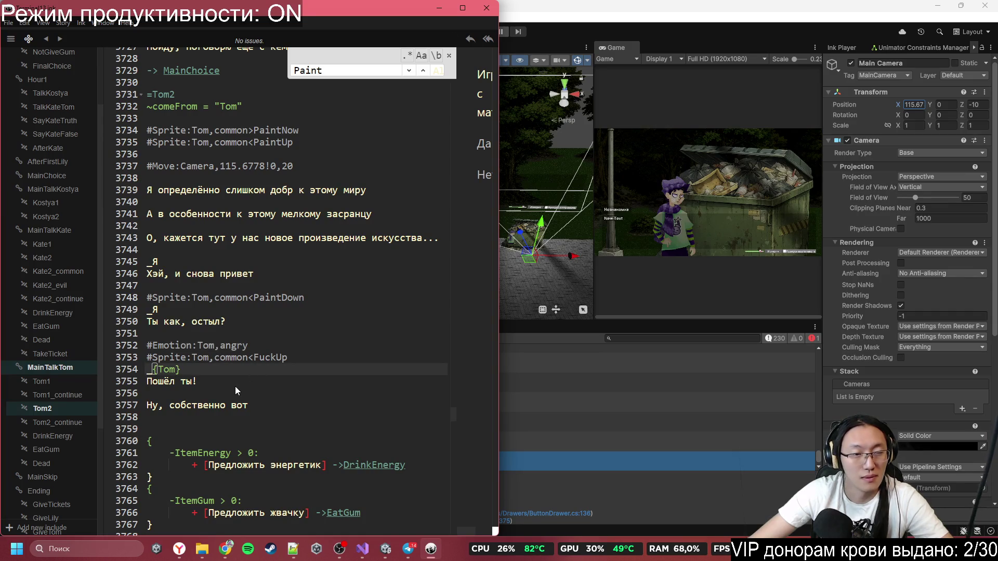
{"action": "scroll", "coordinate": [227, 415], "scroll_direction": "down", "scroll_amount": 4}
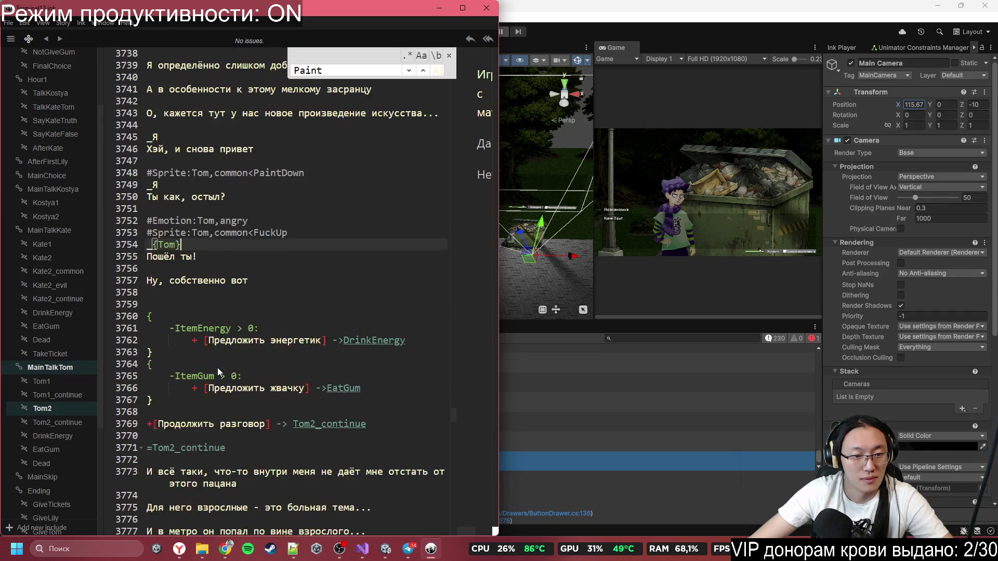
- Paste #Sprite:Tom,common<FuckDown on a new line before the metro question
{"action": "scroll", "coordinate": [218, 364], "scroll_direction": "down", "scroll_amount": 2}
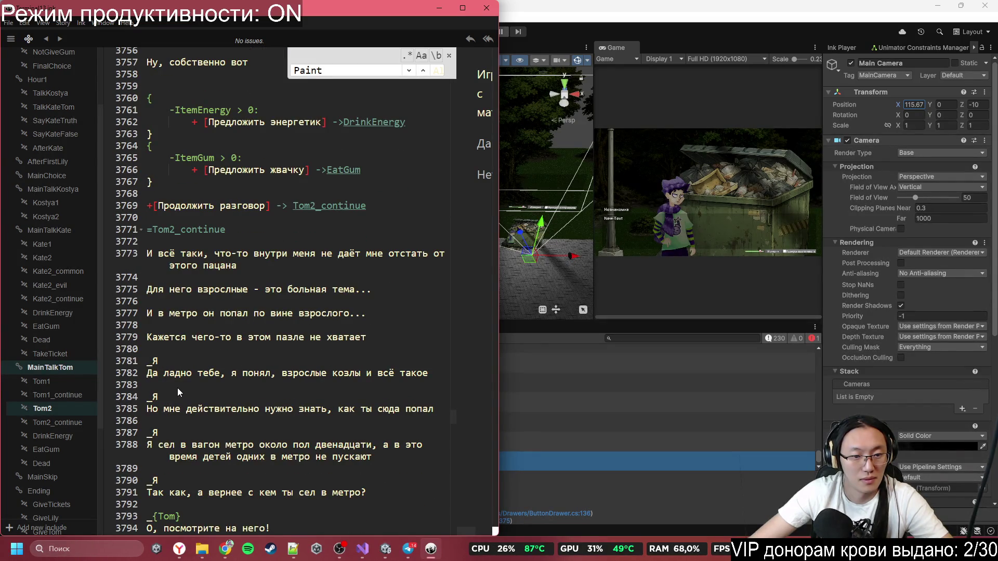
{"action": "scroll", "coordinate": [178, 392], "scroll_direction": "down", "scroll_amount": 1}
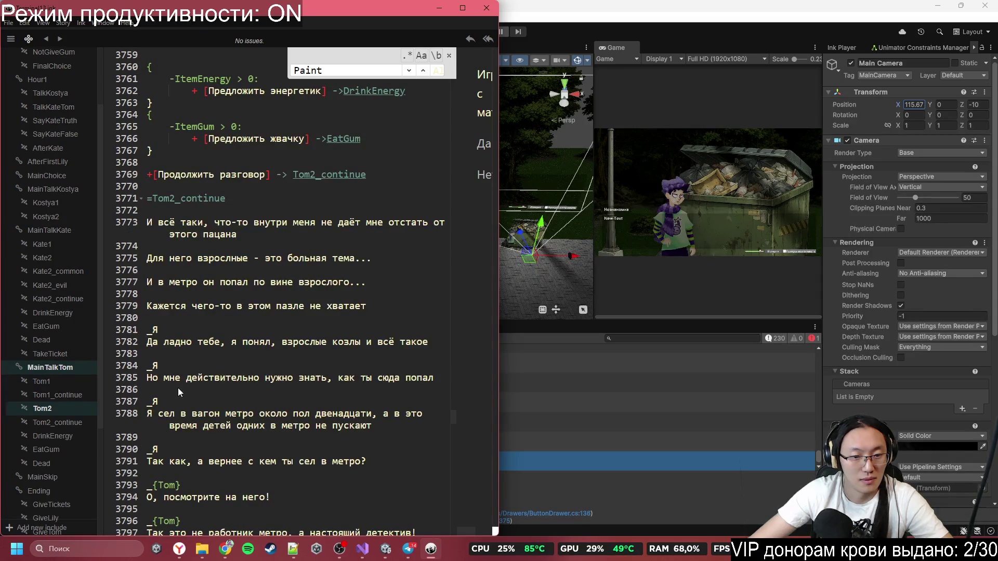
{"action": "scroll", "coordinate": [178, 385], "scroll_direction": "up", "scroll_amount": 3}
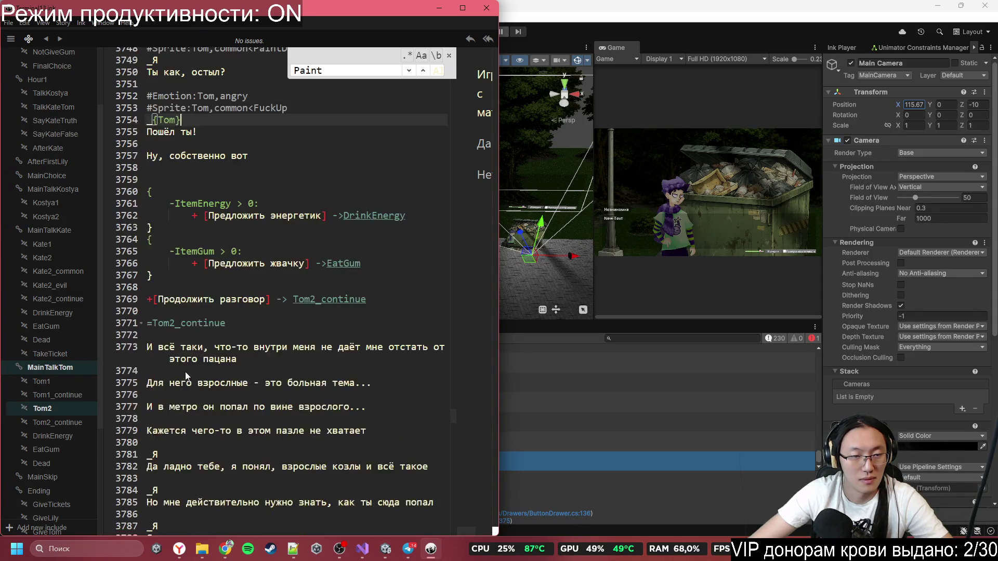
{"action": "scroll", "coordinate": [207, 297], "scroll_direction": "up", "scroll_amount": 3}
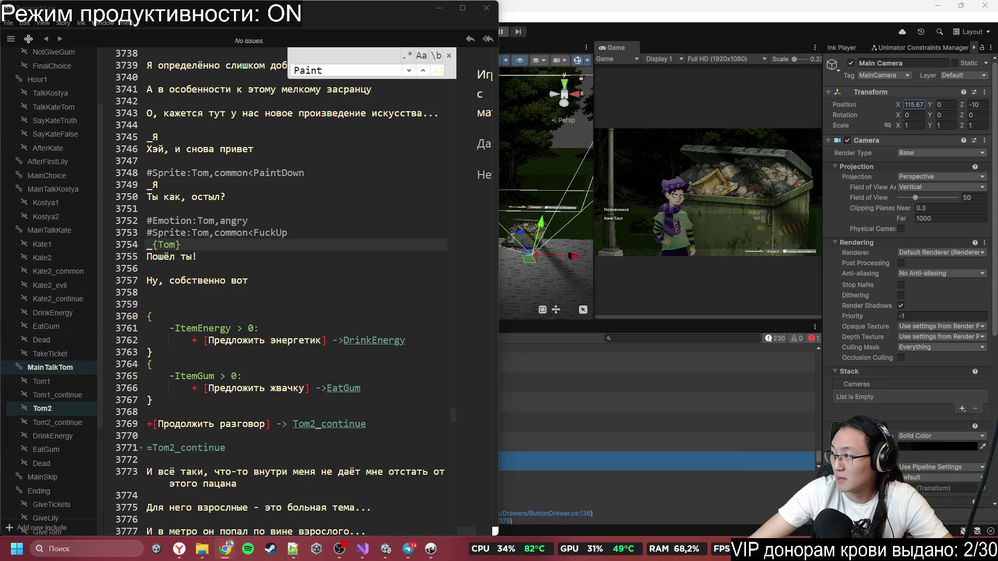
{"action": "scroll", "coordinate": [414, 255], "scroll_direction": "down", "scroll_amount": 6}
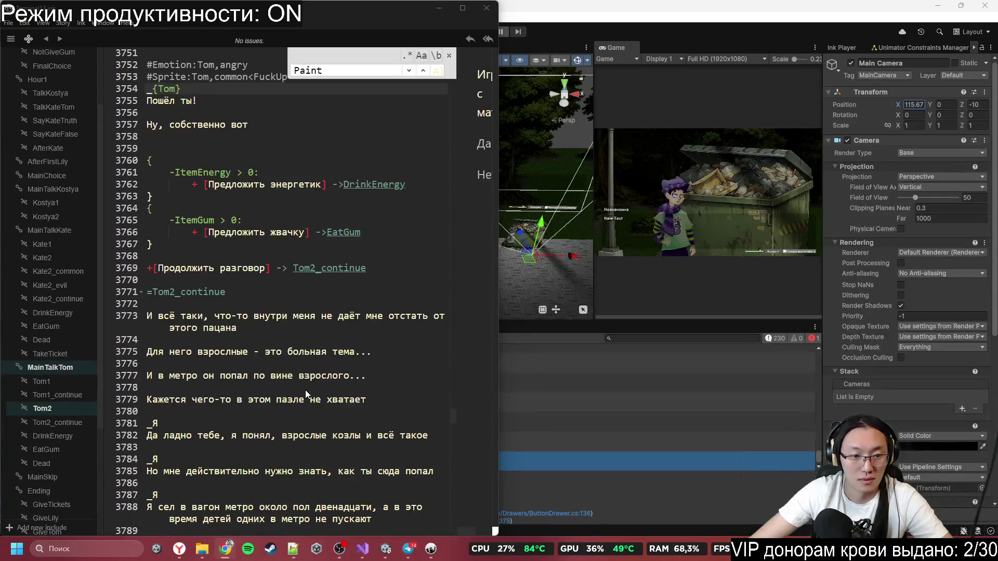
{"action": "left_click", "coordinate": [195, 423]}
{"action": "left_click", "coordinate": [204, 470]}
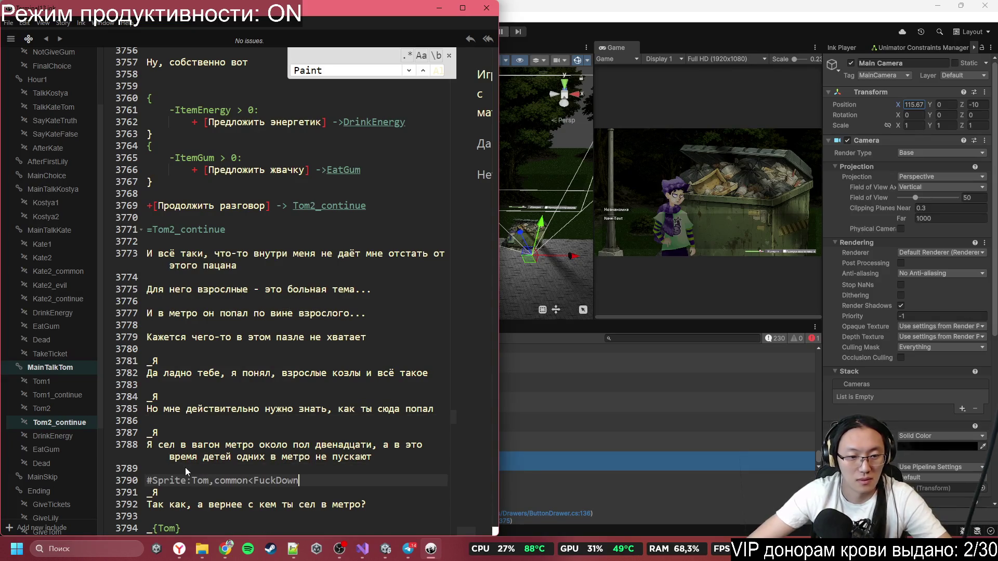
{"action": "key", "text": "Return"}
{"action": "key", "text": "ctrl+v"}
{"action": "scroll", "coordinate": [223, 441], "scroll_direction": "down", "scroll_amount": 6}
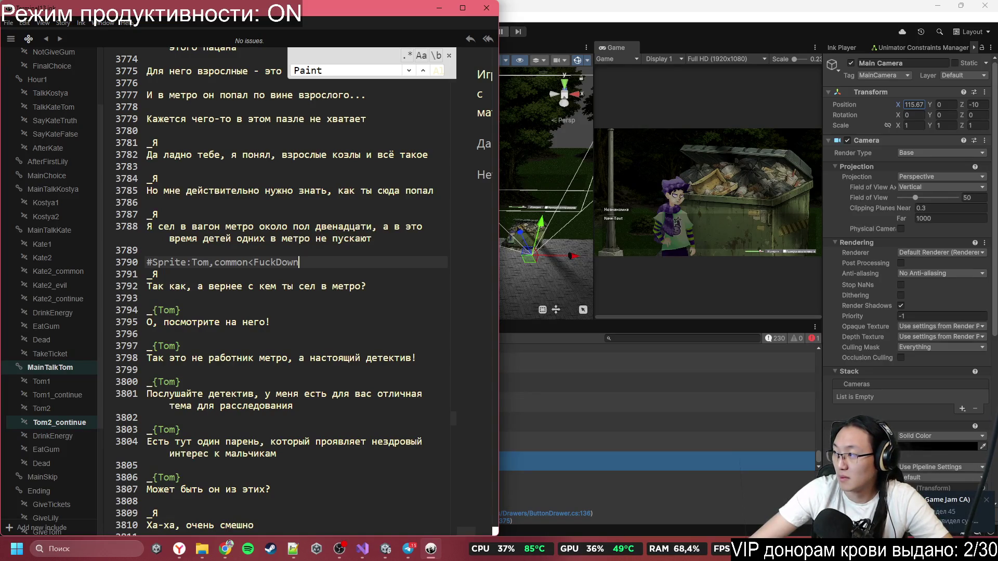
- Paste #Emotion:Tom,common before Tom's reply 'О, посмотрите на него!'
{"action": "key", "text": "alt+Tab"}
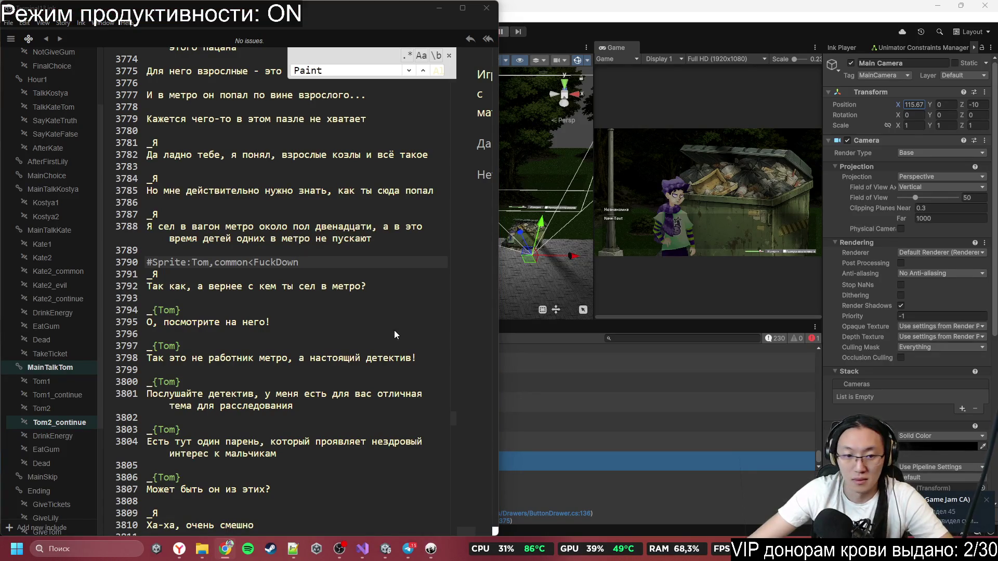
{"action": "left_click", "coordinate": [269, 335]}
{"action": "left_click", "coordinate": [276, 301]}
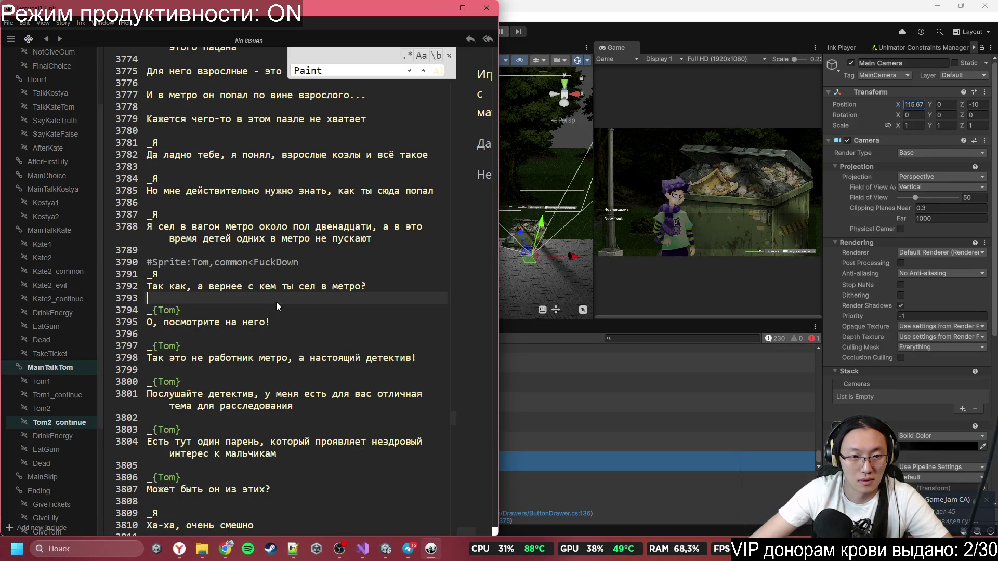
{"action": "type", "text": "#Emotion:Tom,common"}
{"action": "scroll", "coordinate": [306, 320], "scroll_direction": "down", "scroll_amount": 1}
{"action": "scroll", "coordinate": [253, 358], "scroll_direction": "down", "scroll_amount": 1}
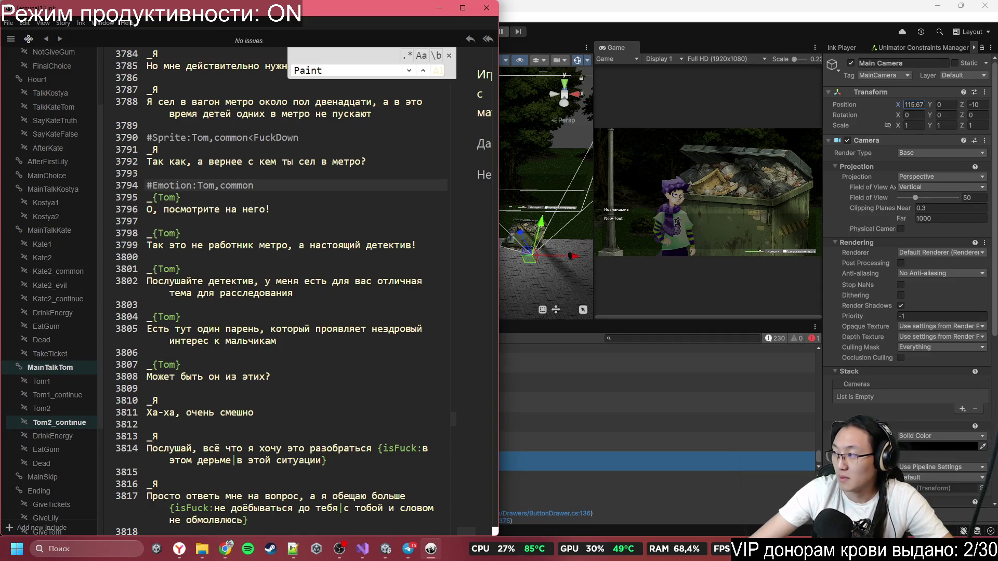
{"action": "key", "text": "alt+Tab"}
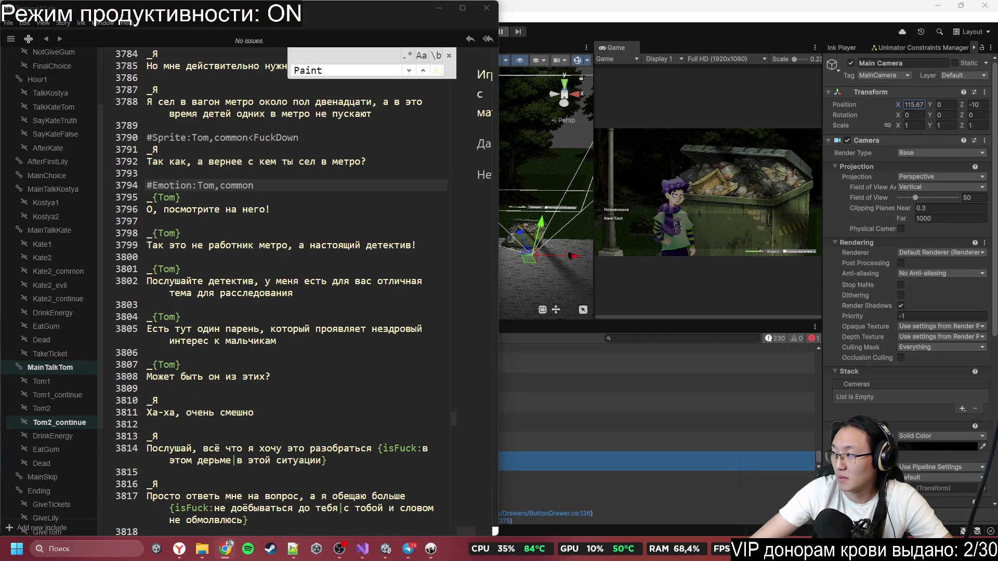
{"action": "scroll", "coordinate": [279, 320], "scroll_direction": "down", "scroll_amount": 2}
{"action": "left_click", "coordinate": [197, 386]}
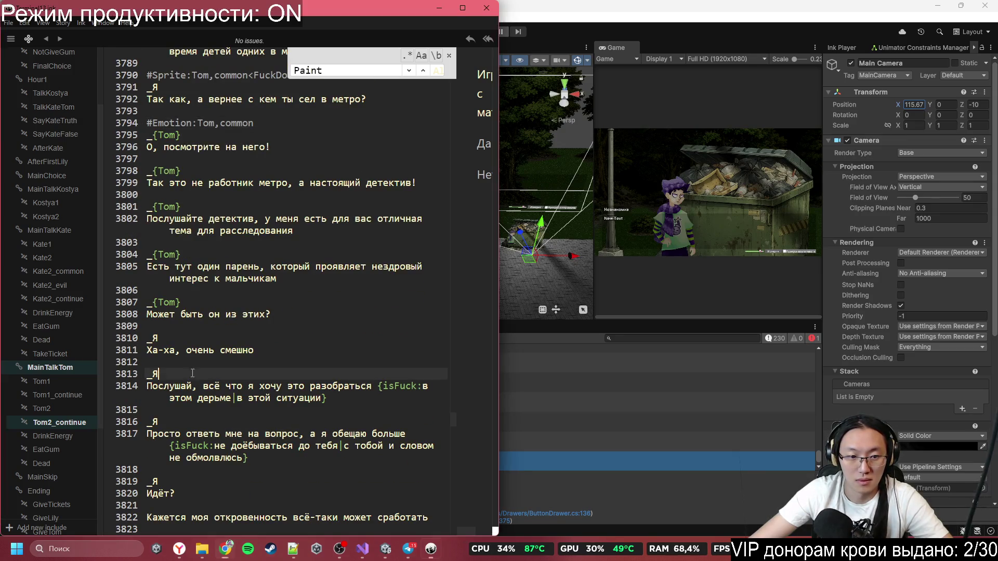
{"action": "scroll", "coordinate": [284, 398], "scroll_direction": "down", "scroll_amount": 2}
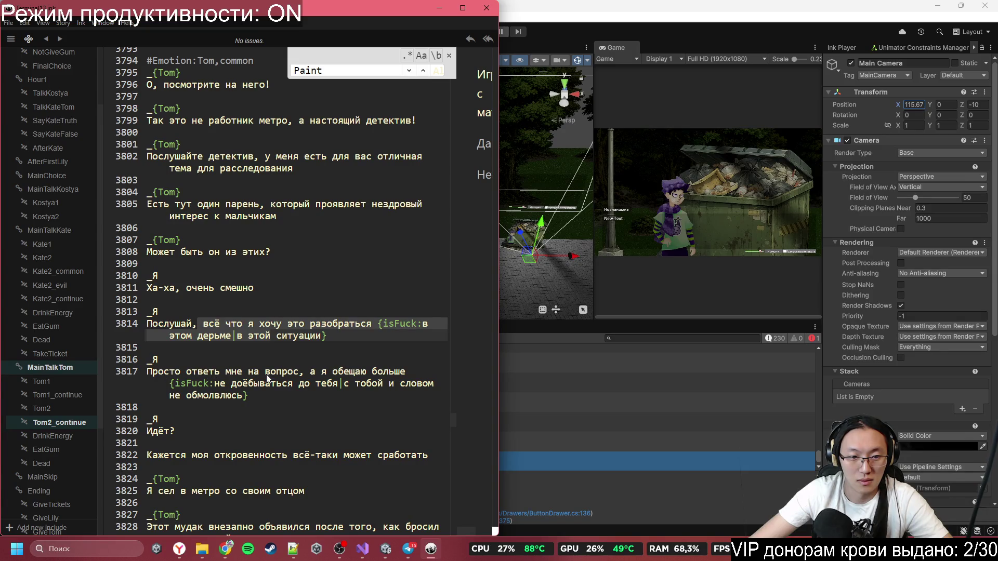
{"action": "scroll", "coordinate": [345, 379], "scroll_direction": "down", "scroll_amount": 2}
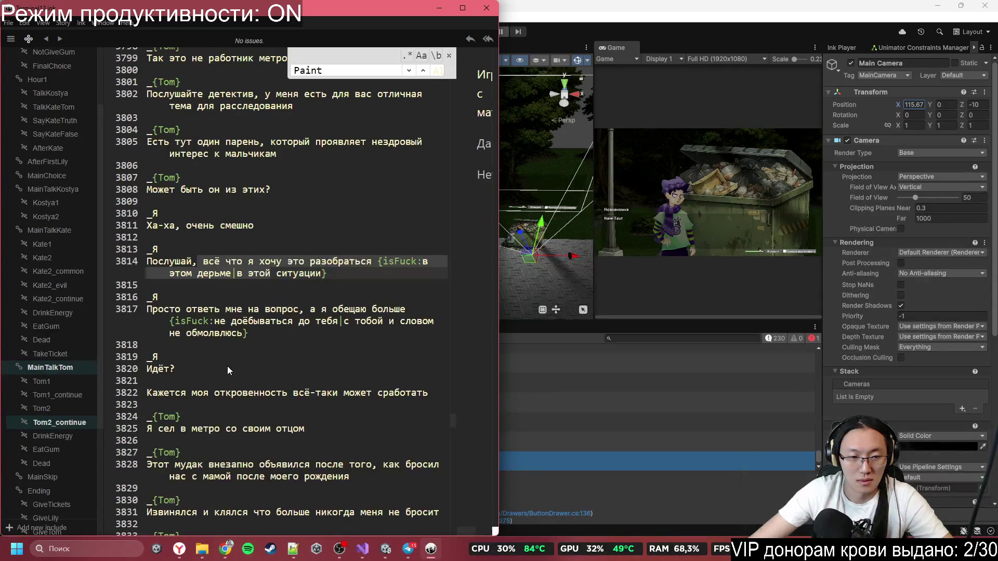
{"action": "scroll", "coordinate": [227, 366], "scroll_direction": "down", "scroll_amount": 1}
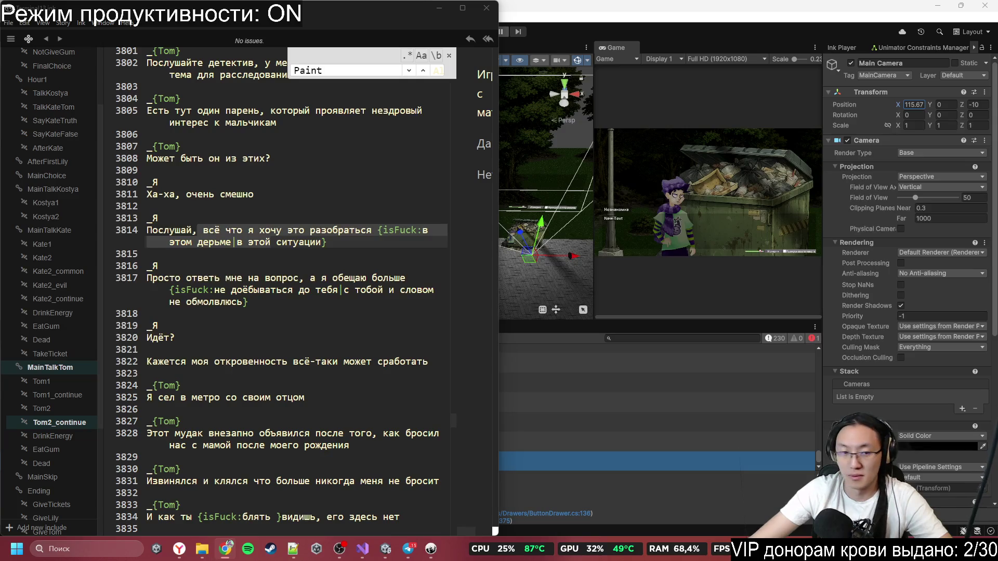
{"action": "left_click", "coordinate": [271, 318]}
- Insert an #Emotion:Tom,sad tag on a new line before Tom's father story
{"action": "left_click", "coordinate": [262, 371]}
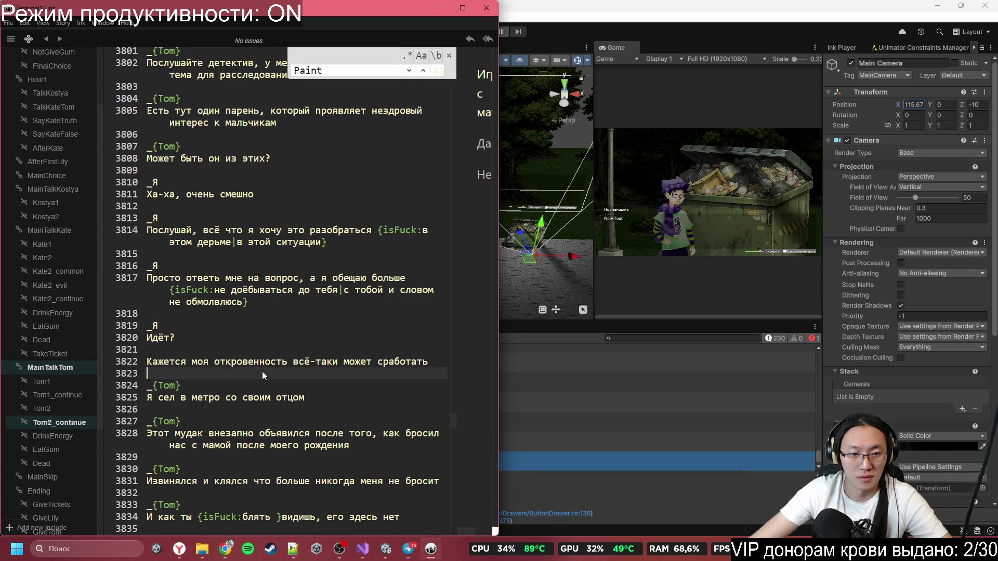
{"action": "scroll", "coordinate": [262, 372], "scroll_direction": "down", "scroll_amount": 3}
{"action": "key", "text": "Return"}
{"action": "type", "text": "#Emotion:Tom,sad"}
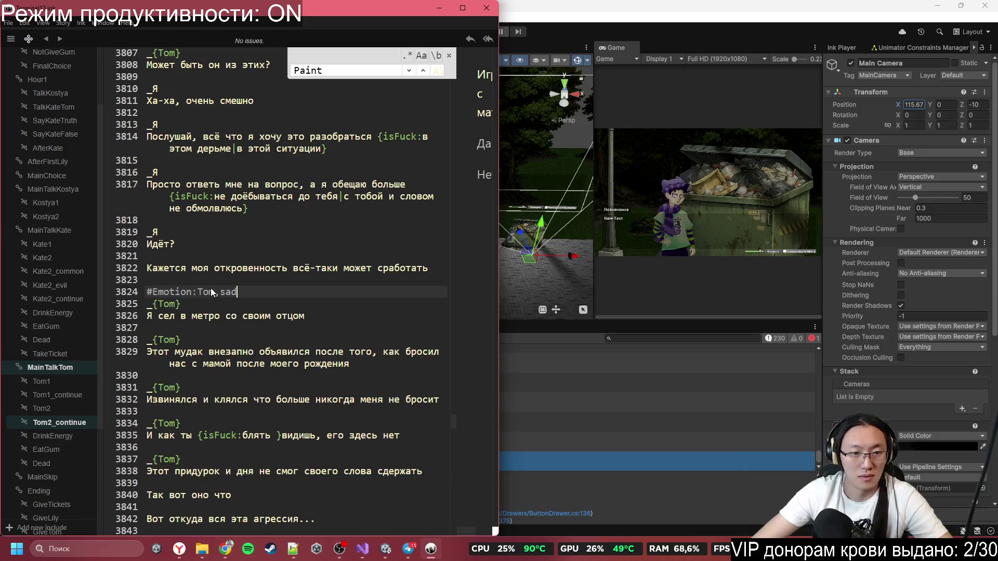
{"action": "scroll", "coordinate": [248, 364], "scroll_direction": "down", "scroll_amount": 1}
{"action": "scroll", "coordinate": [244, 358], "scroll_direction": "down", "scroll_amount": 1}
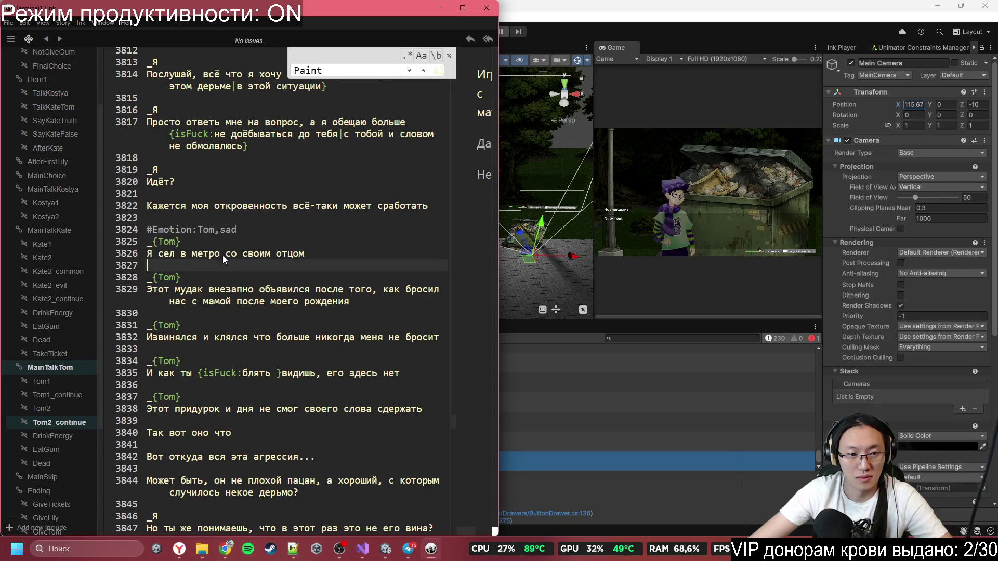
- Paste emotion tags before Tom's next line and after his swearing line
{"action": "type", "text": "#Emotion:Tom,angry"}
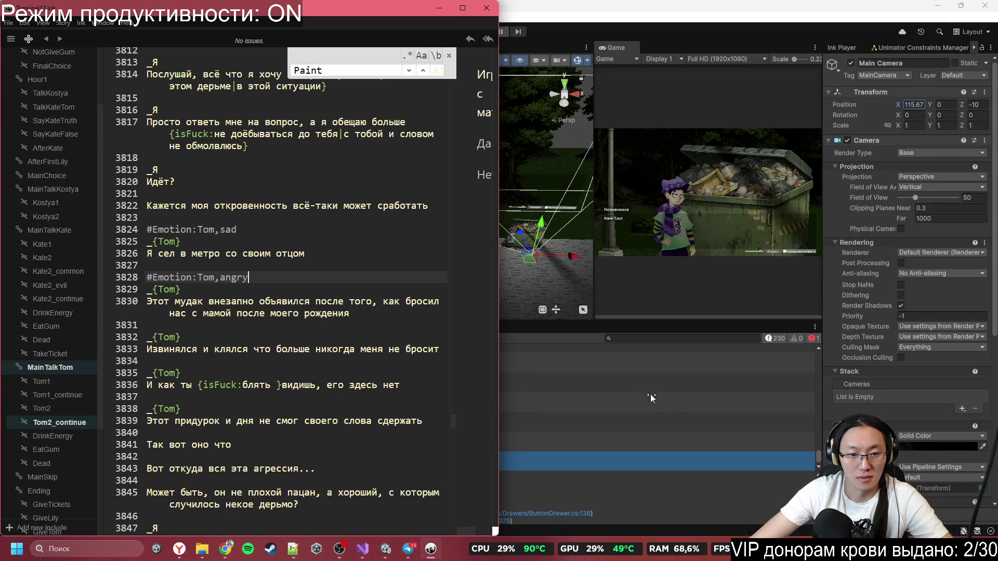
{"action": "scroll", "coordinate": [372, 427], "scroll_direction": "down", "scroll_amount": 1}
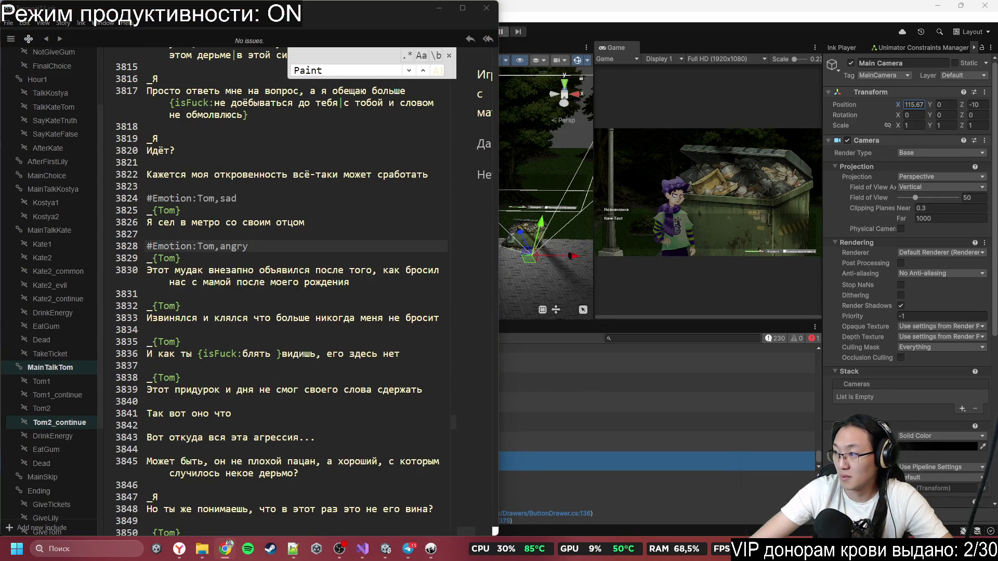
{"action": "left_click", "coordinate": [331, 365]}
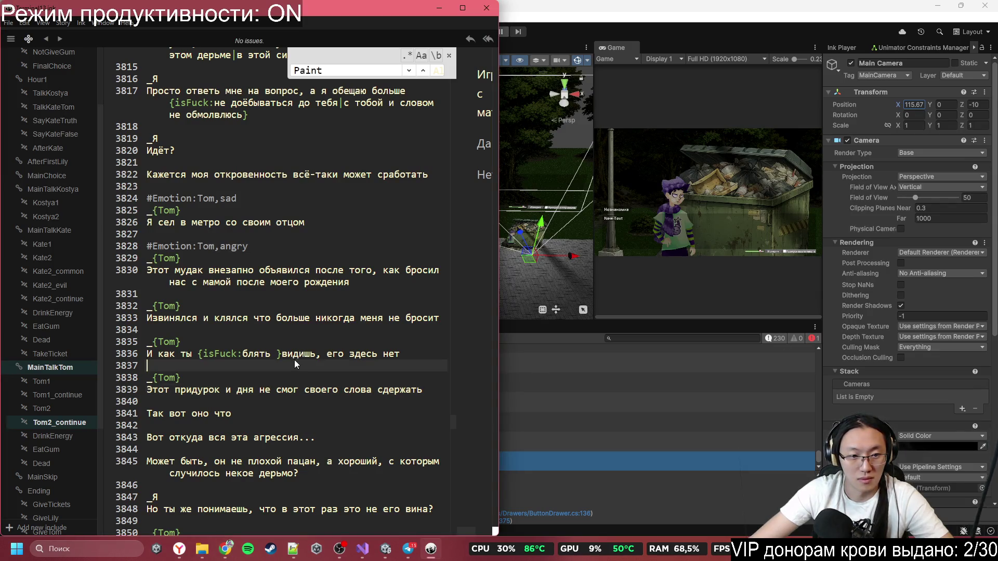
{"action": "key", "text": "Return"}
{"action": "type", "text": "#Emotion:Tom,sad"}
{"action": "scroll", "coordinate": [419, 351], "scroll_direction": "down", "scroll_amount": 3}
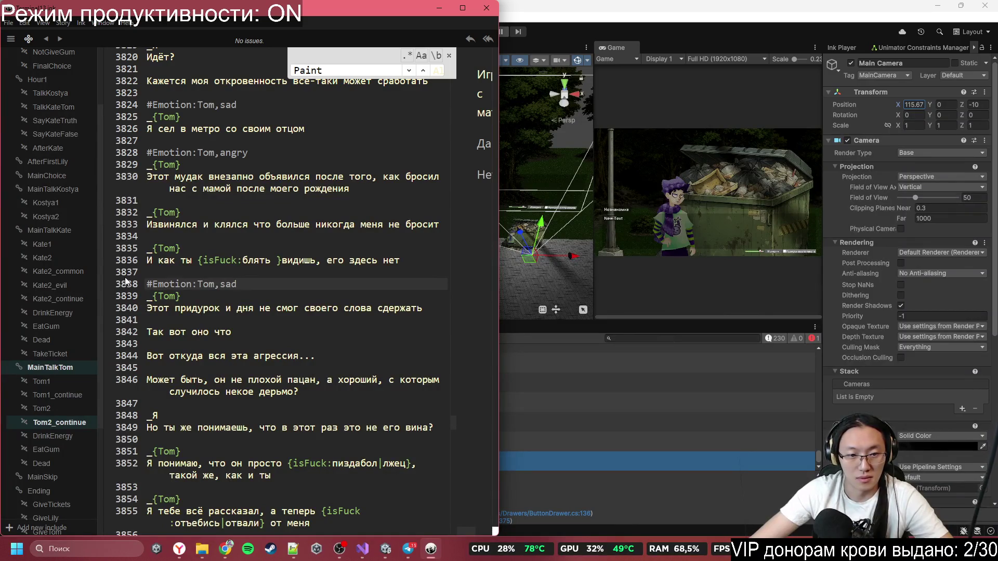
{"action": "scroll", "coordinate": [193, 403], "scroll_direction": "down", "scroll_amount": 1}
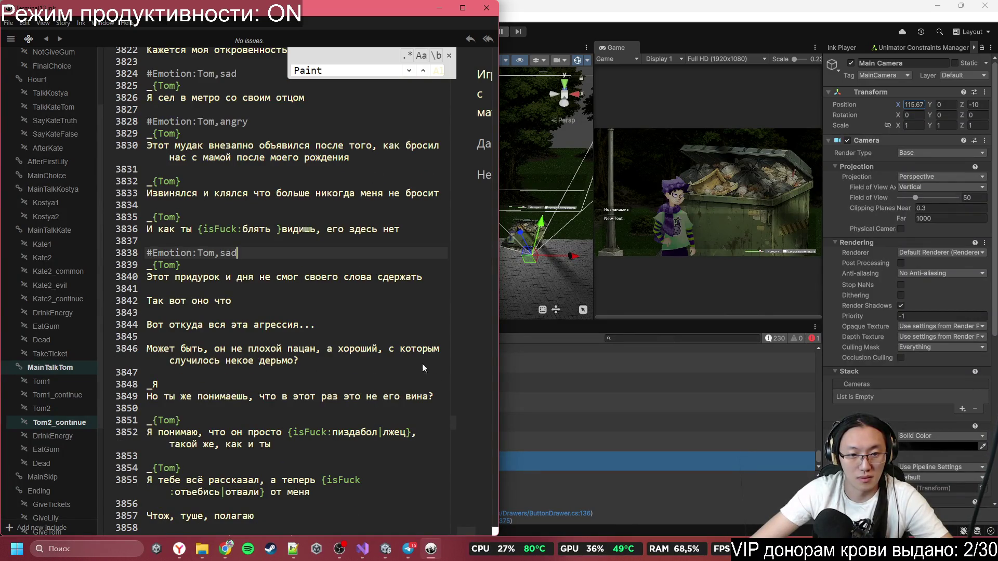
{"action": "scroll", "coordinate": [429, 366], "scroll_direction": "down", "scroll_amount": 1}
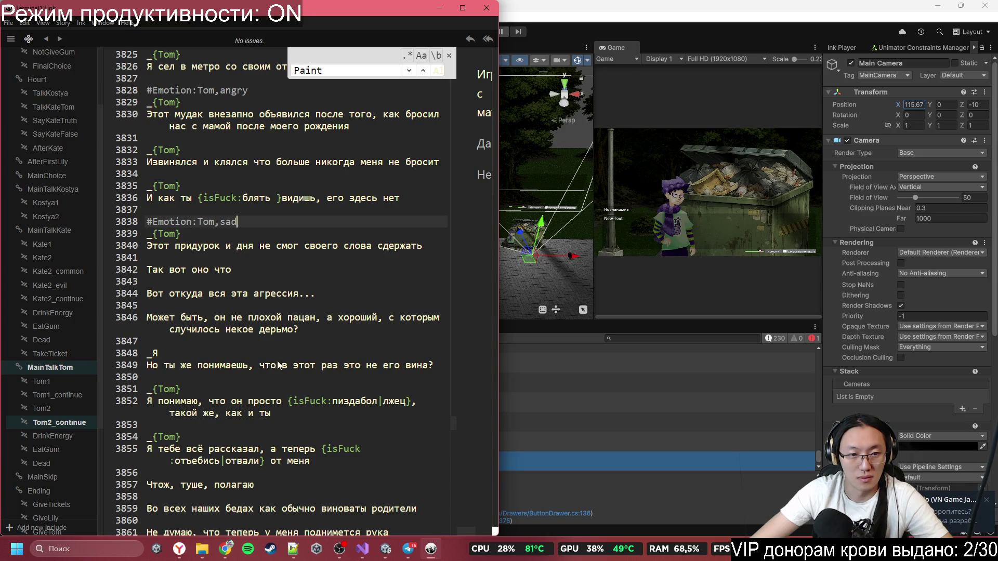
{"action": "scroll", "coordinate": [193, 383], "scroll_direction": "down", "scroll_amount": 1}
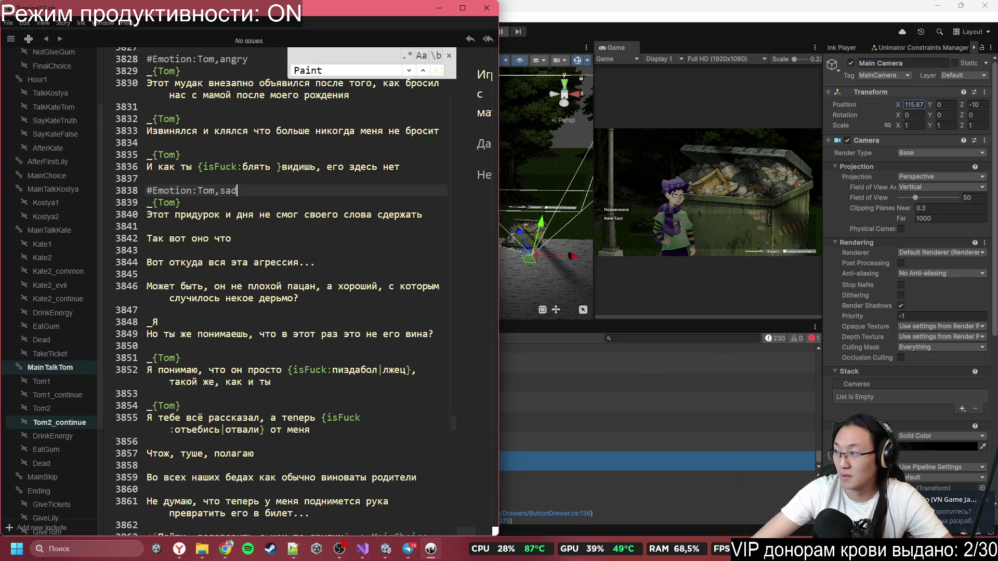
- Insert the angry emotion tag on a new line before Tom's angry reply
{"action": "key", "text": "alt+Tab"}
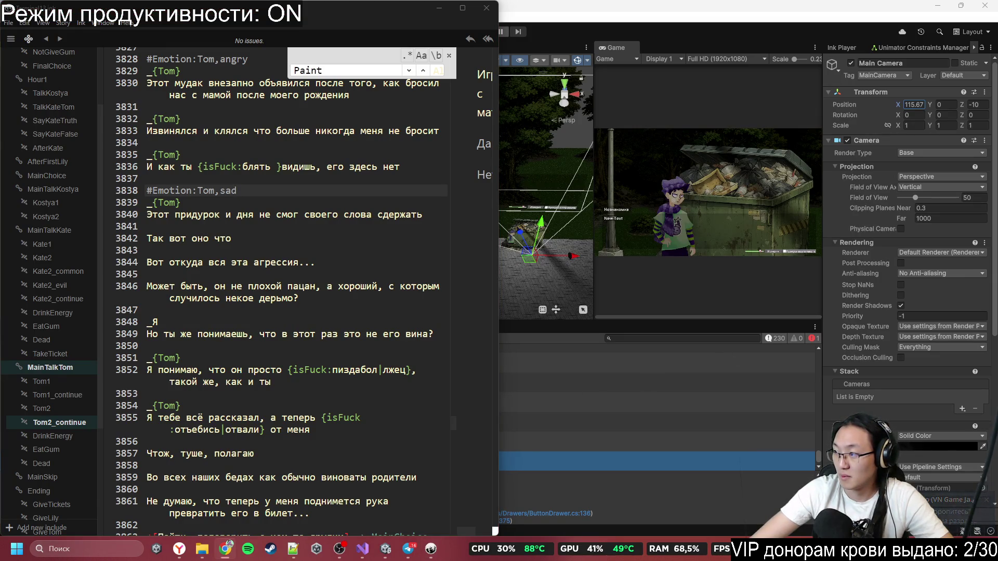
{"action": "left_click", "coordinate": [268, 360]}
{"action": "left_click", "coordinate": [248, 394]}
{"action": "left_click", "coordinate": [260, 351]}
{"action": "key", "text": "Return"}
{"action": "type", "text": "#Emotion:Tom,angry"}
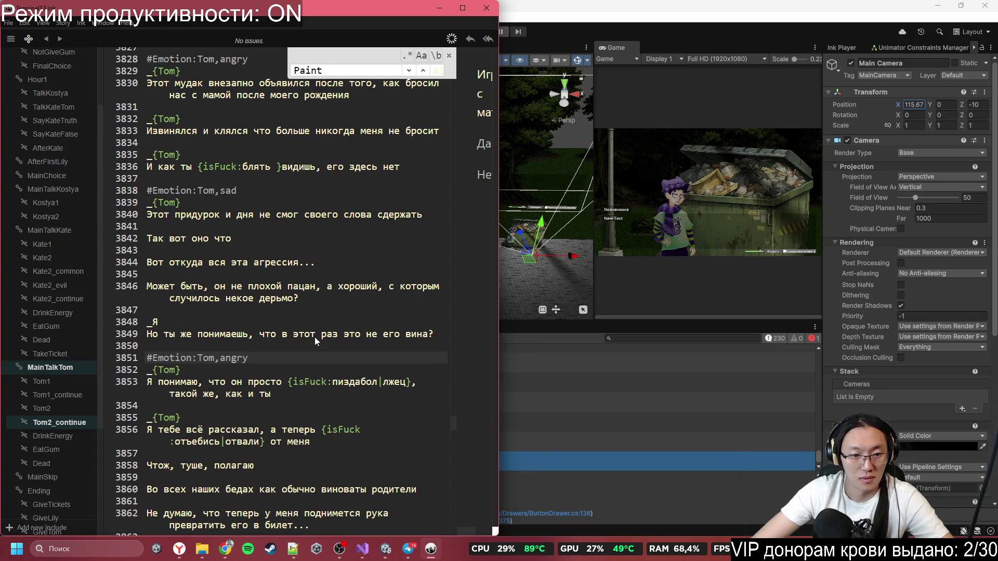
{"action": "scroll", "coordinate": [314, 337], "scroll_direction": "down", "scroll_amount": 2}
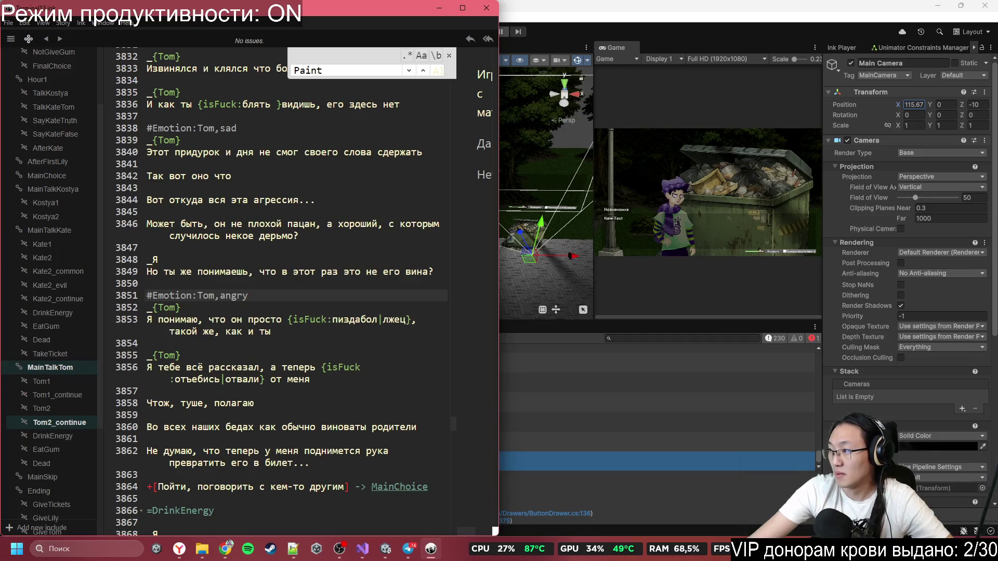
- Paste #Emotion:Tom,common on line 3861 and add a blank line after the parents-to-blame line
{"action": "key", "text": "alt+Tab"}
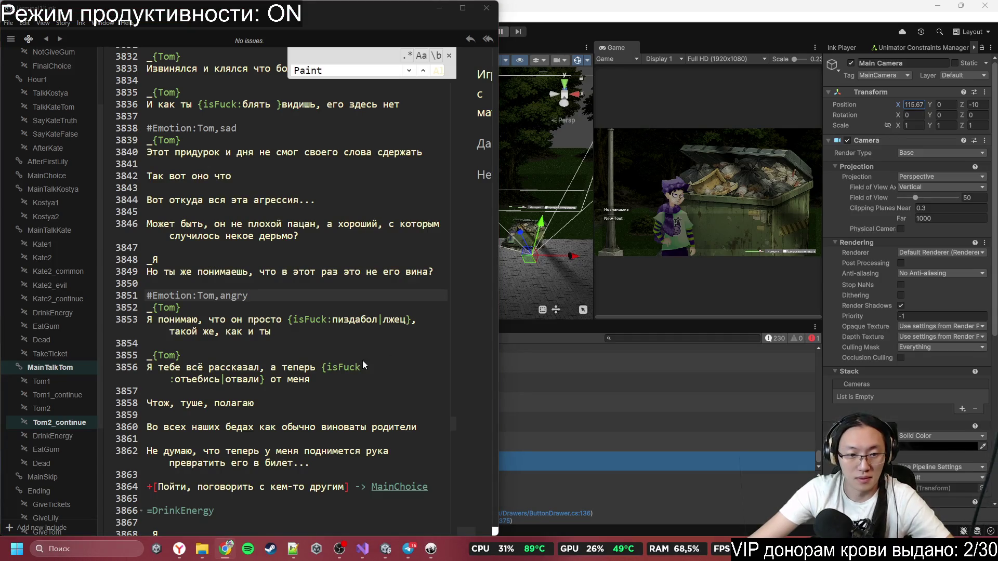
{"action": "scroll", "coordinate": [296, 413], "scroll_direction": "down", "scroll_amount": 1}
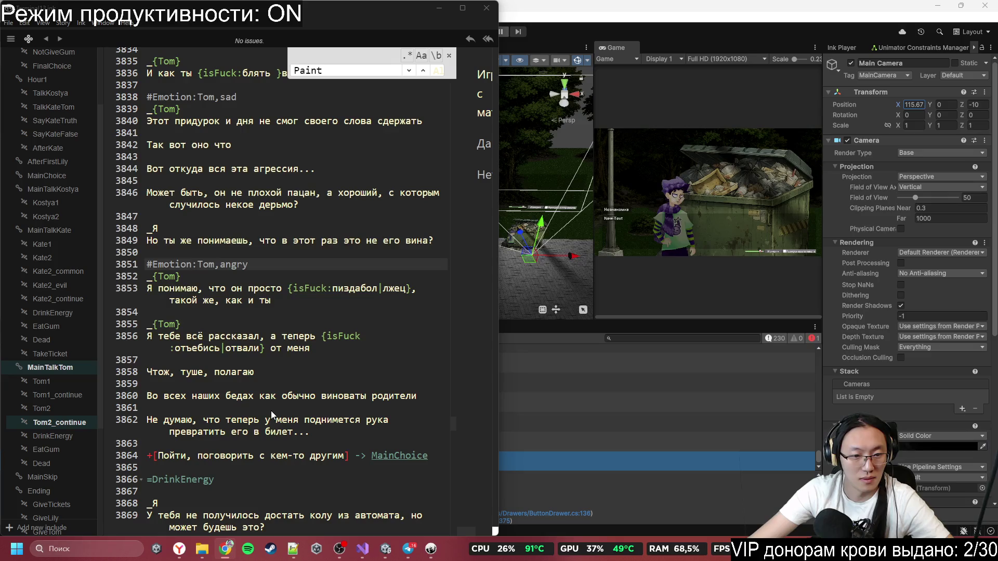
{"action": "scroll", "coordinate": [273, 407], "scroll_direction": "down", "scroll_amount": 2}
{"action": "left_click", "coordinate": [264, 346]}
{"action": "type", "text": "#Emotion:Tom,common"}
{"action": "scroll", "coordinate": [339, 320], "scroll_direction": "down", "scroll_amount": 2}
{"action": "left_click", "coordinate": [421, 272]}
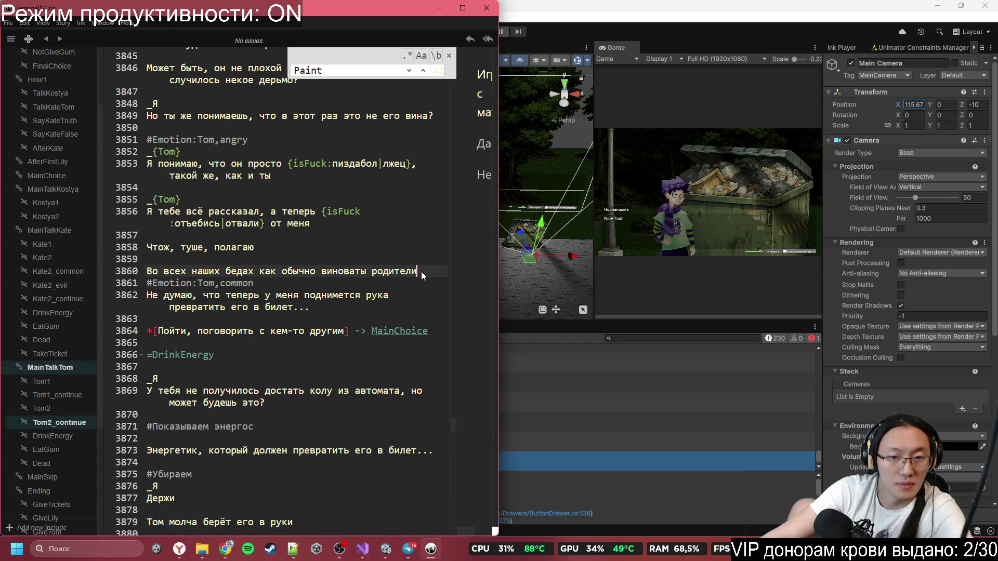
{"action": "key", "text": "Return"}
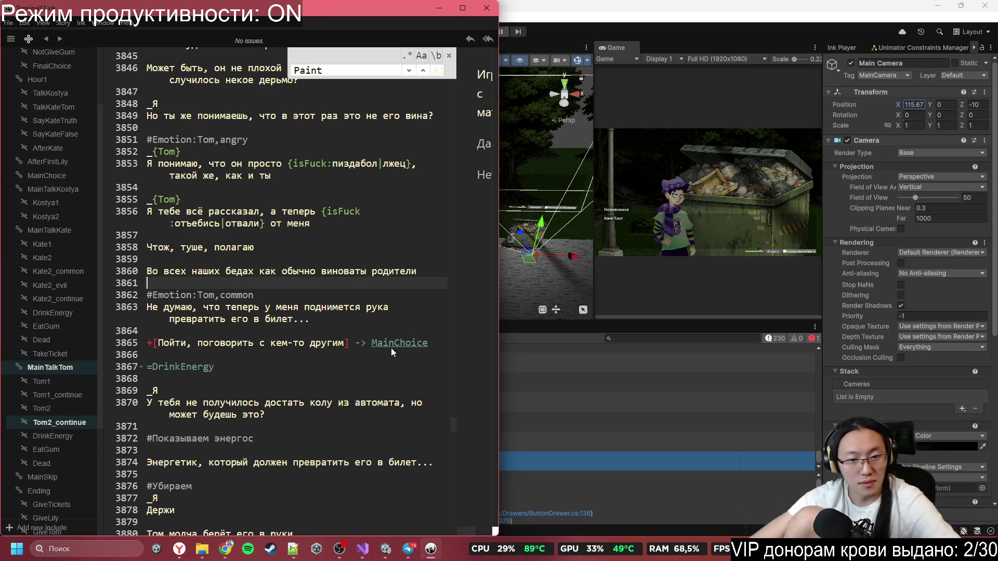
{"action": "scroll", "coordinate": [366, 344], "scroll_direction": "down", "scroll_amount": 3}
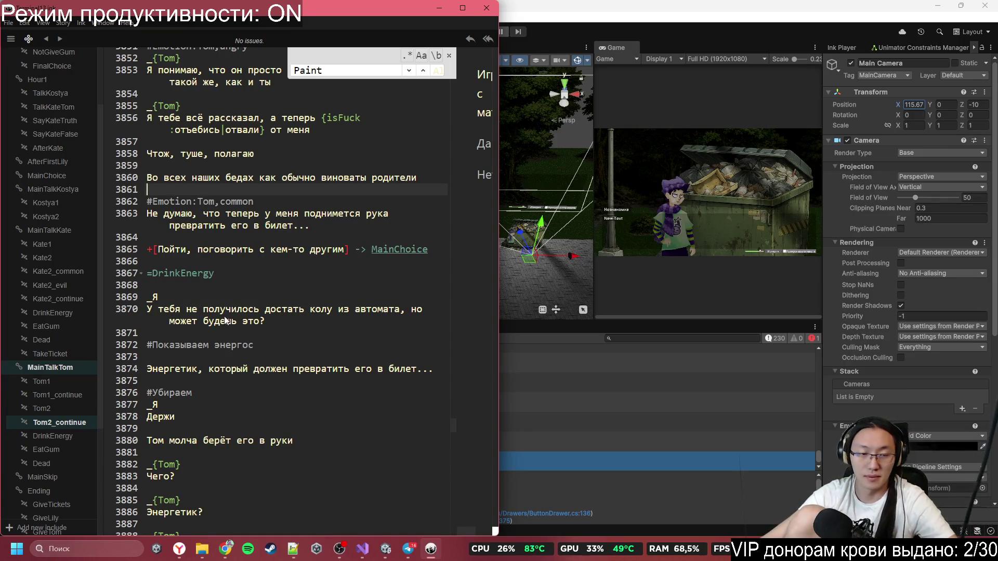
{"action": "scroll", "coordinate": [218, 285], "scroll_direction": "down", "scroll_amount": 2}
{"action": "left_click", "coordinate": [177, 224]}
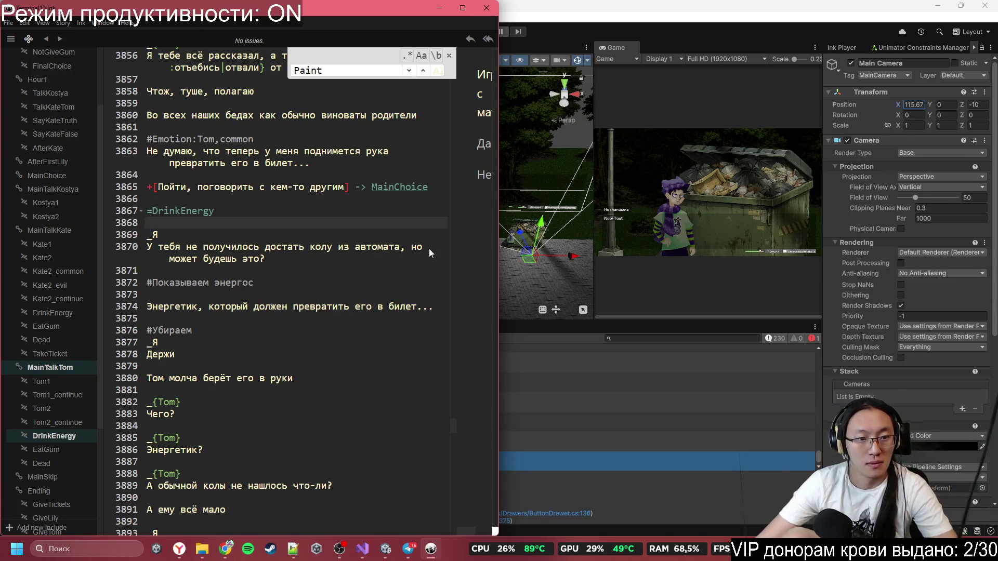
- Add a blank line under =DrinkEnergy and insert #Emotion:Tom,common on line 3881
{"action": "key", "text": "Return"}
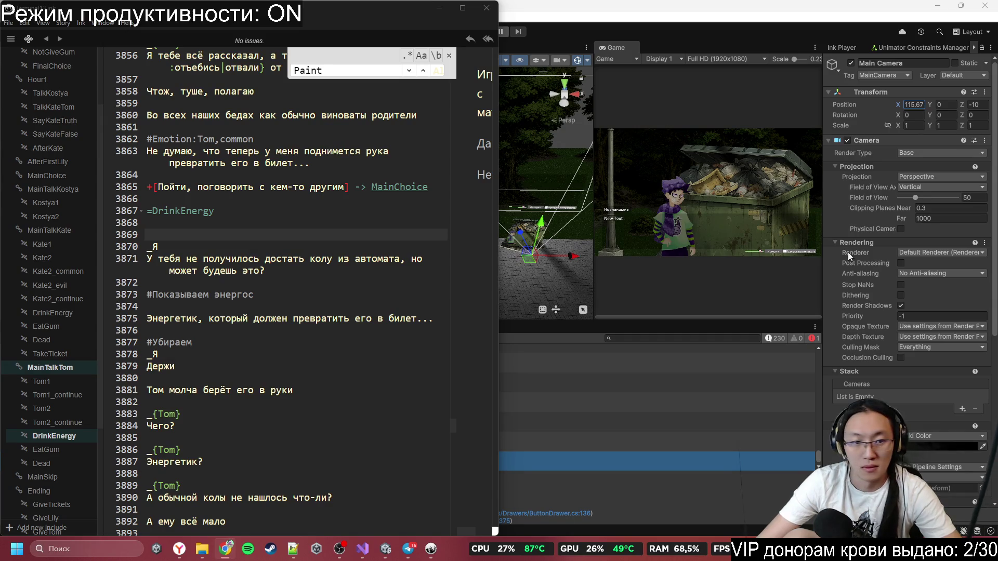
{"action": "left_click", "coordinate": [213, 310]}
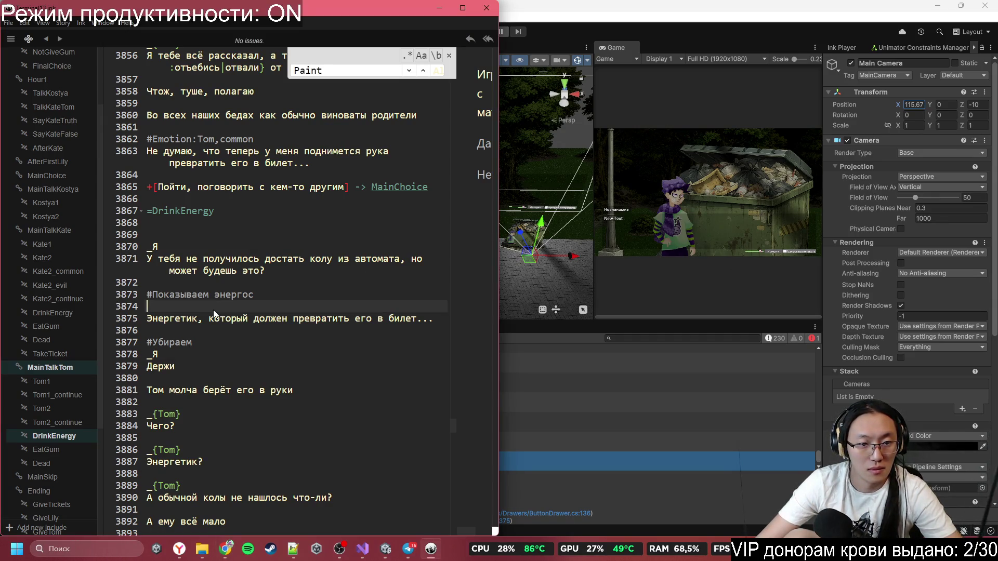
{"action": "left_click", "coordinate": [179, 378]}
{"action": "key", "text": "Return"}
{"action": "type", "text": "#Emotion:Tom,common"}
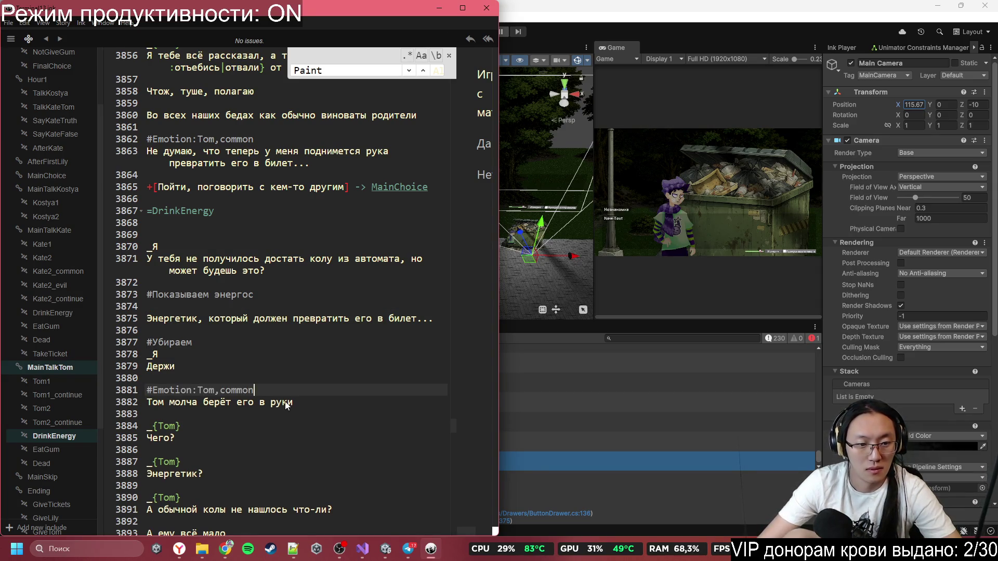
{"action": "scroll", "coordinate": [281, 402], "scroll_direction": "down", "scroll_amount": 3}
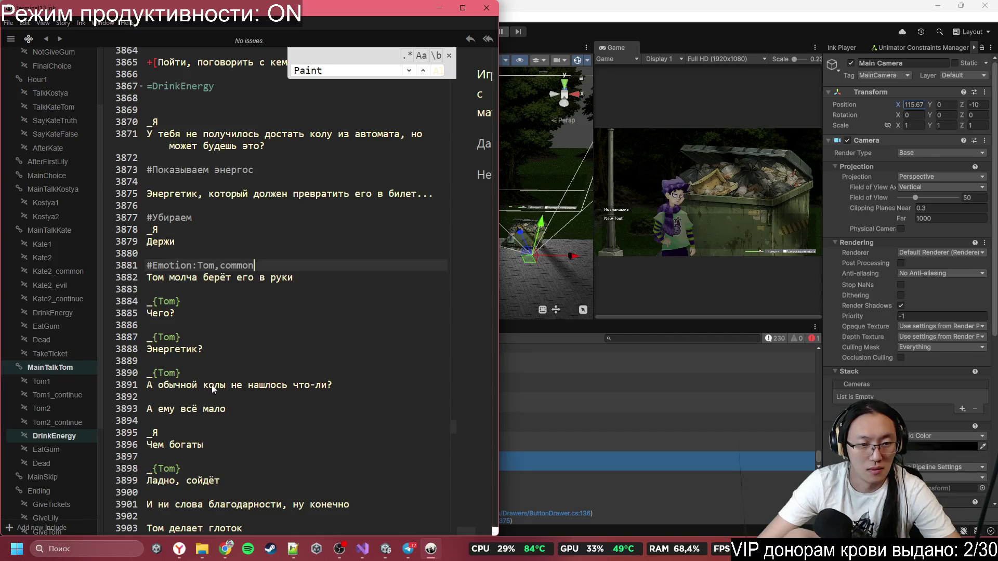
{"action": "scroll", "coordinate": [217, 391], "scroll_direction": "down", "scroll_amount": 2}
- Review Tom's DrinkEnergy dialogue, then move down to the #Убираем line in EatGum
{"action": "left_click", "coordinate": [286, 333]}
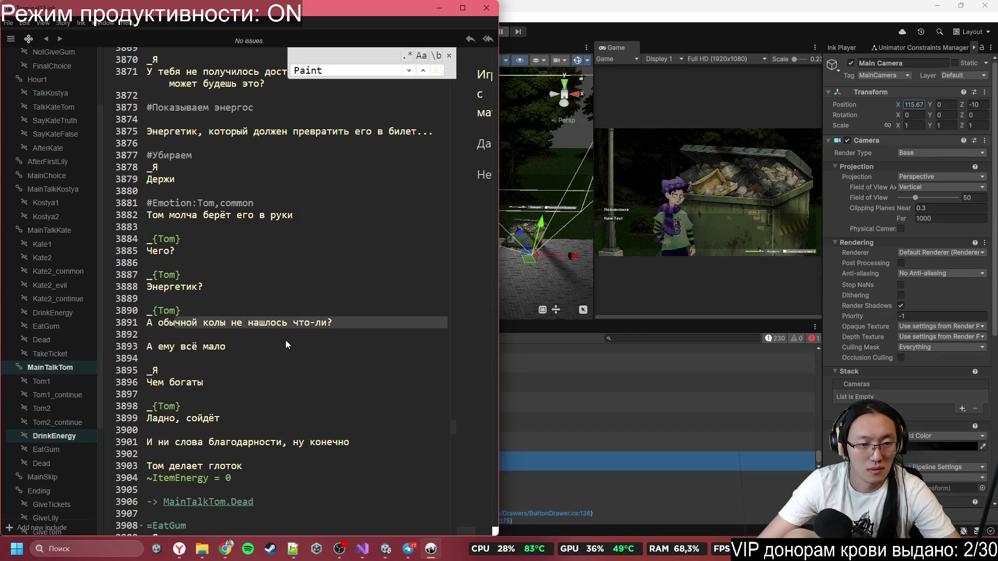
{"action": "left_click", "coordinate": [214, 352]}
{"action": "left_click", "coordinate": [208, 385]}
{"action": "scroll", "coordinate": [208, 386], "scroll_direction": "down", "scroll_amount": 2}
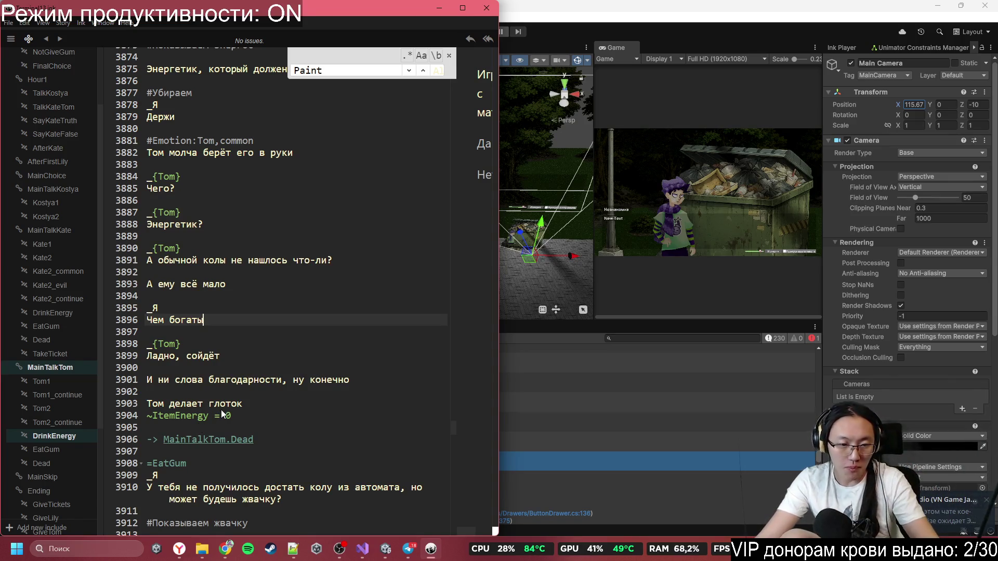
{"action": "scroll", "coordinate": [221, 409], "scroll_direction": "down", "scroll_amount": 3}
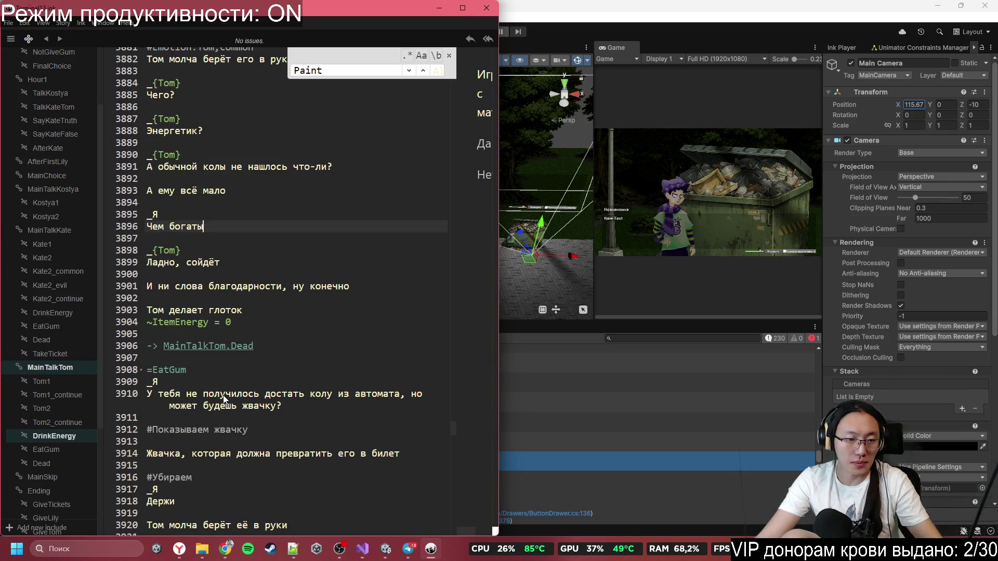
{"action": "scroll", "coordinate": [184, 251], "scroll_direction": "up", "scroll_amount": 3}
{"action": "left_click", "coordinate": [133, 140]}
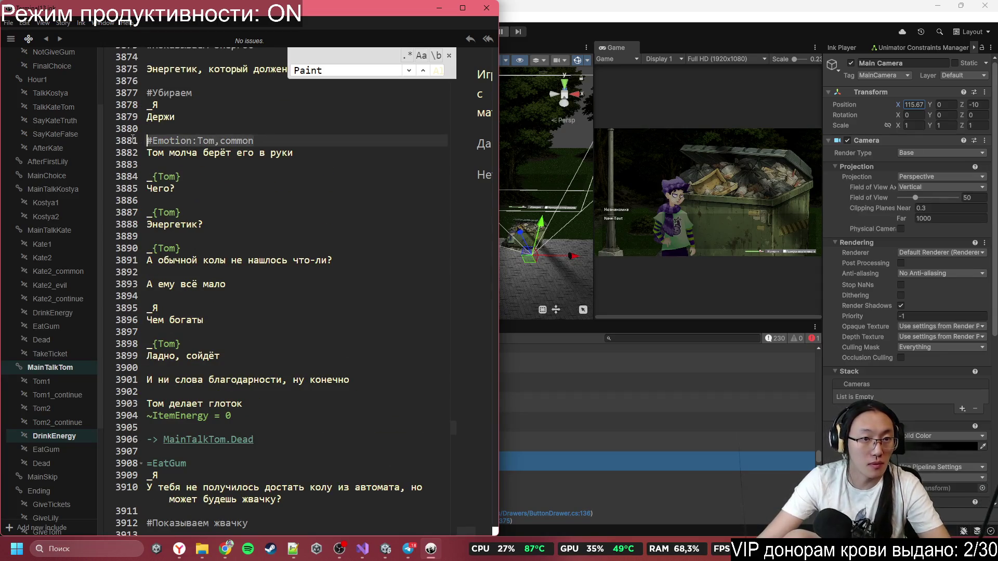
{"action": "scroll", "coordinate": [224, 169], "scroll_direction": "up", "scroll_amount": 3}
{"action": "scroll", "coordinate": [239, 286], "scroll_direction": "down", "scroll_amount": 9}
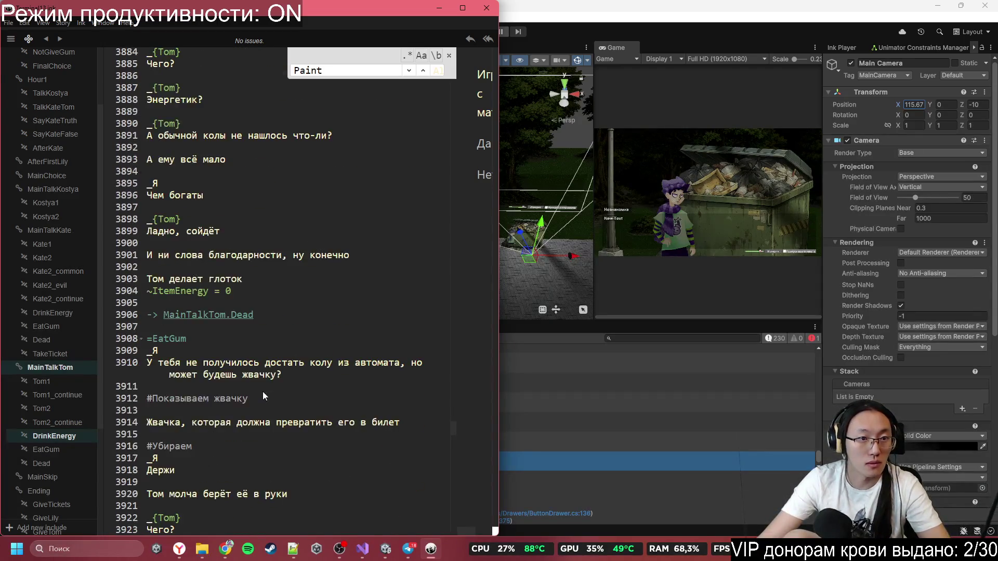
{"action": "left_click", "coordinate": [230, 317]}
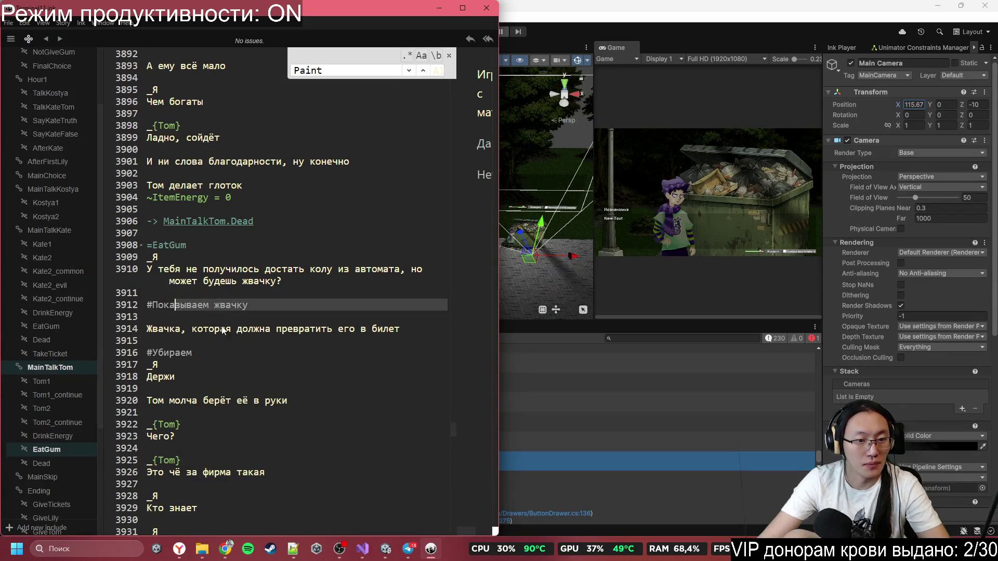
- Paste #Emotion:Tom,common on empty line 3921, just before Tom's 'Чего?' in EatGum
{"action": "left_click", "coordinate": [216, 354]}
{"action": "scroll", "coordinate": [216, 355], "scroll_direction": "down", "scroll_amount": 2}
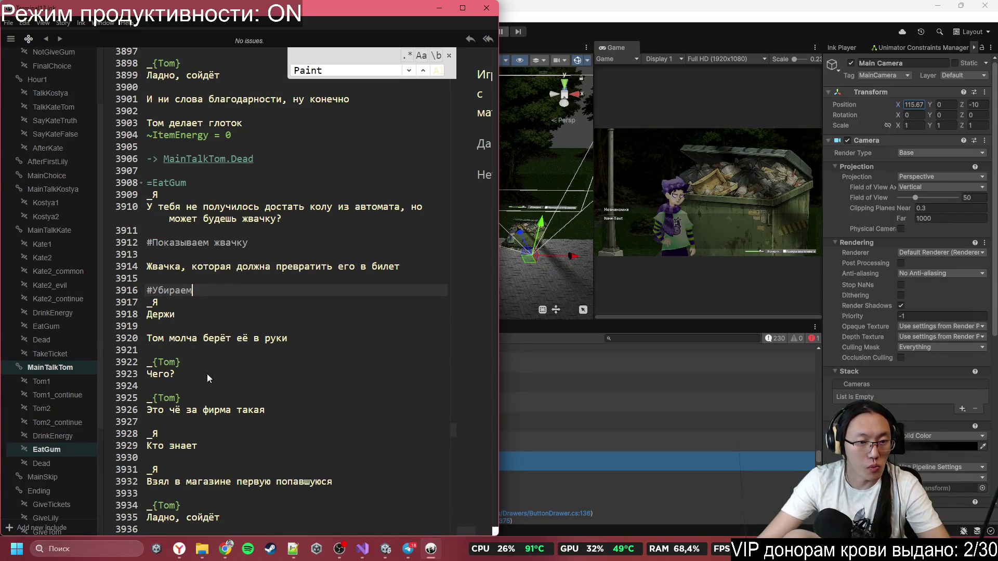
{"action": "left_click", "coordinate": [213, 351]}
{"action": "type", "text": "#Emotion:Tom,common"}
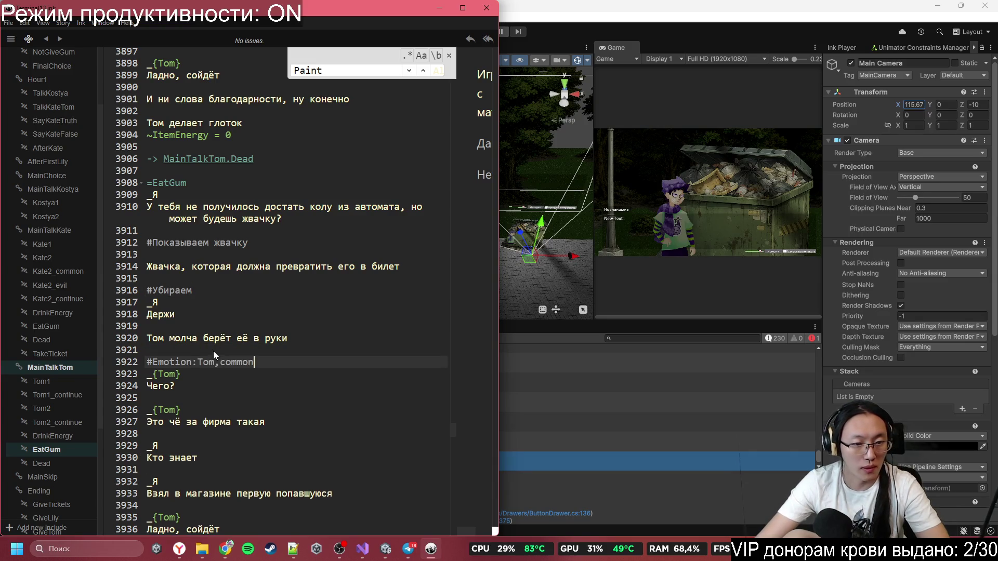
{"action": "scroll", "coordinate": [292, 399], "scroll_direction": "down", "scroll_amount": 2}
{"action": "scroll", "coordinate": [198, 367], "scroll_direction": "down", "scroll_amount": 2}
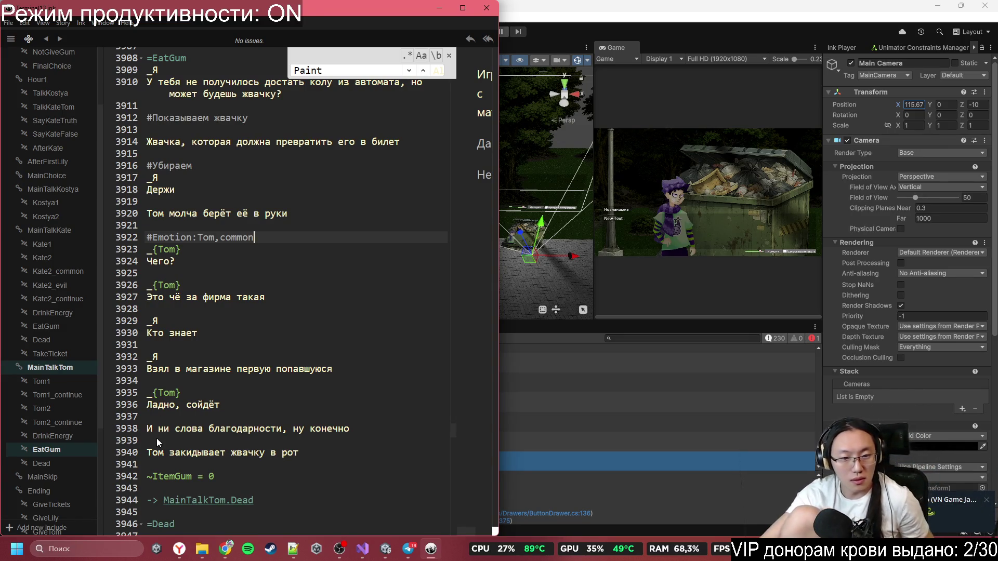
{"action": "scroll", "coordinate": [297, 264], "scroll_direction": "down", "scroll_amount": 1}
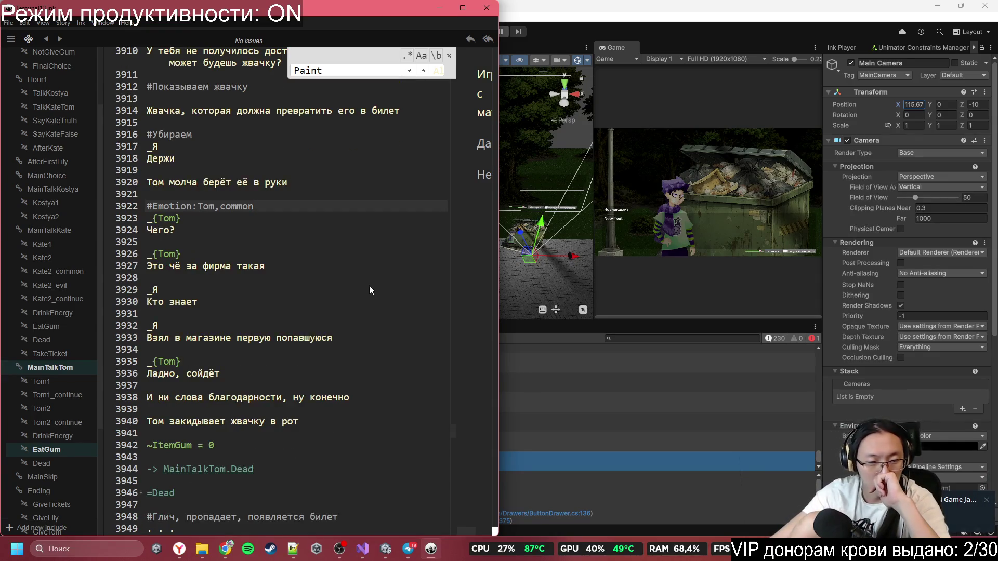
{"action": "scroll", "coordinate": [343, 384], "scroll_direction": "down", "scroll_amount": 1}
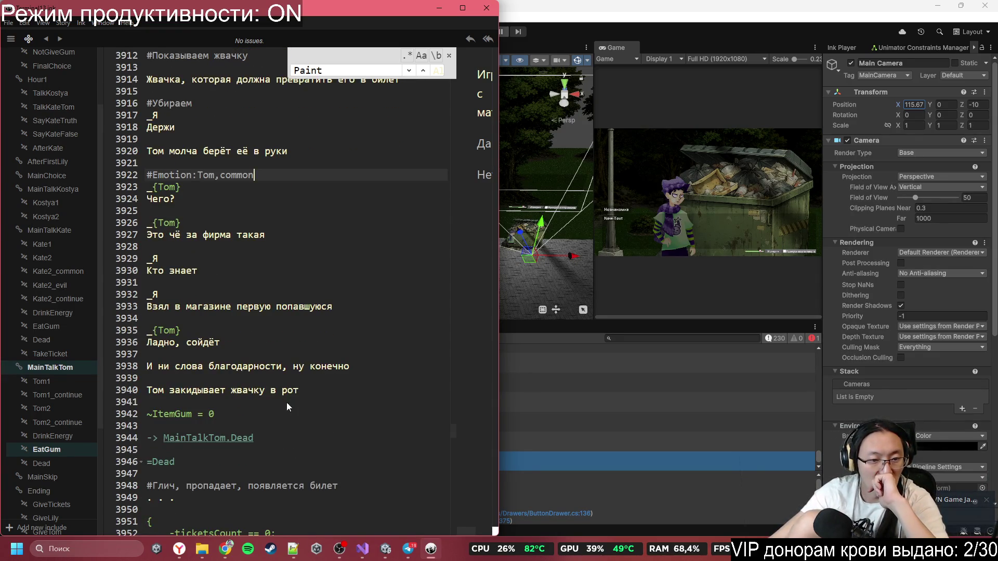
{"action": "scroll", "coordinate": [287, 404], "scroll_direction": "down", "scroll_amount": 4}
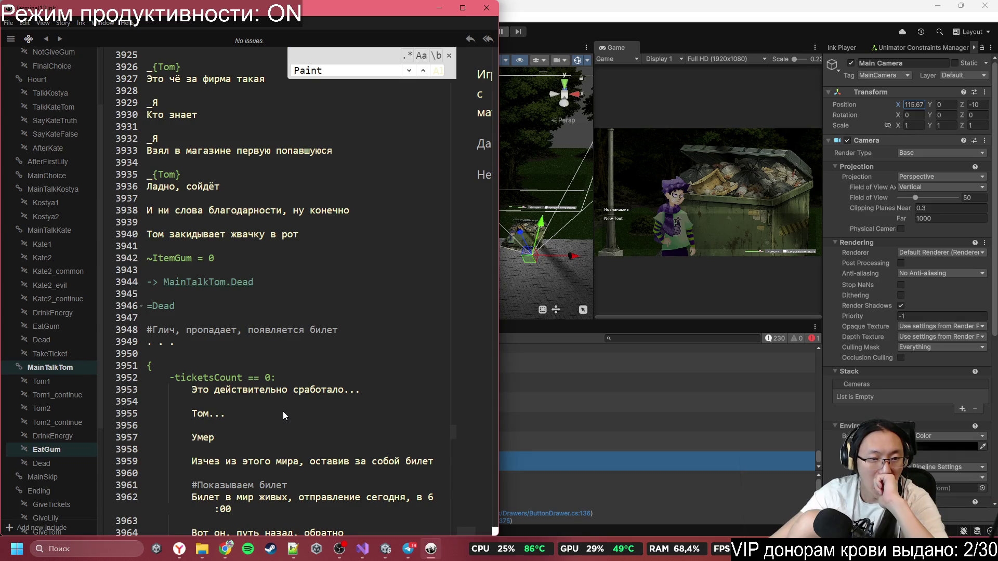
{"action": "left_click", "coordinate": [304, 331]}
{"action": "left_click", "coordinate": [319, 319]}
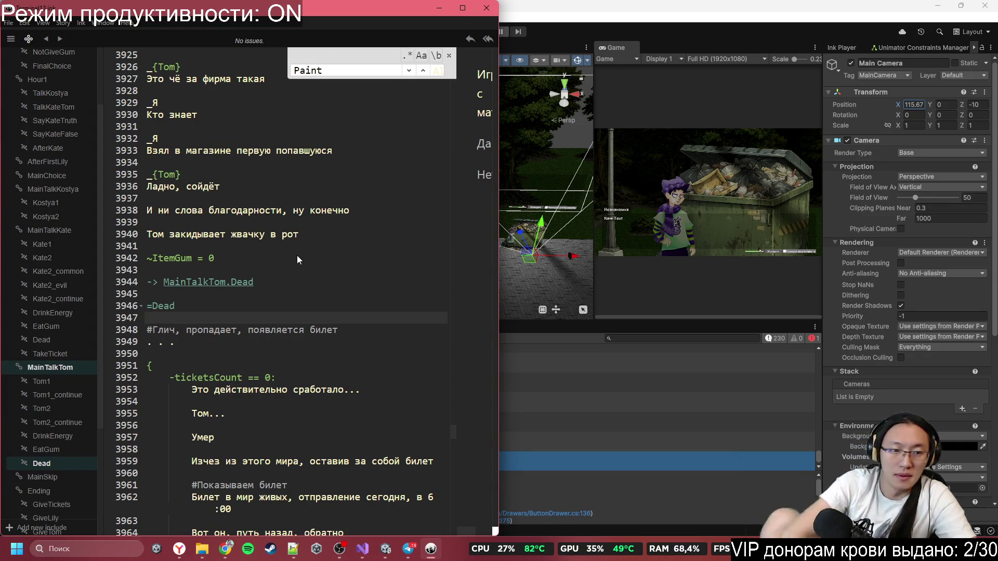
- Add blank lines under =Dead and write #TP:Tom,0!100 above the glitch comment
{"action": "key", "text": "Return"}
{"action": "key", "text": "Return"}
{"action": "key", "text": "Up"}
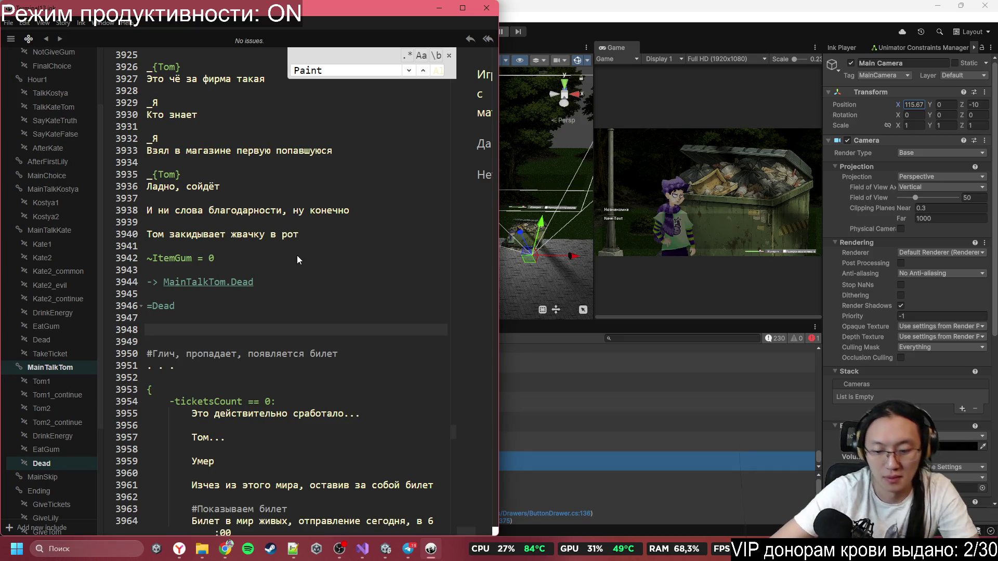
{"action": "type", "text": "."}
{"action": "key", "text": "BackSpace"}
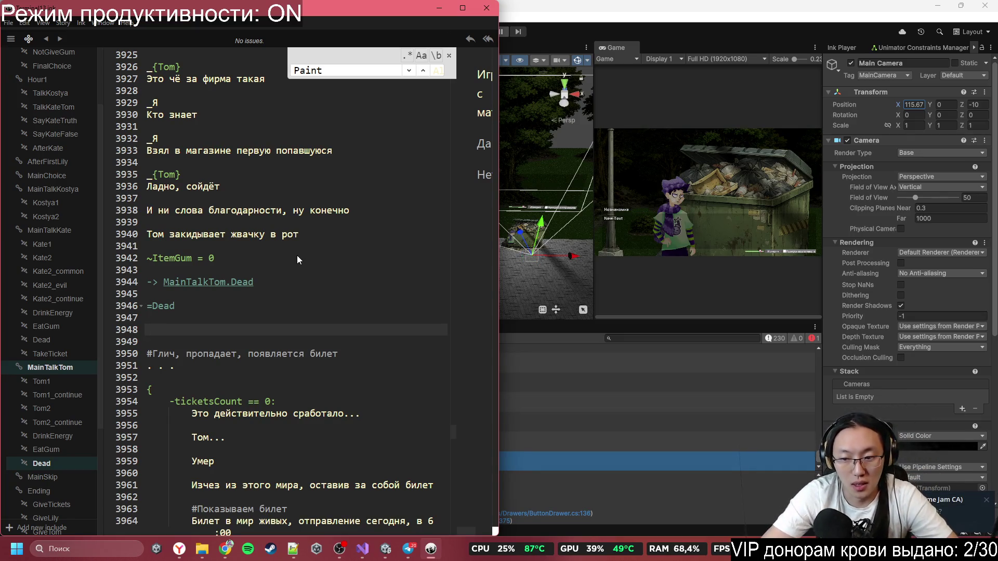
{"action": "type", "text": "#T"}
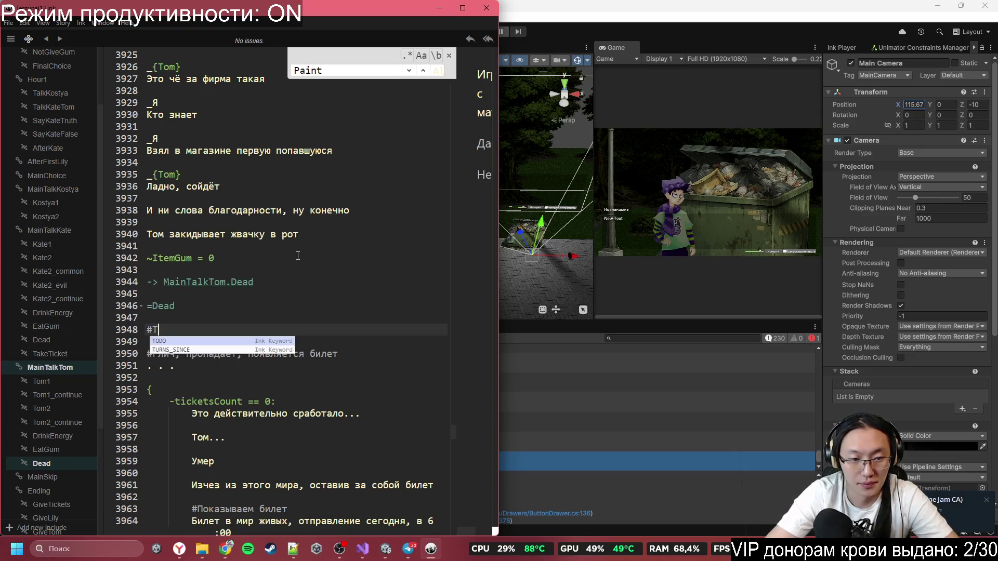
{"action": "type", "text": "P:Tom,0,"}
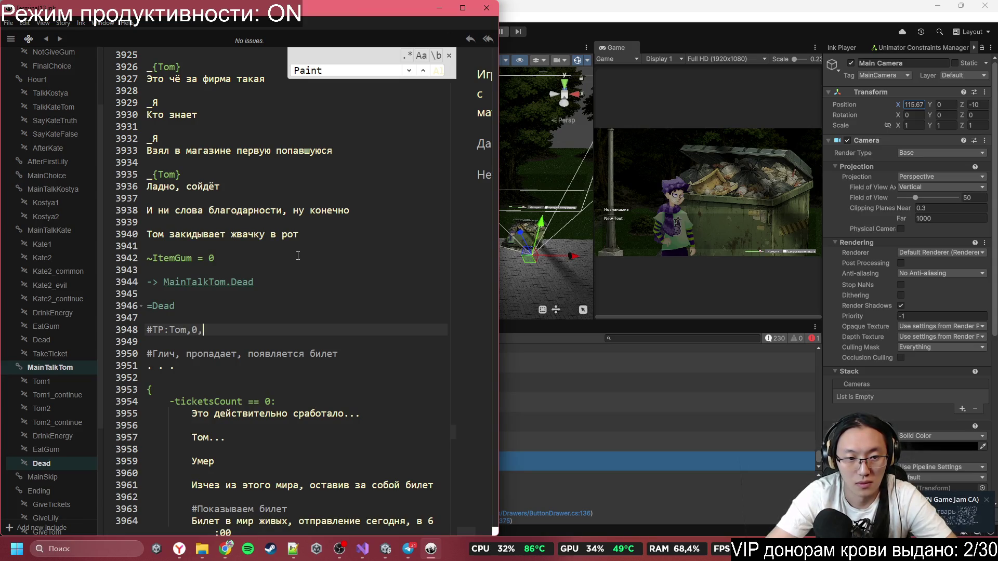
{"action": "key", "text": "BackSpace"}
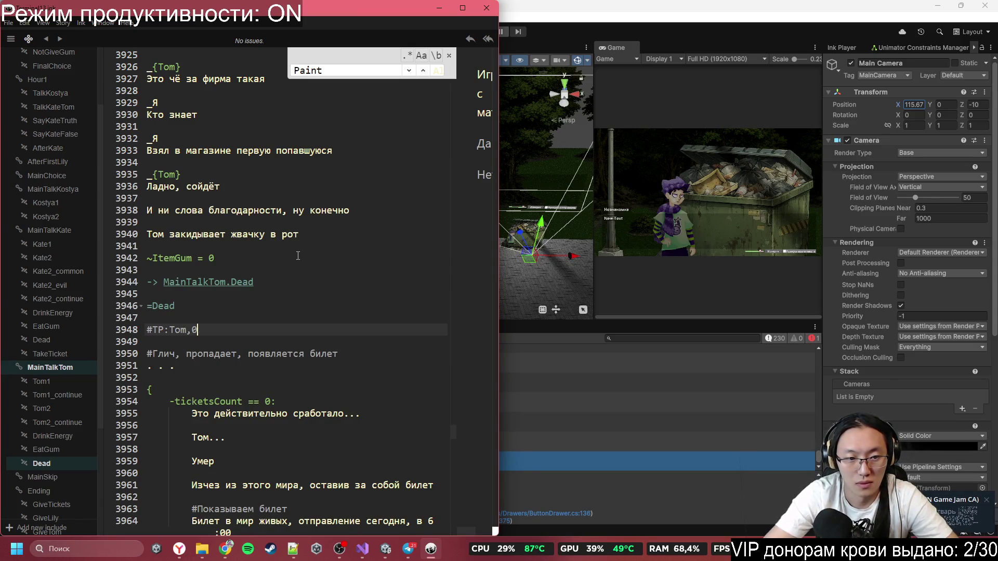
{"action": "type", "text": "!0"}
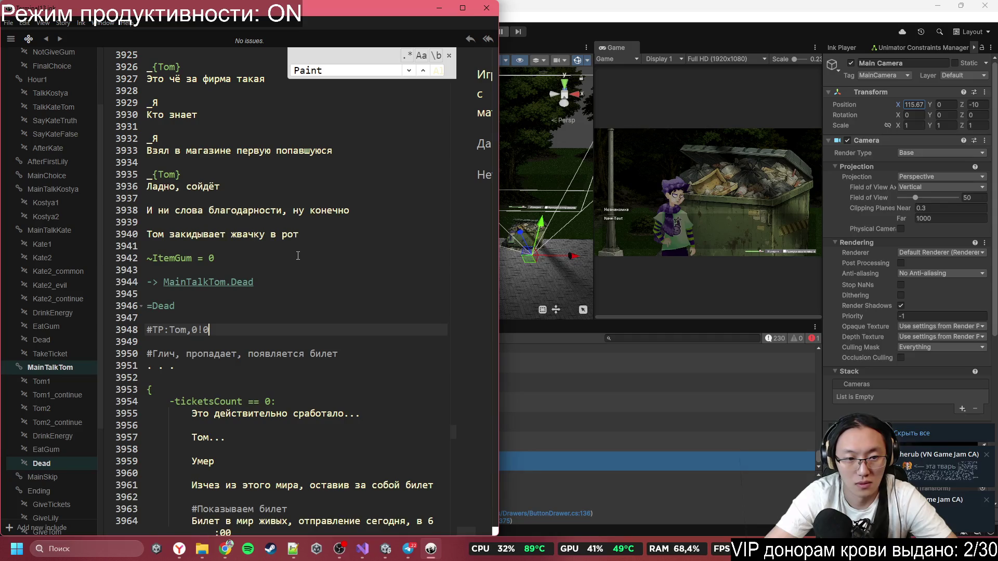
{"action": "key", "text": "BackSpace"}
{"action": "type", "text": "100"}
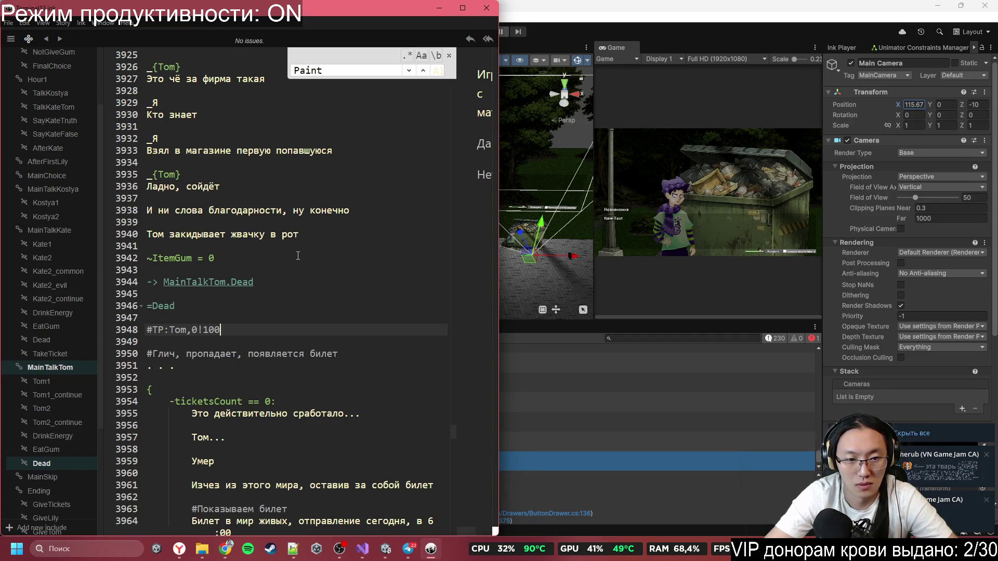
{"action": "key", "text": "BackSpace"}
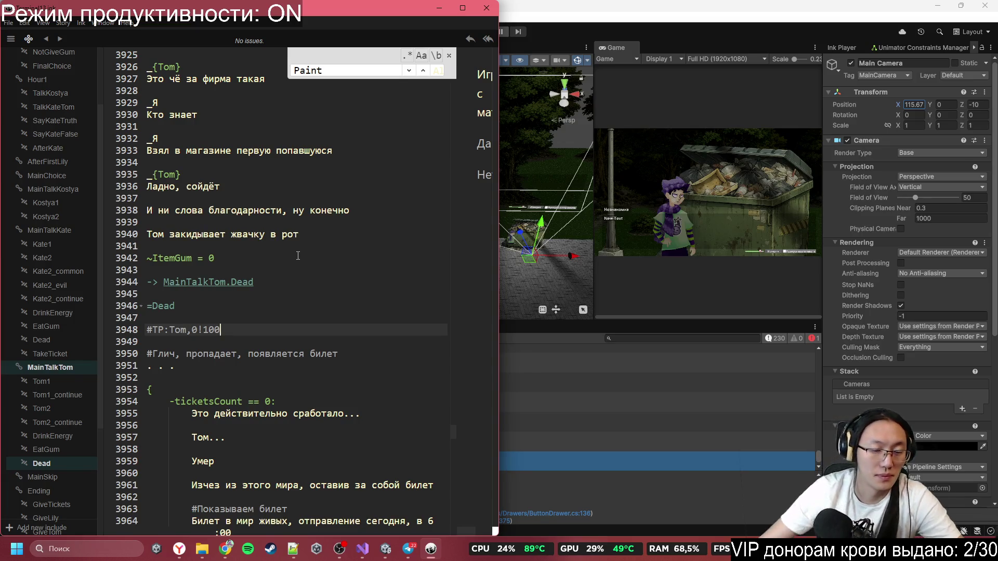
- Read through MainSkip and GiveTickets, then jump to AfterFirstLily at line 1595
{"action": "scroll", "coordinate": [288, 299], "scroll_direction": "down", "scroll_amount": 5}
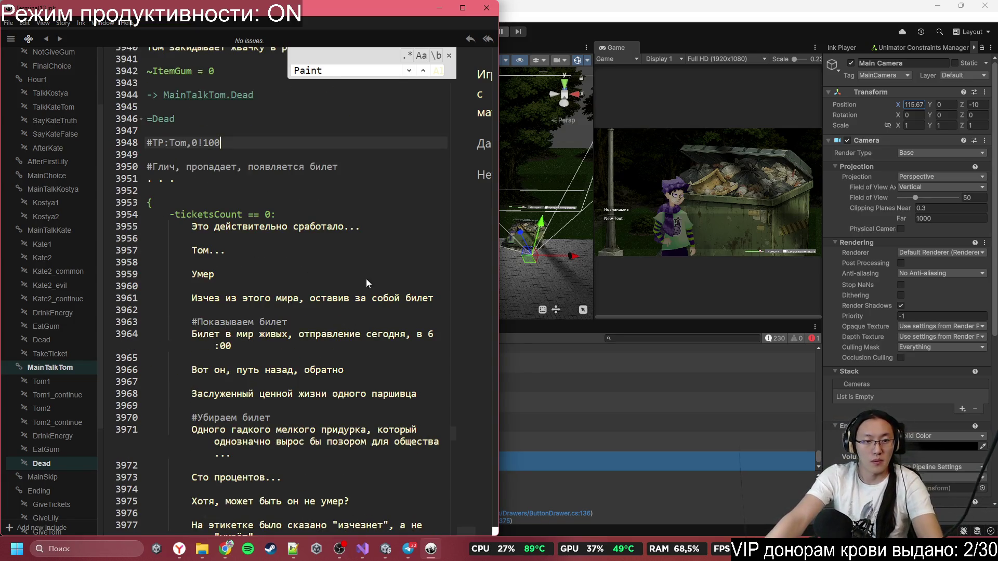
{"action": "scroll", "coordinate": [295, 282], "scroll_direction": "down", "scroll_amount": 15}
{"action": "scroll", "coordinate": [295, 282], "scroll_direction": "down", "scroll_amount": 6}
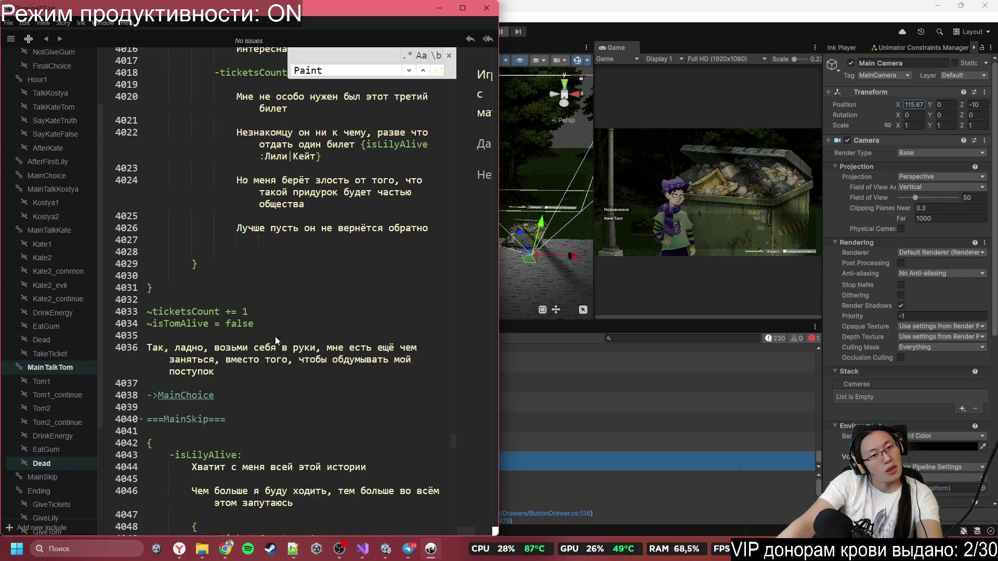
{"action": "scroll", "coordinate": [238, 369], "scroll_direction": "down", "scroll_amount": 1}
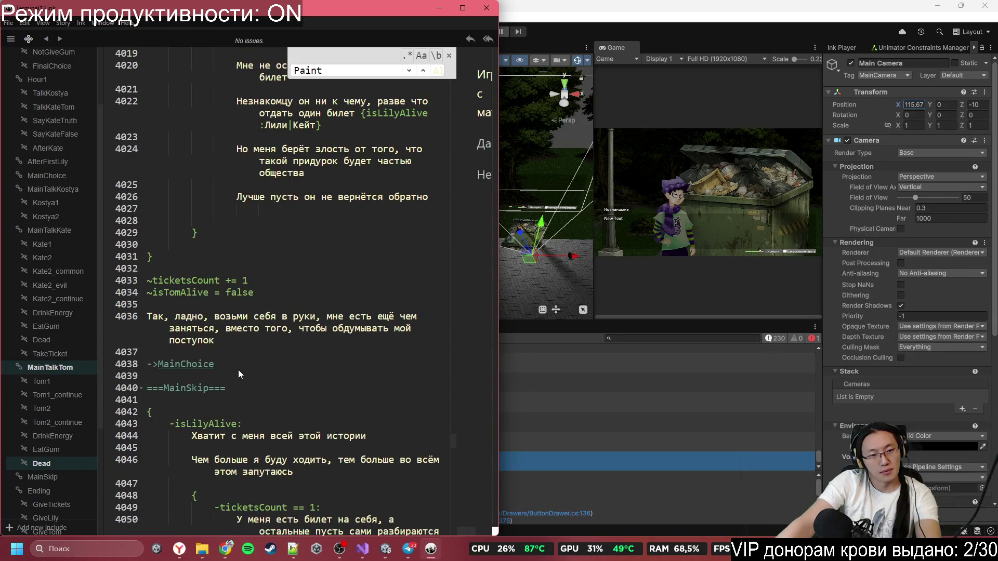
{"action": "scroll", "coordinate": [238, 370], "scroll_direction": "down", "scroll_amount": 4}
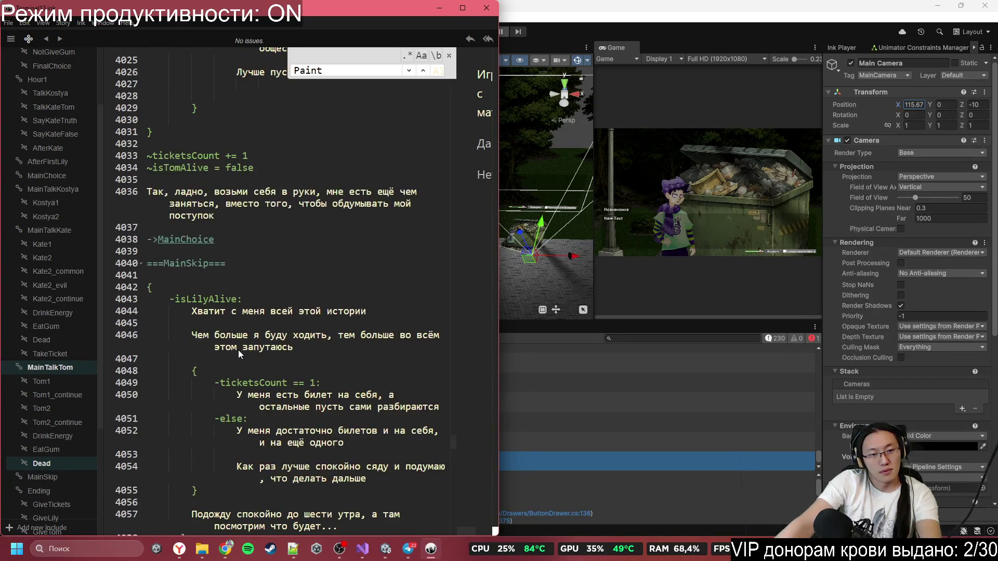
{"action": "scroll", "coordinate": [238, 349], "scroll_direction": "down", "scroll_amount": 3}
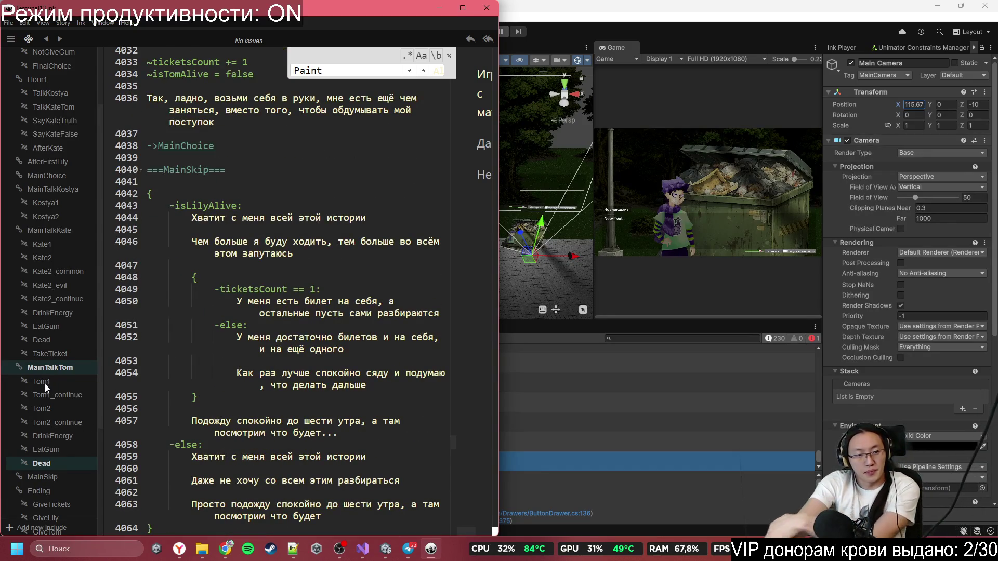
{"action": "scroll", "coordinate": [45, 384], "scroll_direction": "down", "scroll_amount": 4}
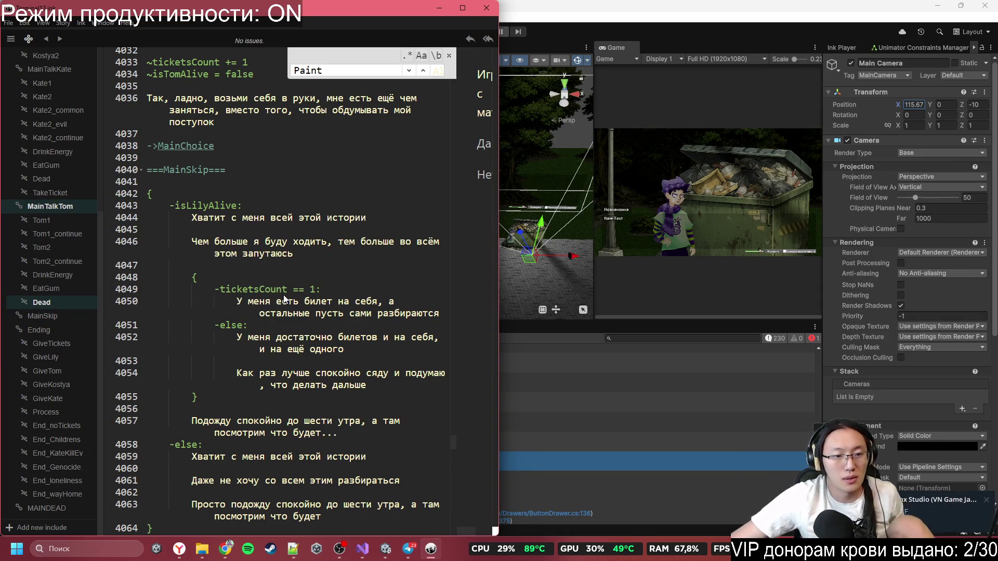
{"action": "scroll", "coordinate": [283, 299], "scroll_direction": "up", "scroll_amount": 1}
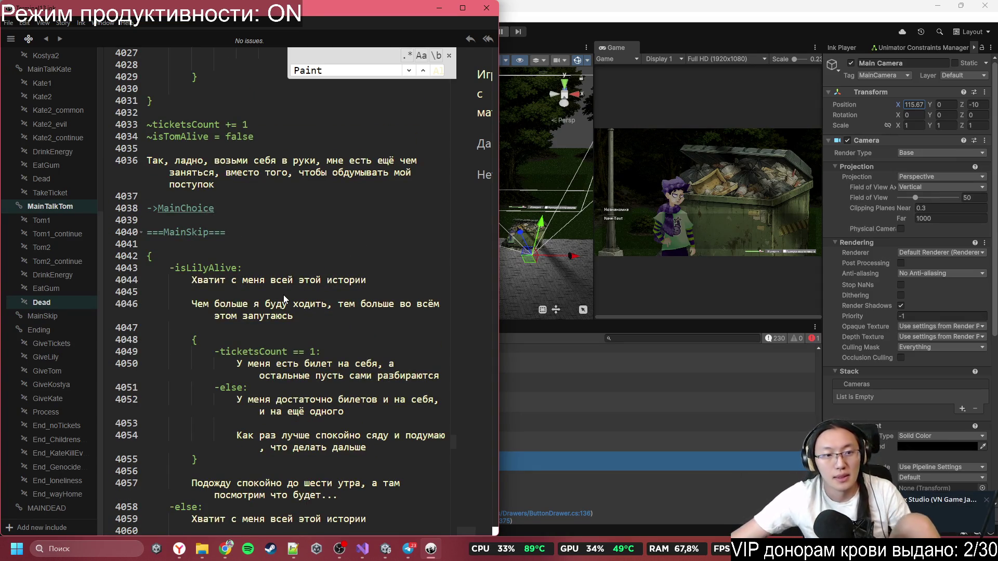
{"action": "scroll", "coordinate": [327, 292], "scroll_direction": "up", "scroll_amount": 2}
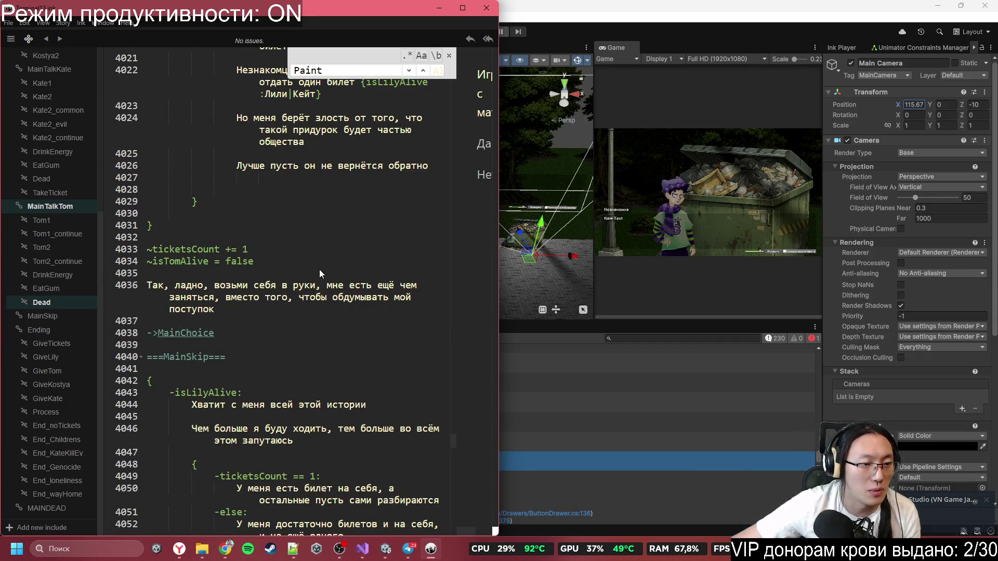
{"action": "scroll", "coordinate": [320, 270], "scroll_direction": "down", "scroll_amount": 15}
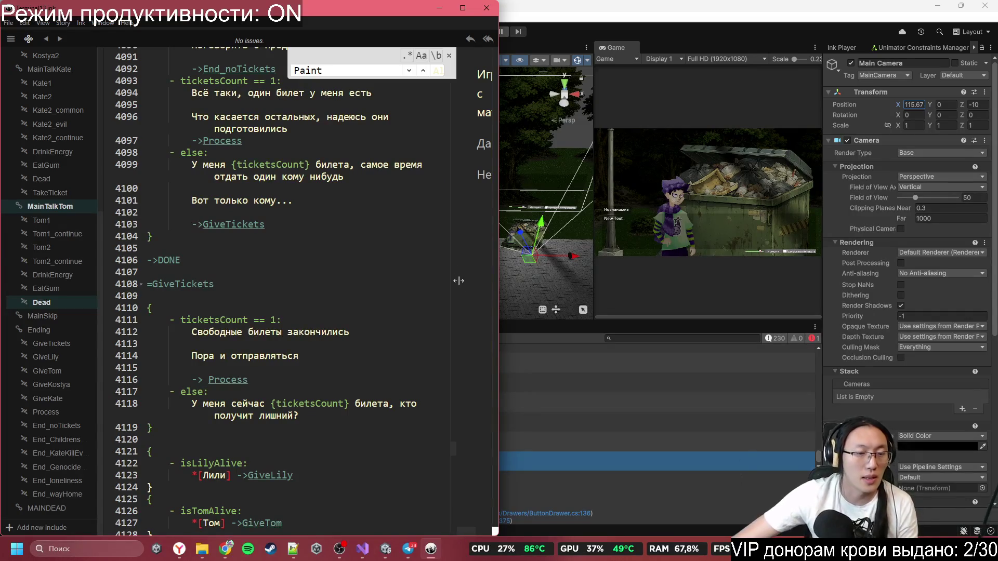
{"action": "scroll", "coordinate": [426, 331], "scroll_direction": "down", "scroll_amount": 3}
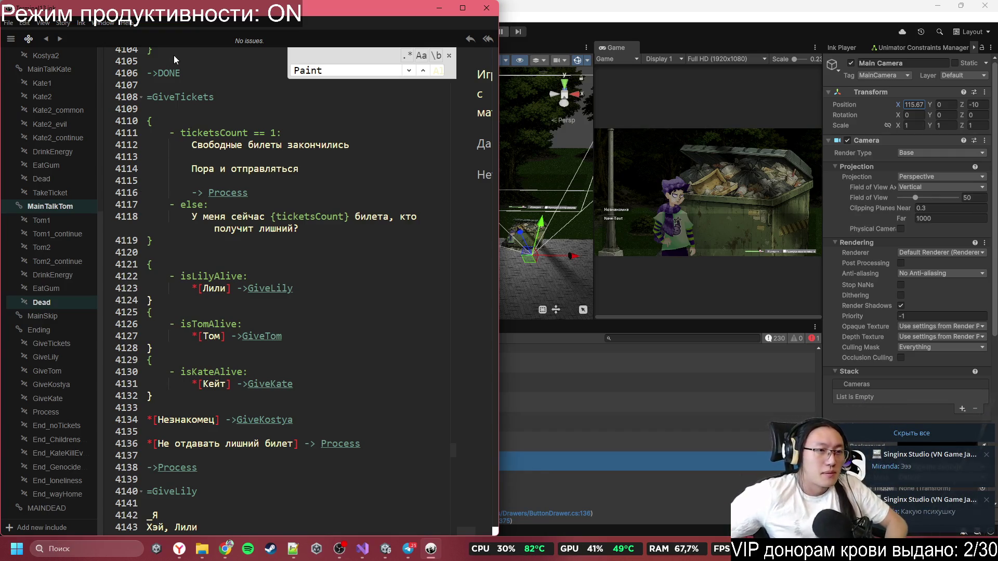
{"action": "scroll", "coordinate": [45, 241], "scroll_direction": "up", "scroll_amount": 5}
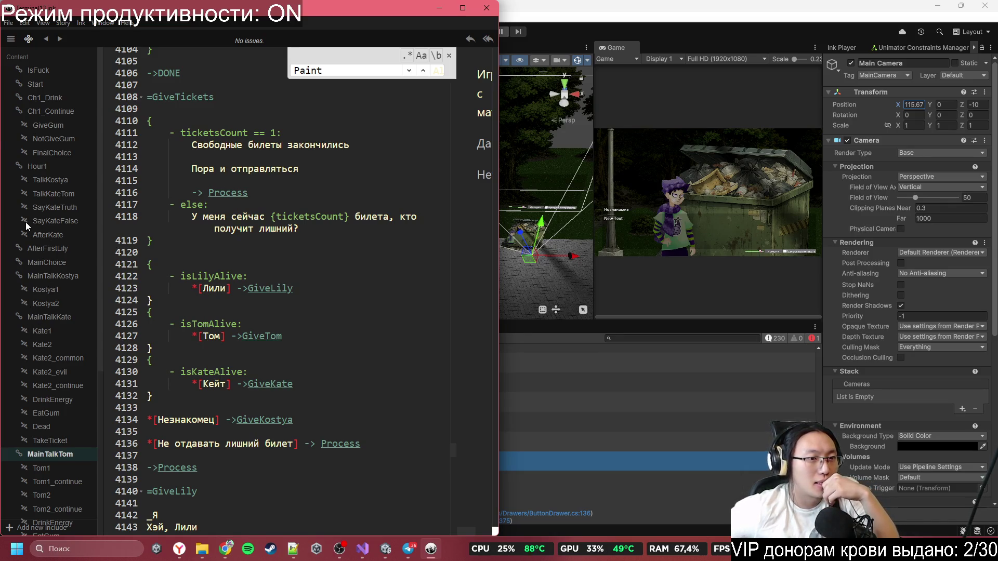
{"action": "left_click", "coordinate": [54, 247]}
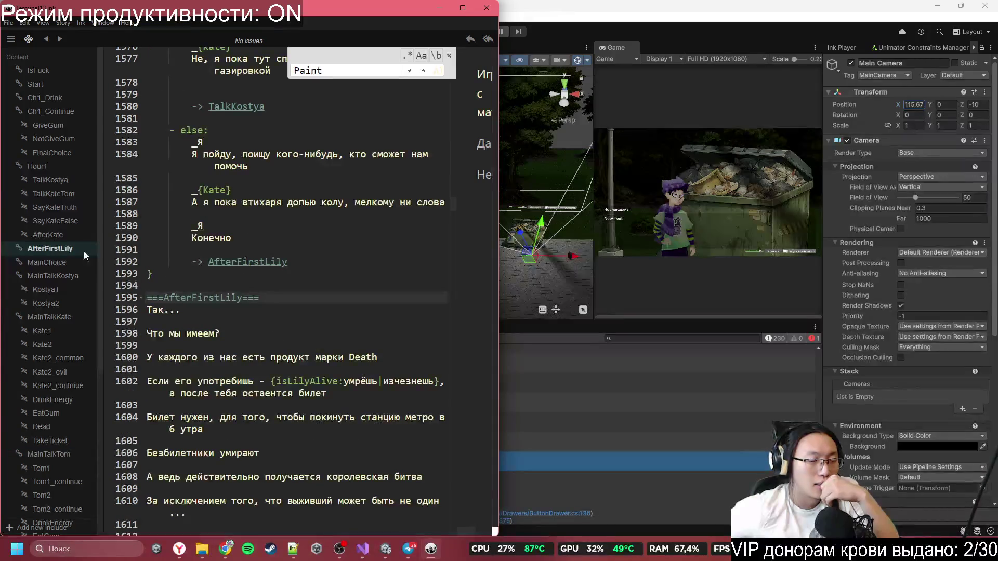
{"action": "scroll", "coordinate": [280, 326], "scroll_direction": "down", "scroll_amount": 3}
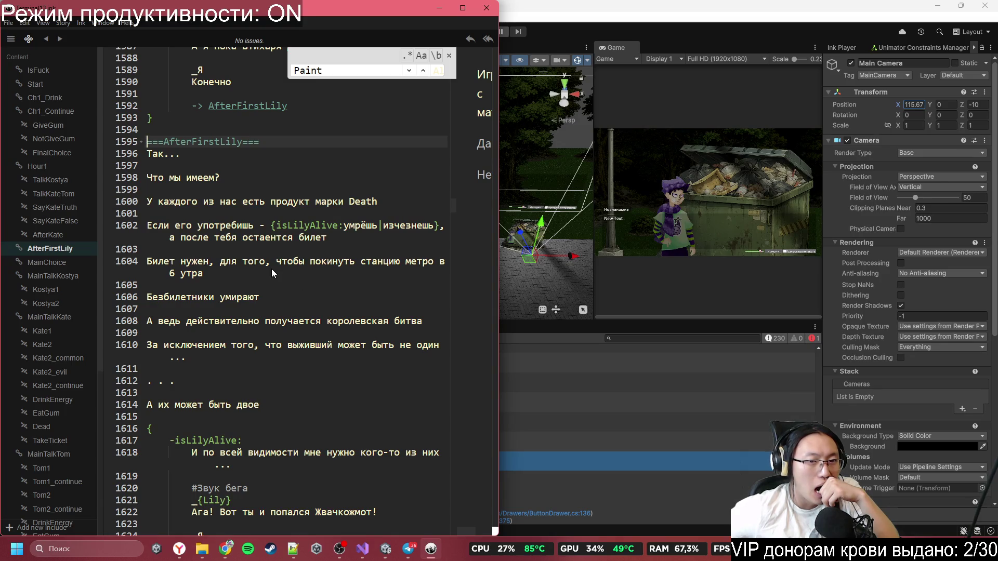
- Open a new empty line right below the ===AfterFirstLily=== header
{"action": "scroll", "coordinate": [269, 267], "scroll_direction": "down", "scroll_amount": 5}
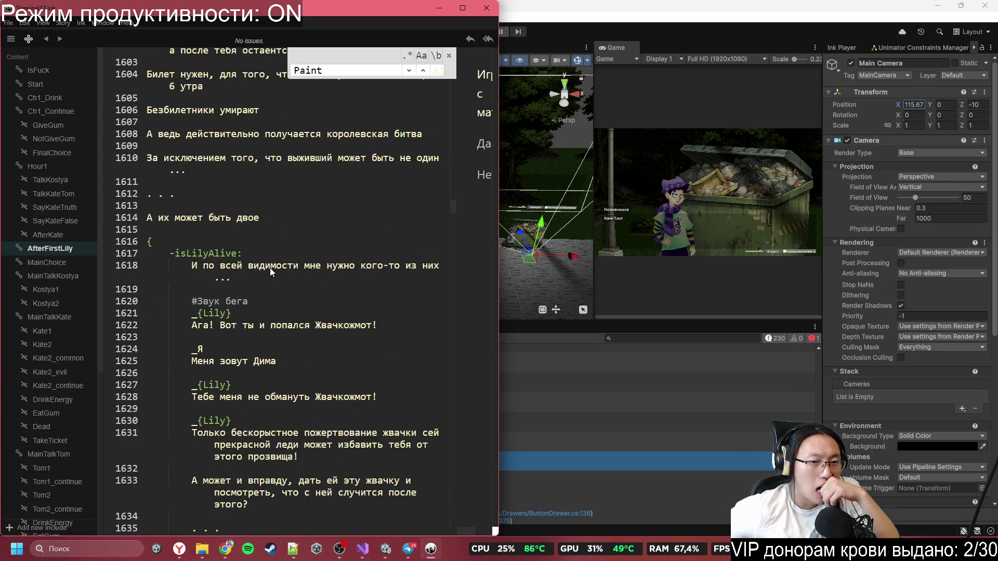
{"action": "scroll", "coordinate": [270, 267], "scroll_direction": "down", "scroll_amount": 1}
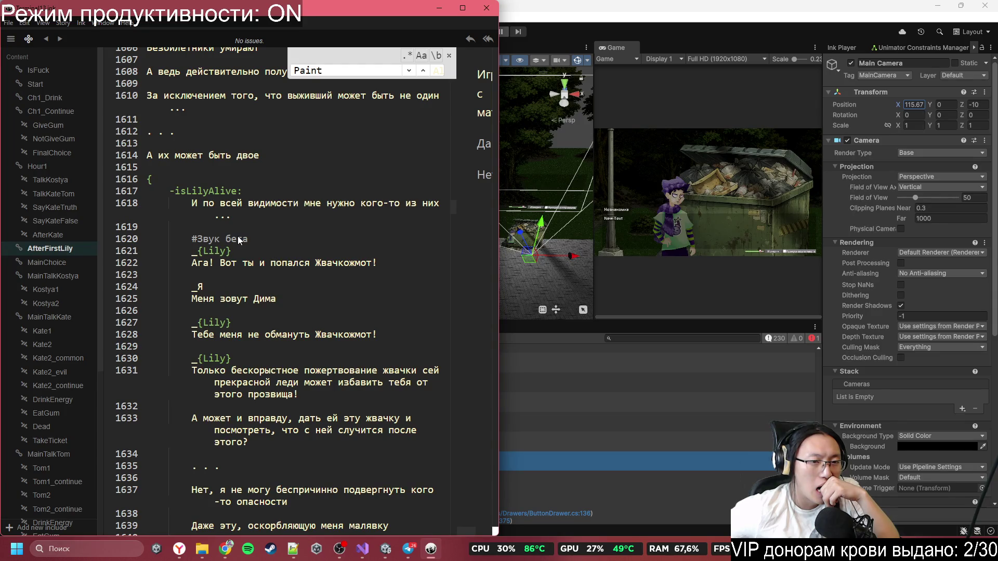
{"action": "left_click", "coordinate": [253, 238]}
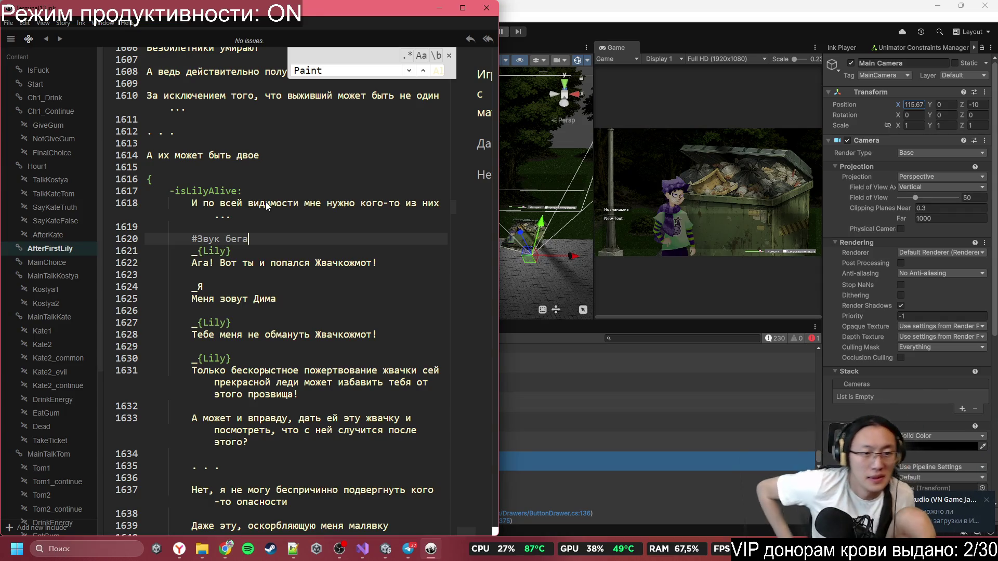
{"action": "scroll", "coordinate": [263, 207], "scroll_direction": "up", "scroll_amount": 5}
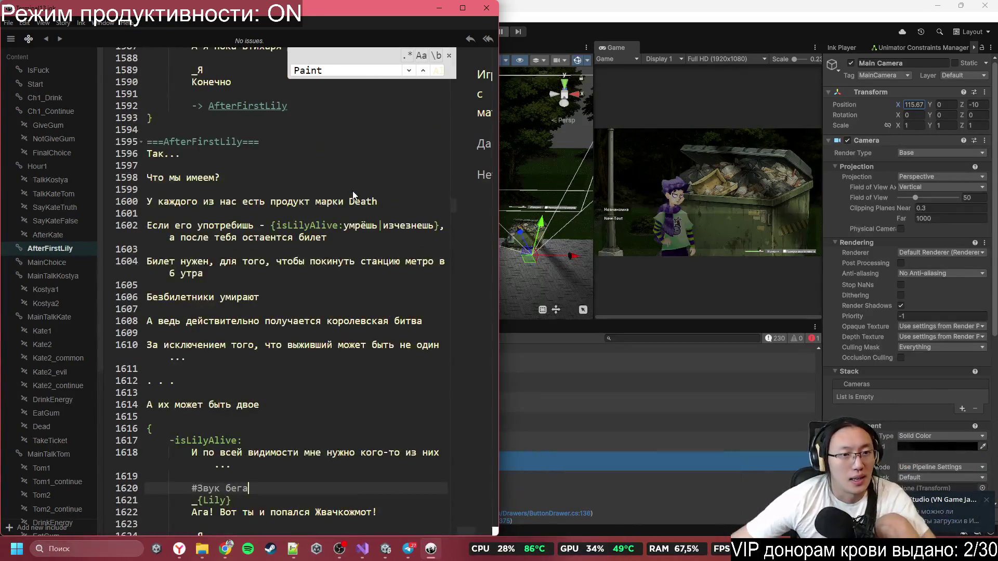
{"action": "left_click", "coordinate": [282, 153]}
{"action": "scroll", "coordinate": [307, 242], "scroll_direction": "up", "scroll_amount": 6}
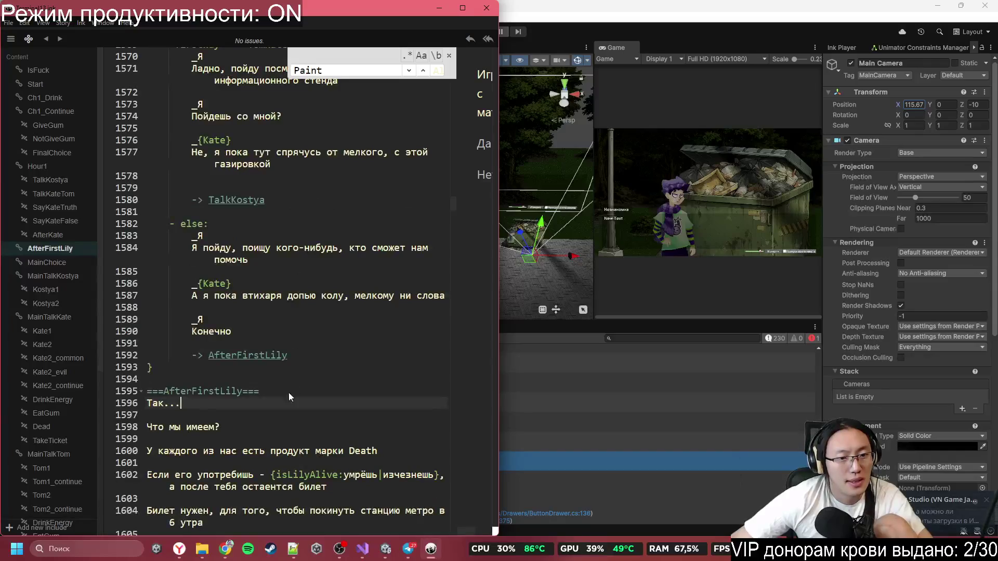
{"action": "left_click", "coordinate": [198, 391]}
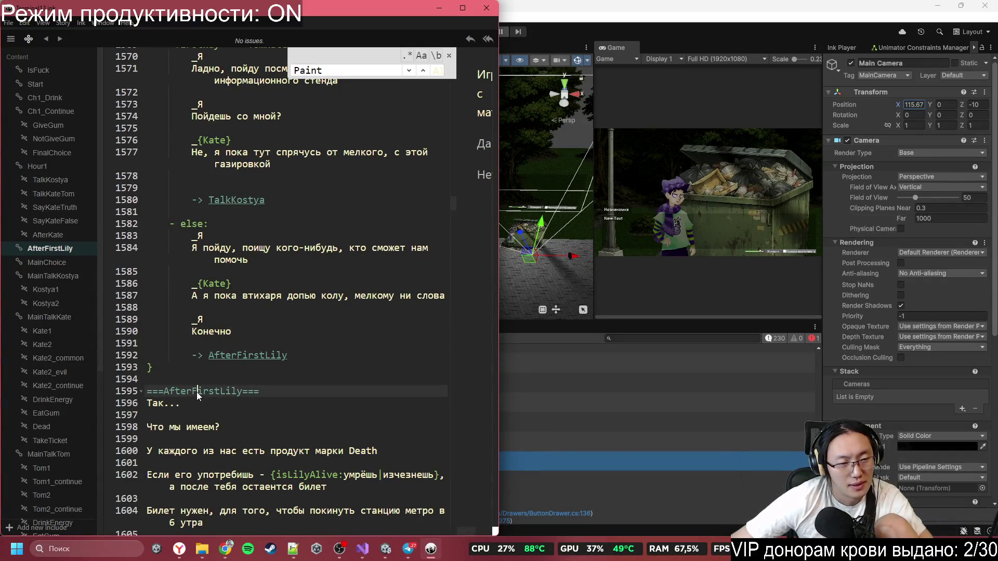
{"action": "left_click", "coordinate": [225, 391]}
{"action": "left_click", "coordinate": [286, 392]}
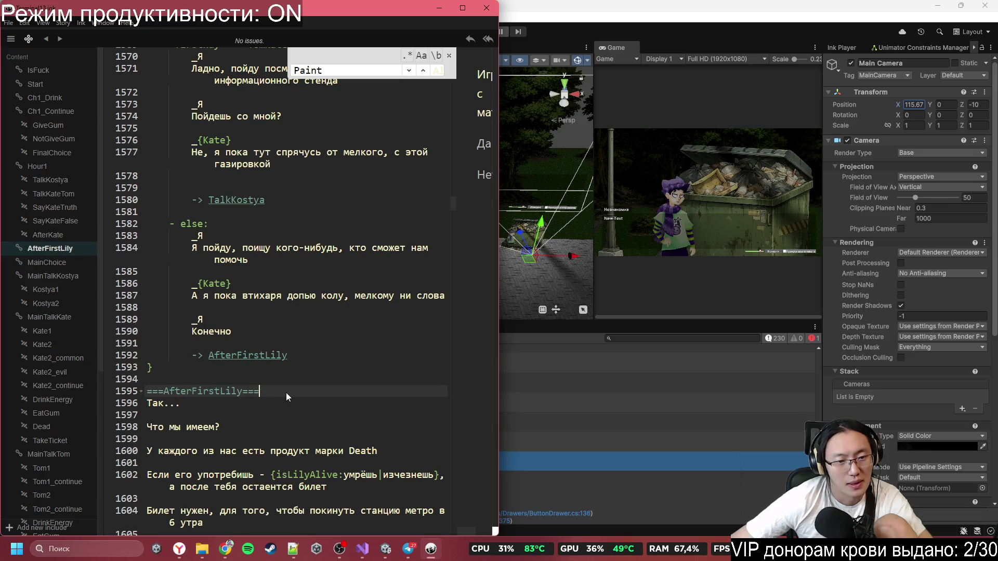
{"action": "scroll", "coordinate": [295, 392], "scroll_direction": "down", "scroll_amount": 3}
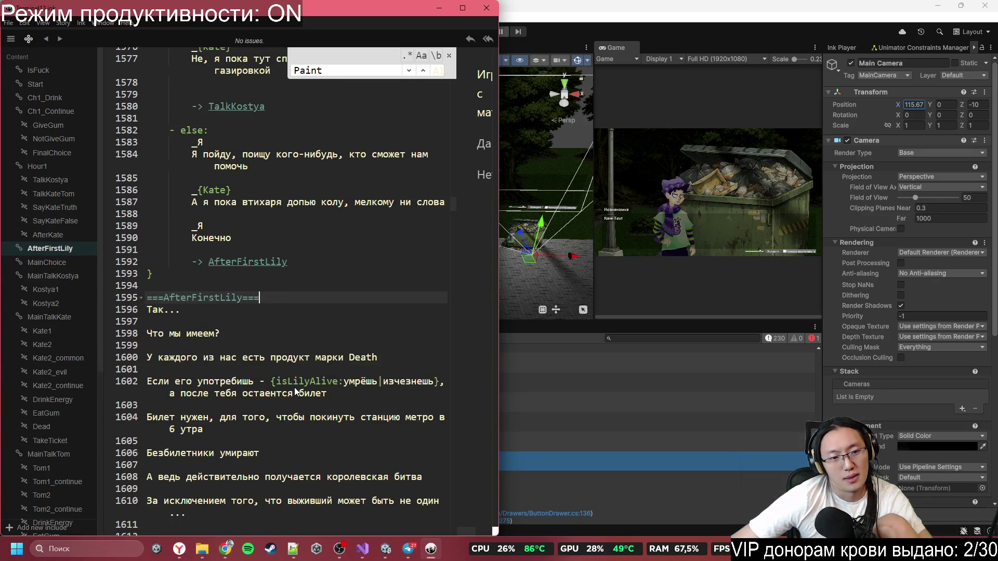
{"action": "key", "text": "Return"}
{"action": "key", "text": "Return"}
{"action": "key", "text": "Return"}
{"action": "key", "text": "Return"}
{"action": "key", "text": "BackSpace"}
- Write the #Move:Camera,36.28784!0,20 tag using the copied camera coordinates
{"action": "key", "text": "Up"}
{"action": "type", "text": "#Move"}
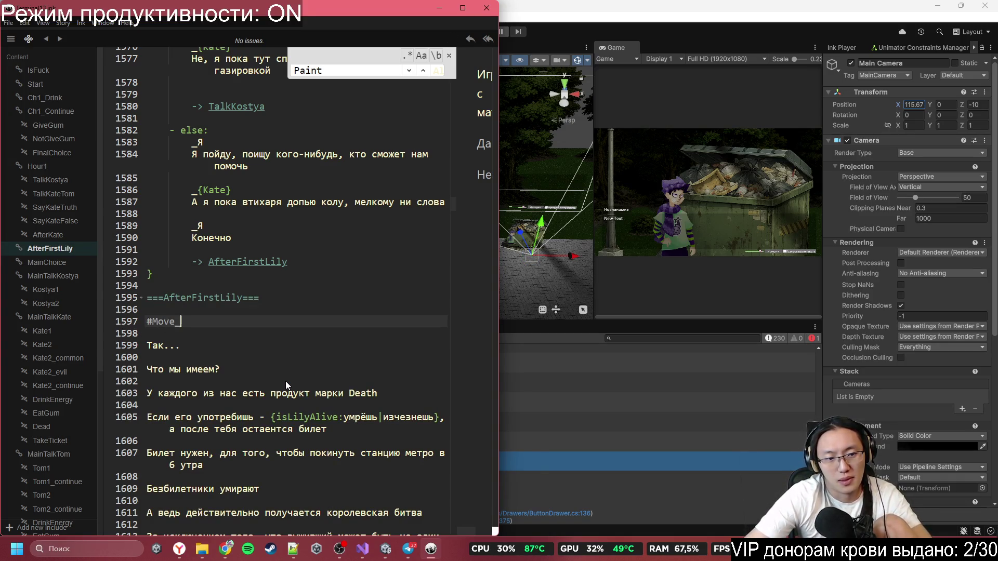
{"action": "type", "text": ":"}
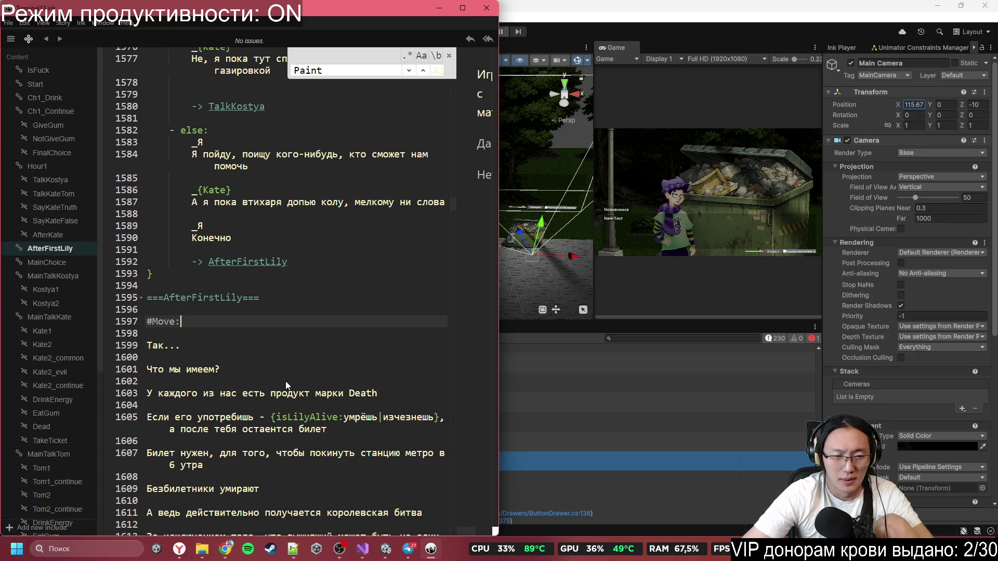
{"action": "type", "text": "Camera"}
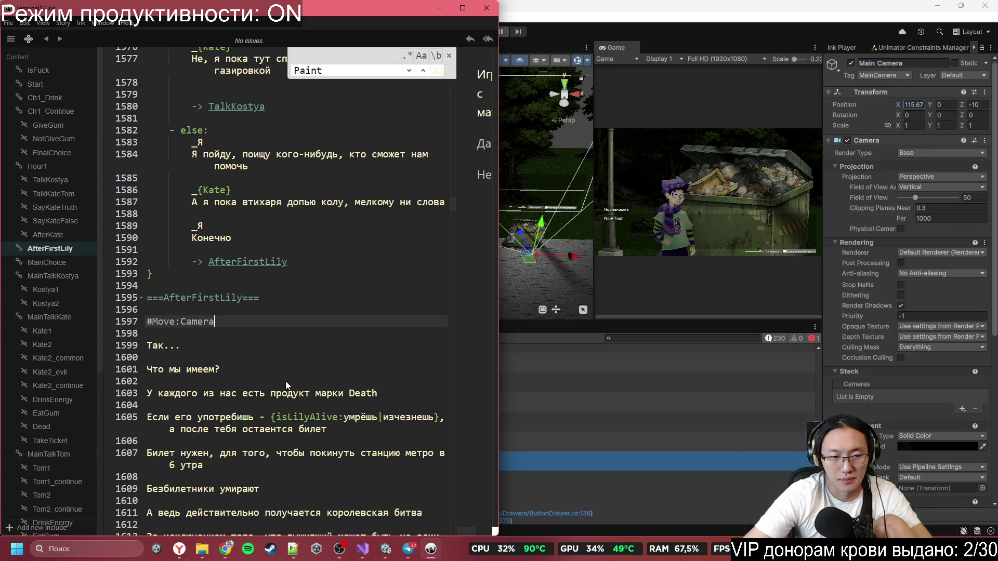
{"action": "type", "text": ","}
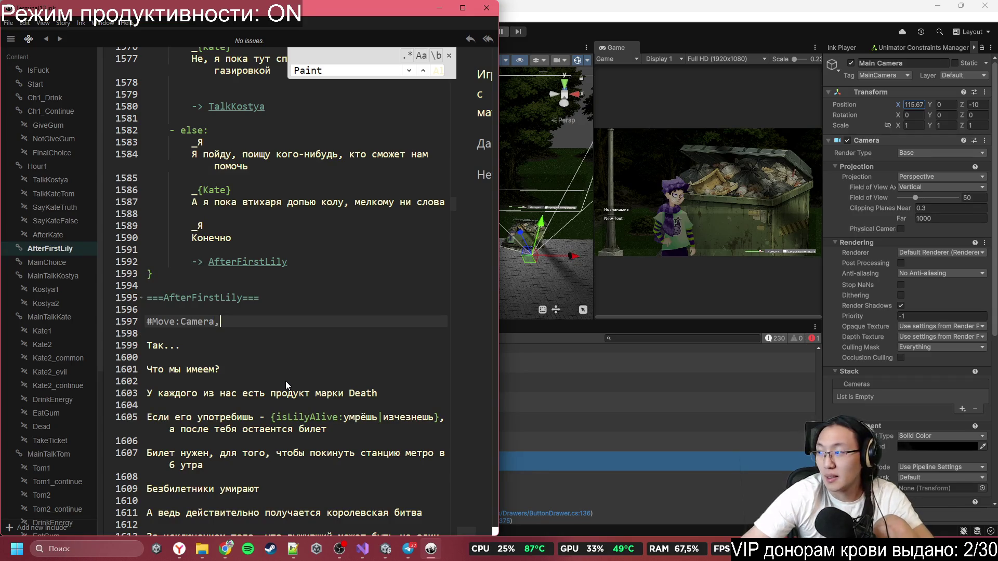
{"action": "key", "text": "alt+Tab"}
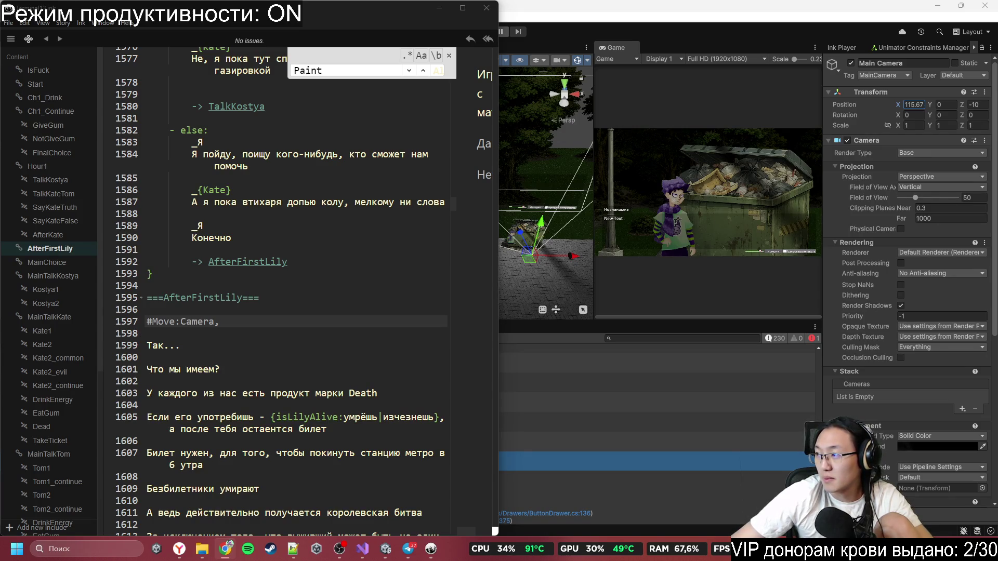
{"action": "left_click", "coordinate": [250, 322]}
{"action": "type", "text": ","}
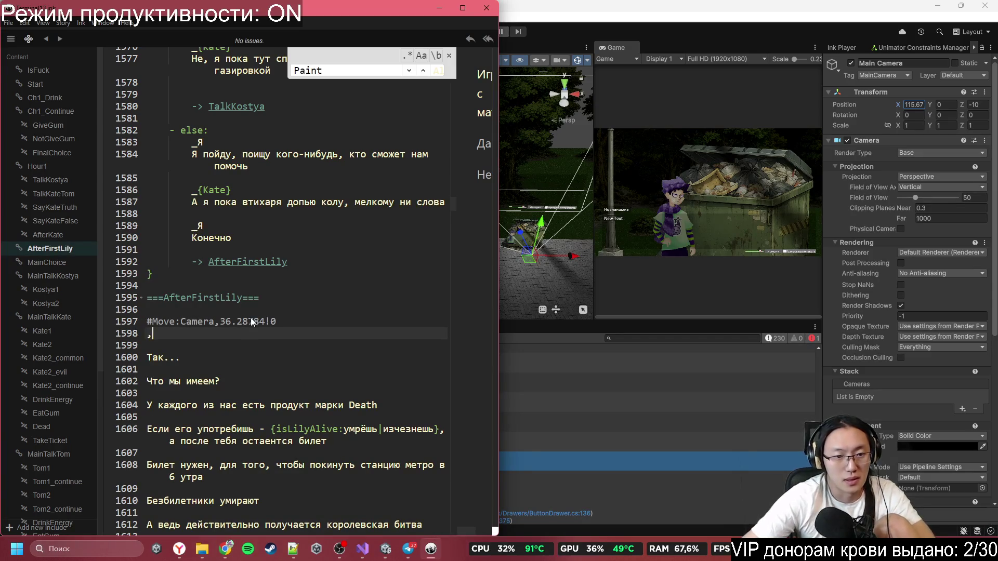
{"action": "type", "text": "20"}
{"action": "key", "text": "Down"}
{"action": "key", "text": "Down"}
- Enter 78400 into the Main Camera's X position field in Unity
{"action": "scroll", "coordinate": [255, 314], "scroll_direction": "down", "scroll_amount": 3}
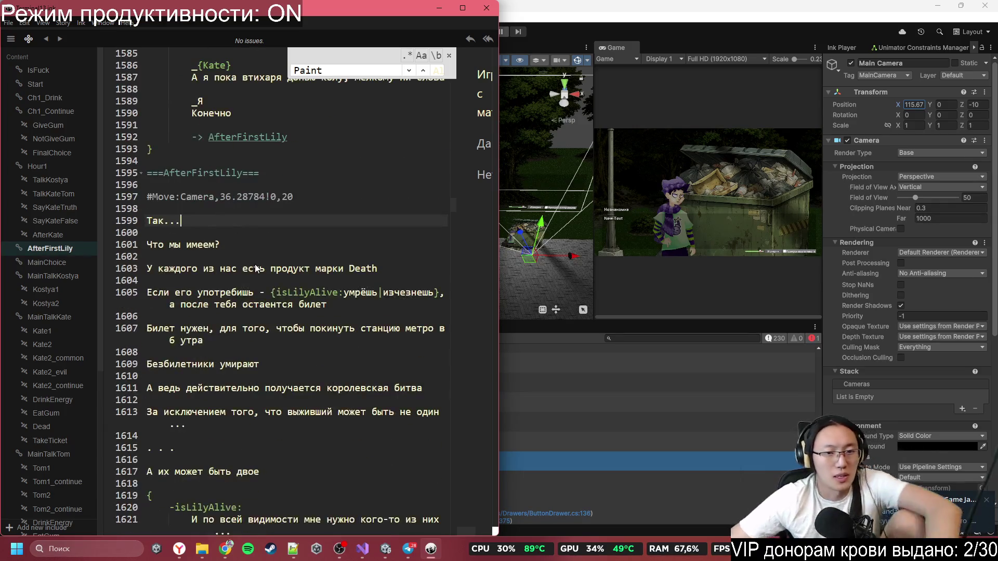
{"action": "scroll", "coordinate": [297, 251], "scroll_direction": "down", "scroll_amount": 6}
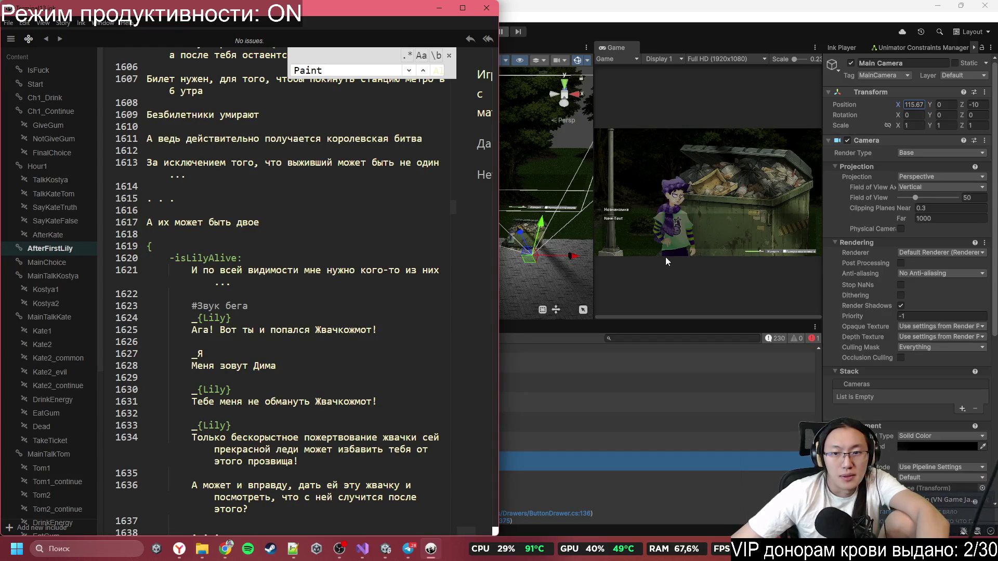
{"action": "left_click", "coordinate": [914, 105]}
{"action": "type", "text": "78400"}
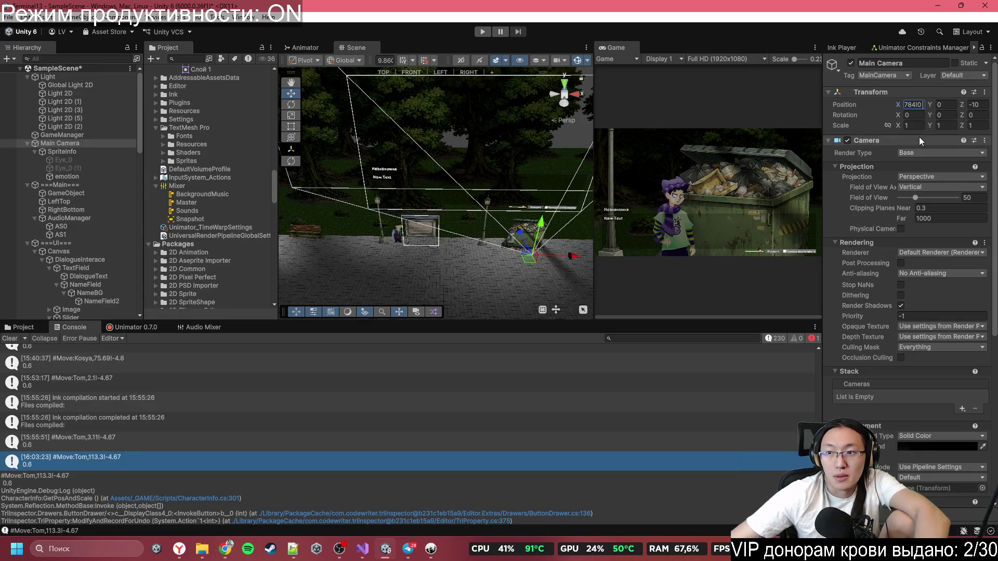
- Trim the camera X value and move the camera to X 36.287 in the scene
{"action": "key", "text": "BackSpace"}
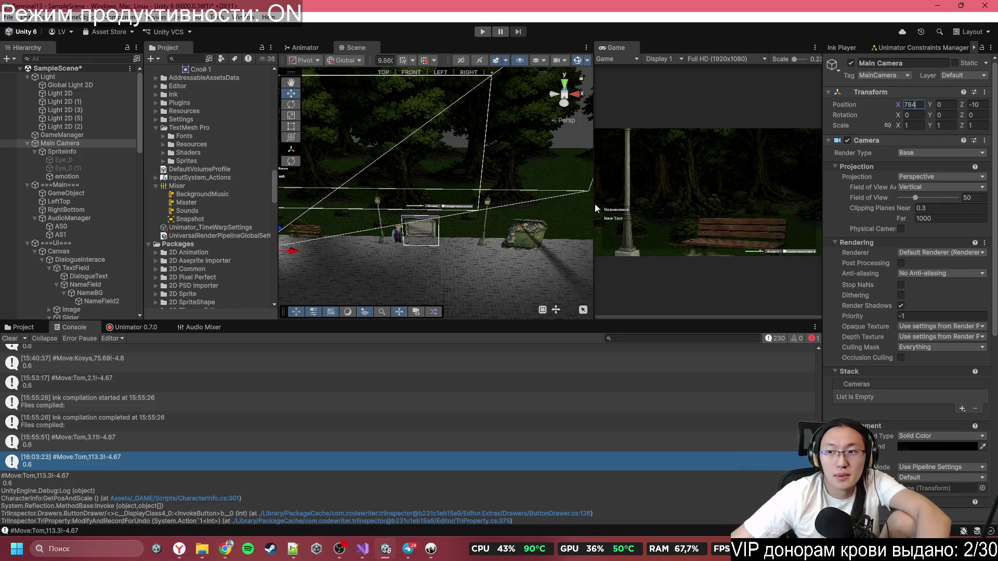
{"action": "mouse_move", "coordinate": [401, 171]}
{"action": "left_mouse_down"}
{"action": "mouse_move", "coordinate": [403, 196]}
{"action": "mouse_move", "coordinate": [607, 176]}
{"action": "left_mouse_up"}
{"action": "mouse_move", "coordinate": [442, 208]}
{"action": "left_mouse_down"}
{"action": "mouse_move", "coordinate": [191, 262]}
{"action": "mouse_move", "coordinate": [123, 258]}
{"action": "mouse_move", "coordinate": [183, 270]}
{"action": "mouse_move", "coordinate": [156, 187]}
{"action": "left_mouse_up"}
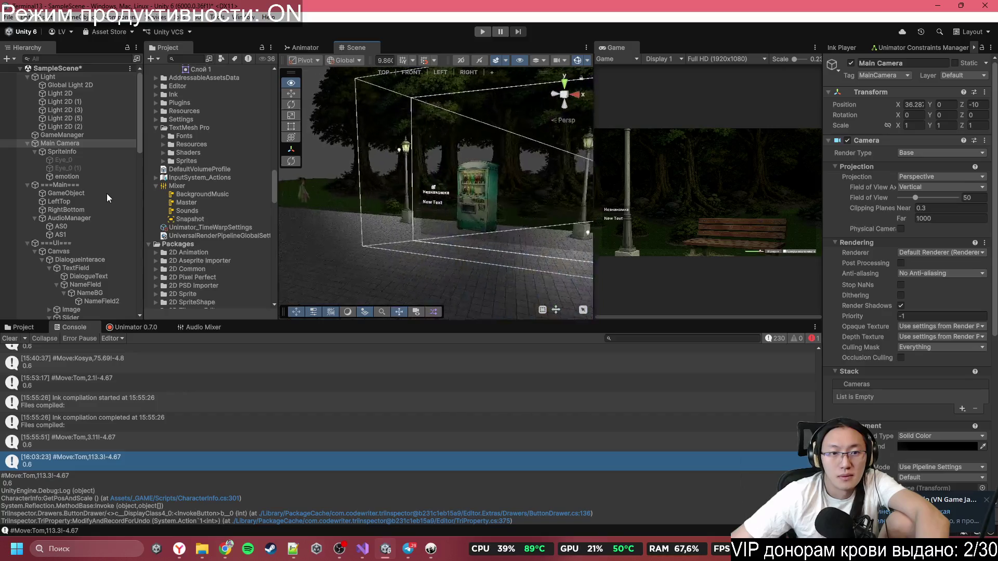
- Select LilyCharacter, slide it into the shot, and set Position X to 16.35
{"action": "left_click", "coordinate": [27, 242]}
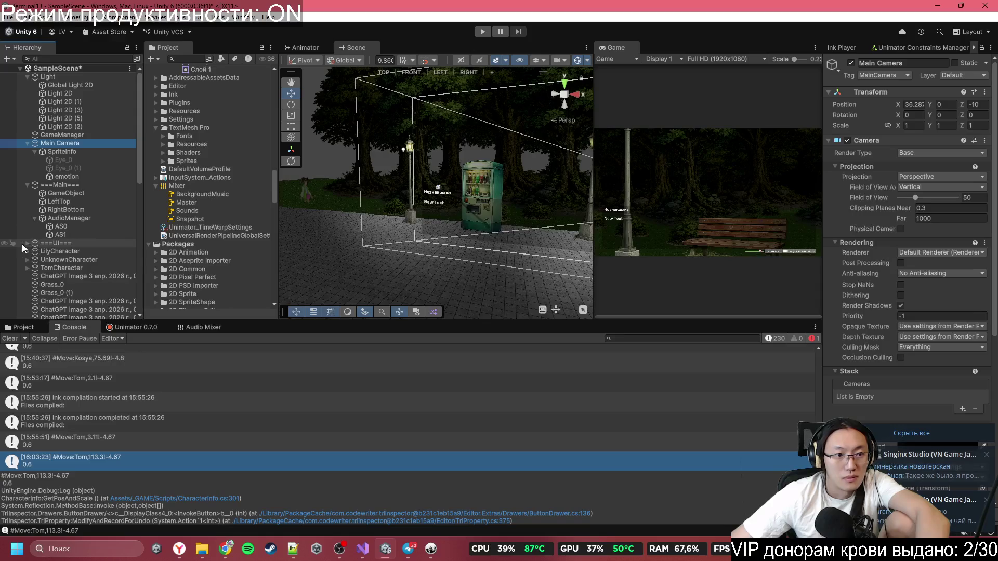
{"action": "left_click", "coordinate": [299, 193]}
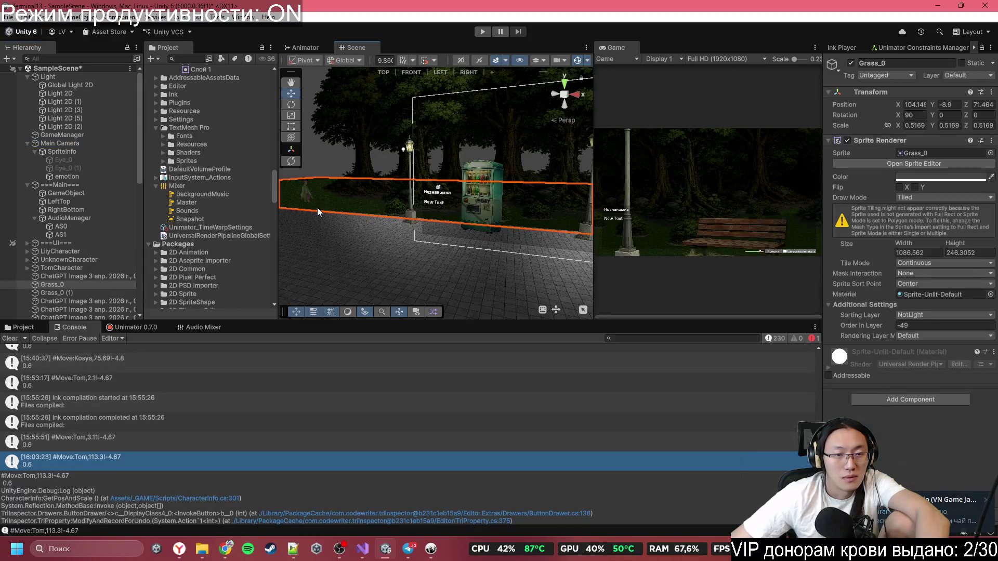
{"action": "scroll", "coordinate": [120, 250], "scroll_direction": "down", "scroll_amount": 3}
{"action": "scroll", "coordinate": [120, 249], "scroll_direction": "up", "scroll_amount": 3}
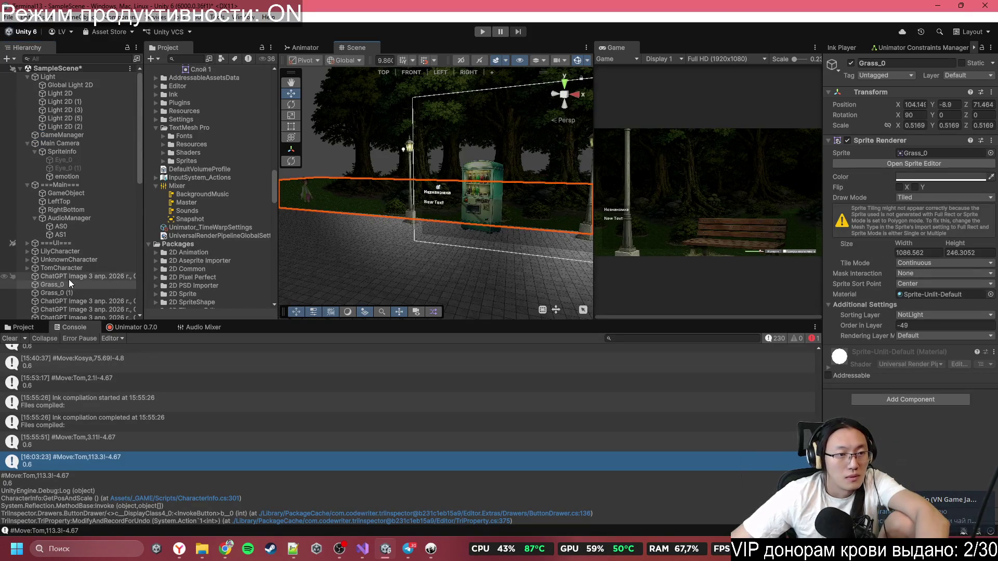
{"action": "left_click", "coordinate": [73, 251]}
{"action": "mouse_move", "coordinate": [343, 205]}
{"action": "left_mouse_down"}
{"action": "mouse_move", "coordinate": [682, 257]}
{"action": "mouse_move", "coordinate": [619, 255]}
{"action": "mouse_move", "coordinate": [713, 273]}
{"action": "mouse_move", "coordinate": [613, 279]}
{"action": "mouse_move", "coordinate": [569, 267]}
{"action": "mouse_move", "coordinate": [600, 247]}
{"action": "mouse_move", "coordinate": [572, 249]}
{"action": "left_mouse_up"}
{"action": "left_click", "coordinate": [913, 105]}
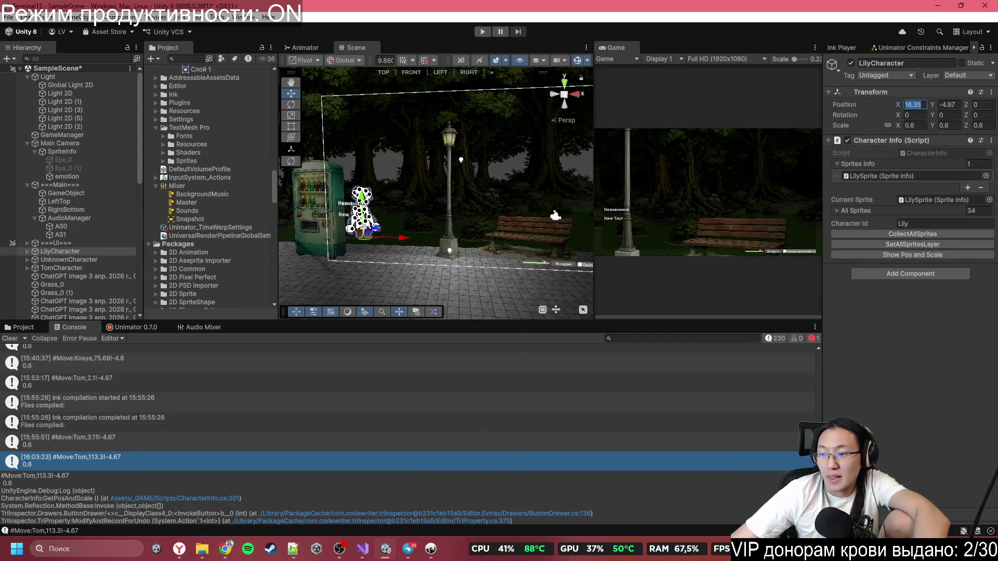
{"action": "left_click", "coordinate": [427, 551]}
- Add a #TP:Lily,16.35!-4.97 tag on a new line under -isLilyAlive:
{"action": "left_click", "coordinate": [219, 227]}
{"action": "left_click", "coordinate": [220, 237]}
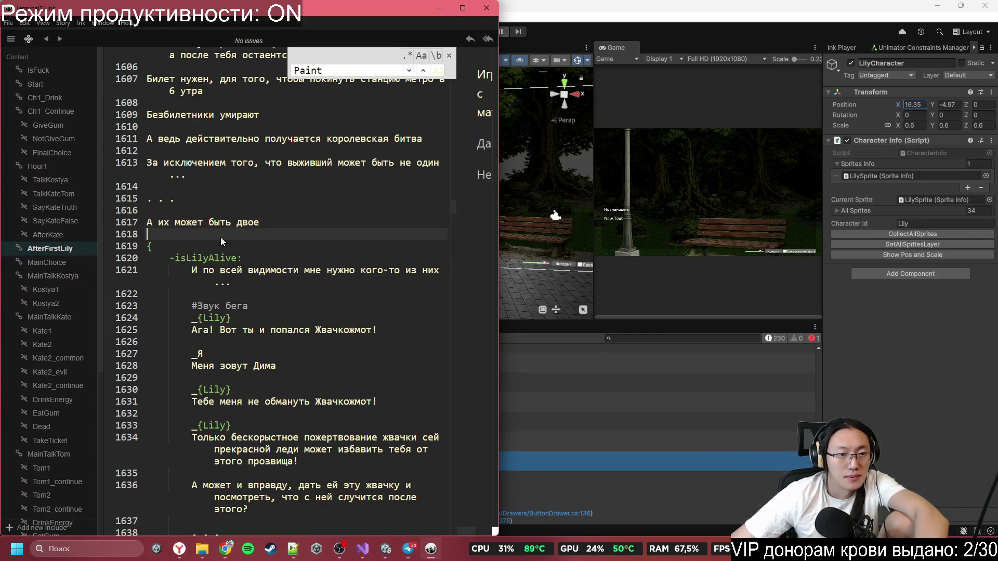
{"action": "key", "text": "Down"}
{"action": "key", "text": "Down"}
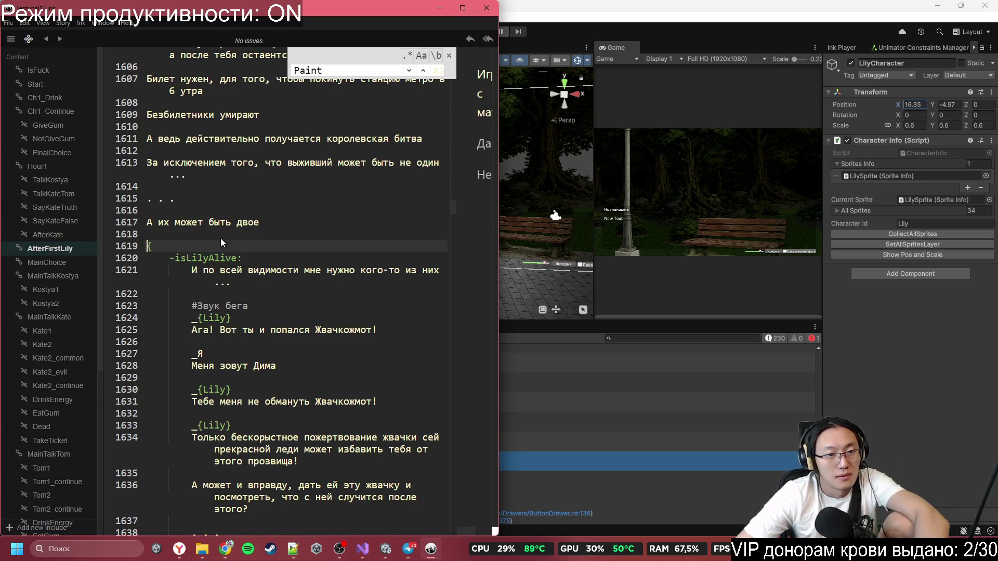
{"action": "key", "text": "Right"}
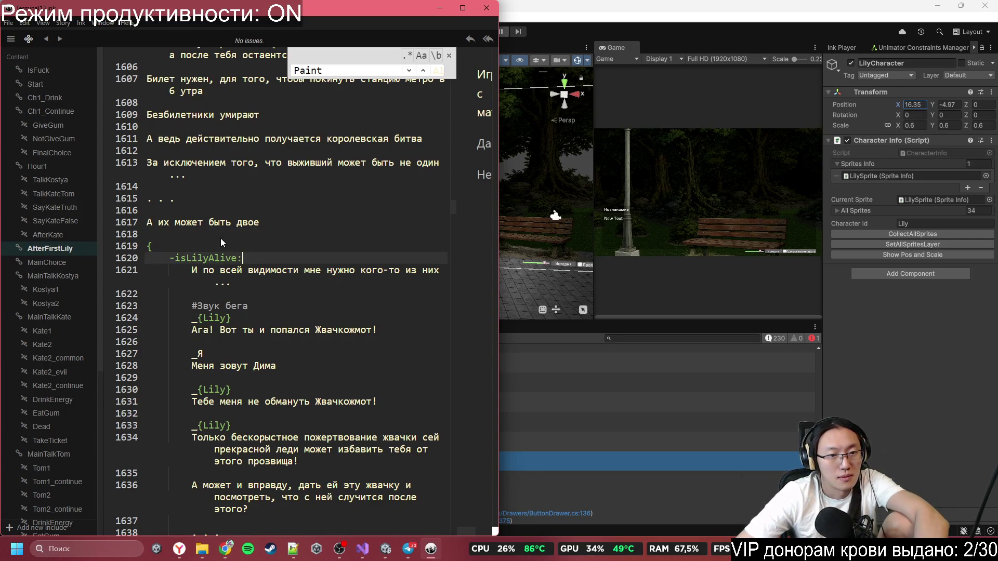
{"action": "key", "text": "Return"}
{"action": "key", "text": "Return"}
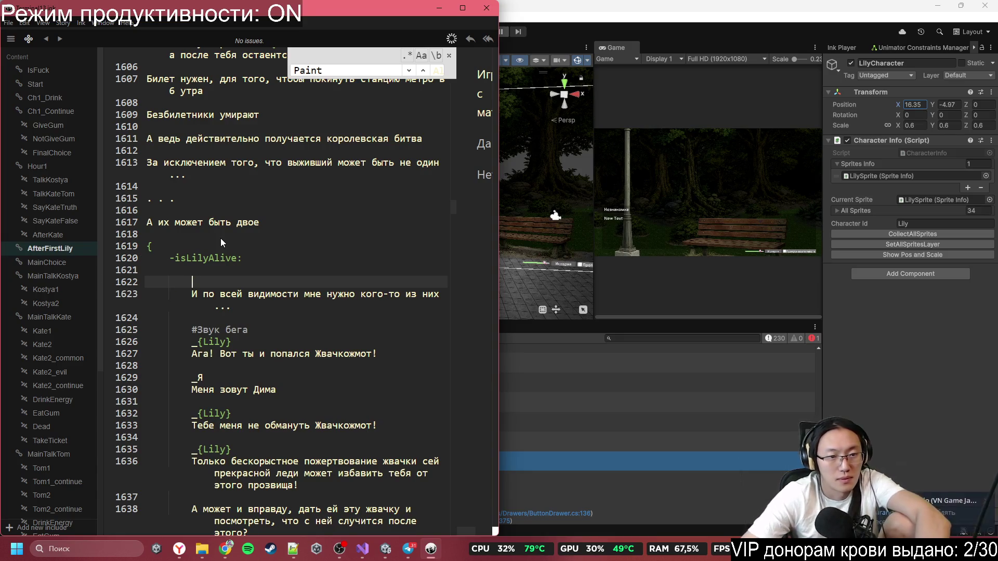
{"action": "type", "text": "#TP"}
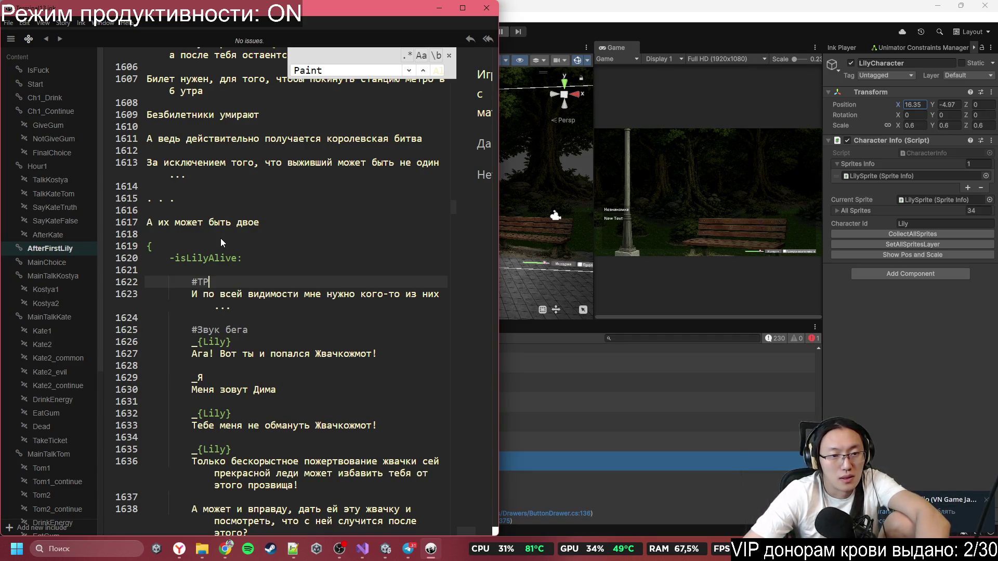
{"action": "type", "text": ":Lily,16.35!"}
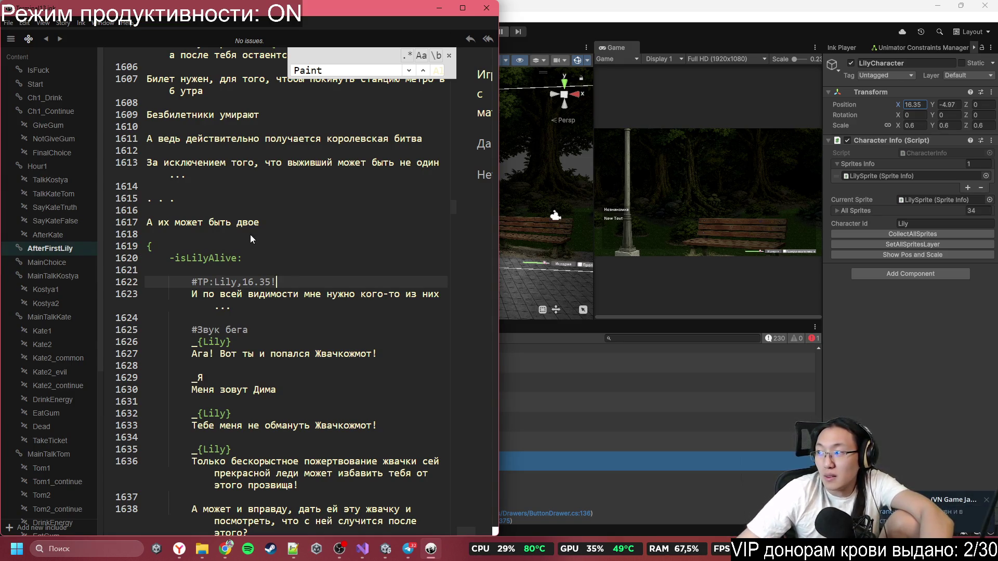
{"action": "type", "text": "-4.97"}
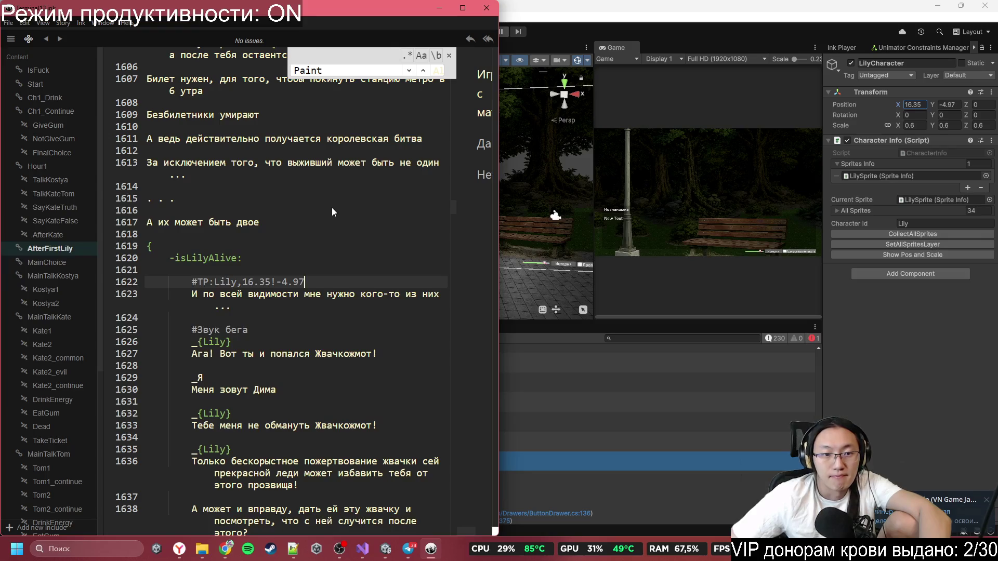
{"action": "left_click", "coordinate": [297, 313]}
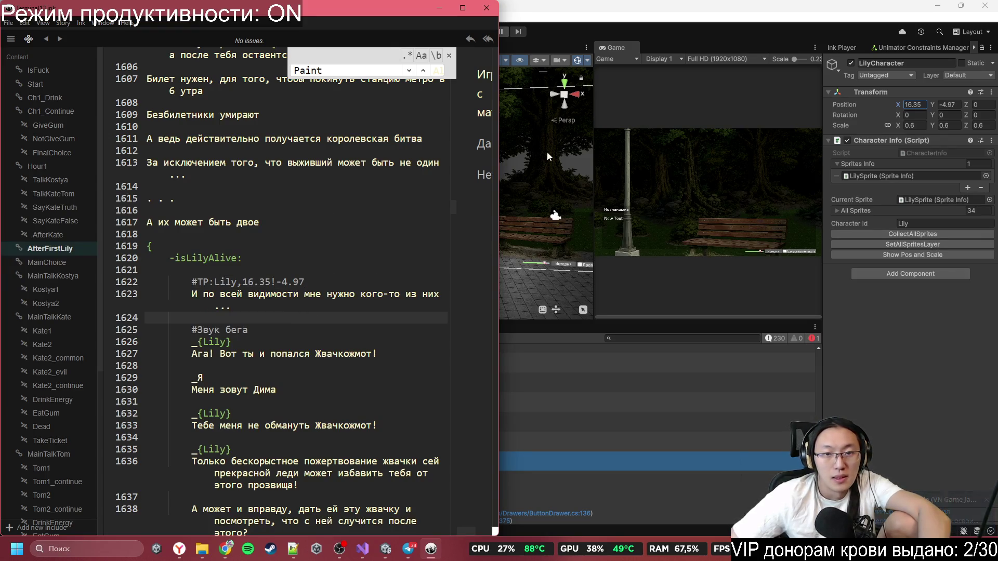
- Drag Lily right to the bench and check her grudge and common emotion children
{"action": "left_click", "coordinate": [439, 9]}
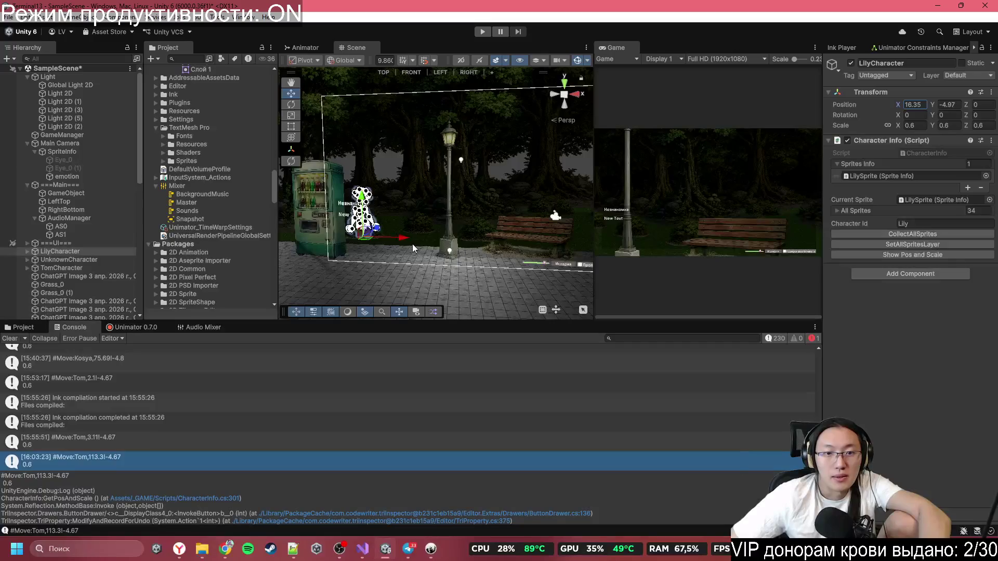
{"action": "mouse_move", "coordinate": [413, 245]}
{"action": "left_mouse_down"}
{"action": "mouse_move", "coordinate": [551, 242]}
{"action": "mouse_move", "coordinate": [534, 251]}
{"action": "left_mouse_up"}
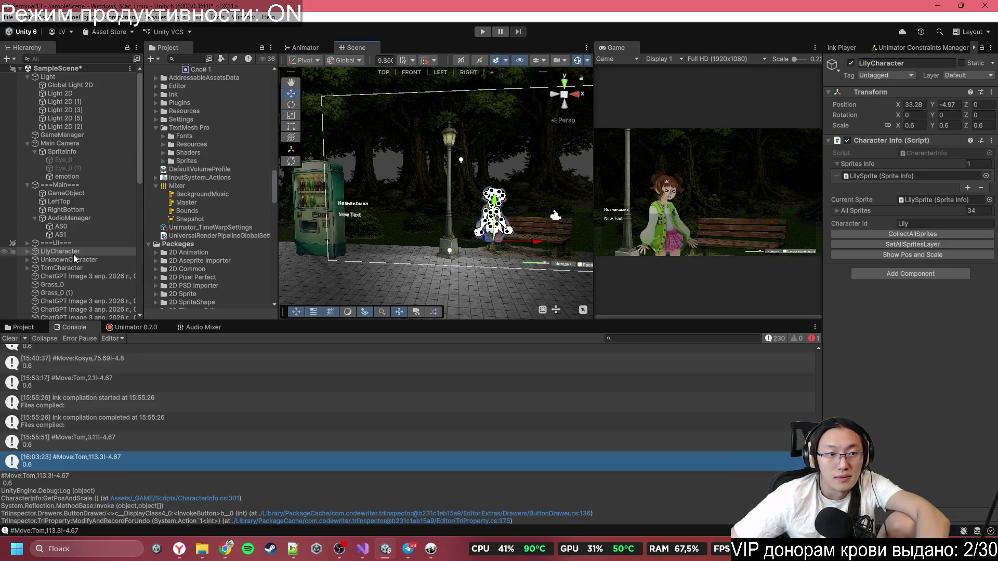
{"action": "left_click", "coordinate": [27, 251]}
{"action": "scroll", "coordinate": [64, 277], "scroll_direction": "down", "scroll_amount": 4}
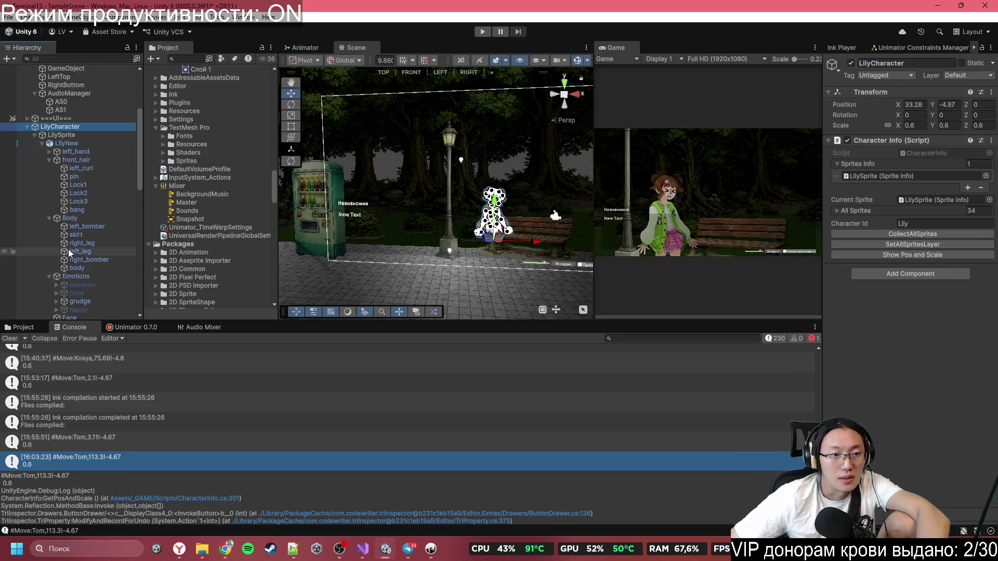
{"action": "left_click", "coordinate": [76, 300]}
{"action": "left_click", "coordinate": [84, 284]}
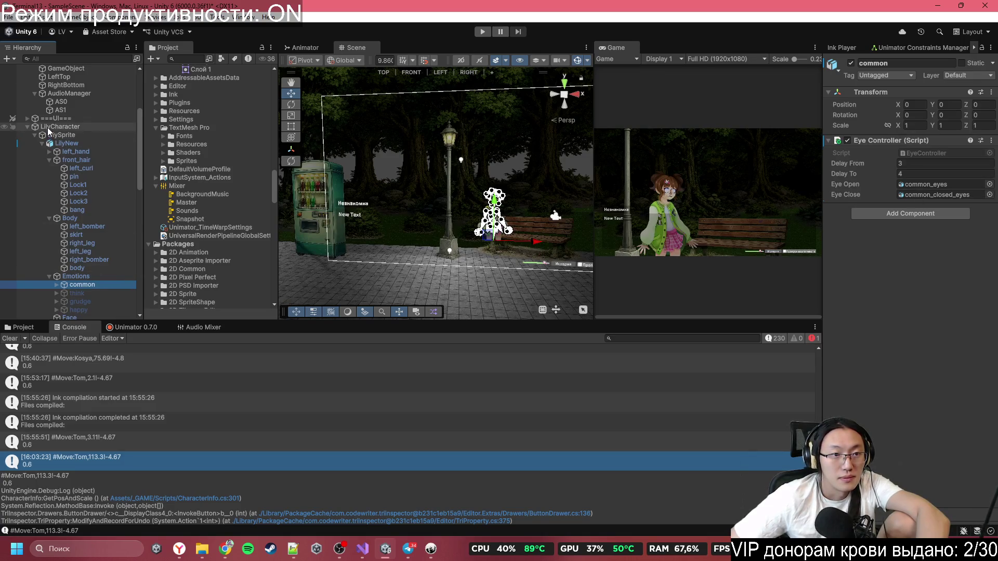
{"action": "left_click", "coordinate": [28, 126]}
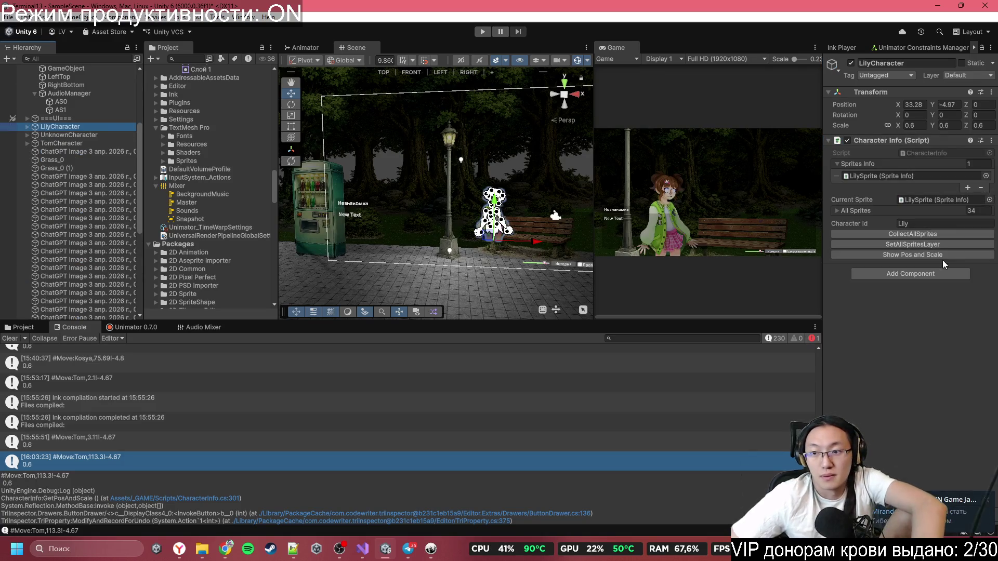
- Log Lily's position, copy the #Move:Lily,33.28!-4.97 tag, and paste it on line 1624
{"action": "left_click", "coordinate": [938, 255]}
{"action": "left_click", "coordinate": [82, 460]}
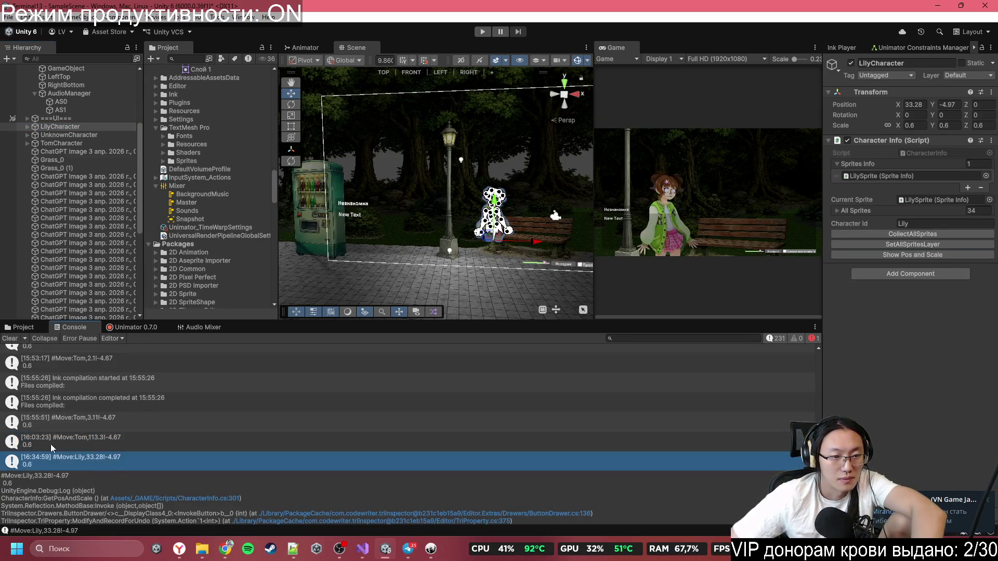
{"action": "left_click", "coordinate": [51, 475]}
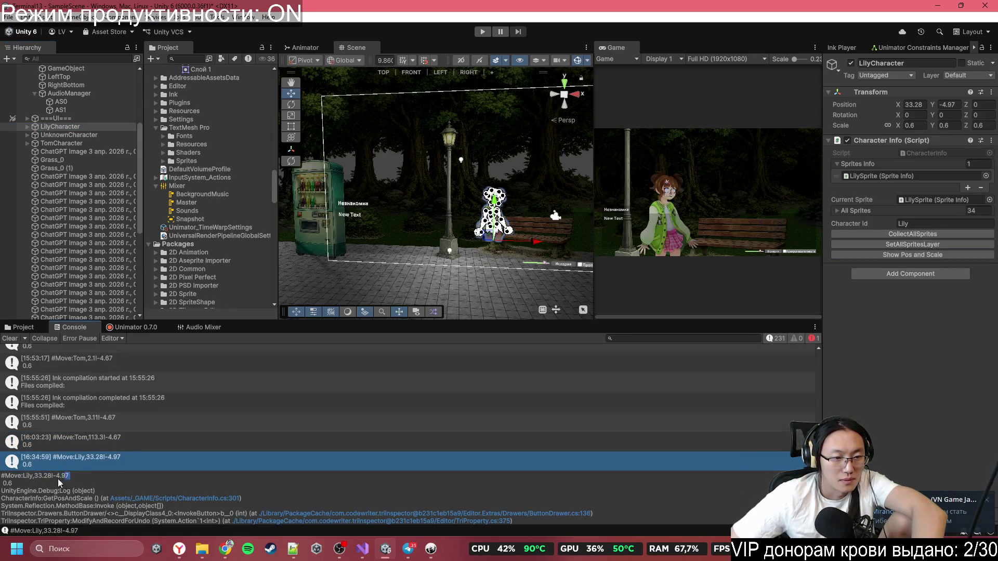
{"action": "left_click_drag", "start_coordinate": [59, 479], "coordinate": [5, 480]}
{"action": "key", "text": "ctrl+c"}
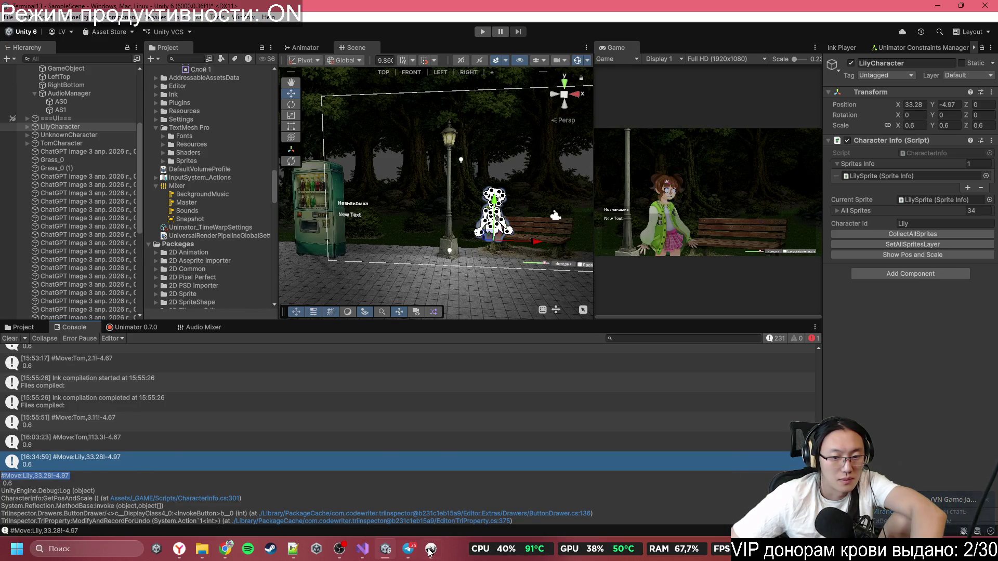
{"action": "left_click", "coordinate": [431, 549]}
{"action": "key", "text": "ctrl+v"}
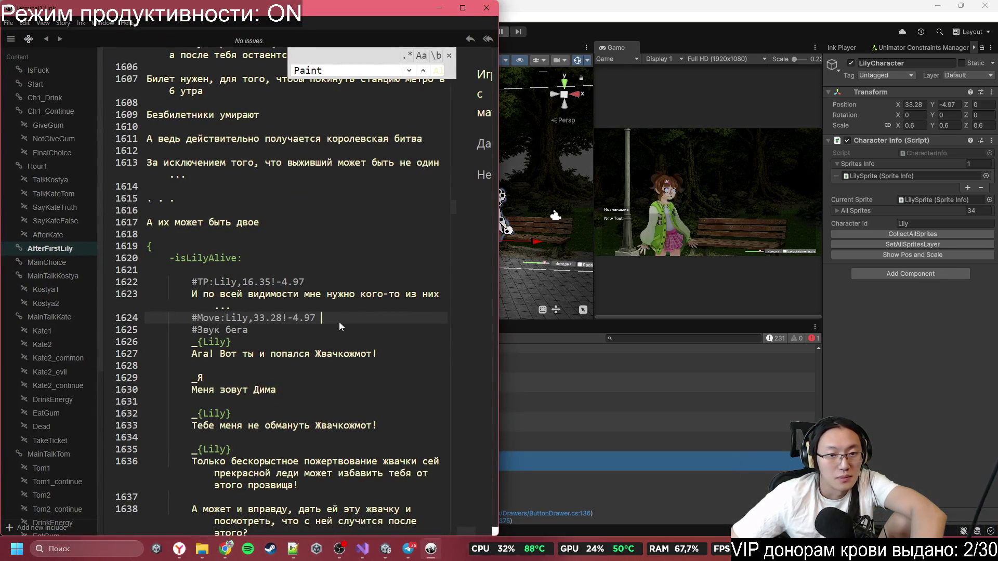
- End Lily's move tag as #Move:Lily,33.28!-4.97,20 and delete the #Звук бега running-sound line
{"action": "key", "text": "BackSpace"}
{"action": "type", "text": ",20"}
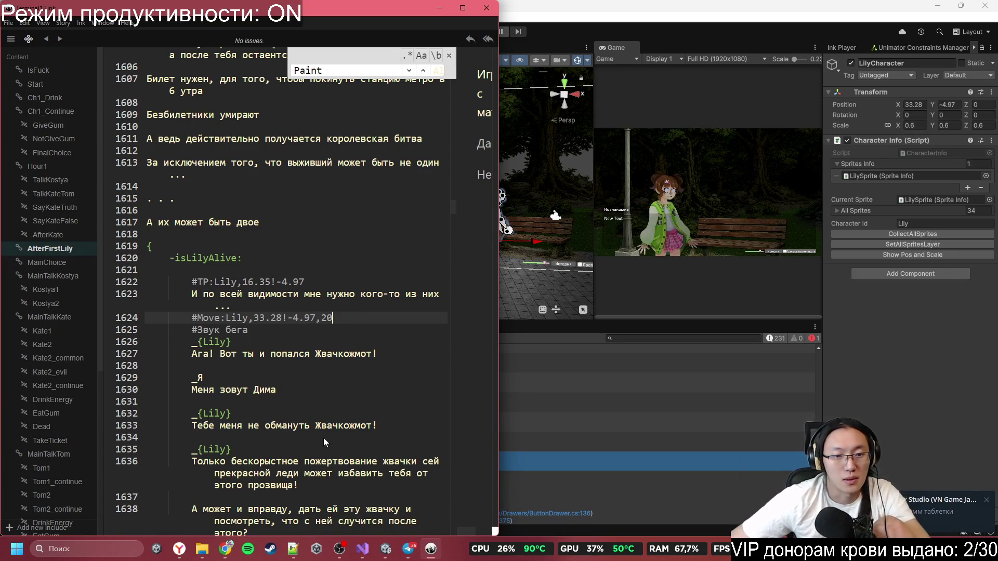
{"action": "left_click_drag", "start_coordinate": [321, 337], "coordinate": [335, 318]}
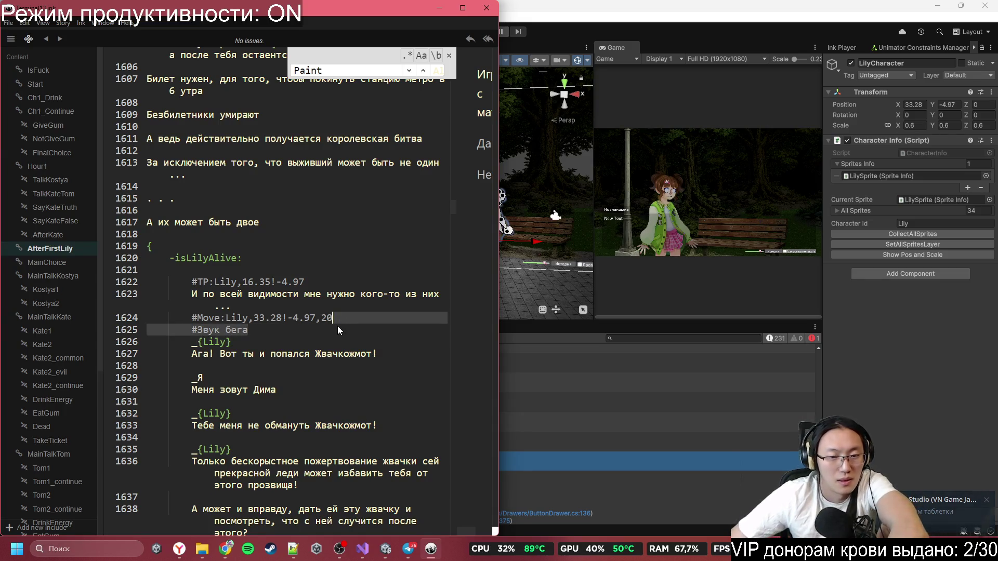
{"action": "key", "text": "Delete"}
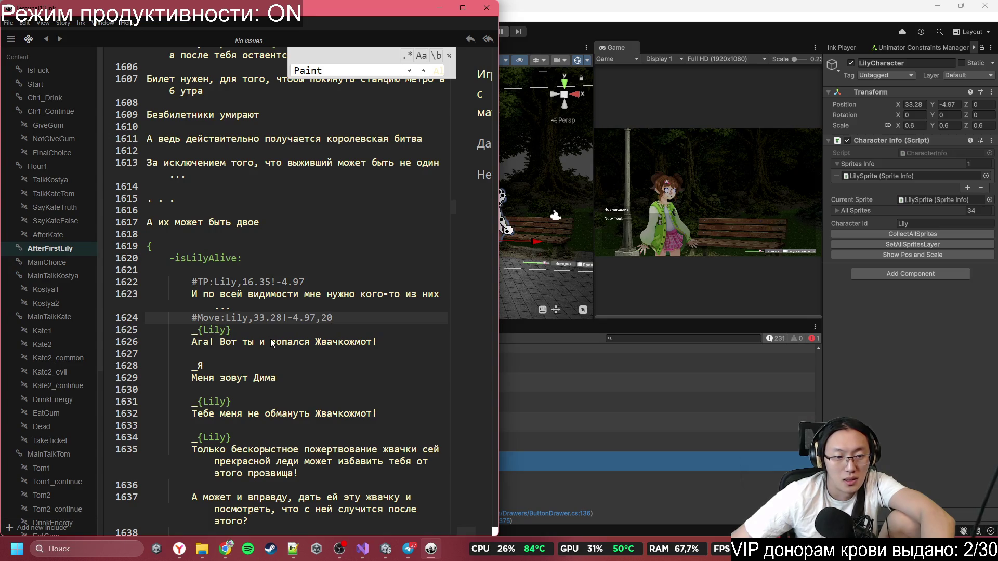
- Mark the start of Lily's first dialogue line, then move to empty line 1630
{"action": "left_click", "coordinate": [234, 347]}
{"action": "left_click_drag", "start_coordinate": [187, 329], "coordinate": [260, 342]}
{"action": "left_click", "coordinate": [259, 390]}
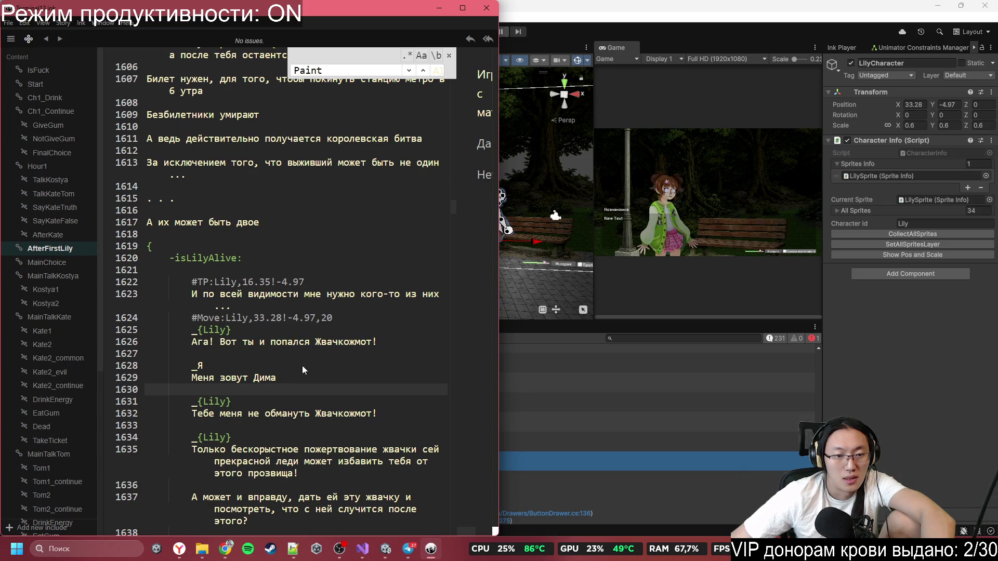